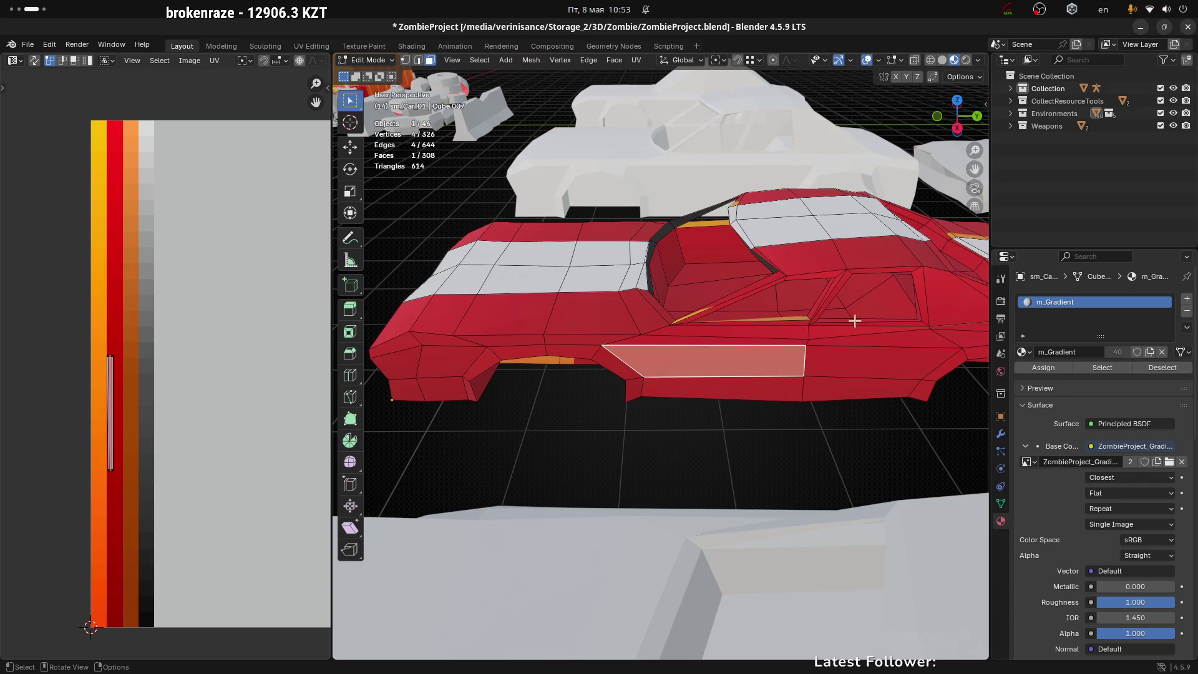
Pick the thin sliver face at the roof edge of the cabin opening
scroll(781, 320, "down", 2)
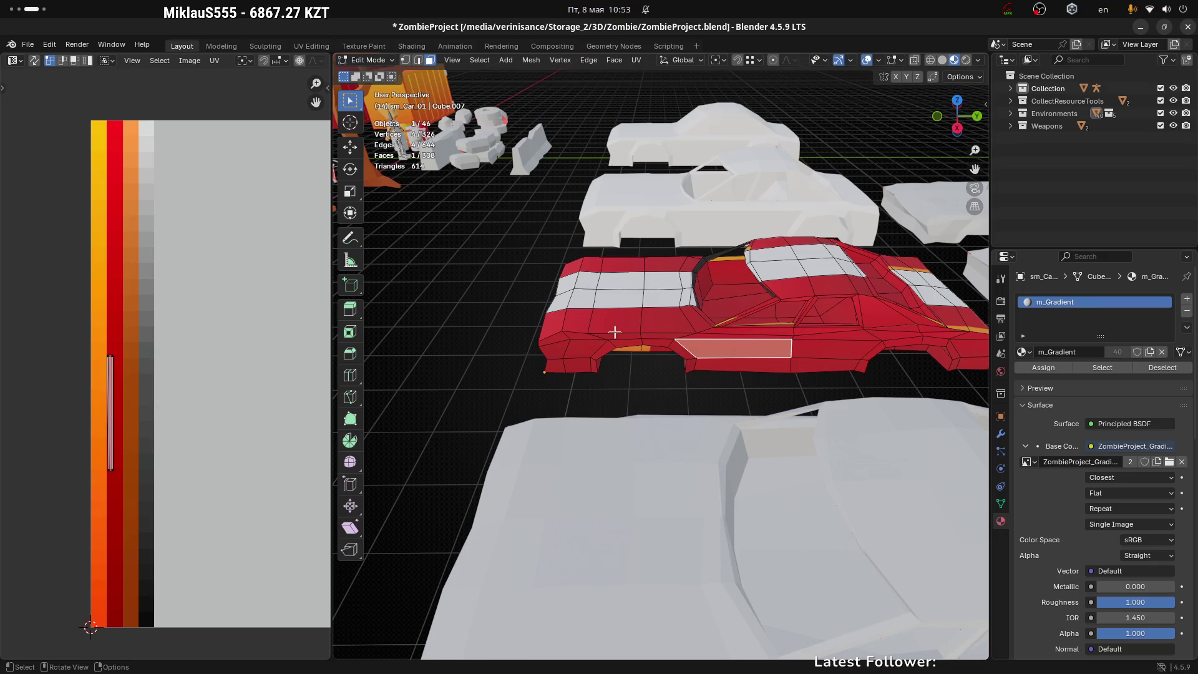
left_click_drag(855, 341, 750, 512)
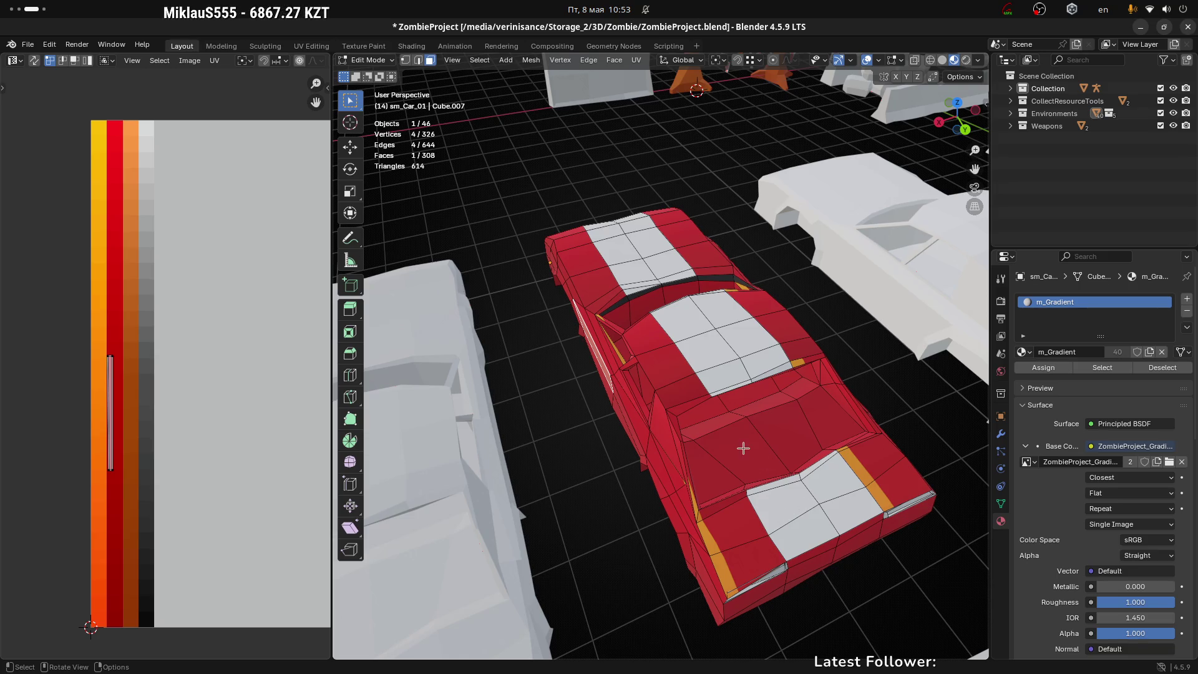
left_click_drag(784, 514, 761, 420)
scroll(744, 444, "up", 4)
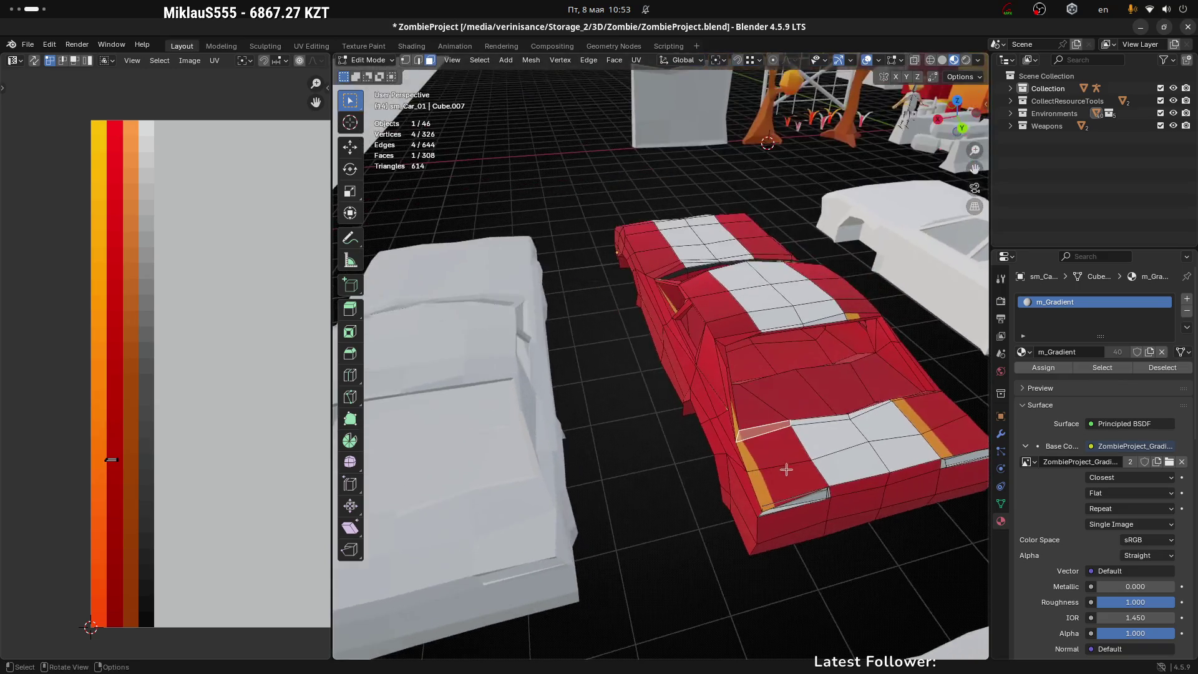
left_click(897, 371)
scroll(763, 415, "up", 2)
scroll(555, 361, "up", 3)
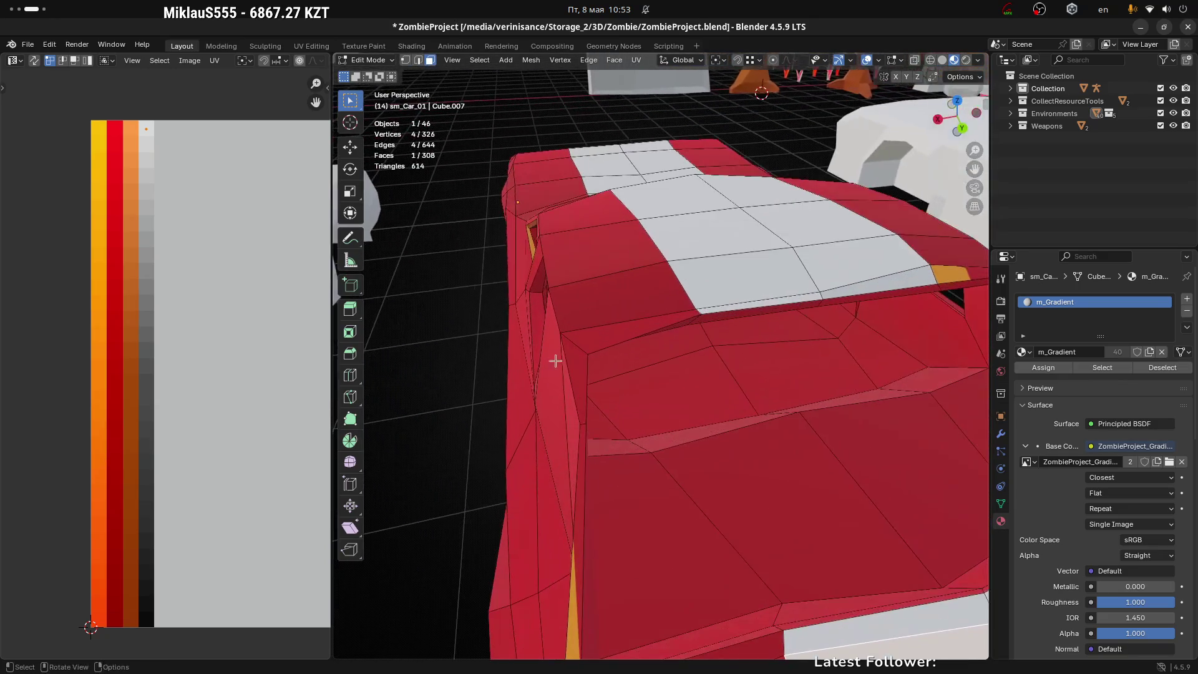
left_click(692, 317)
Extend the selection along all the trim strips framing the cabin opening
mouse_move(691, 317)
left_mouse_down()
mouse_move(544, 392)
mouse_move(601, 340)
mouse_move(517, 422)
mouse_move(469, 413)
left_mouse_up()
left_click(551, 364, "ctrl")
left_click(492, 350, "ctrl")
mouse_move(493, 351)
left_mouse_down()
mouse_move(436, 374)
mouse_move(680, 321)
mouse_move(487, 298)
mouse_move(517, 316)
mouse_move(595, 246)
mouse_move(513, 332)
left_mouse_up()
left_click(490, 291, "ctrl")
left_click(514, 332, "ctrl")
mouse_move(642, 348)
left_mouse_down()
mouse_move(613, 406)
mouse_move(824, 403)
mouse_move(455, 309)
mouse_move(684, 343)
left_mouse_up()
left_click(516, 294, "ctrl")
Narrow the trim's UV islands horizontally and move them over the dark palette colours
mouse_move(60, 132)
left_mouse_down()
mouse_move(252, 375)
mouse_move(270, 379)
left_mouse_up()
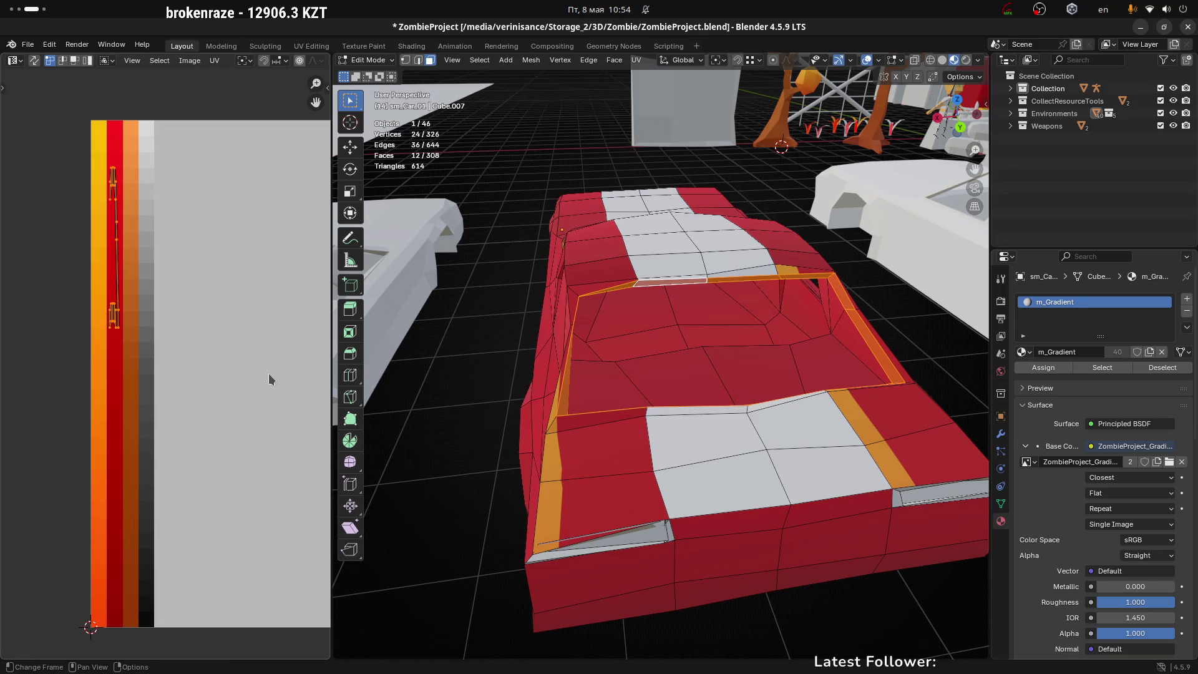
key("s")
key("x")
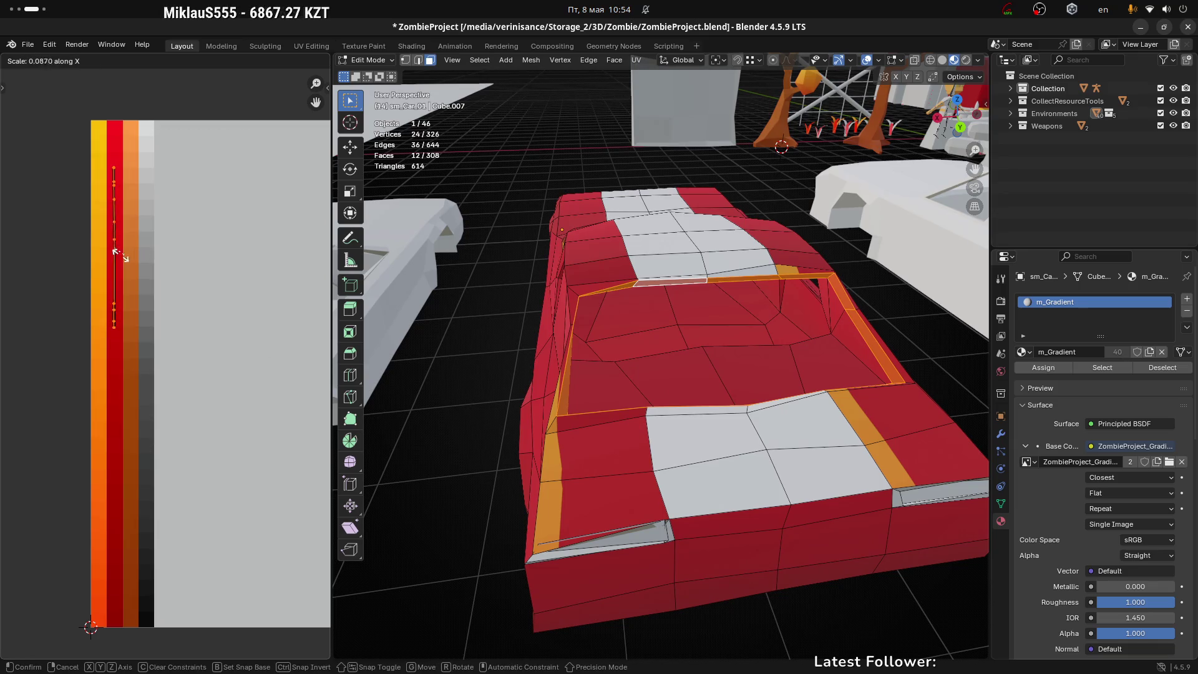
left_click(210, 252)
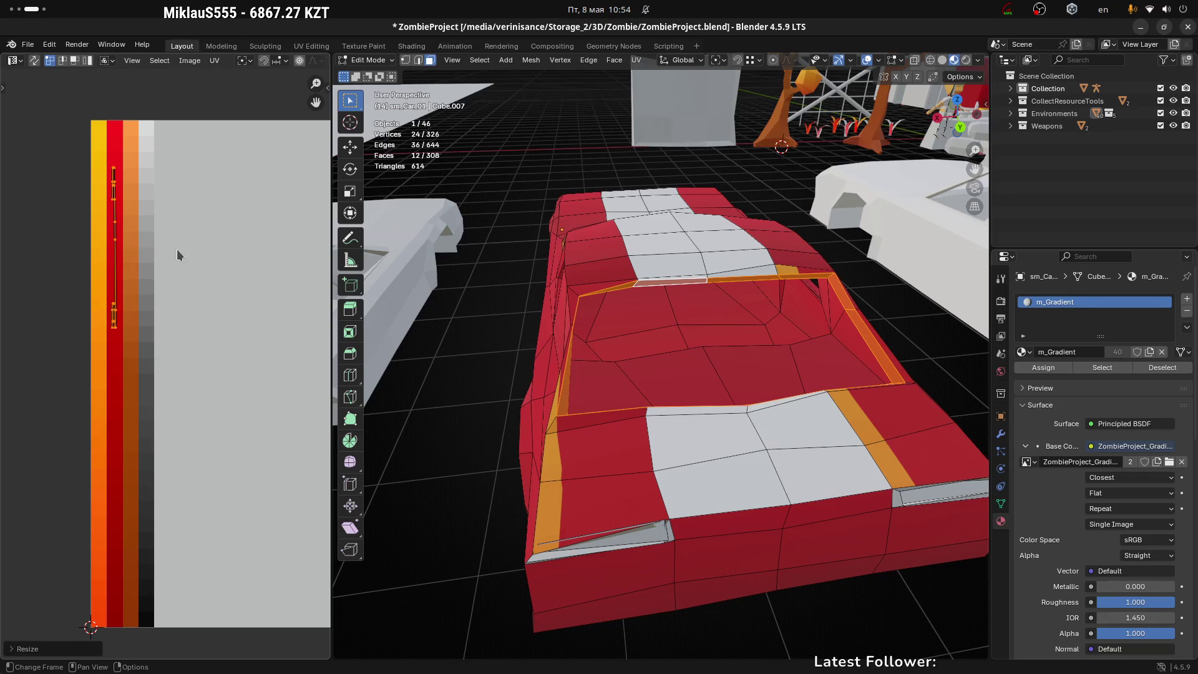
key("g")
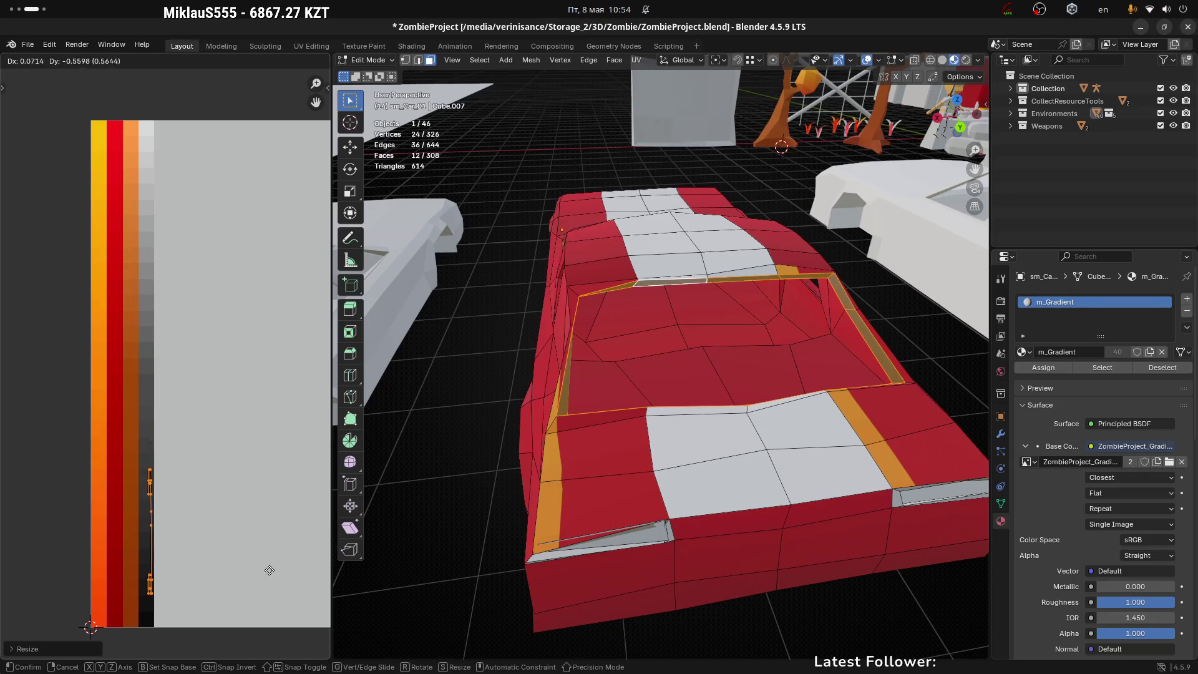
left_click(265, 601)
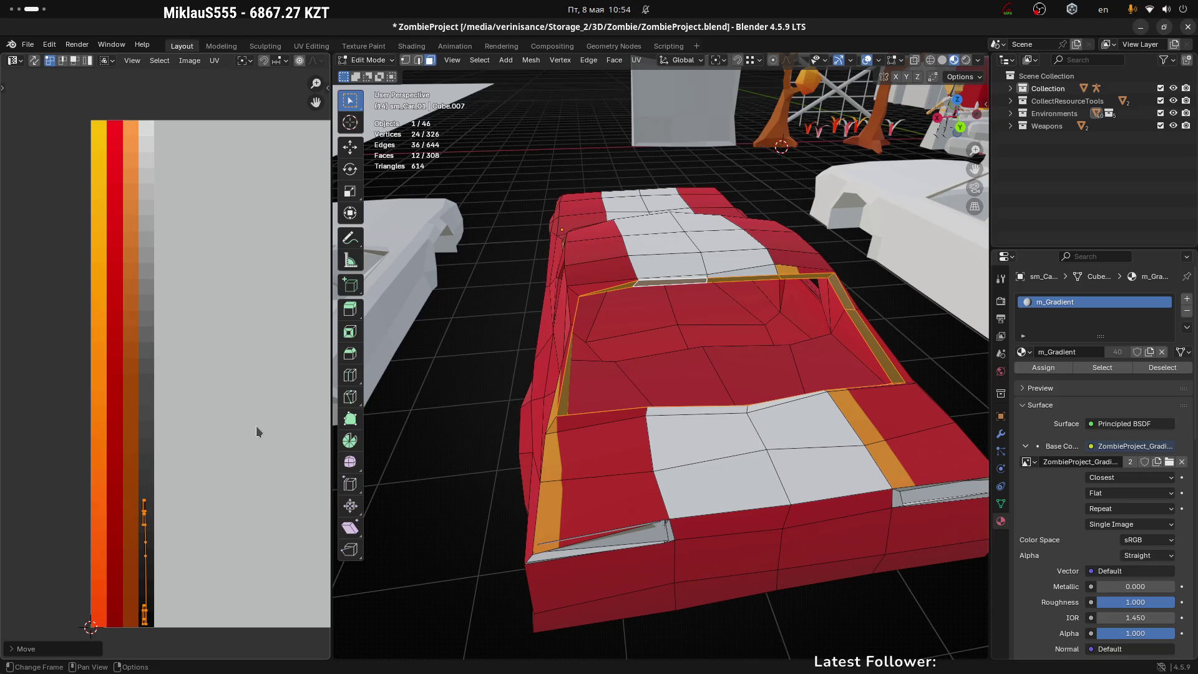
Collapse the trim UVs to a single point on the near-black swatch
key("s")
key("y")
key("0")
key("Return")
key("g")
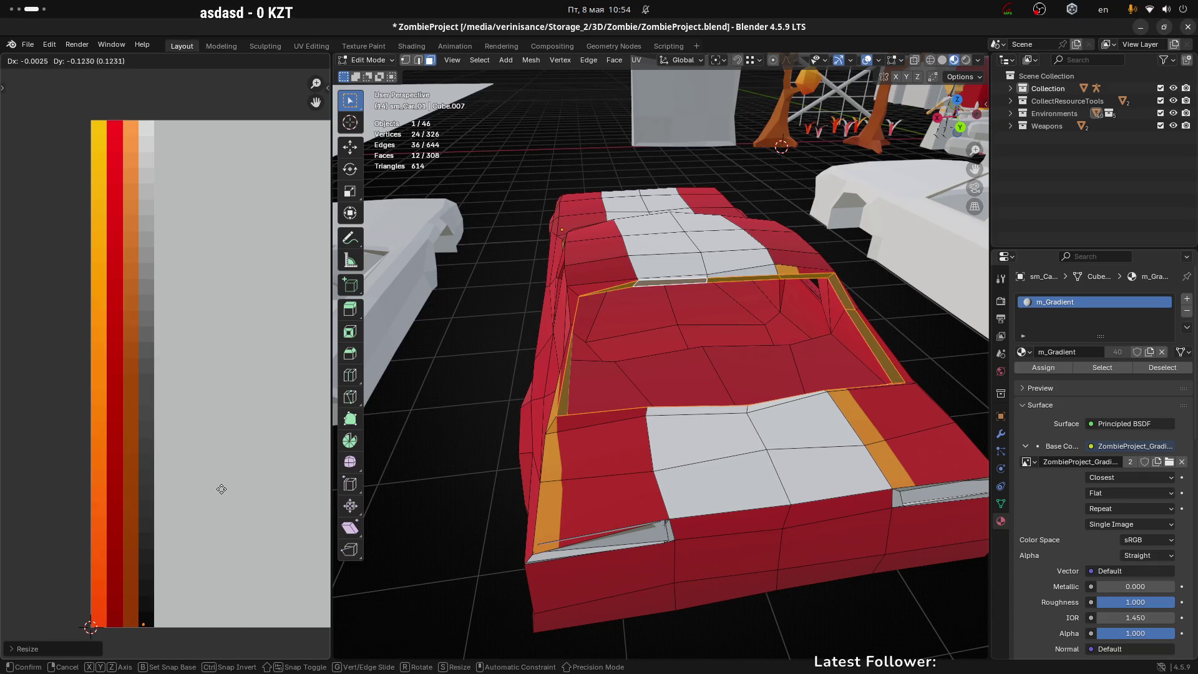
left_click(221, 490)
Check the dark trims, then select a corner face with its adjacent trim and fender faces
left_click(542, 260)
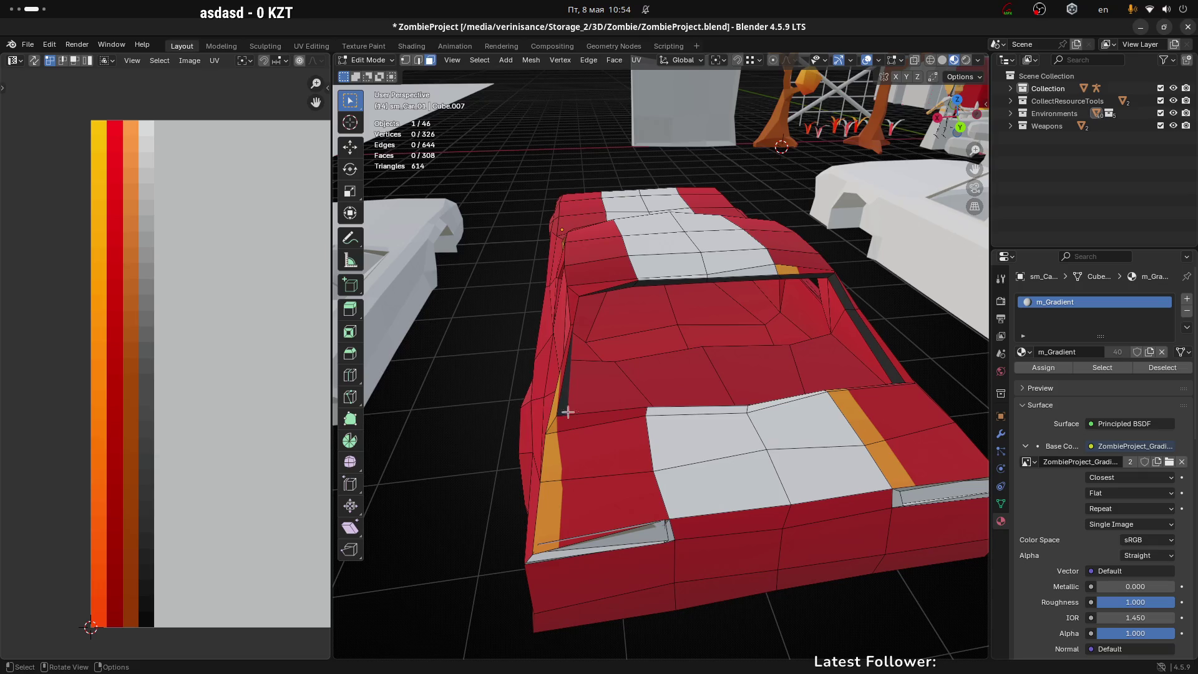
mouse_move(555, 405)
left_mouse_down()
mouse_move(736, 343)
mouse_move(575, 355)
mouse_move(543, 417)
left_mouse_up()
left_click(542, 417)
key("KP_Decimal")
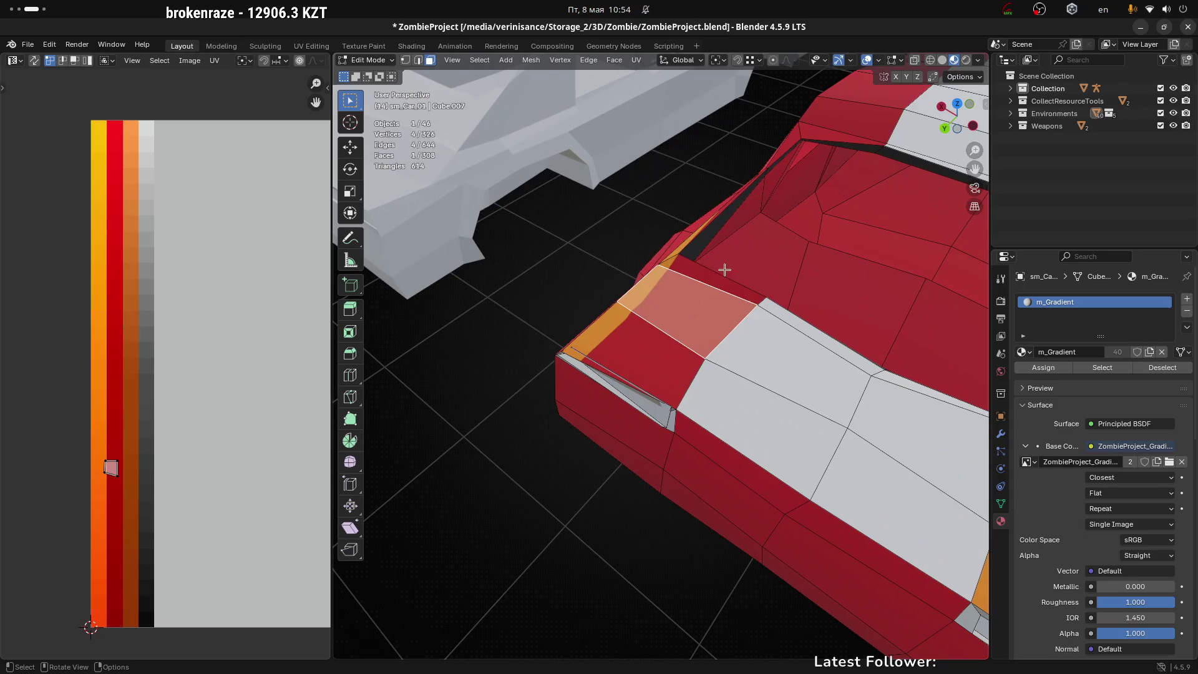
left_click(707, 275)
left_click_drag(672, 322, 755, 341)
left_click(718, 417, "ctrl")
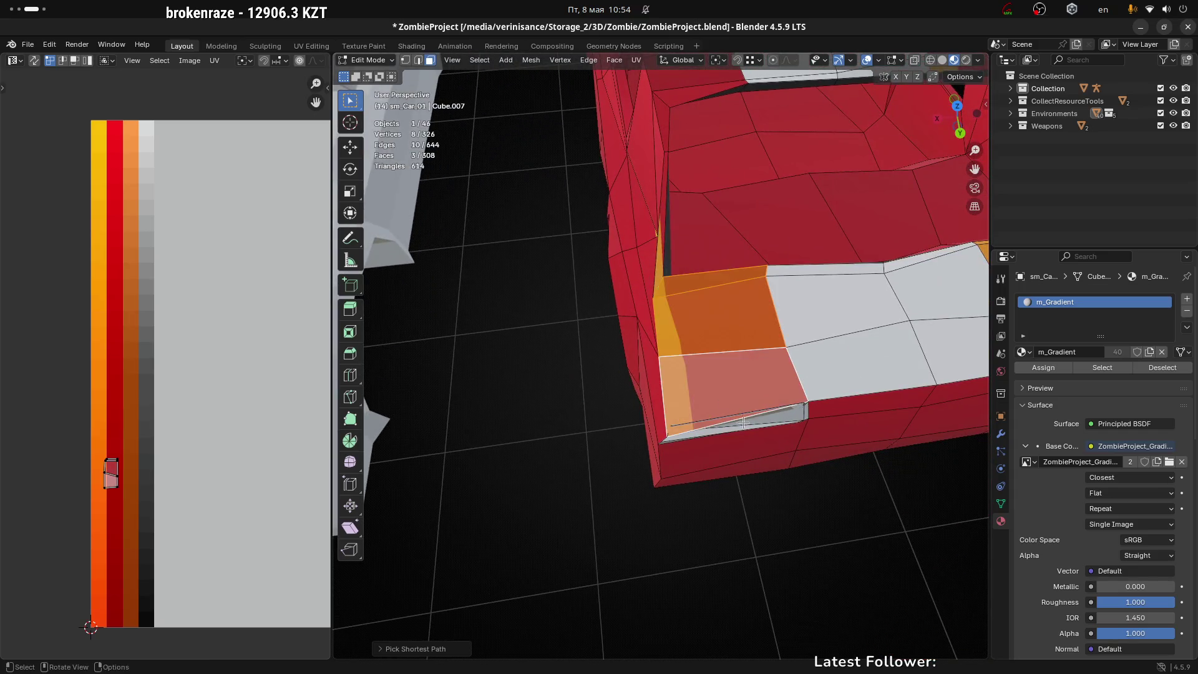
mouse_move(718, 417)
left_mouse_down()
mouse_move(759, 369)
mouse_move(690, 410)
mouse_move(736, 420)
left_mouse_up()
In vertex mode, slide two of the grey vent's corner vertices along their edges
key("1")
left_click(662, 414)
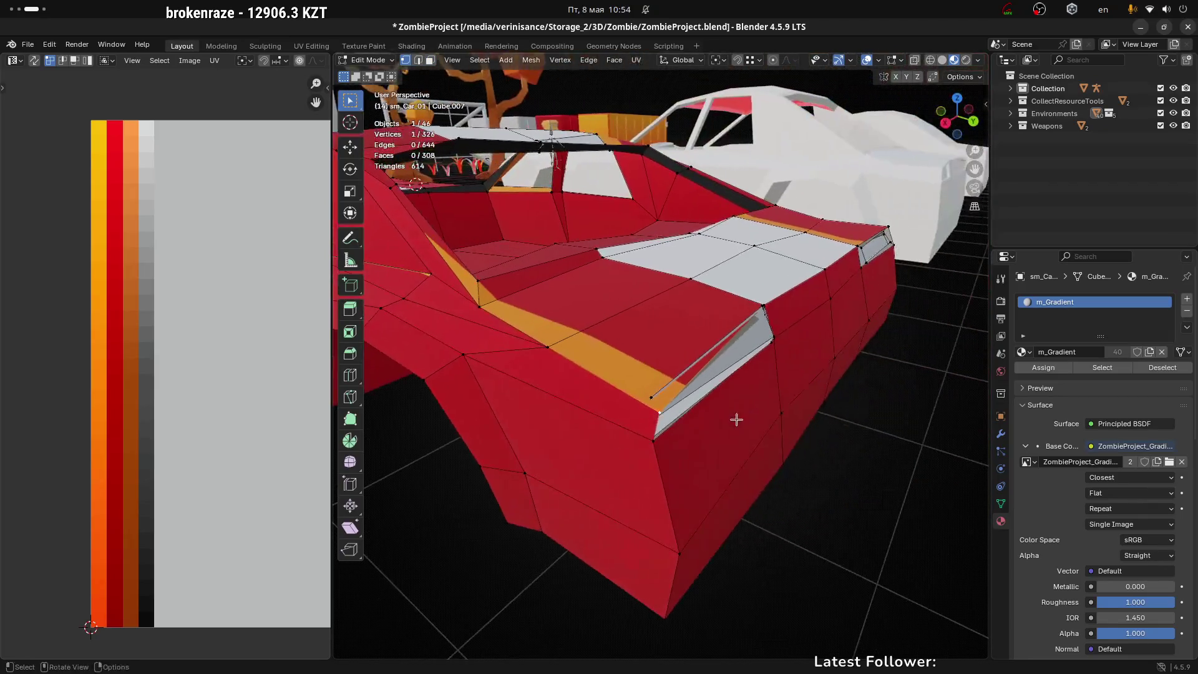
key("g")
key("g")
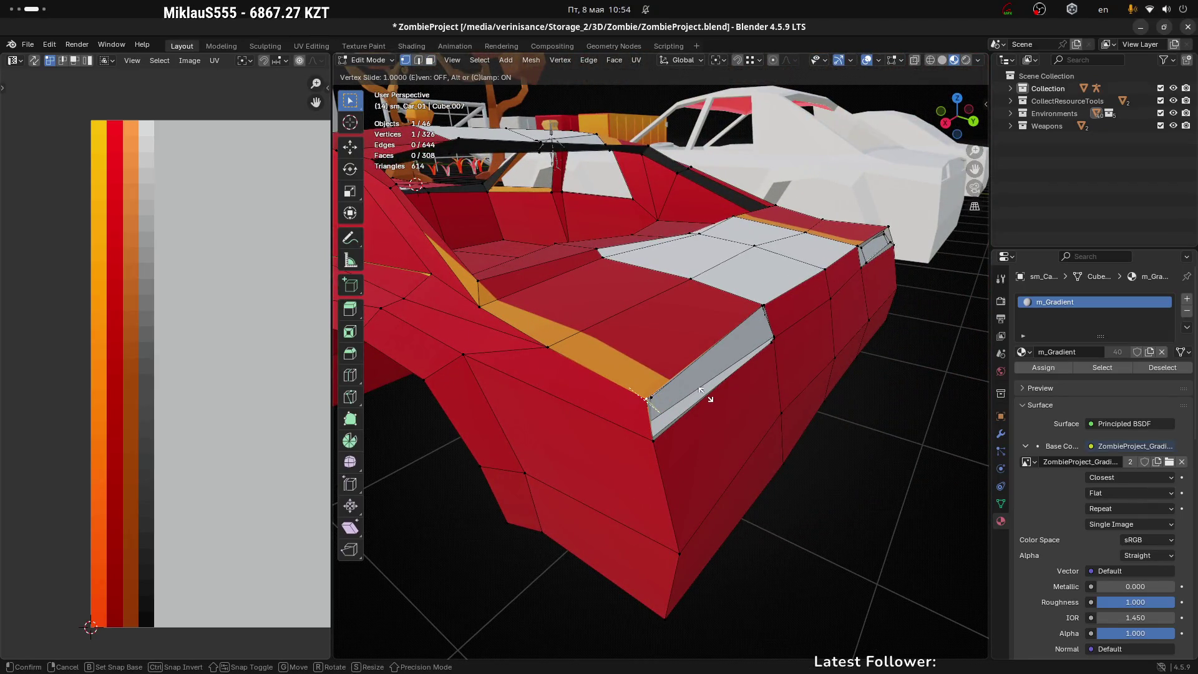
left_click(706, 395)
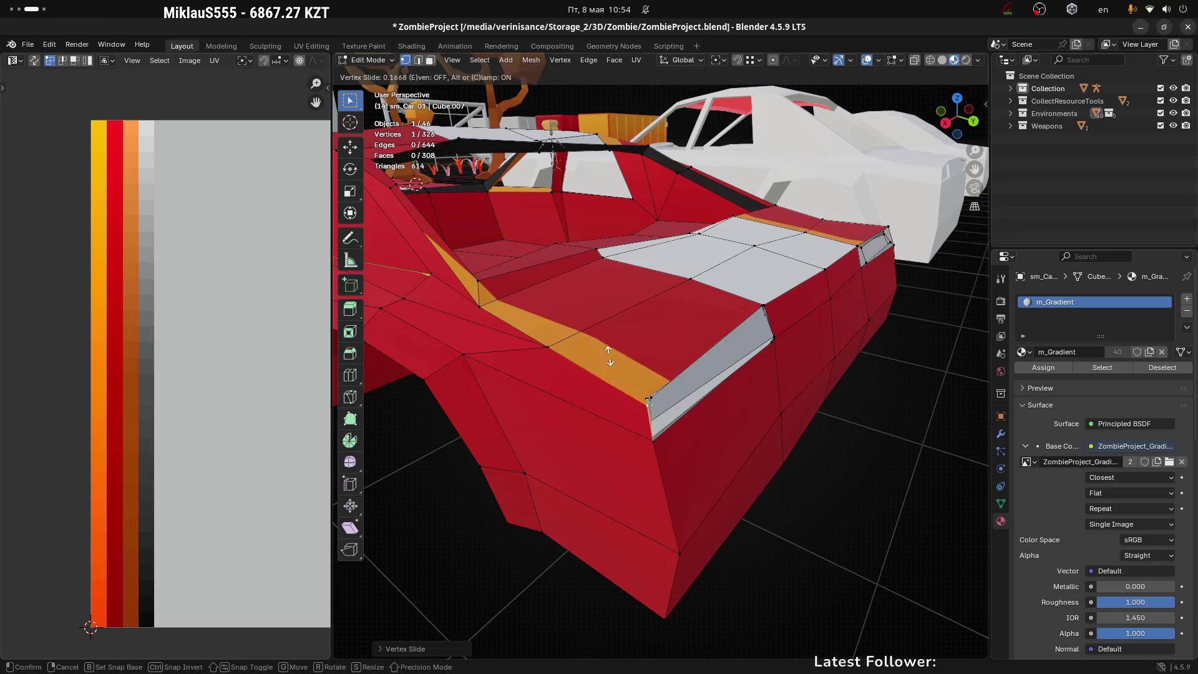
mouse_move(593, 336)
left_mouse_down()
mouse_move(679, 370)
mouse_move(634, 407)
mouse_move(722, 423)
mouse_move(702, 400)
mouse_move(625, 408)
mouse_move(708, 426)
mouse_move(662, 412)
left_mouse_up()
key("shift+v")
left_click(702, 396)
Reposition several more vent vertices so the slot follows the body
key("g")
left_click(708, 426)
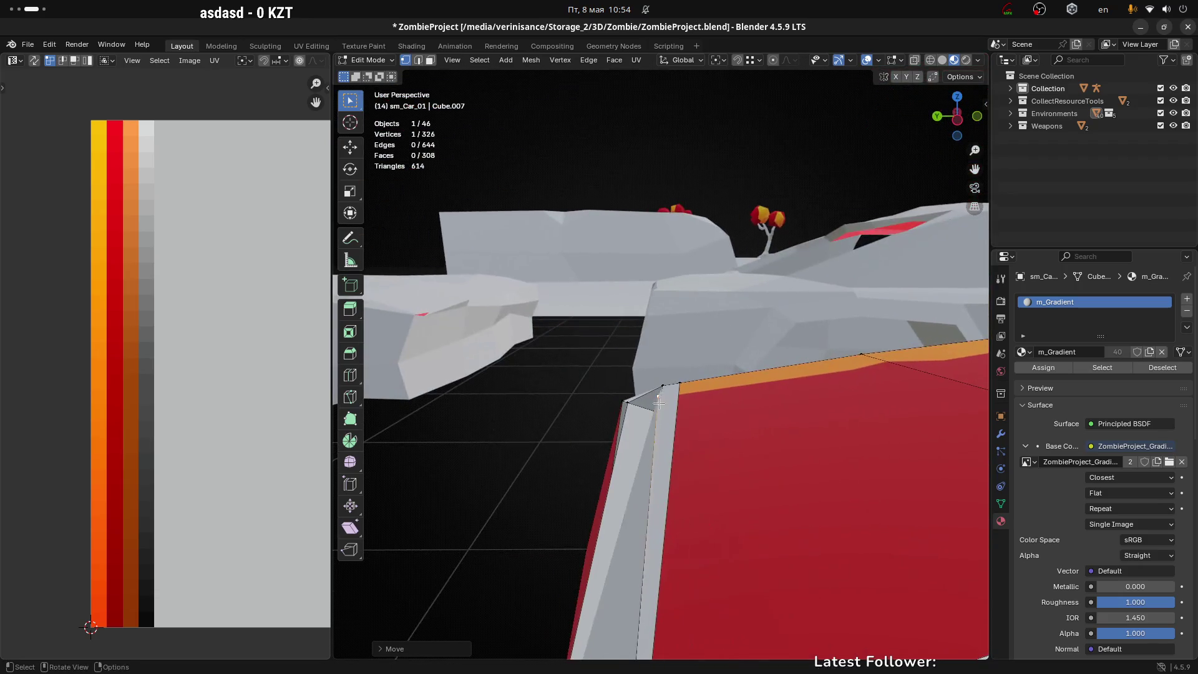
key("g")
left_click(618, 437)
mouse_move(610, 441)
left_mouse_down()
mouse_move(703, 455)
mouse_move(705, 415)
mouse_move(753, 443)
mouse_move(626, 396)
mouse_move(811, 366)
left_mouse_up()
key("g")
left_click(704, 413)
key("g")
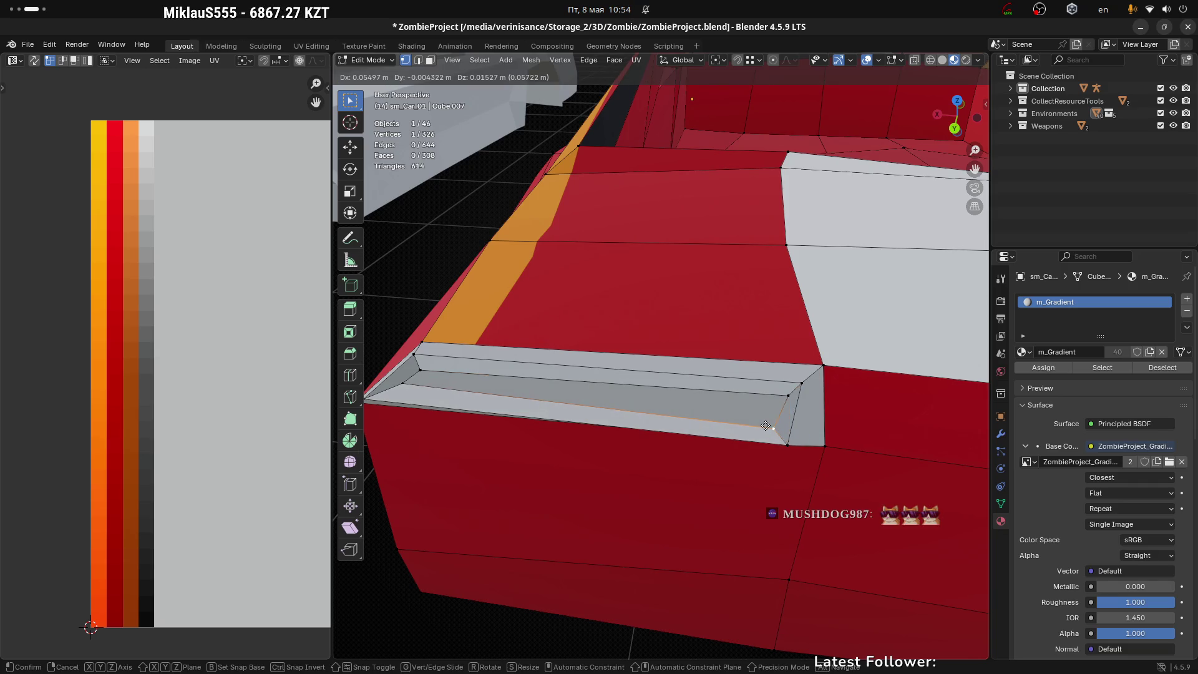
left_click(762, 431)
Slide vertices along the bevel edge, including the vent's lower-right corner
key("g")
key("g")
left_click(784, 438)
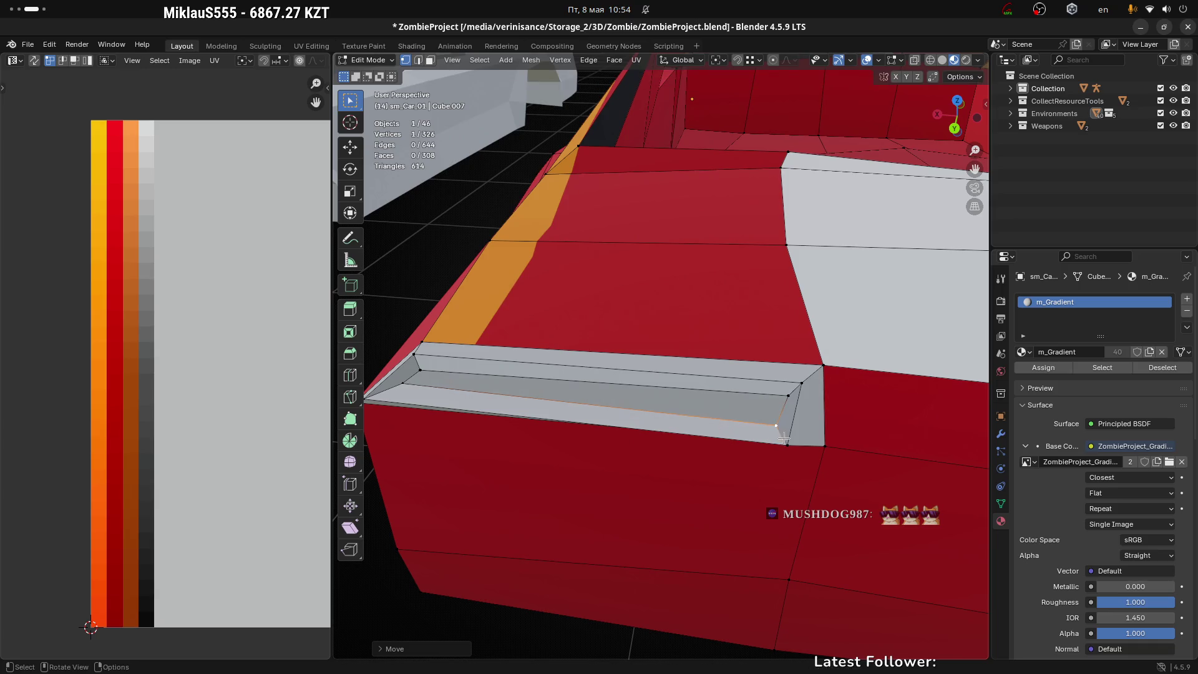
left_click(809, 385)
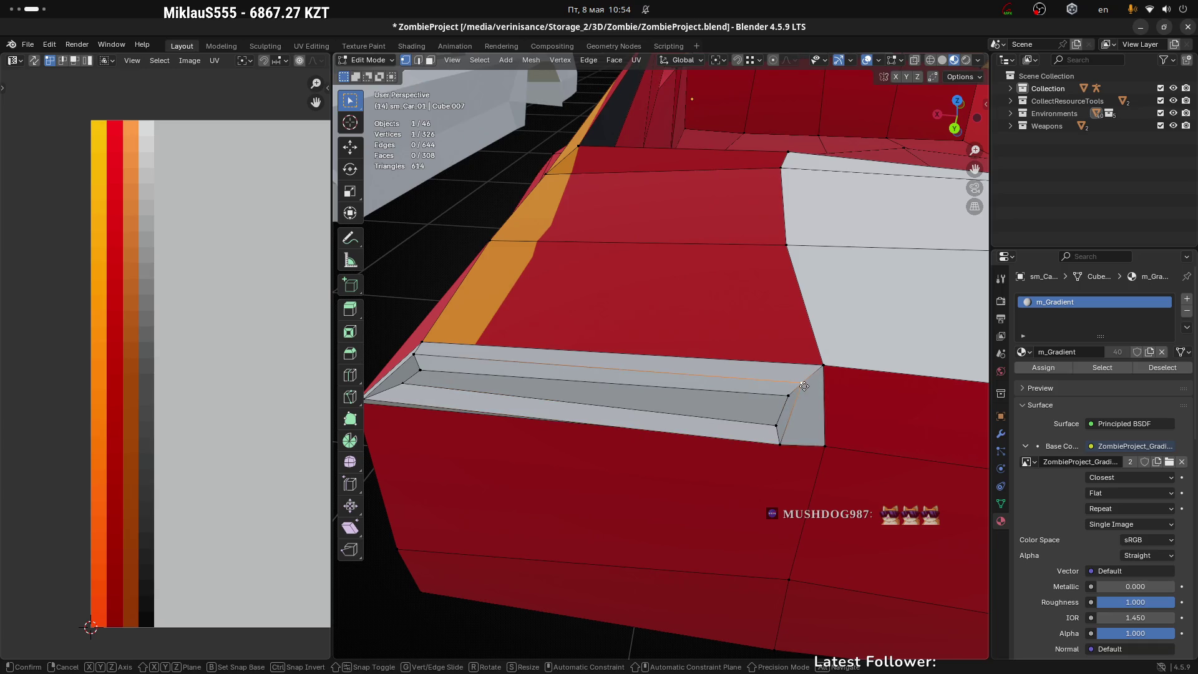
scroll(810, 386, "down", 3)
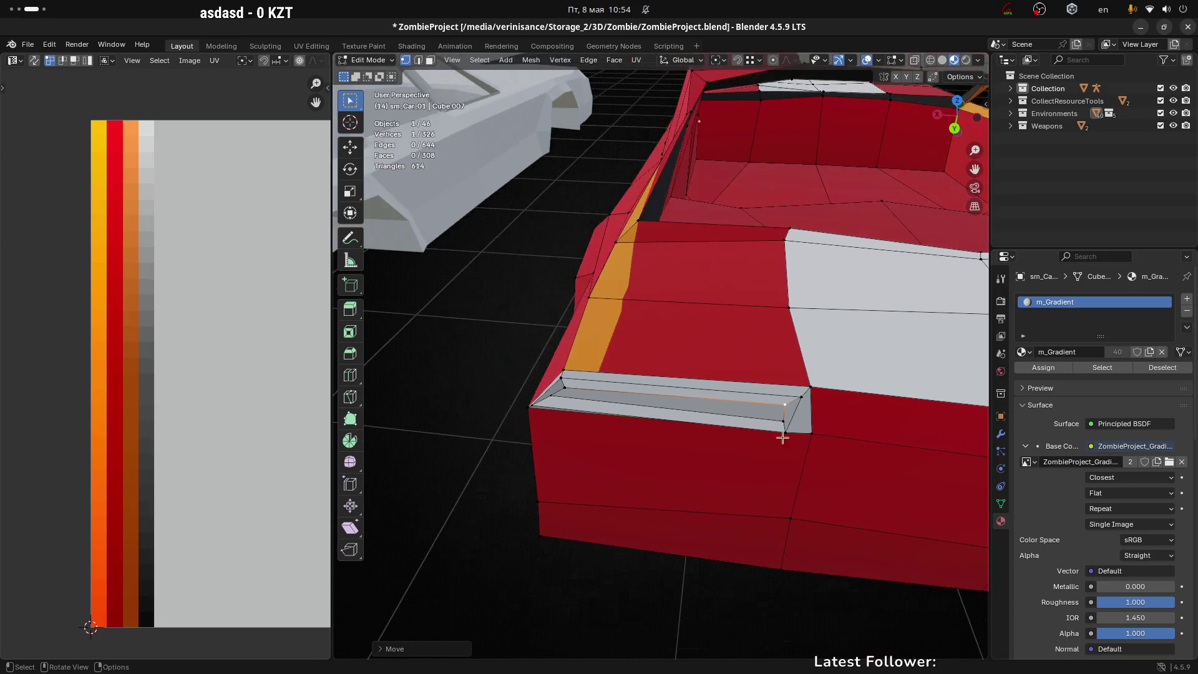
left_click(813, 431)
key("g")
key("g")
left_click(674, 446)
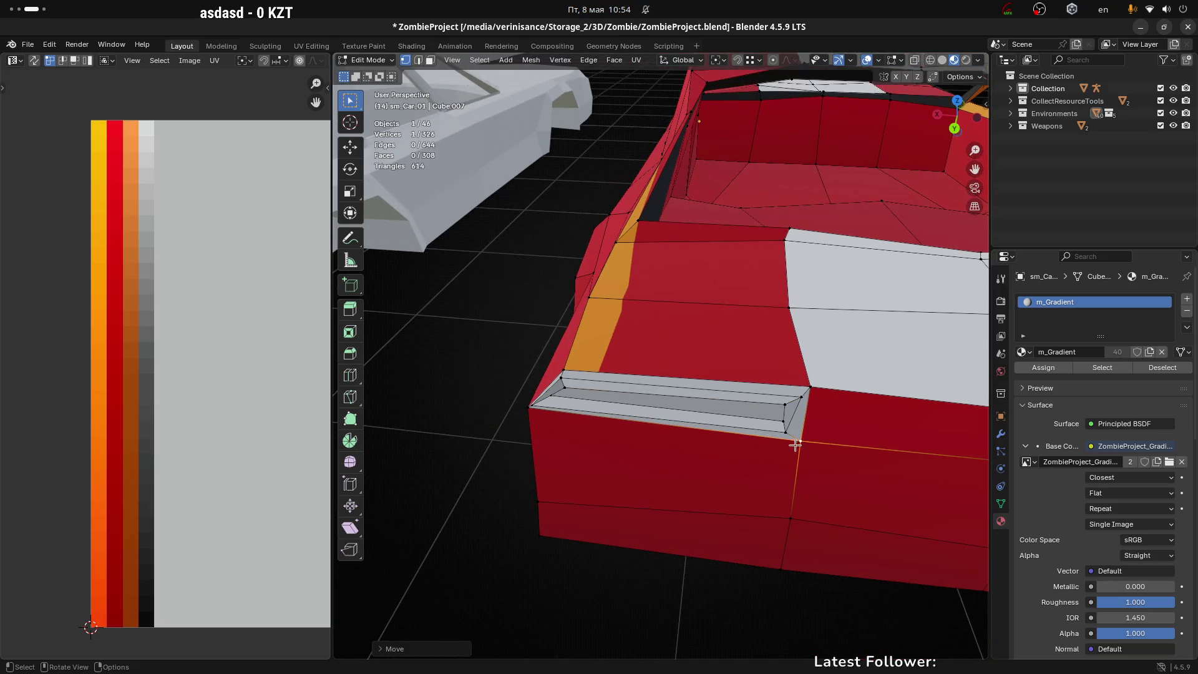
scroll(674, 446, "down", 1)
scroll(613, 442, "up", 10)
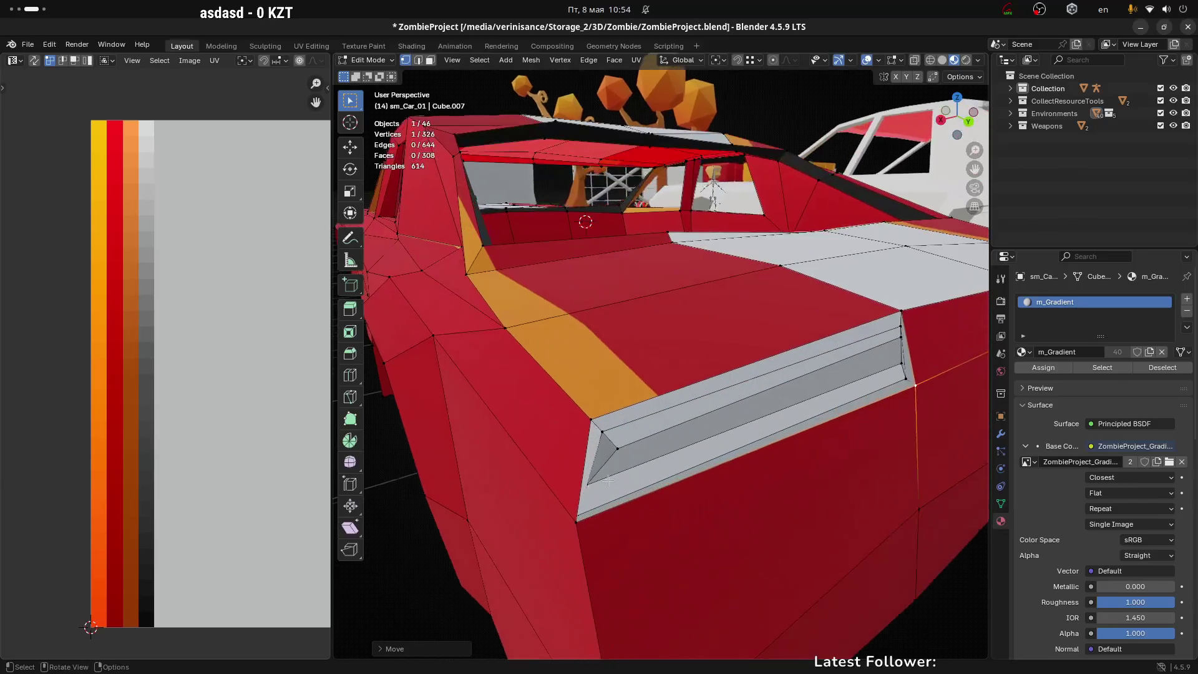
Shift the scoop's corner vertex along the Y axis in three moves
mouse_move(616, 448)
left_mouse_down()
mouse_move(751, 412)
mouse_move(650, 382)
mouse_move(481, 436)
mouse_move(511, 443)
left_mouse_up()
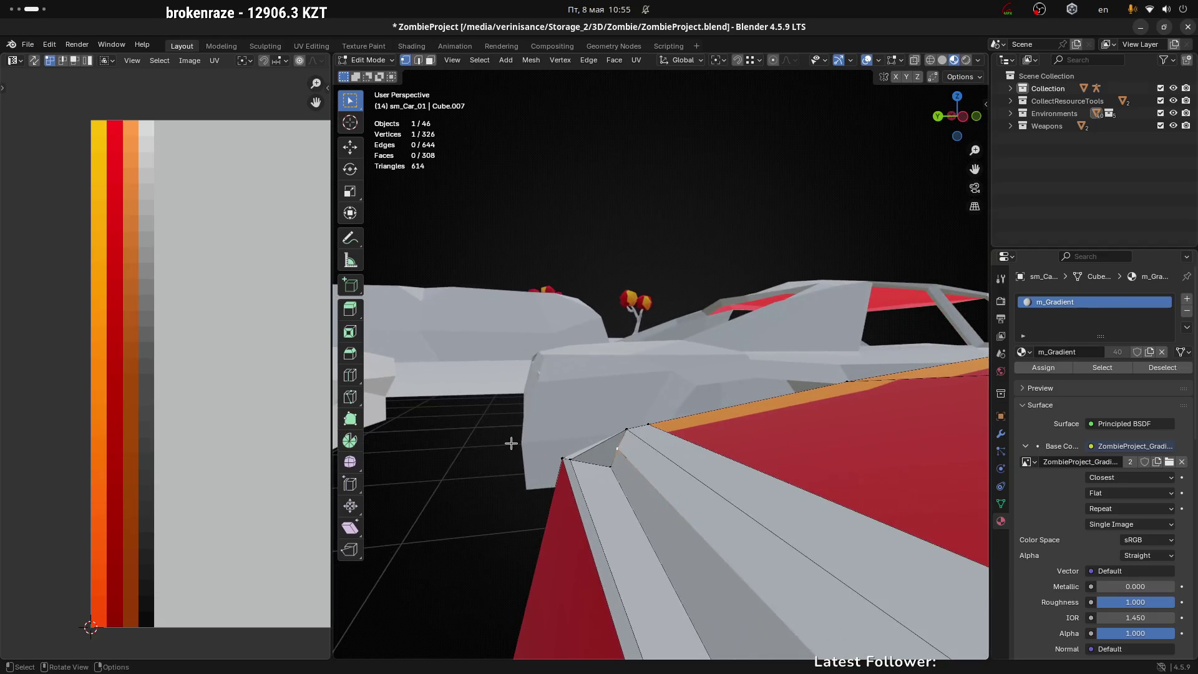
key("g")
key("y")
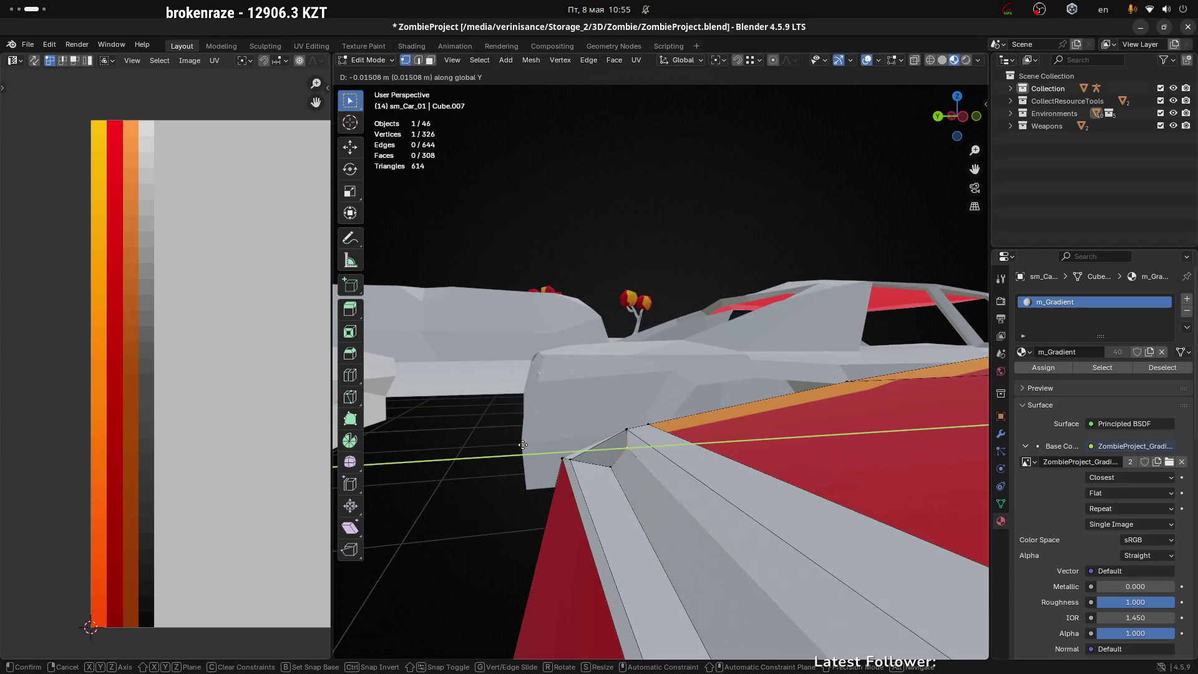
left_click(528, 444)
left_click_drag(527, 444, 824, 433)
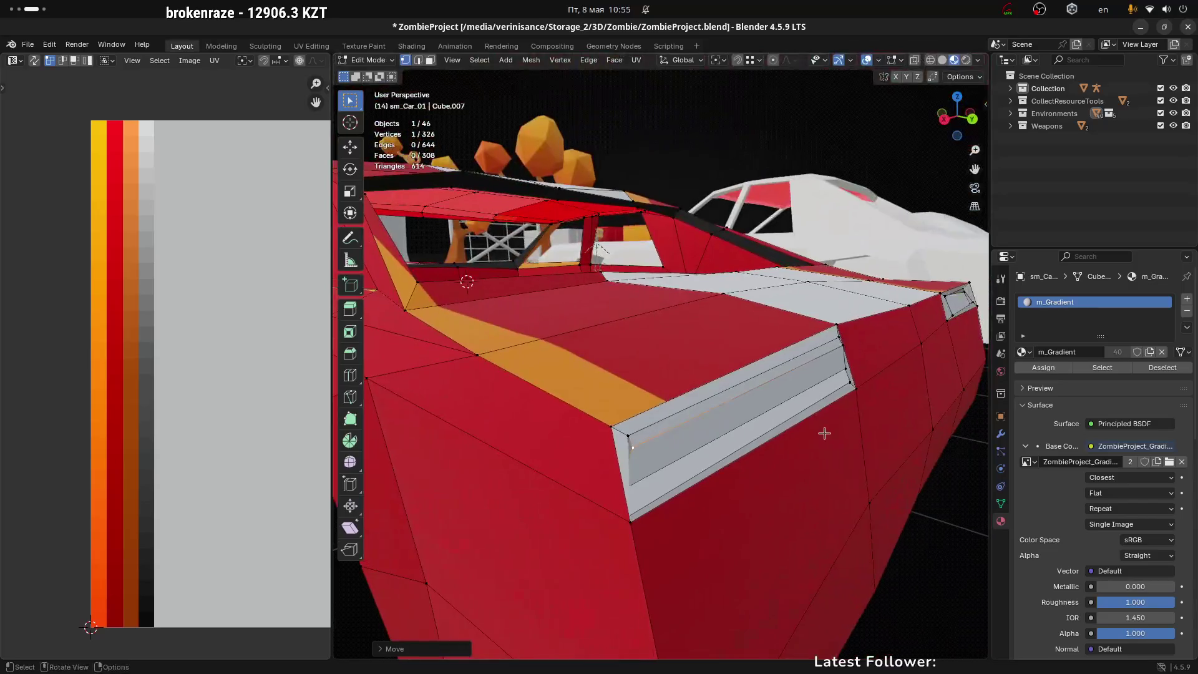
scroll(880, 371, "up", 3)
key("g")
key("y")
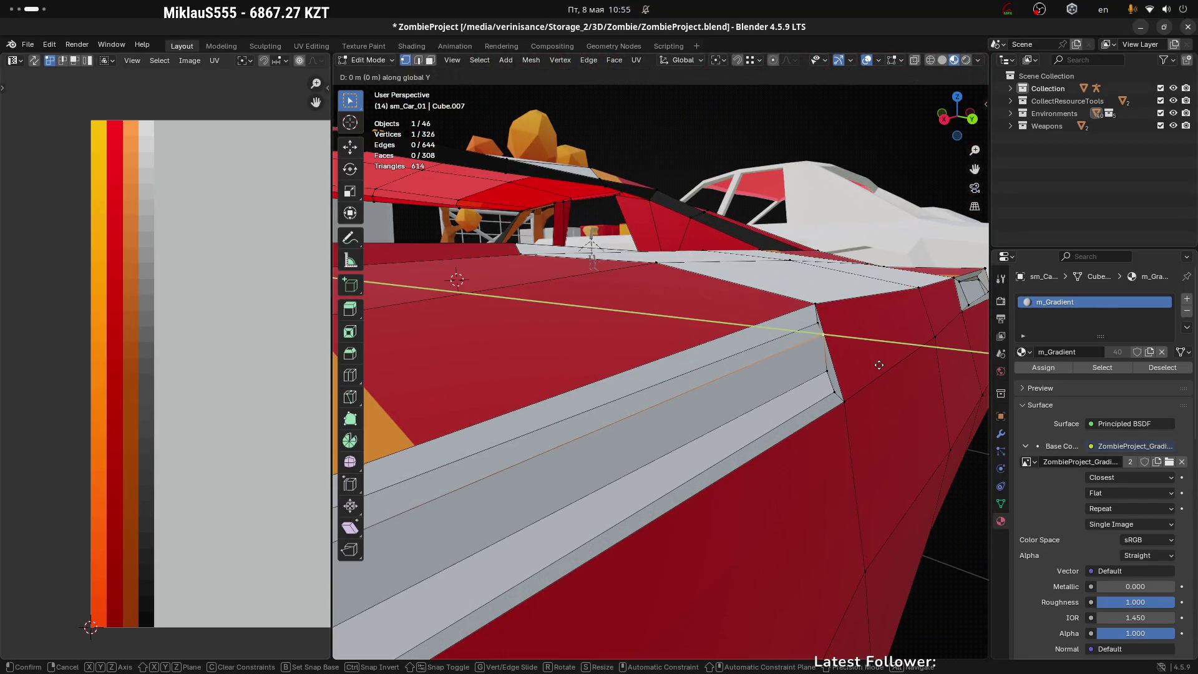
left_click(866, 362)
key("g")
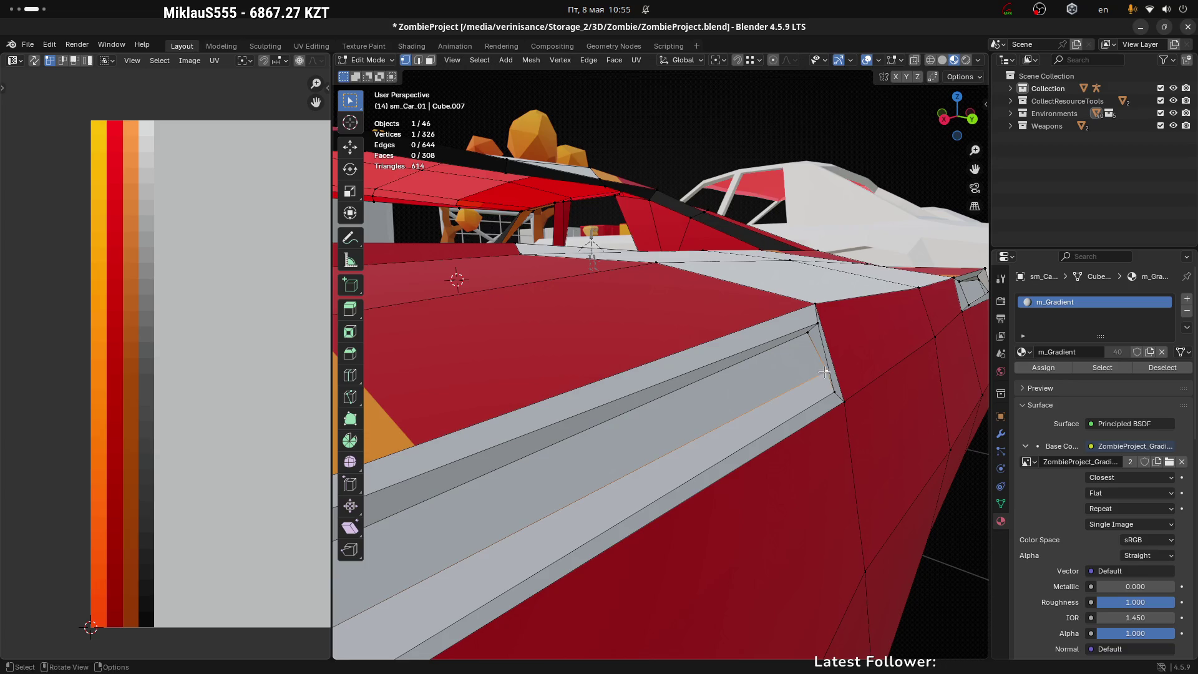
key("y")
left_click(835, 374)
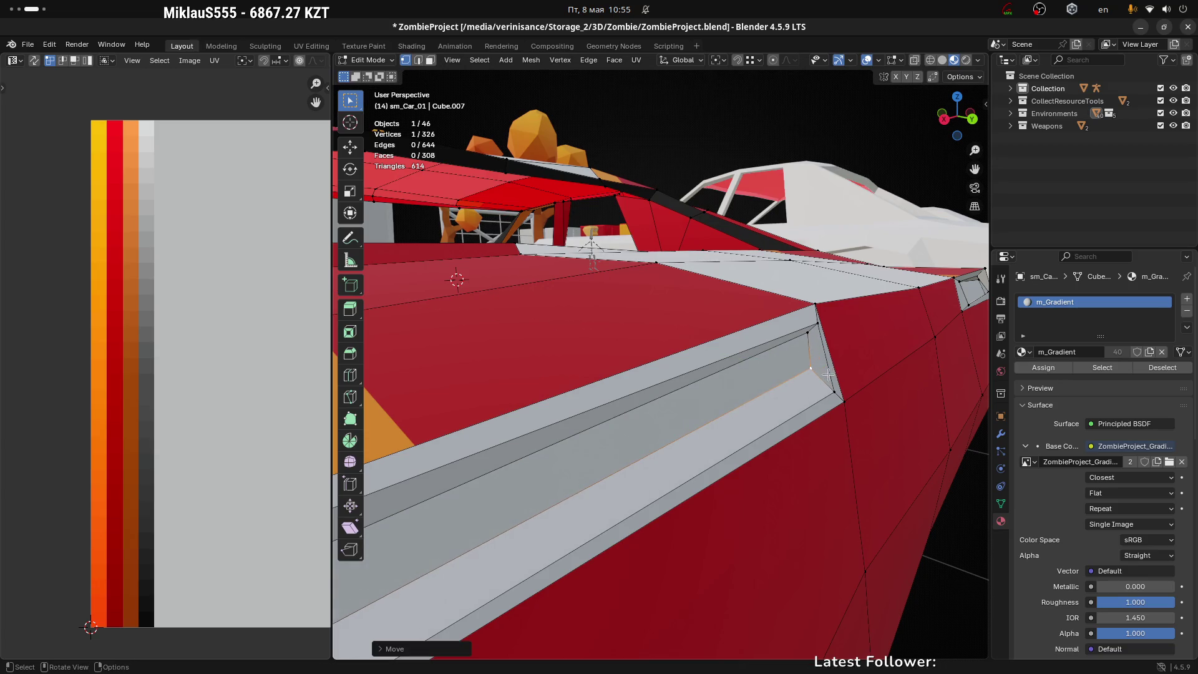
Adjust the vertex height along Z, inspect the scoop, and select another corner vertex
key("g")
key("z")
left_click(823, 384)
scroll(800, 439, "down", 3)
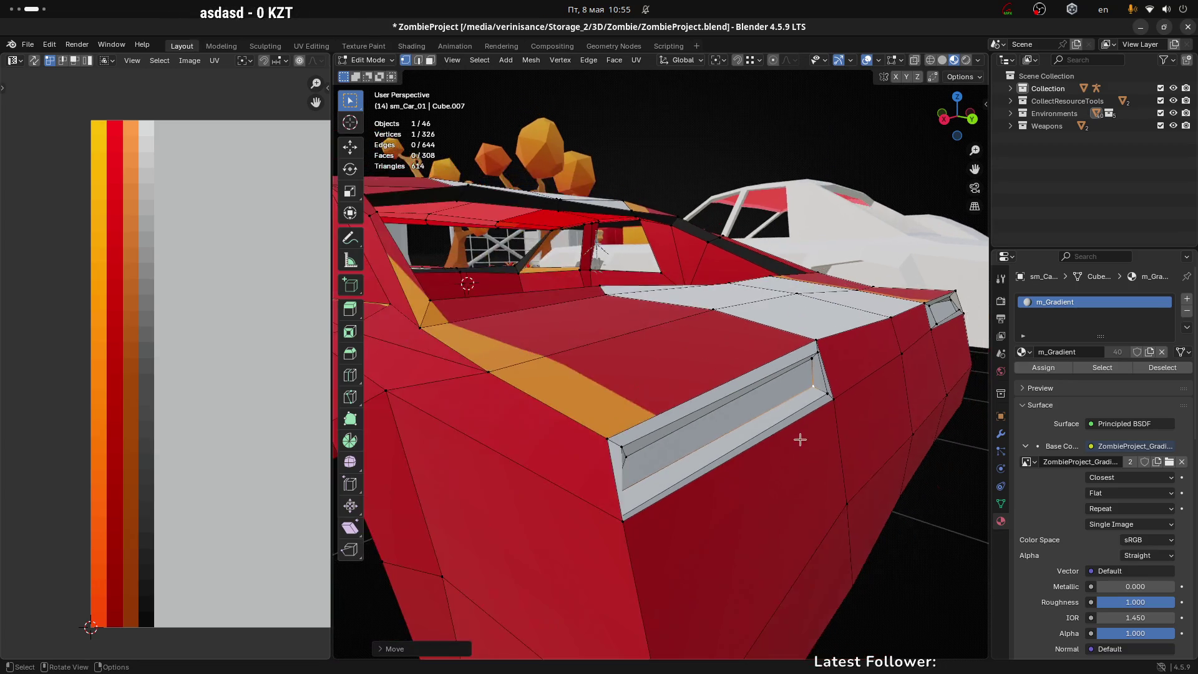
mouse_move(800, 439)
left_mouse_down()
mouse_move(699, 460)
mouse_move(729, 441)
left_mouse_up()
left_click(702, 475)
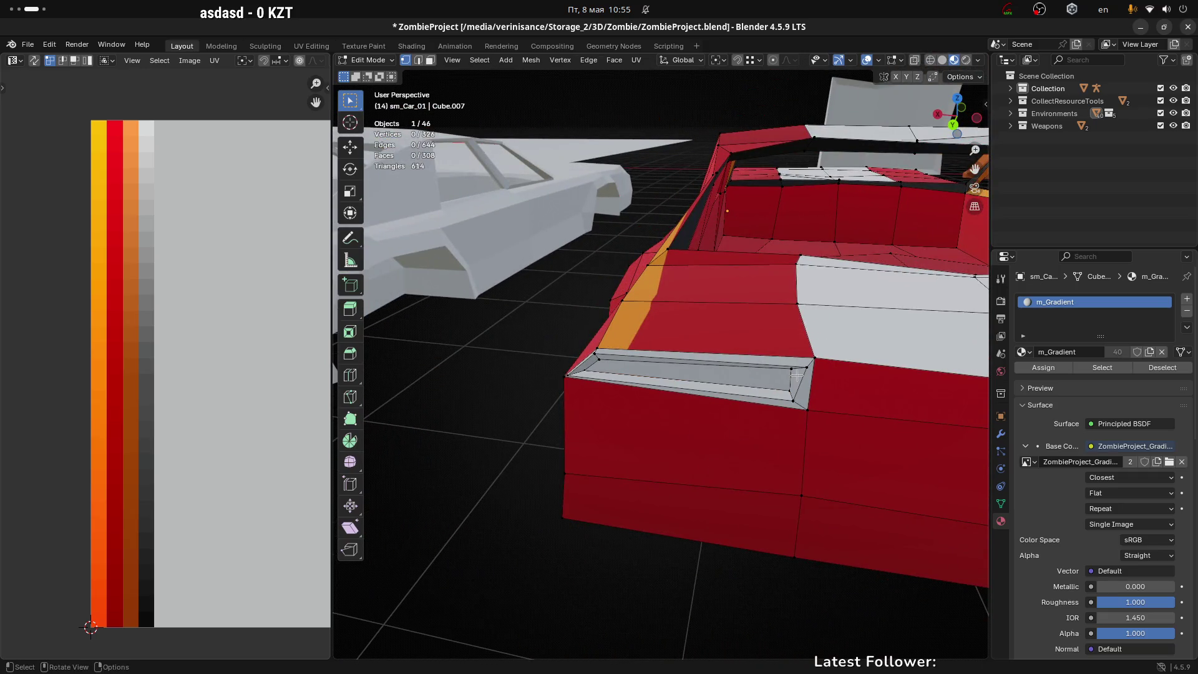
left_click_drag(631, 388, 549, 339)
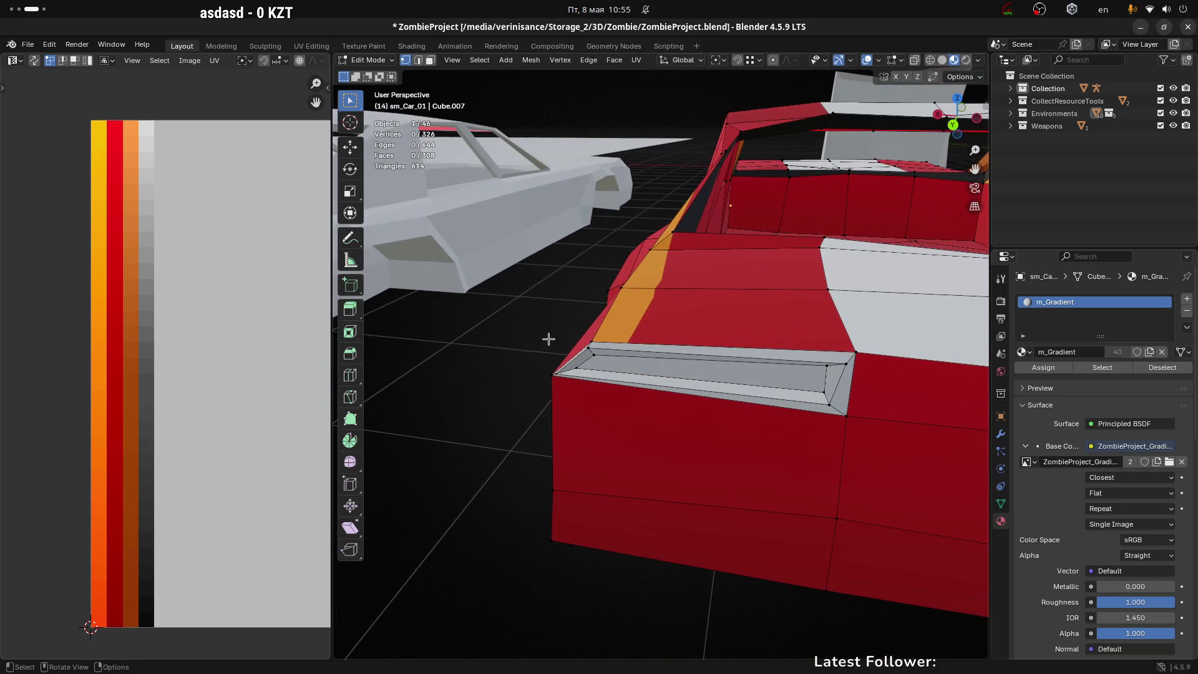
left_click(588, 355)
scroll(590, 354, "up", 2)
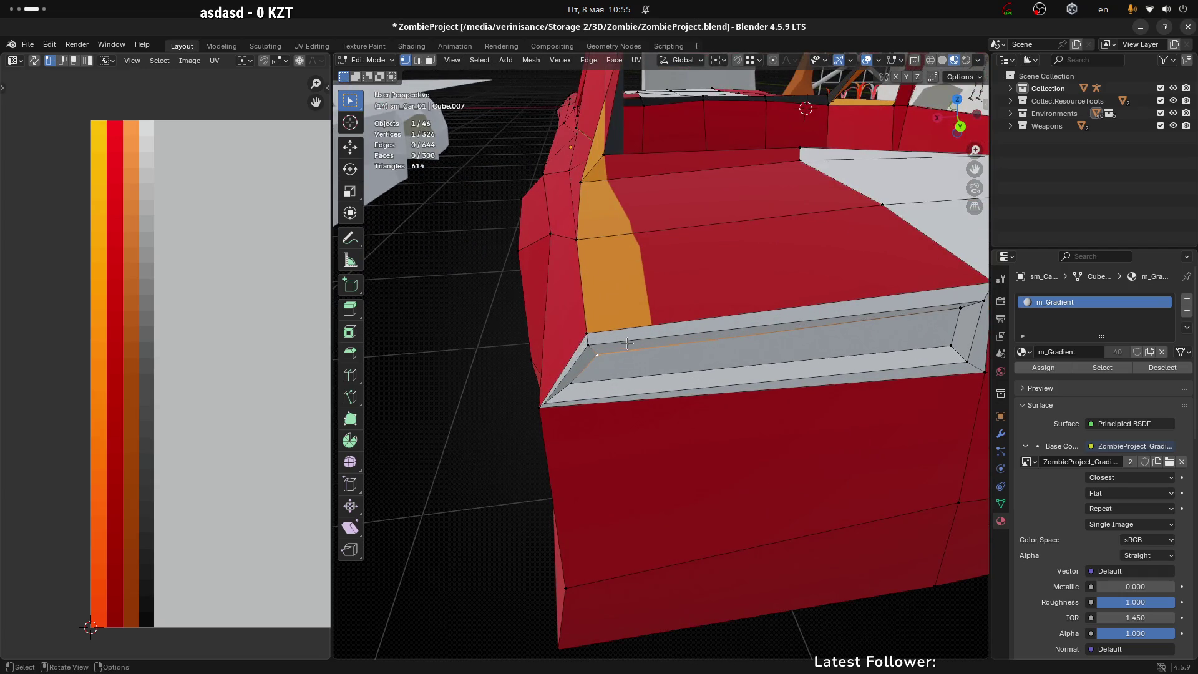
In face mode, select the scoop's upper and lower trim faces, trying then undoing a colour move
key("3")
left_click(583, 412)
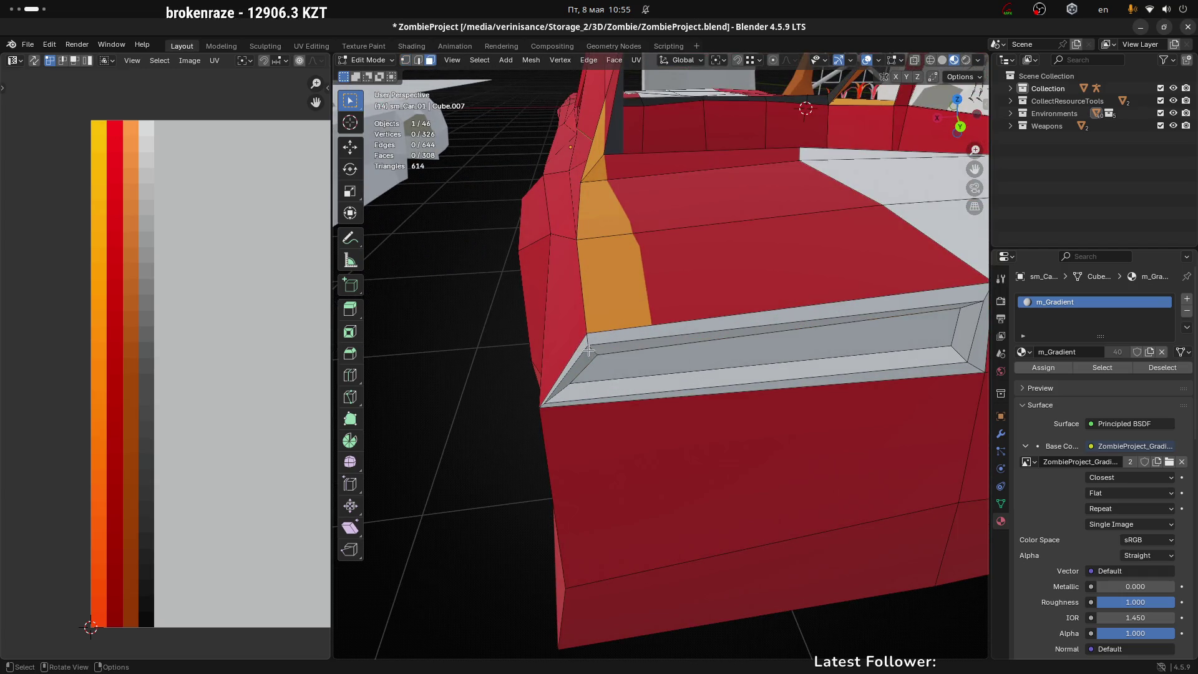
left_click(972, 309, "ctrl")
left_click(700, 375, "ctrl")
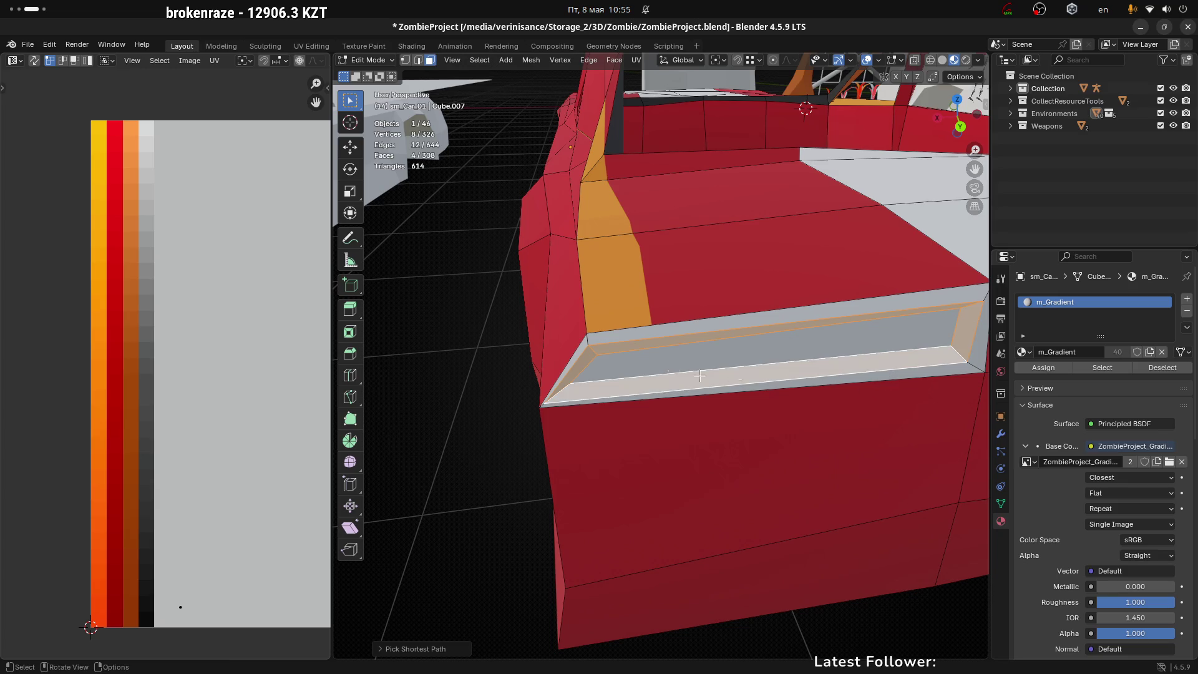
left_click(582, 346)
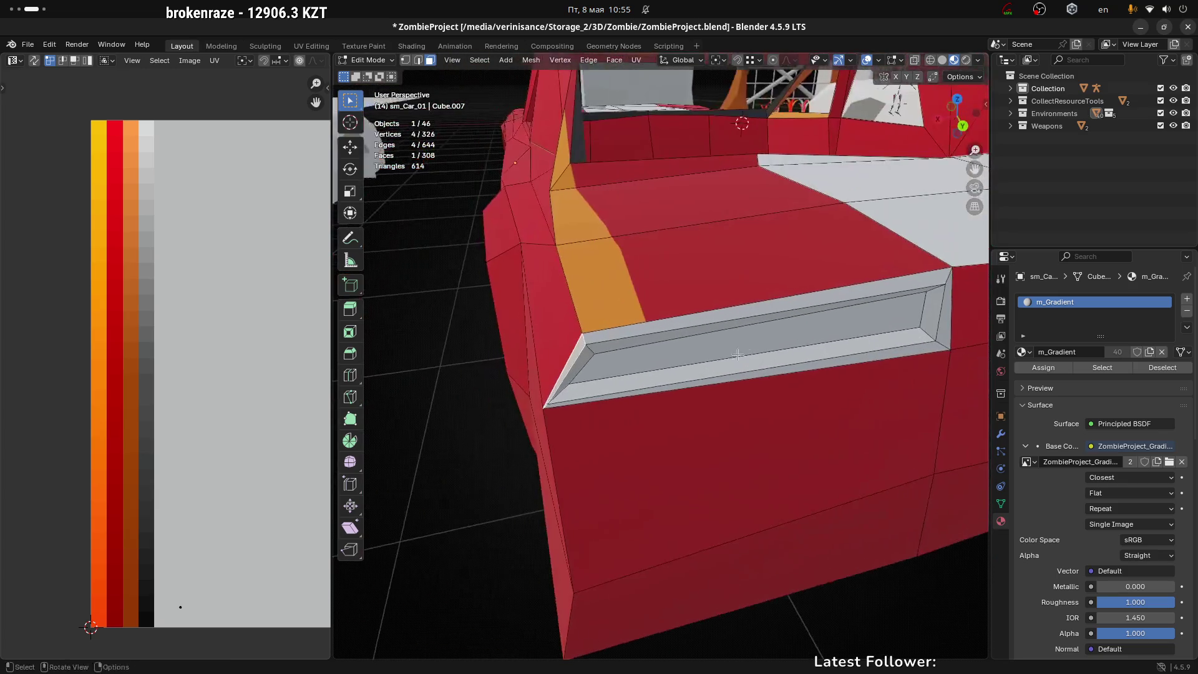
left_click(948, 320, "ctrl")
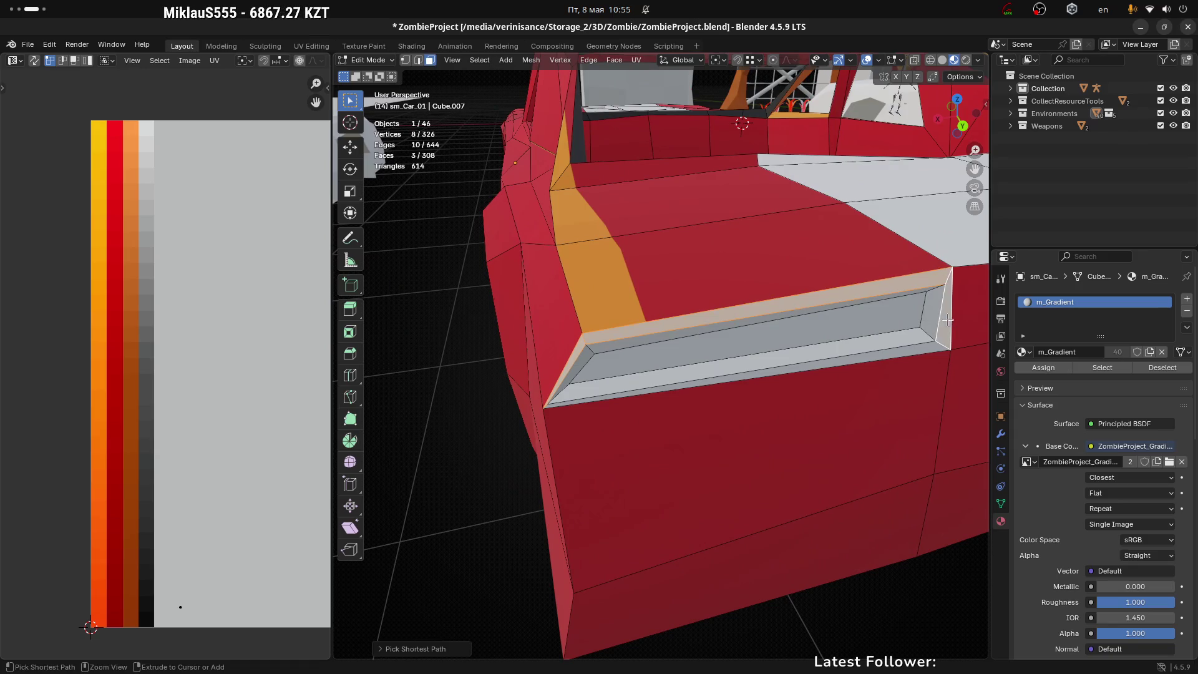
left_click(892, 360, "ctrl")
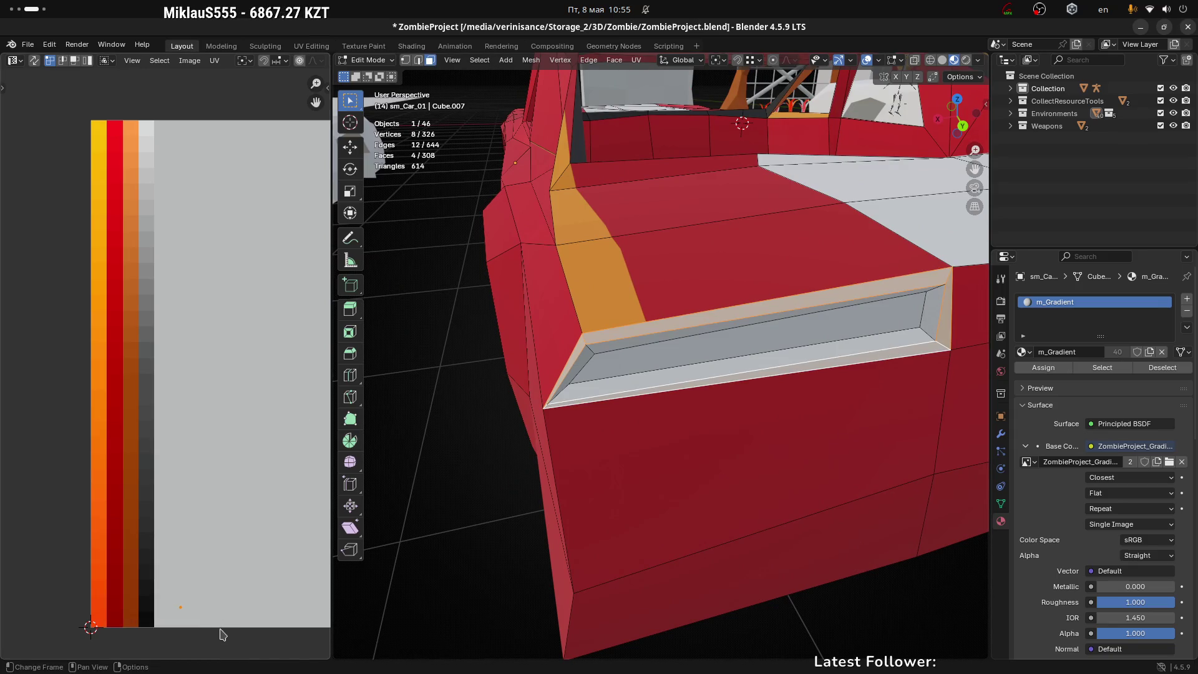
key("g")
left_click(189, 642)
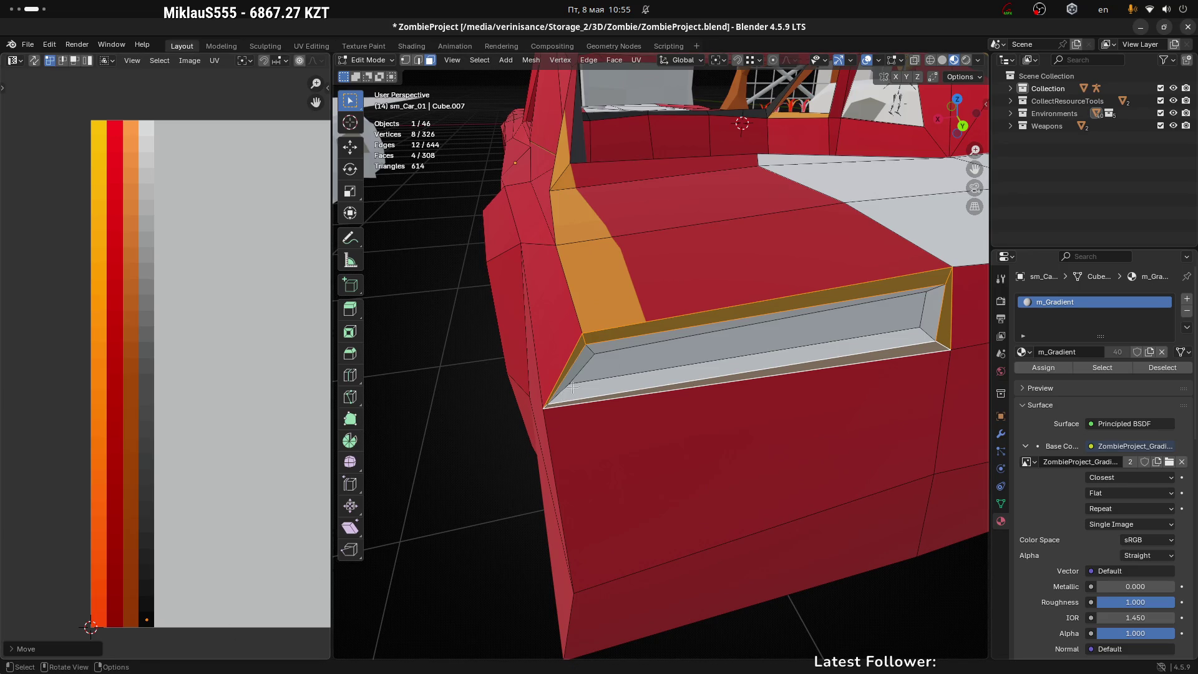
key("ctrl+z")
key("ctrl+z")
key("ctrl+z")
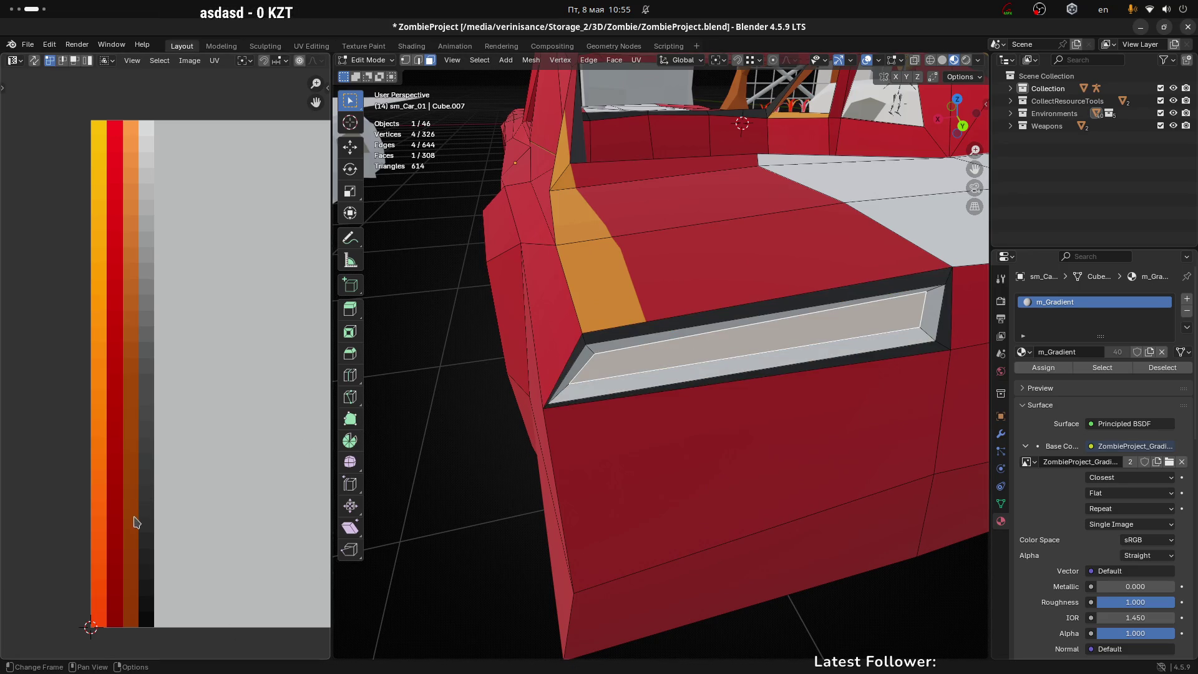
Collapse the selected UVs to a point and place them on the pale salmon-red palette shade
scroll(137, 523, "down", 3)
scroll(185, 478, "up", 1)
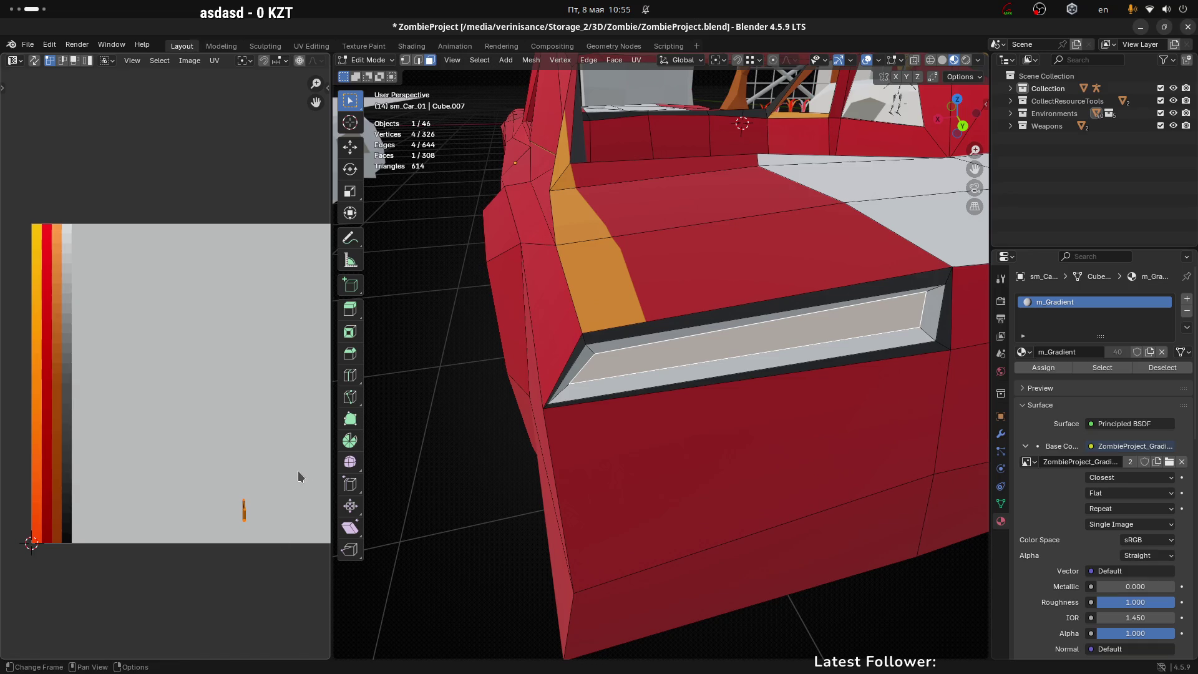
key("s")
key("0")
key("Return")
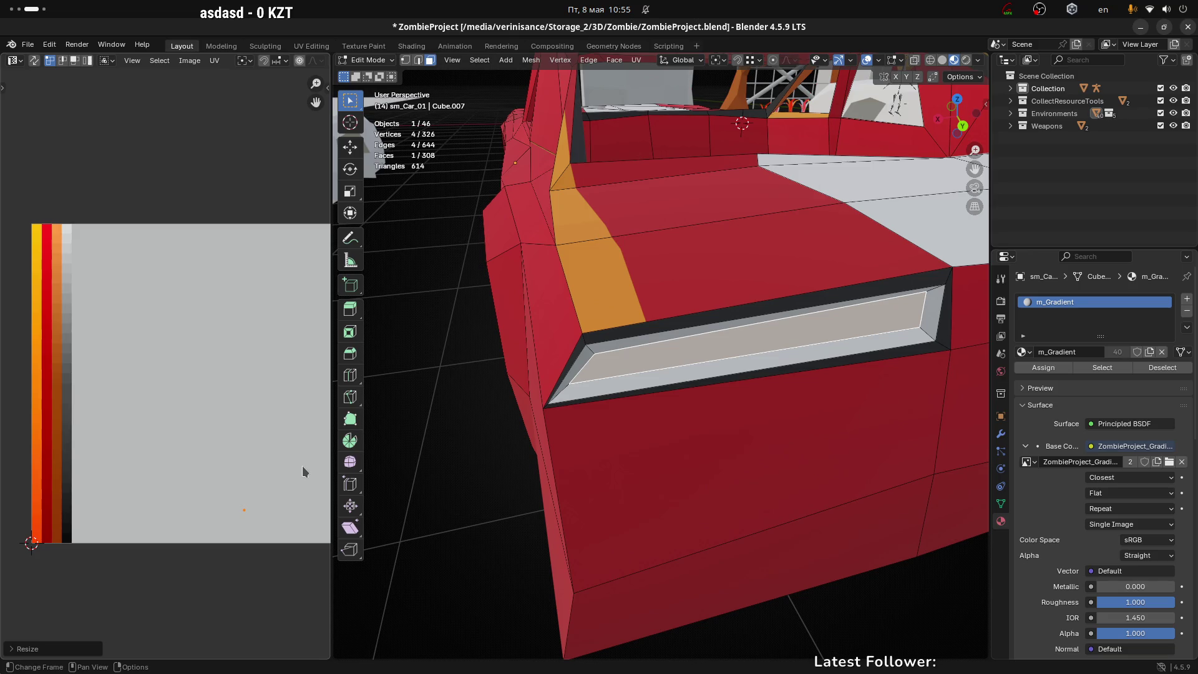
key("g")
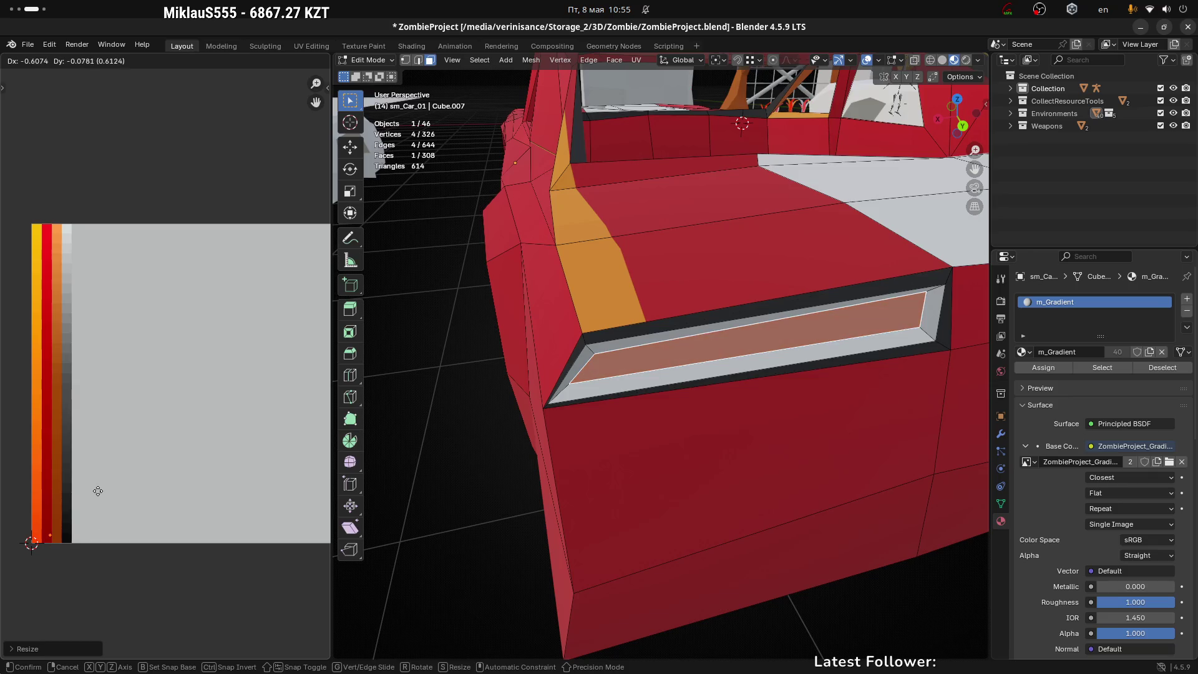
left_click(93, 497)
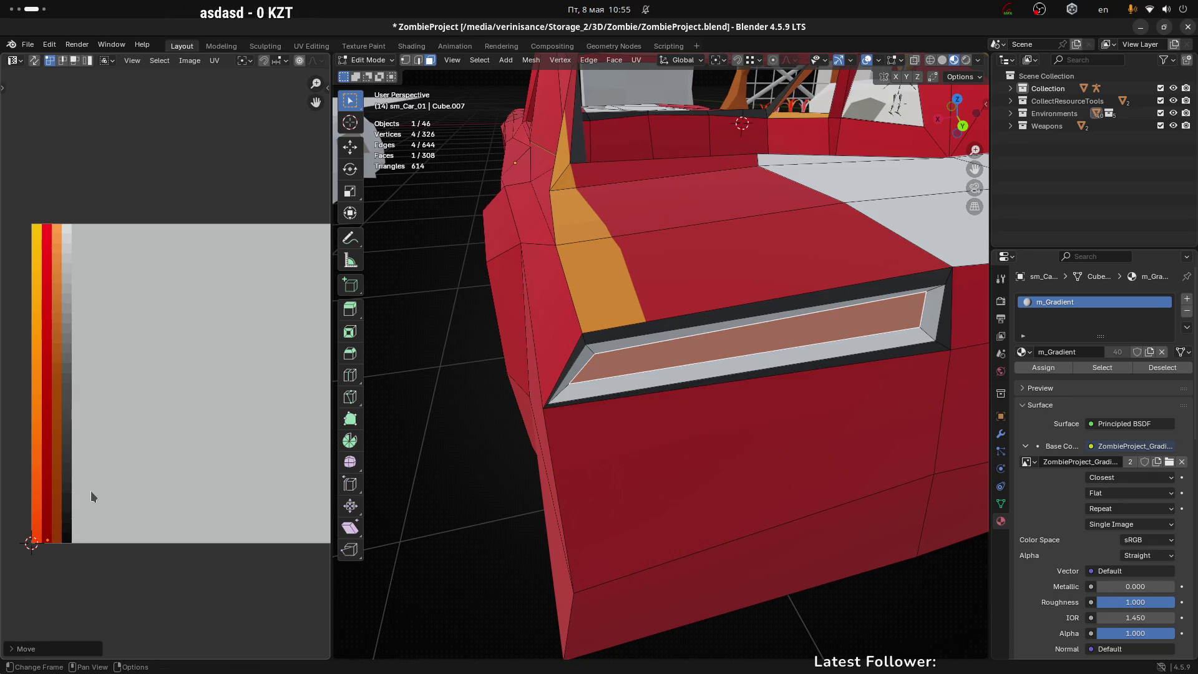
key("g")
left_click(90, 178)
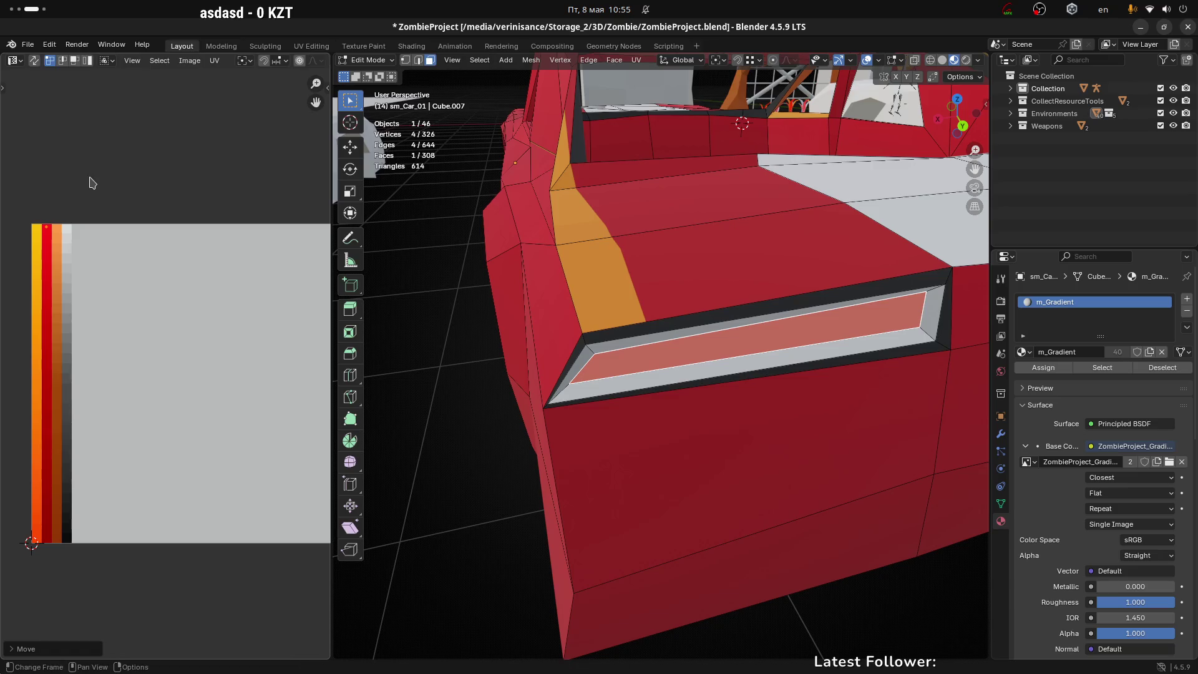
key("alt+a")
mouse_move(514, 455)
left_mouse_down()
mouse_move(506, 428)
mouse_move(720, 526)
mouse_move(701, 462)
mouse_move(650, 506)
mouse_move(711, 450)
left_mouse_up()
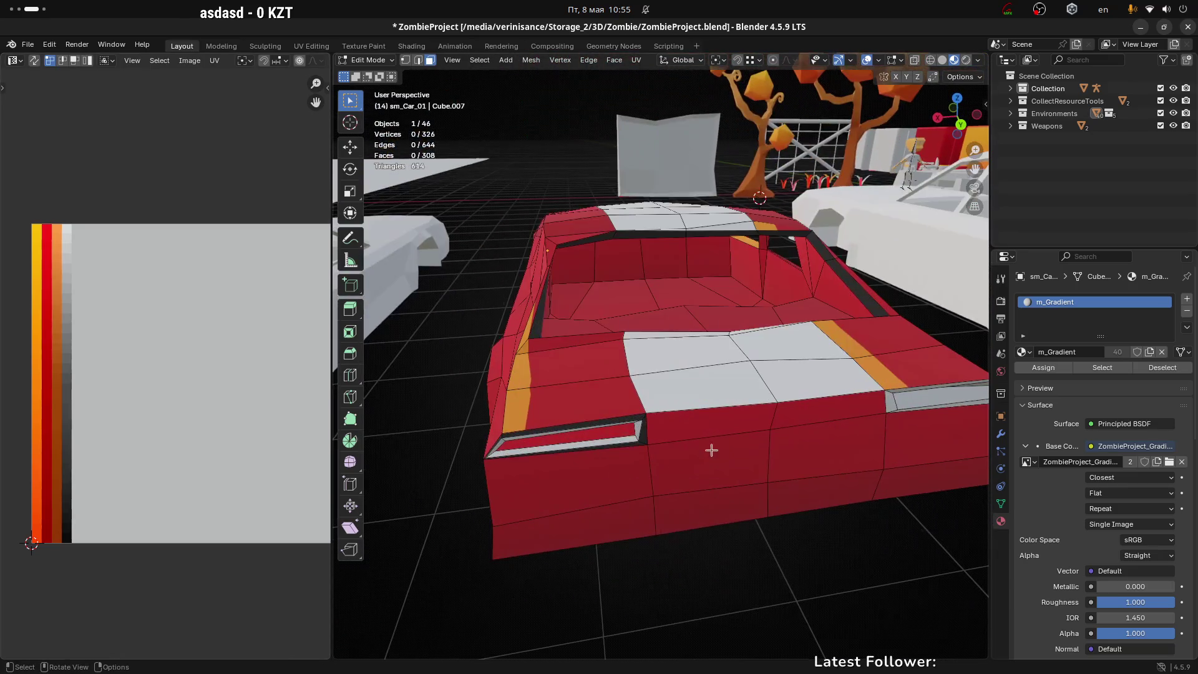
Select the four faces of the left rear side scoop
left_click(629, 440)
mouse_move(722, 508)
left_mouse_down()
mouse_move(717, 433)
mouse_move(691, 437)
mouse_move(643, 408)
mouse_move(437, 405)
mouse_move(506, 383)
mouse_move(552, 388)
mouse_move(690, 335)
mouse_move(651, 422)
mouse_move(639, 407)
left_mouse_up()
left_click(643, 409, "ctrl")
left_click(405, 404, "ctrl")
left_click(651, 422, "ctrl")
scroll(656, 406, "down", 1)
scroll(656, 406, "down", 4)
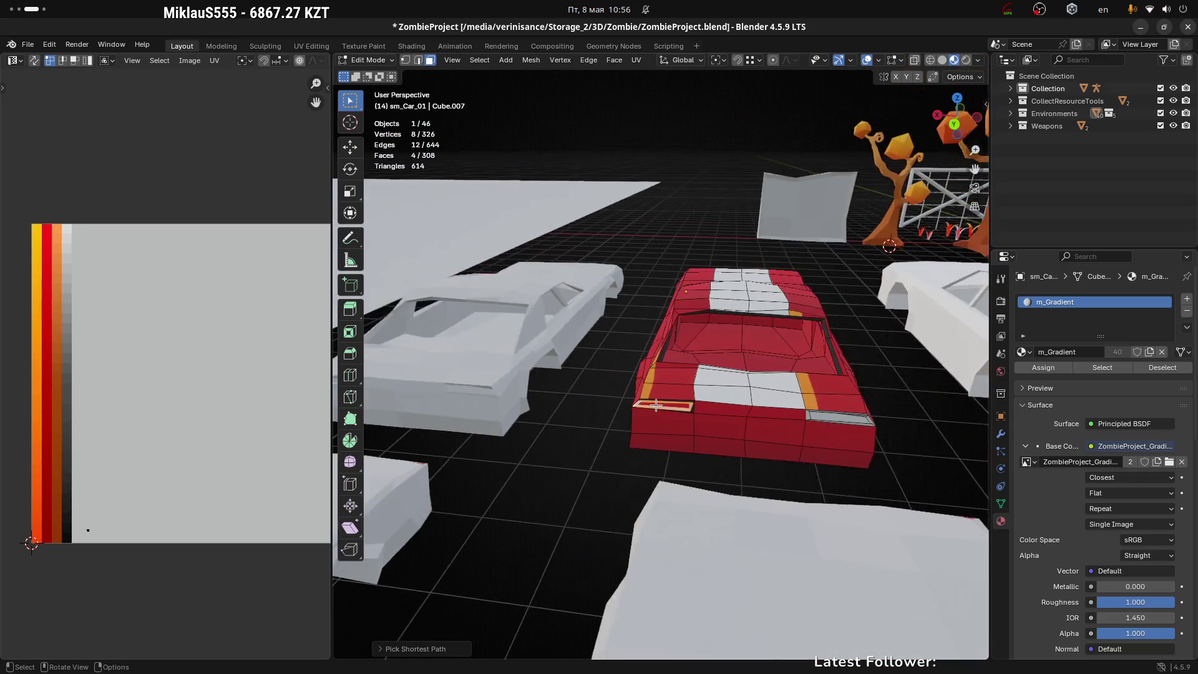
scroll(656, 406, "up", 5)
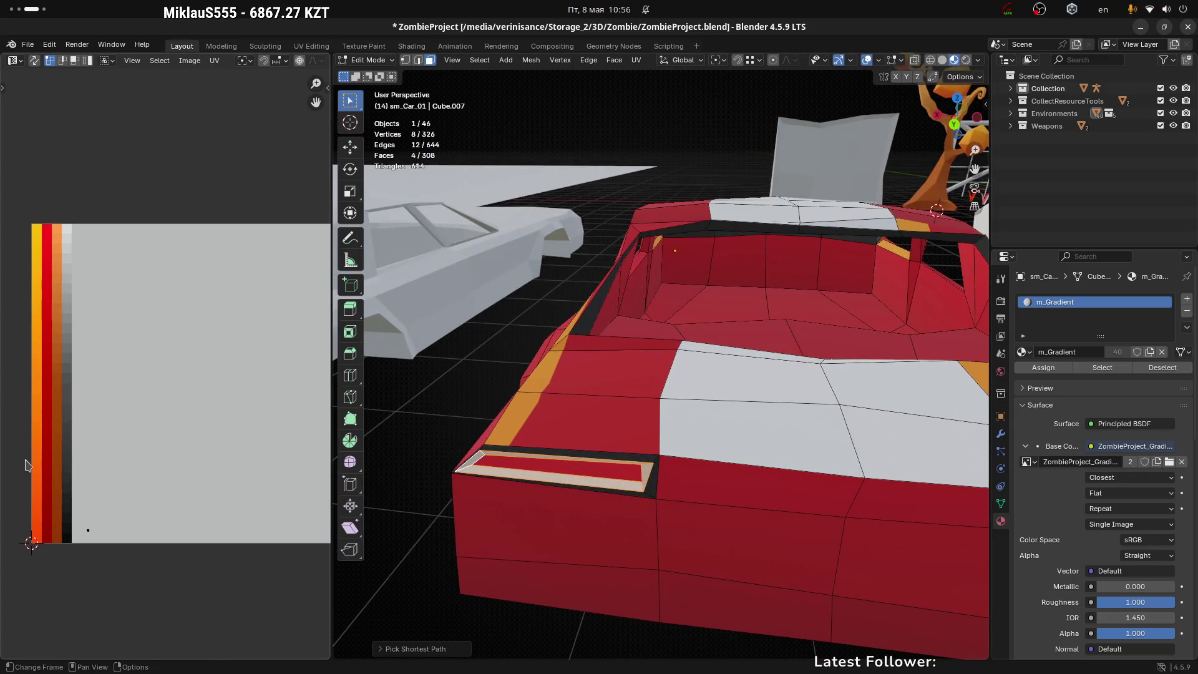
Move the scoop's UVs to the top of the gradient strip and review the left rear
key("a")
key("g")
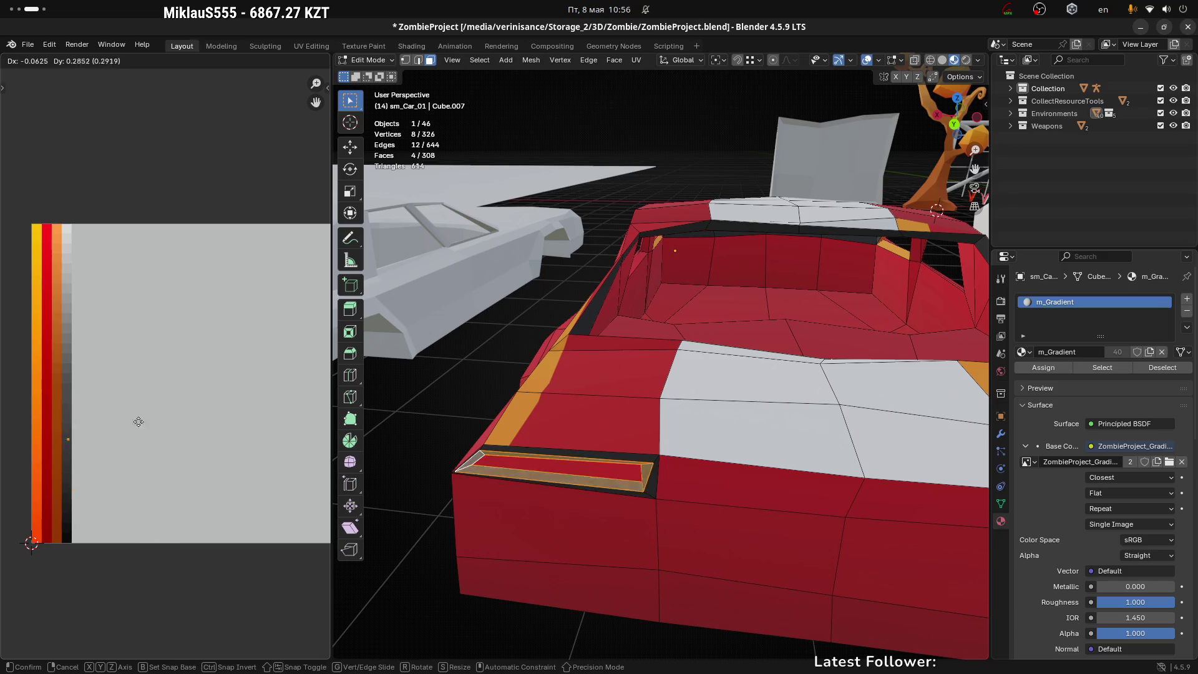
left_click(136, 238)
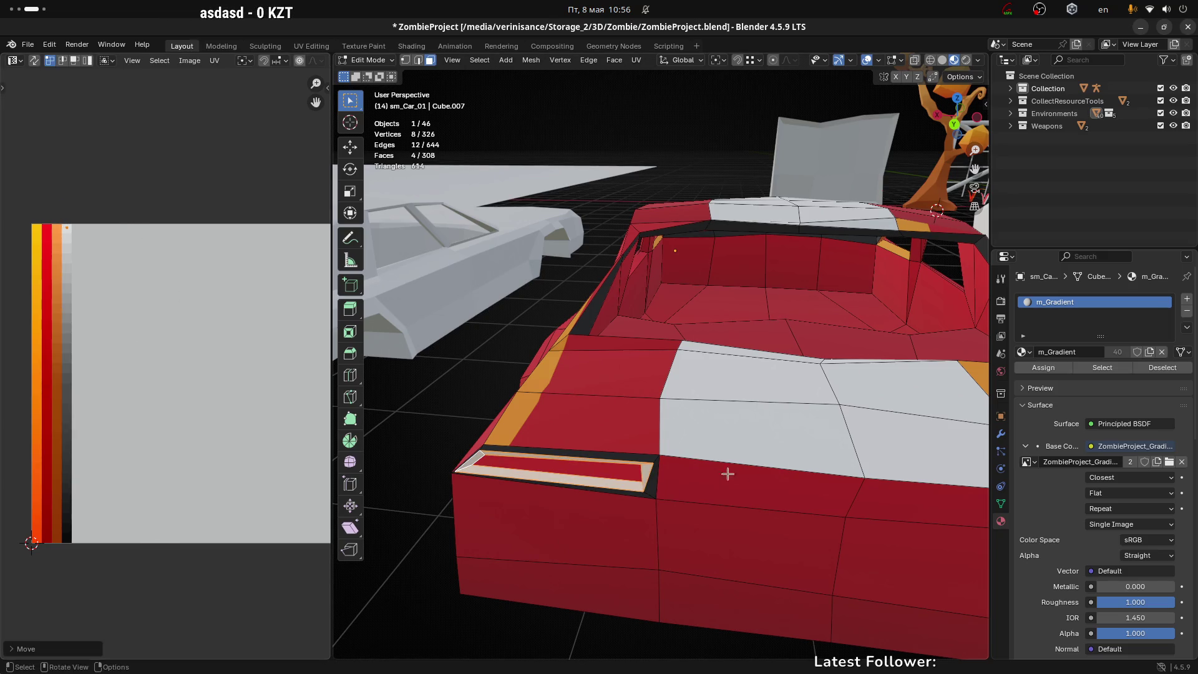
left_click_drag(722, 476, 659, 356)
scroll(556, 396, "down", 3)
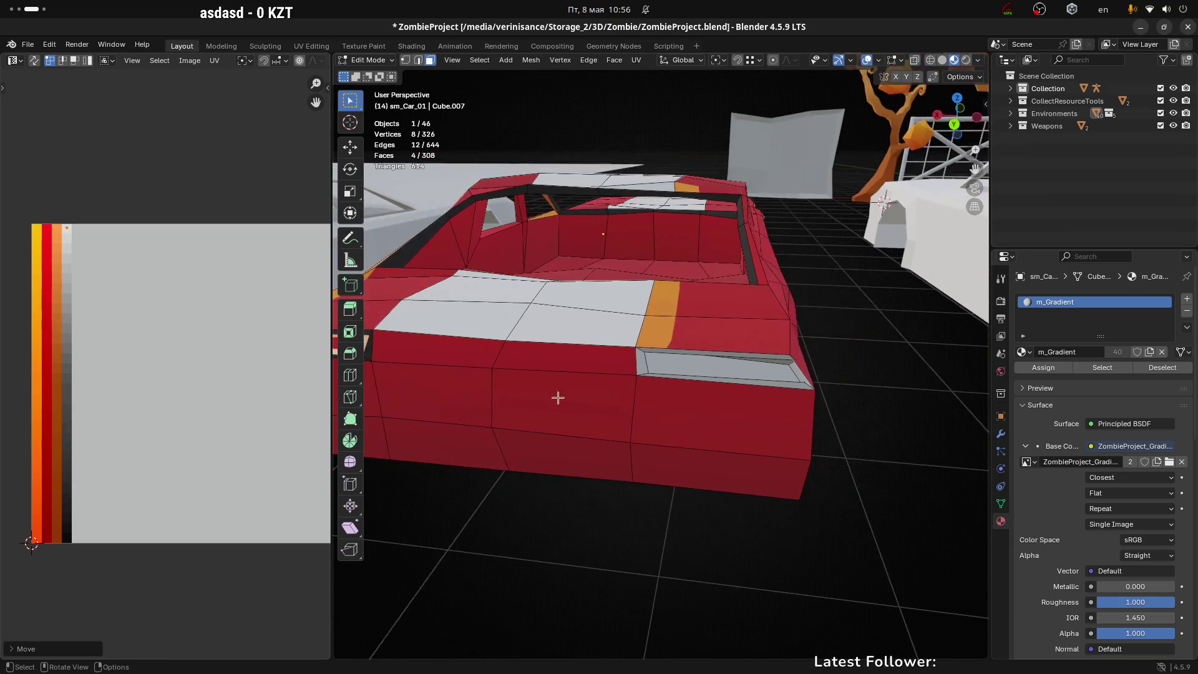
scroll(554, 418, "up", 2)
scroll(560, 391, "down", 2)
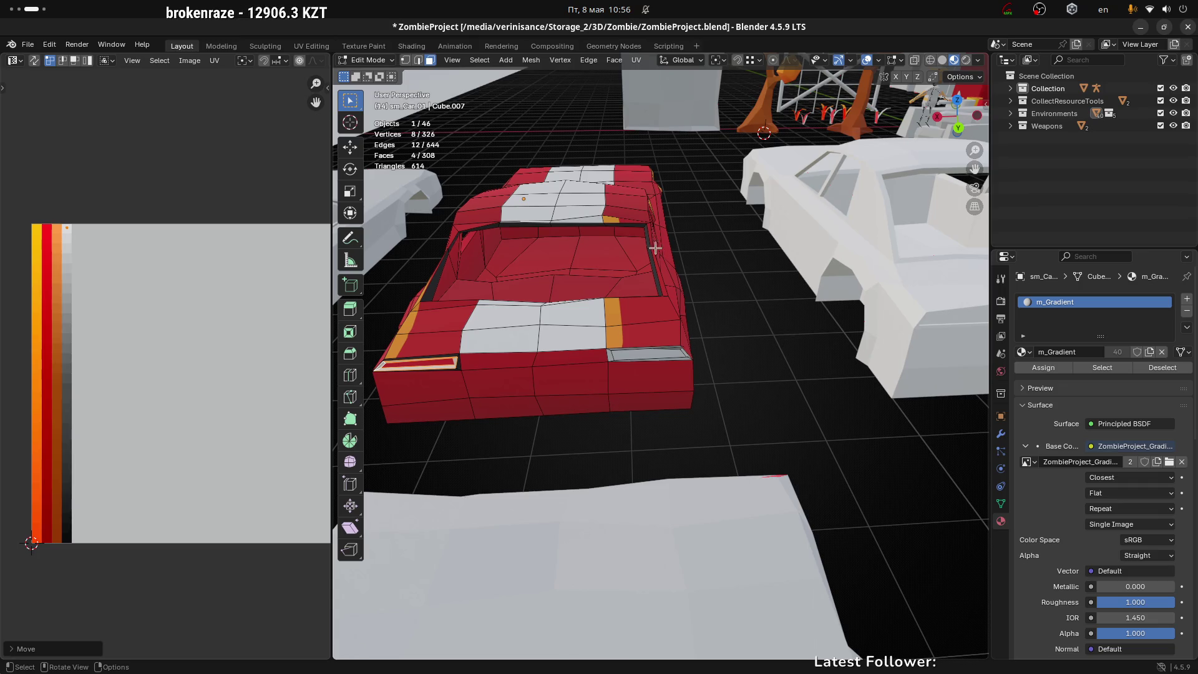
scroll(642, 395, "up", 6)
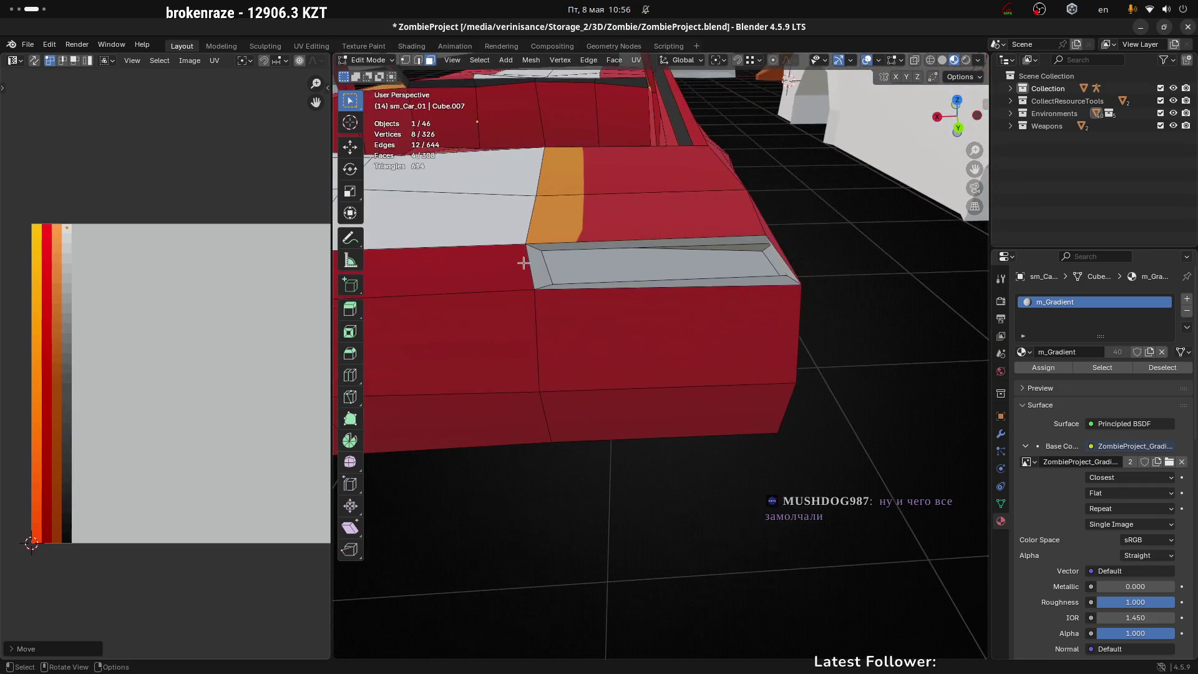
Select the long top strip of the rear plate and switch on vertex selection
left_click(573, 289)
left_click_drag(573, 289, 597, 255)
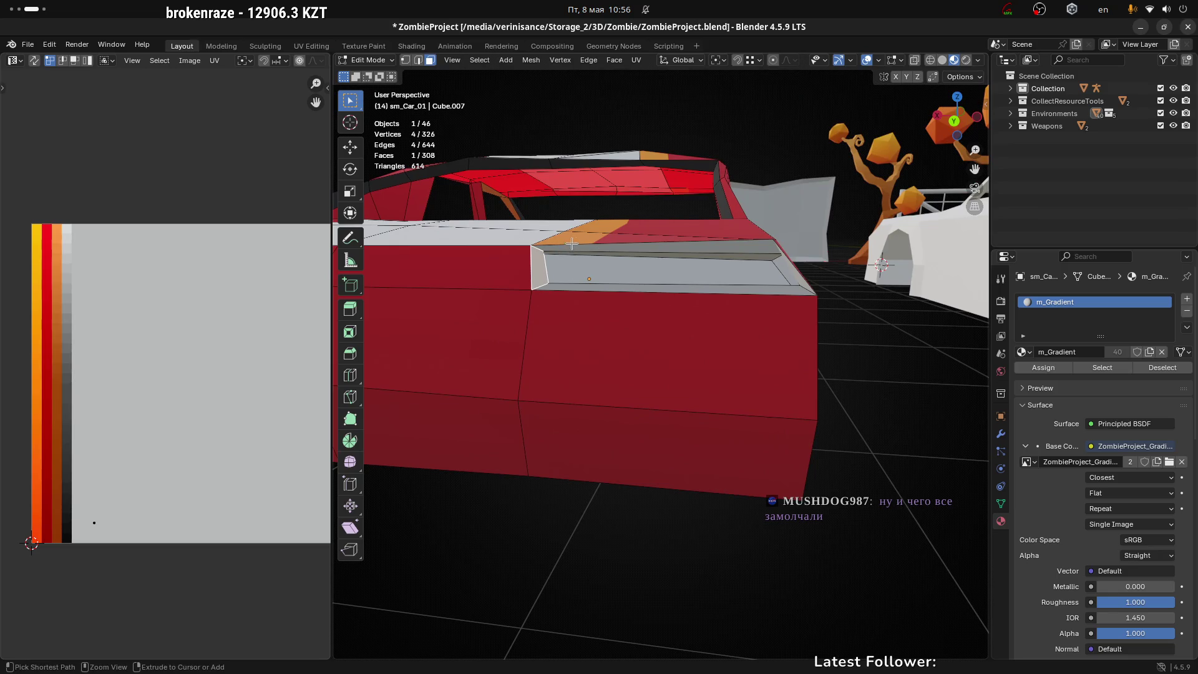
left_click(569, 249)
left_click(774, 253, "ctrl")
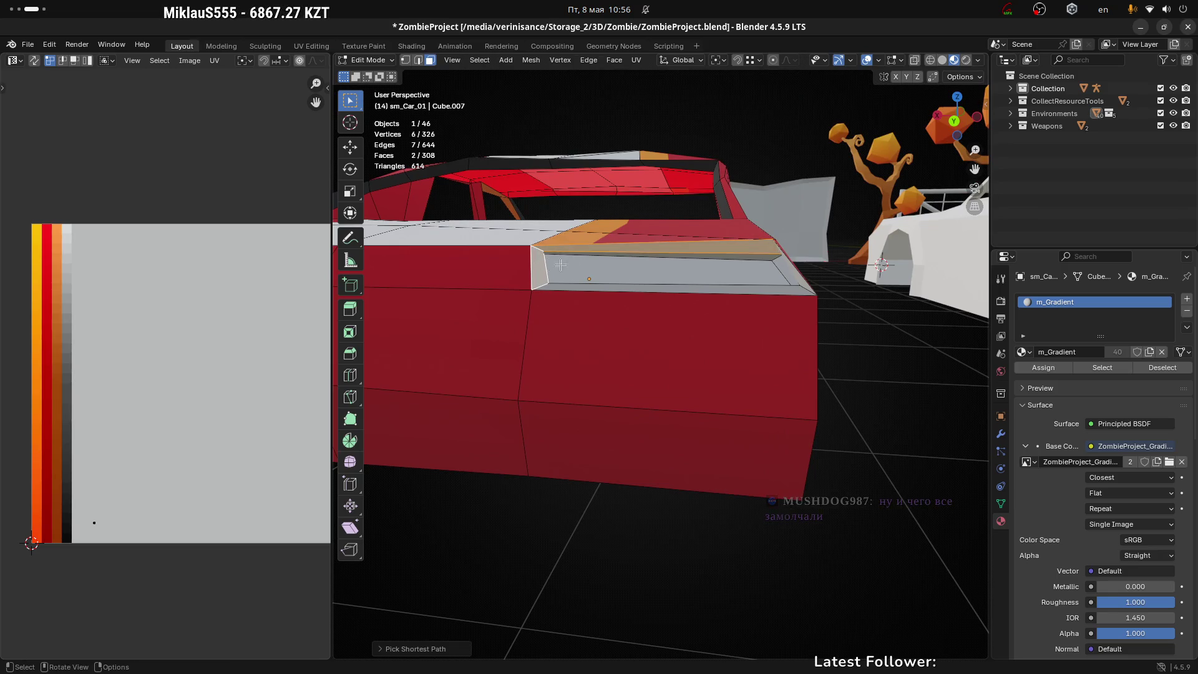
left_click_drag(774, 253, 779, 293)
scroll(779, 309, "up", 2)
scroll(779, 308, "up", 1)
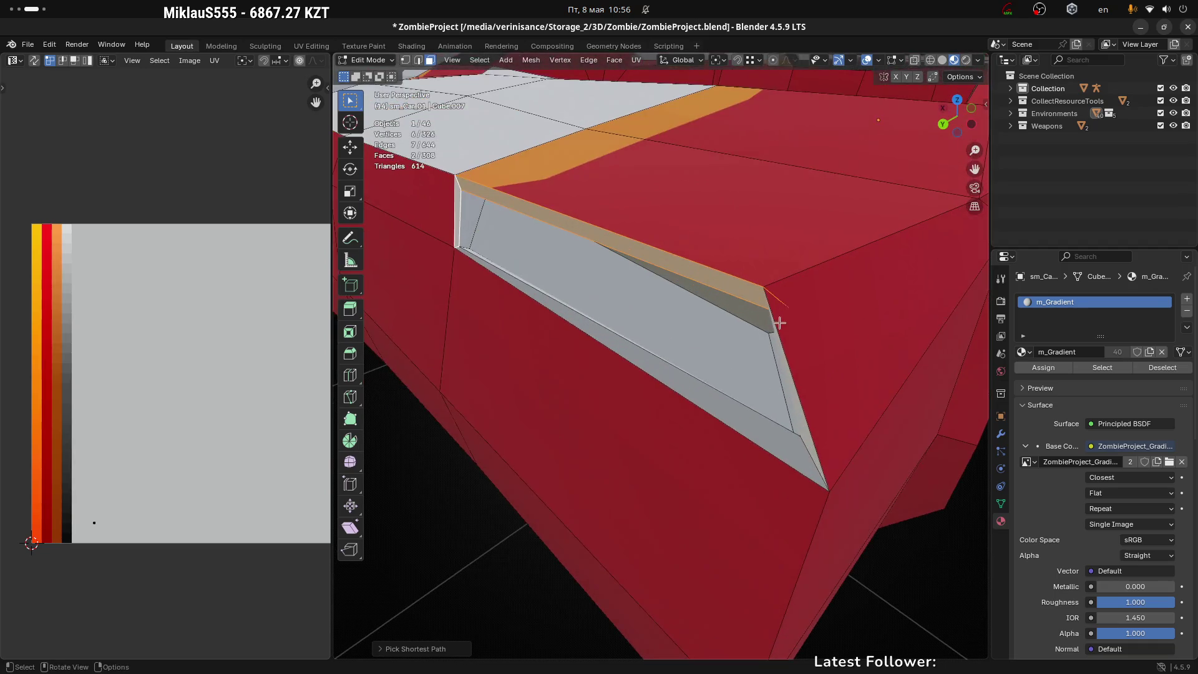
key("shift+1")
Move the strip's corner vertex into a new position to narrow the recess
left_click(770, 317)
left_click_drag(770, 317, 834, 308)
left_click(792, 316)
key("g")
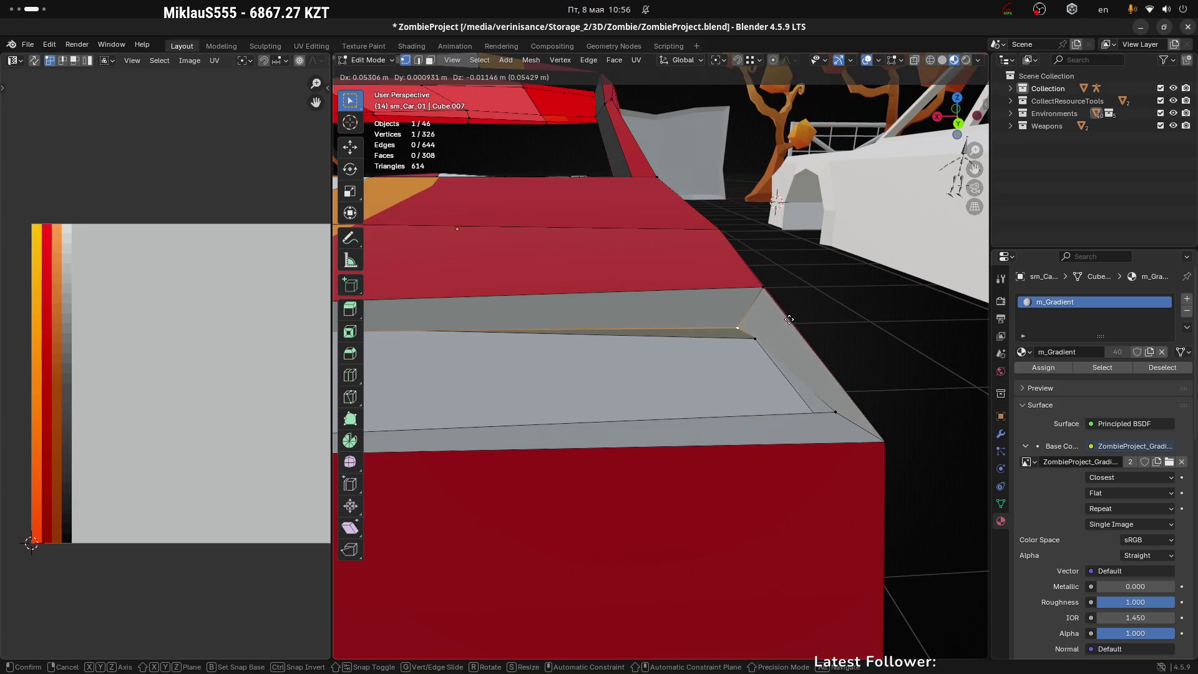
left_click(753, 341)
key("g")
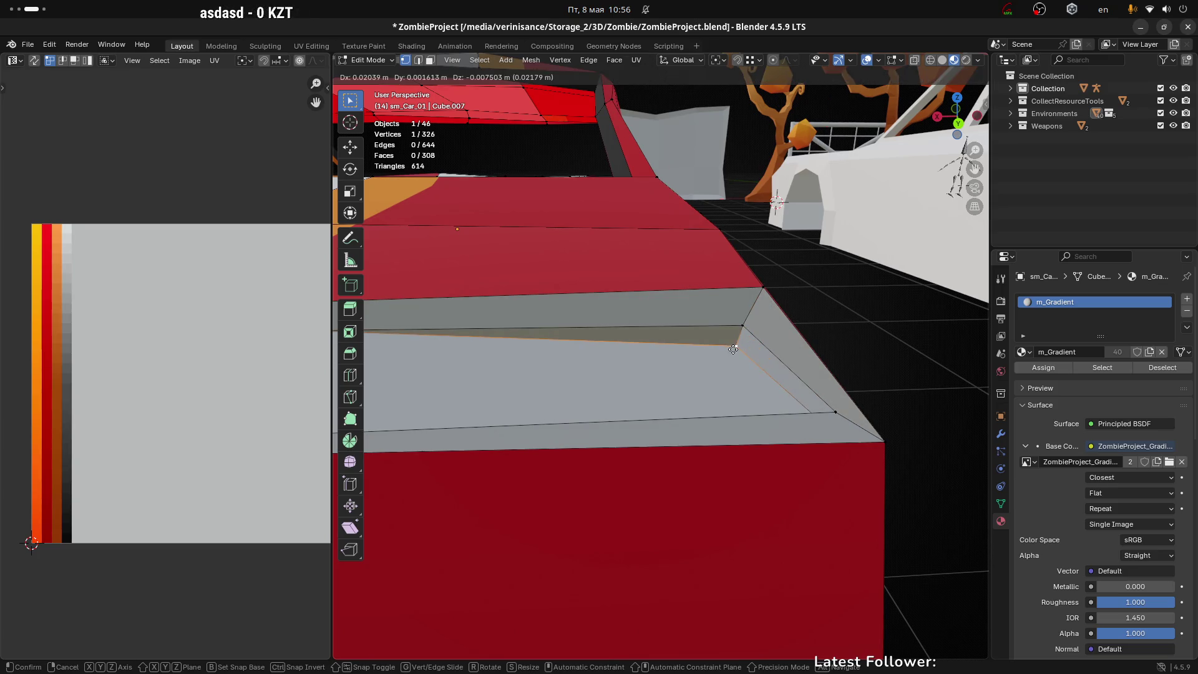
left_click(746, 328)
key("g")
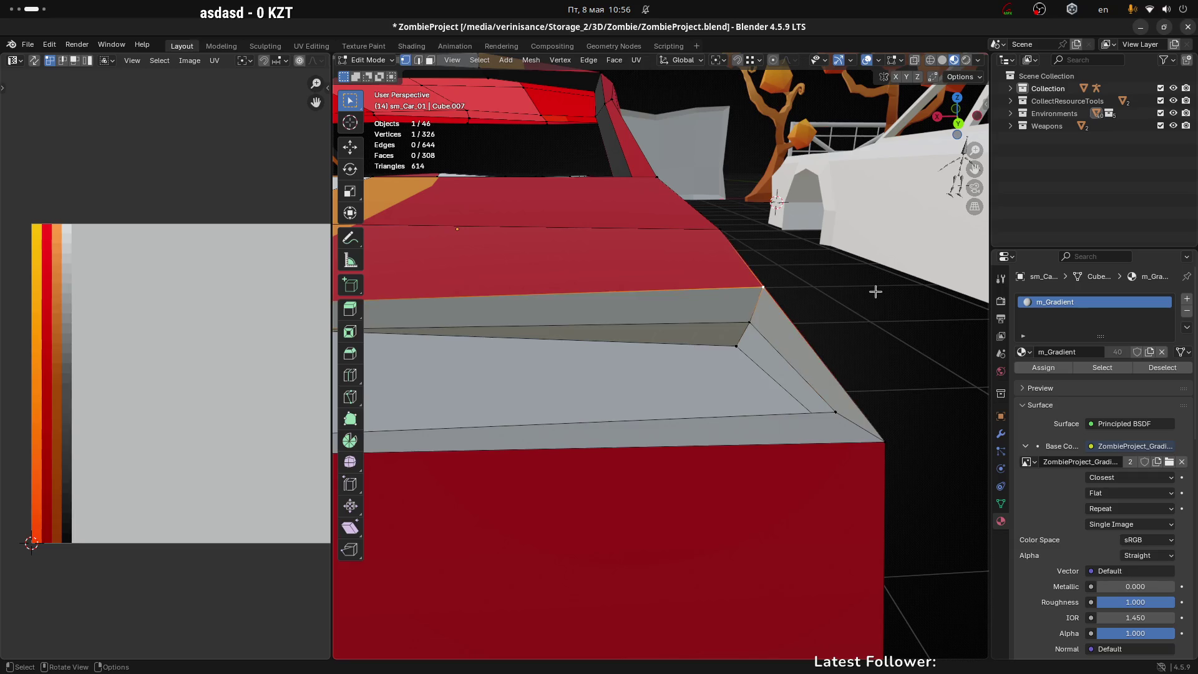
key("g")
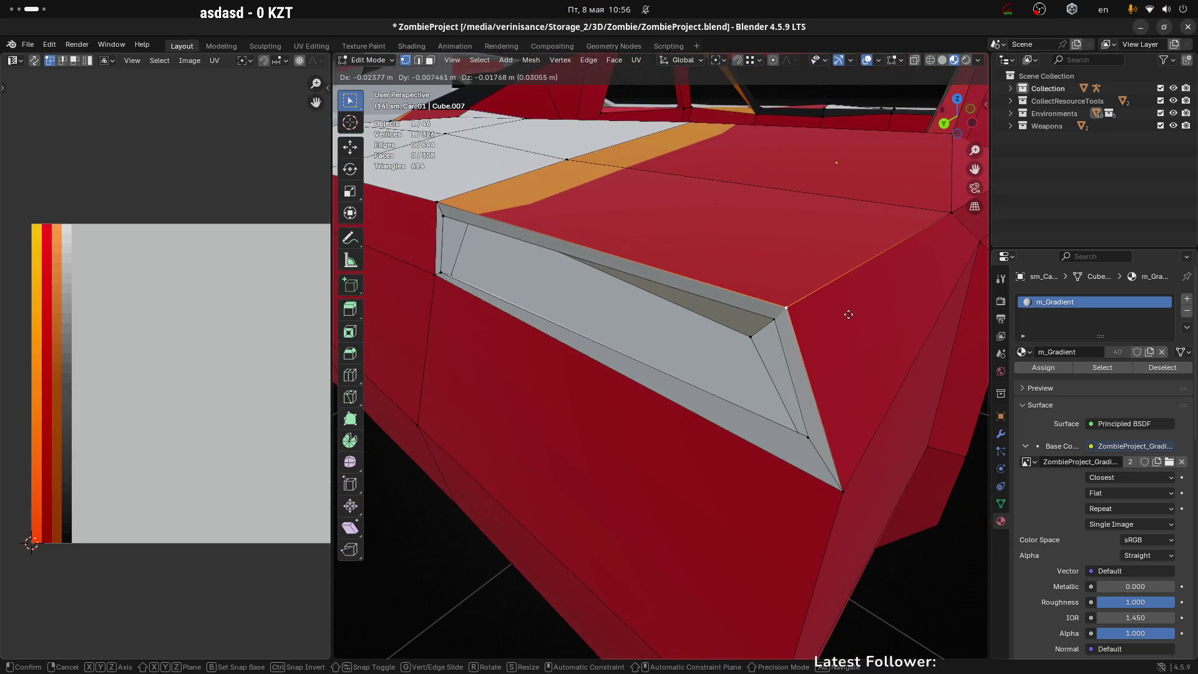
left_click(738, 334)
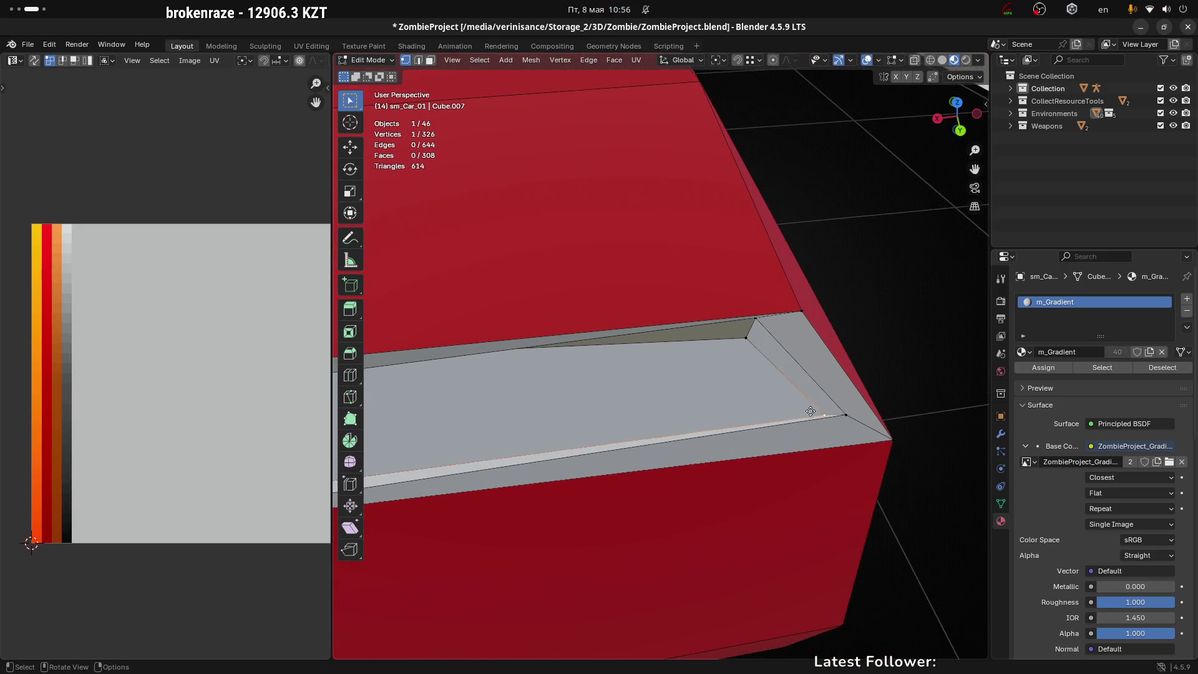
Place the recess corner vertex, select the top-right vertex, and view the car from above
scroll(696, 348, "down", 5)
key("g")
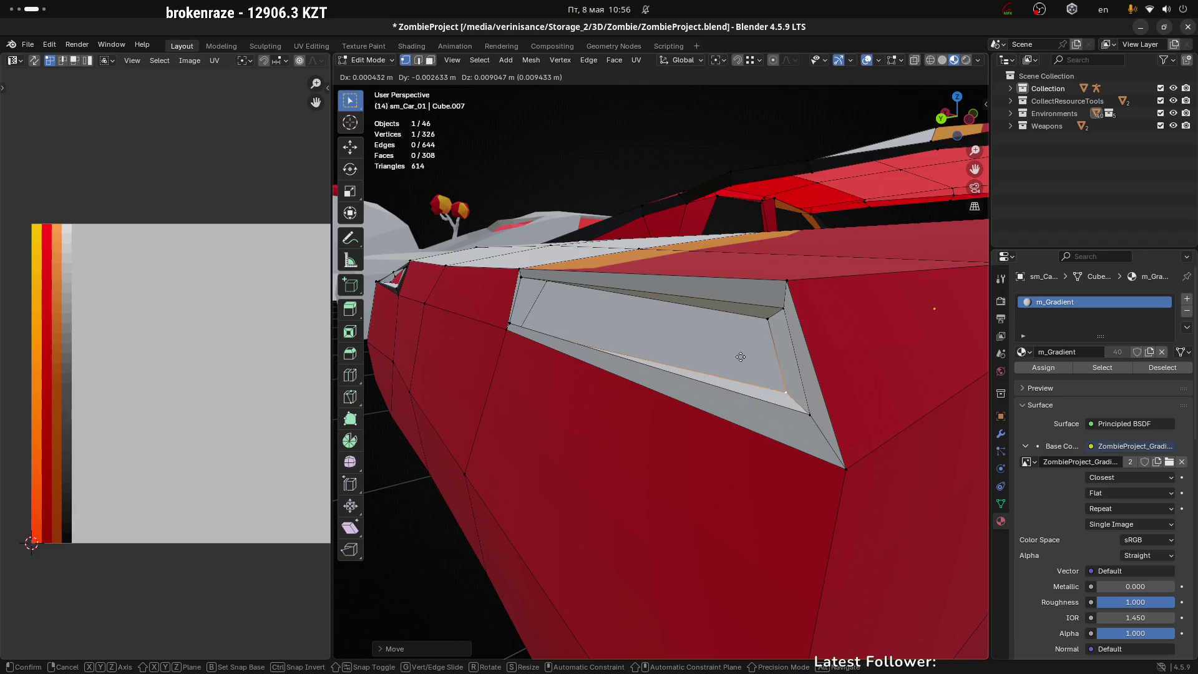
left_click(786, 310)
left_click(769, 320)
key("g")
left_click(591, 334)
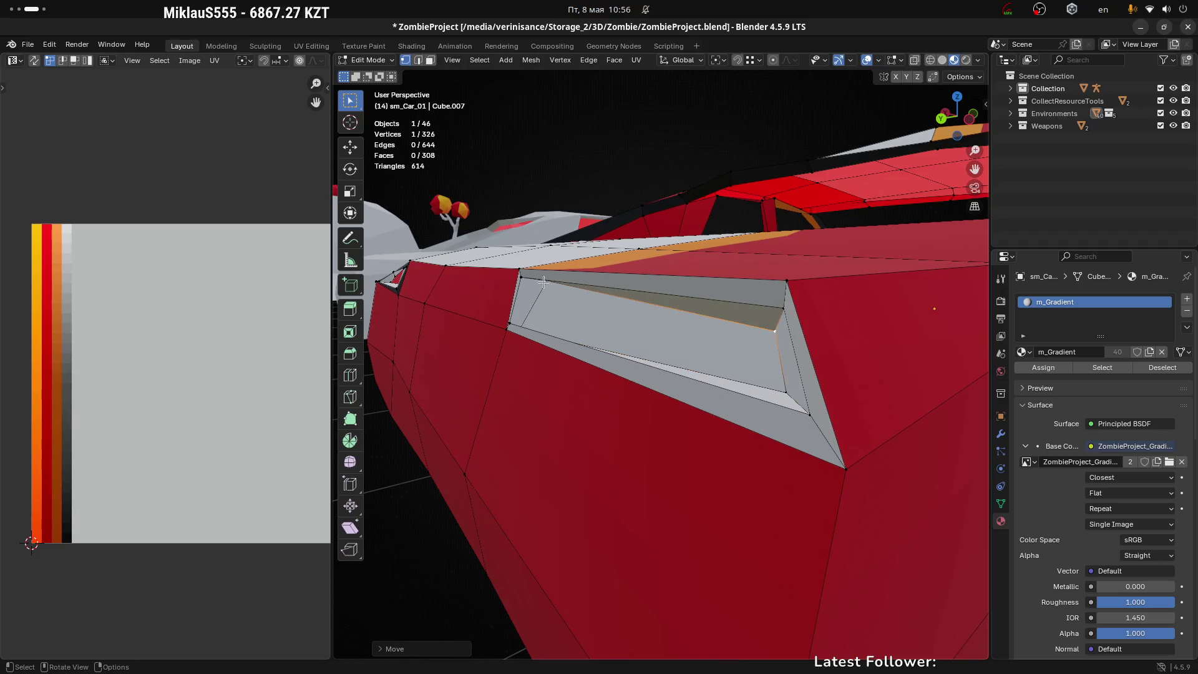
scroll(581, 324, "up", 3)
left_click_drag(570, 316, 685, 355)
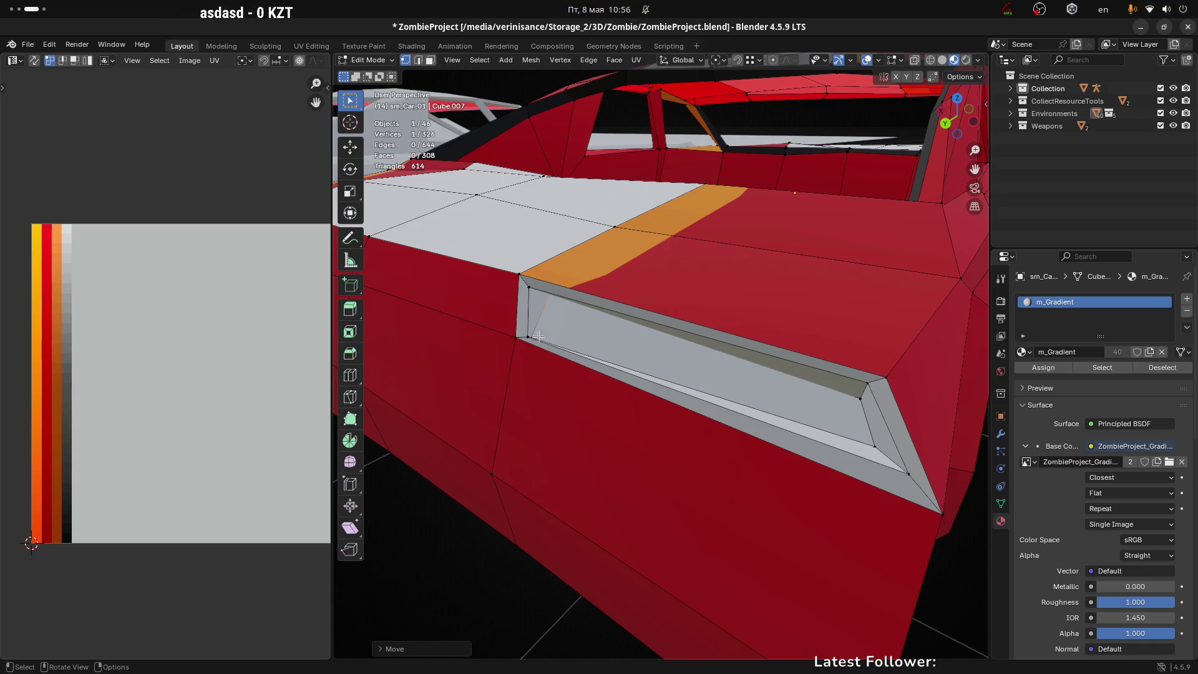
mouse_move(539, 337)
left_mouse_down()
mouse_move(554, 344)
mouse_move(526, 337)
mouse_move(543, 361)
mouse_move(549, 347)
left_mouse_up()
Finish the pending vertex move and reposition the vertex at the orange strip's corner
key("g")
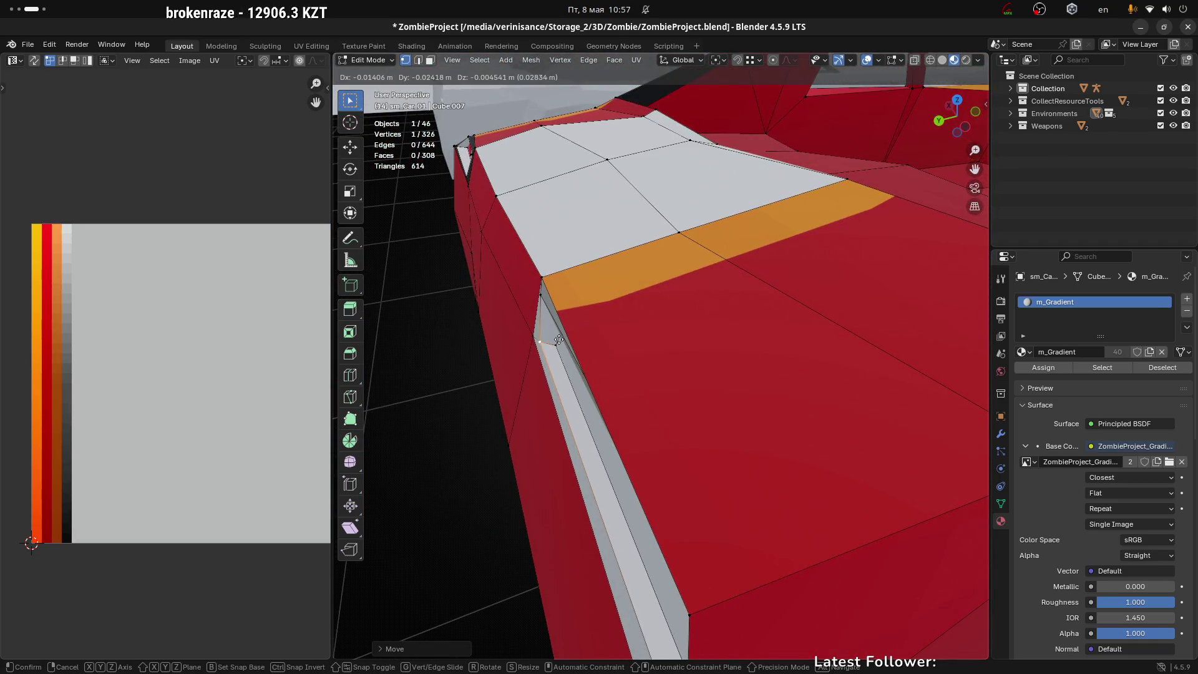
left_click(557, 340)
left_click(541, 300)
key("g")
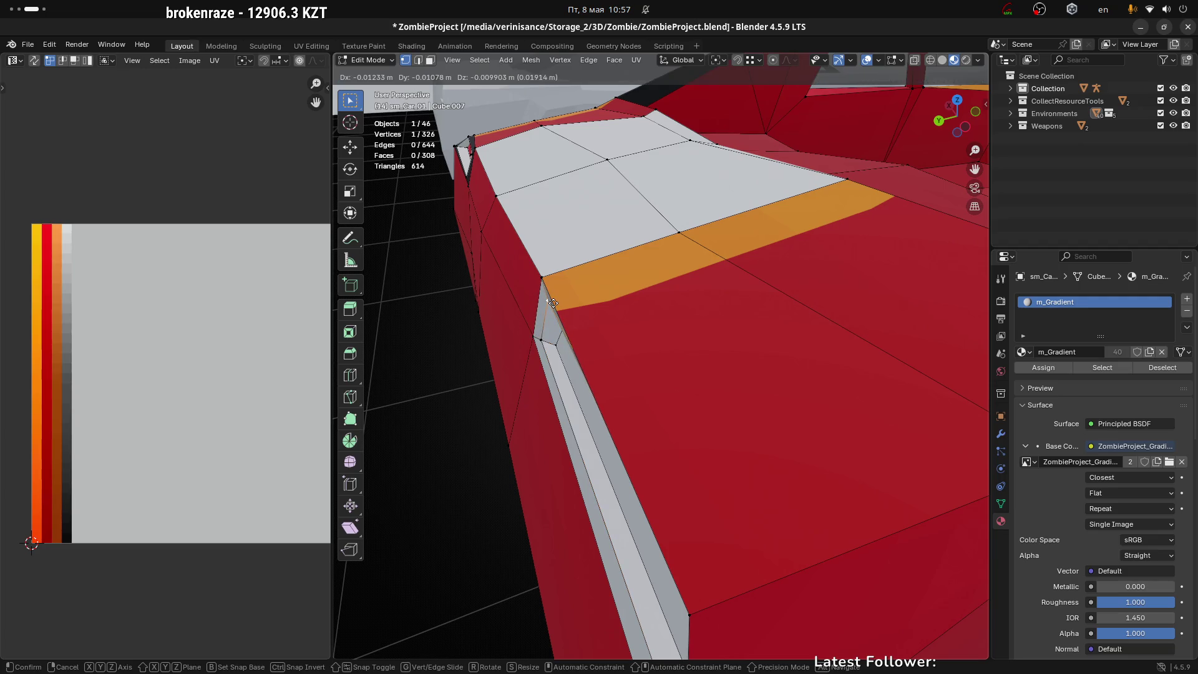
left_click(553, 303)
From a side view, move the recess's lower-edge vertex down-left and nudge its inner neighbour
mouse_move(553, 304)
left_mouse_down()
mouse_move(582, 296)
mouse_move(860, 391)
left_mouse_up()
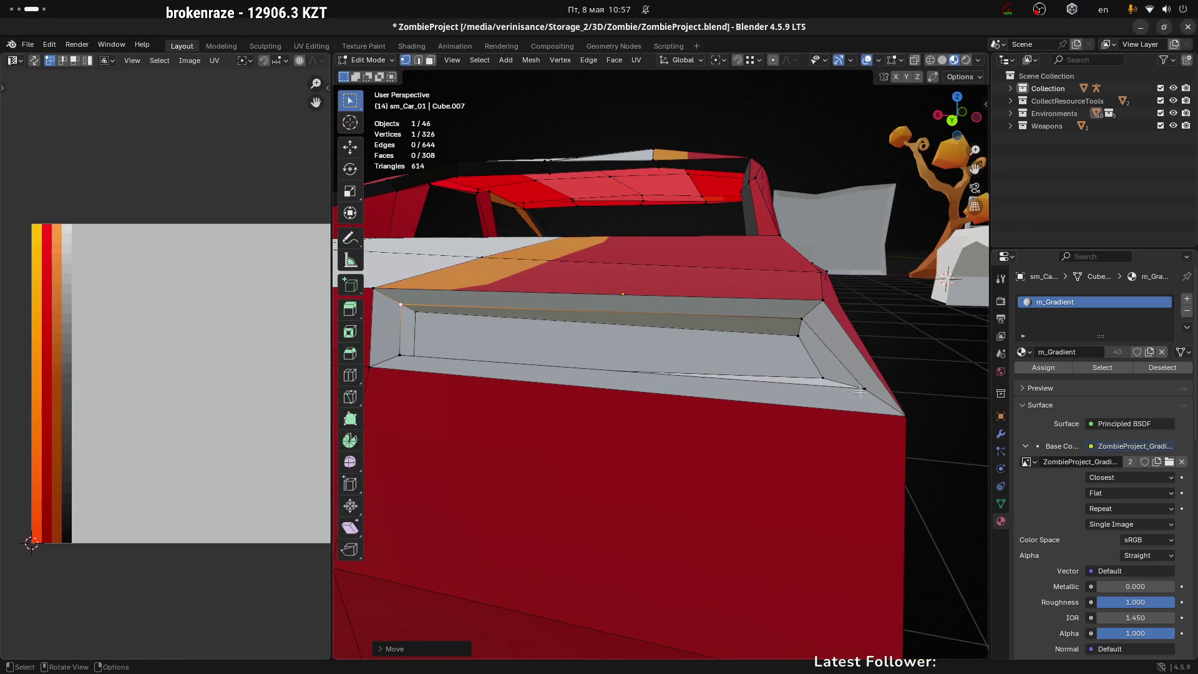
left_click(863, 389)
key("g")
left_click(811, 379)
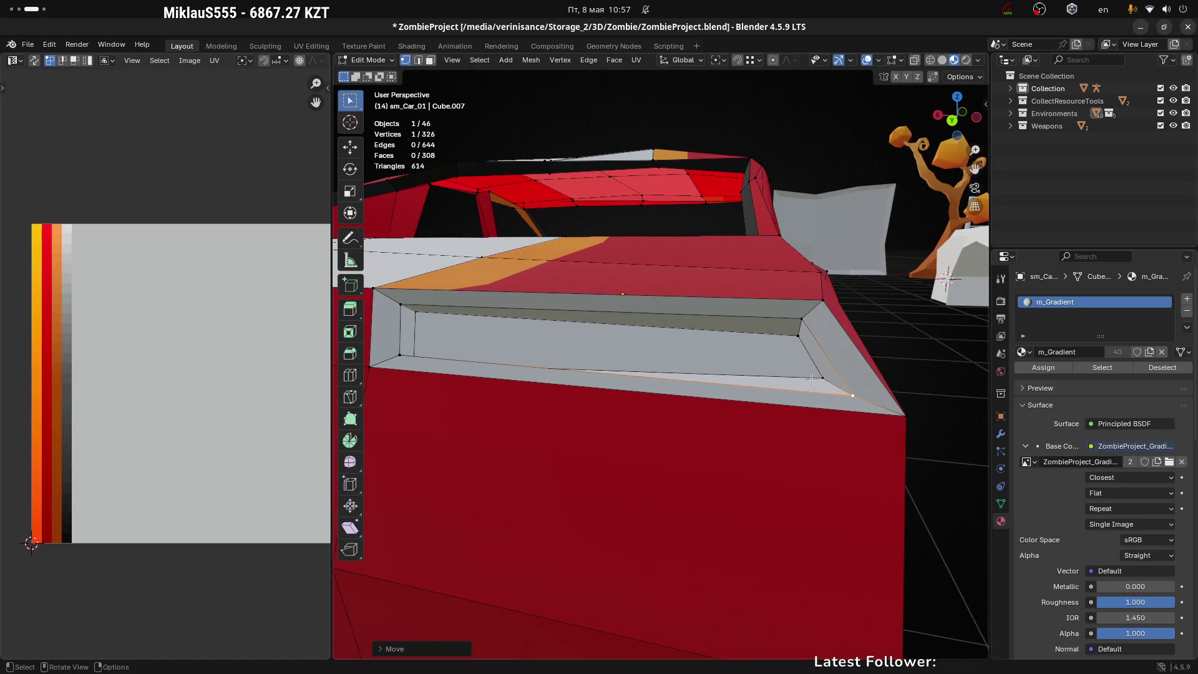
left_click(811, 379)
key("g")
left_click(812, 379)
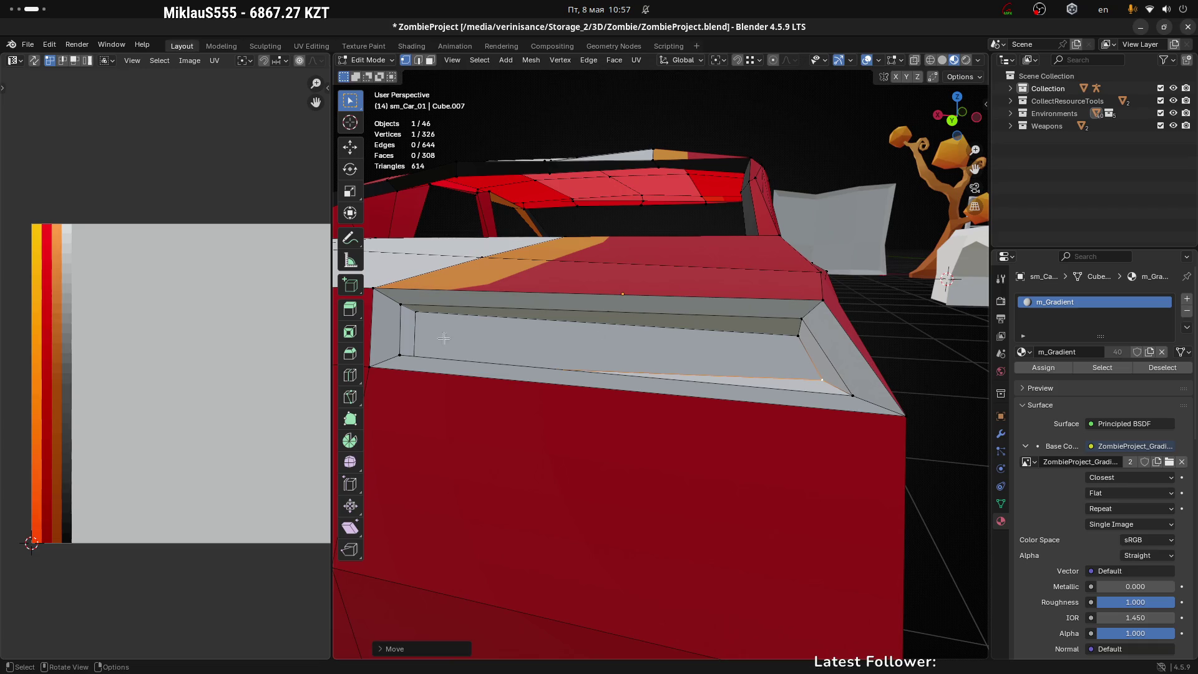
Move another recess vertex vertically along Z, cancelling a follow-up move
left_click(400, 356)
mouse_move(402, 360)
left_mouse_down()
mouse_move(487, 360)
mouse_move(410, 305)
left_mouse_up()
key("g")
key("z")
left_click(401, 365)
key("g")
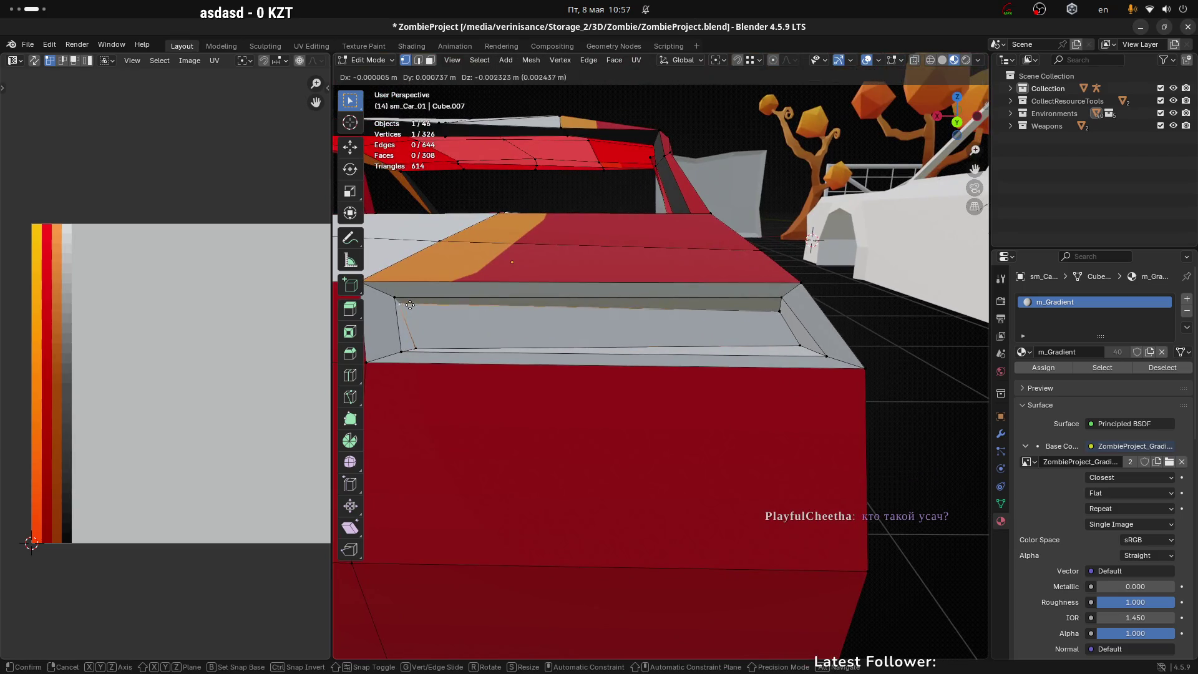
right_click(764, 312)
Adjust the right inner recess vertex and save ZombieProject.blend
left_click(774, 312)
key("g")
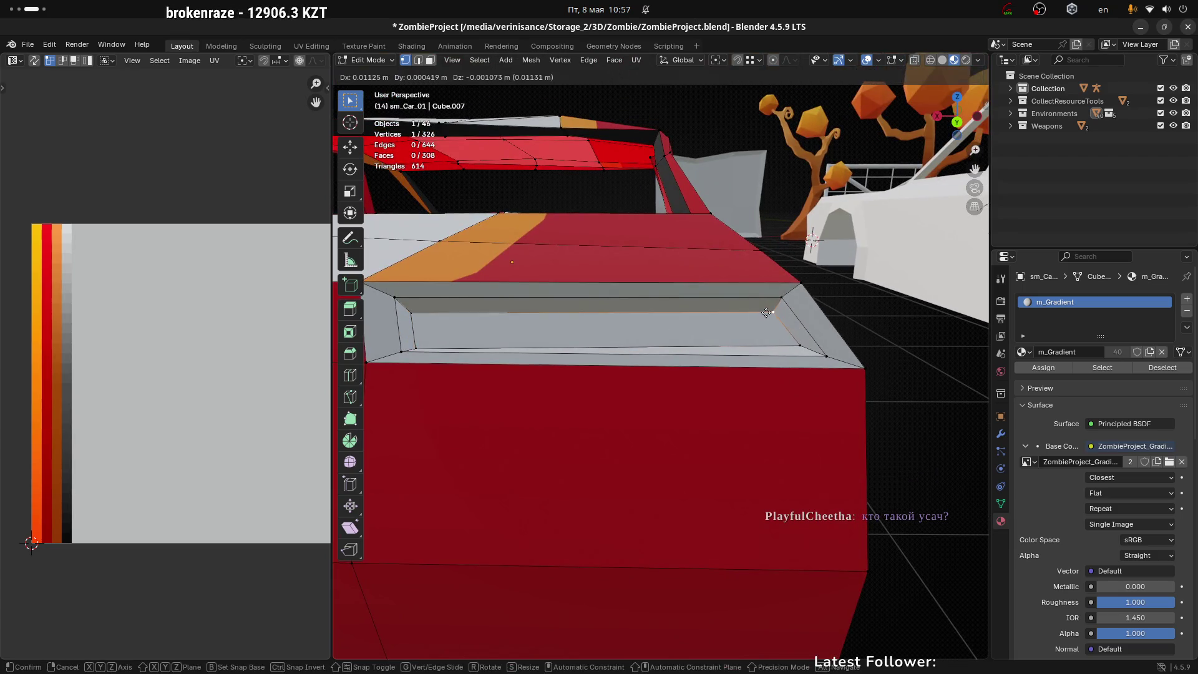
left_click(767, 312)
key("g")
left_click(766, 312)
mouse_move(655, 312)
left_mouse_down()
mouse_move(598, 351)
mouse_move(561, 313)
left_mouse_up()
key("ctrl+s")
left_click(534, 303)
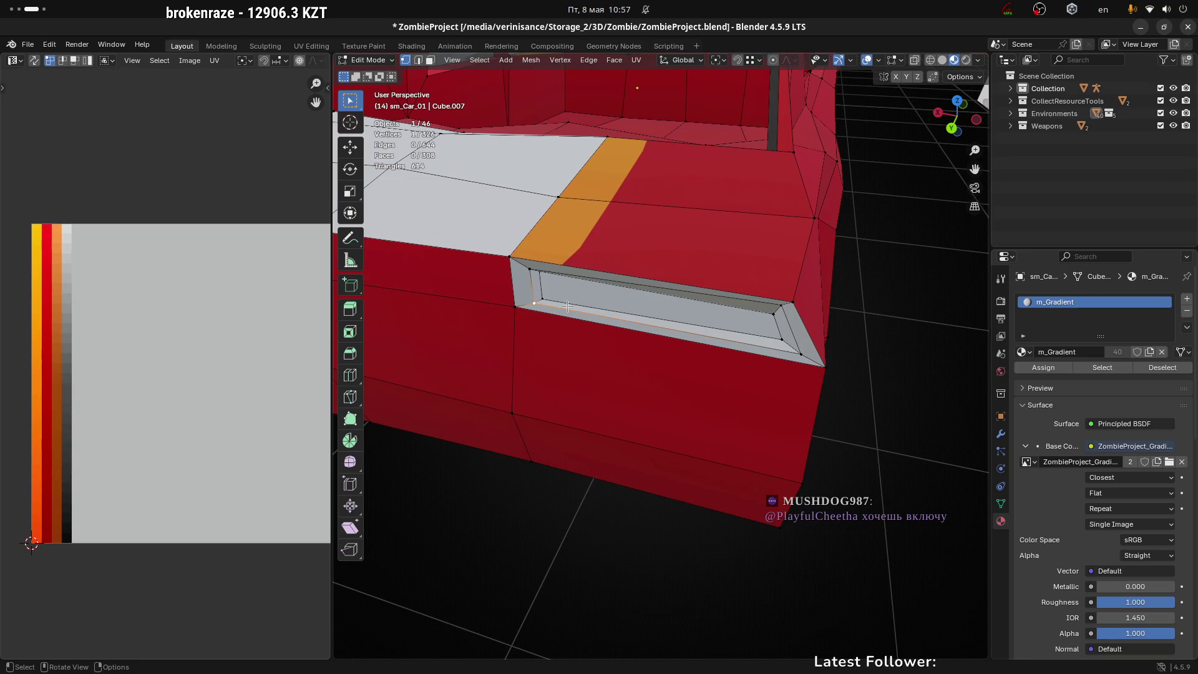
Select the left, top, right and bottom frame faces and move their UVs onto the dark orange shade
key("3")
left_click(514, 277)
key("KP_Decimal")
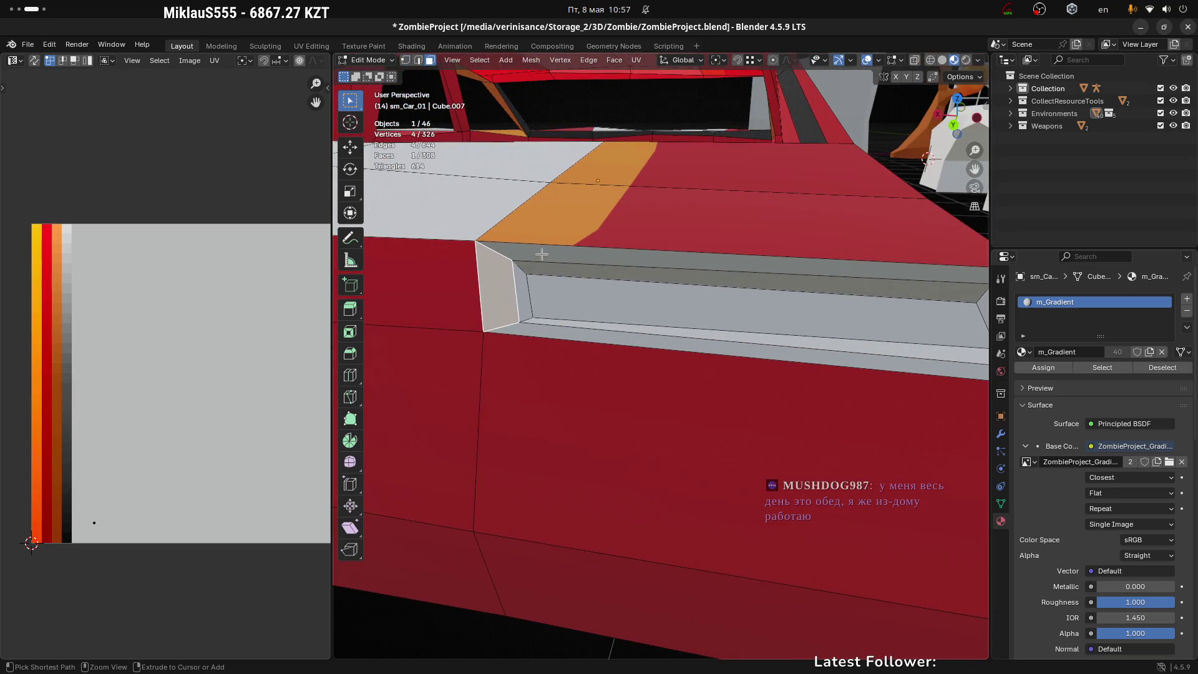
left_click(542, 254, "ctrl")
key("KP_Decimal")
left_click(908, 334, "ctrl")
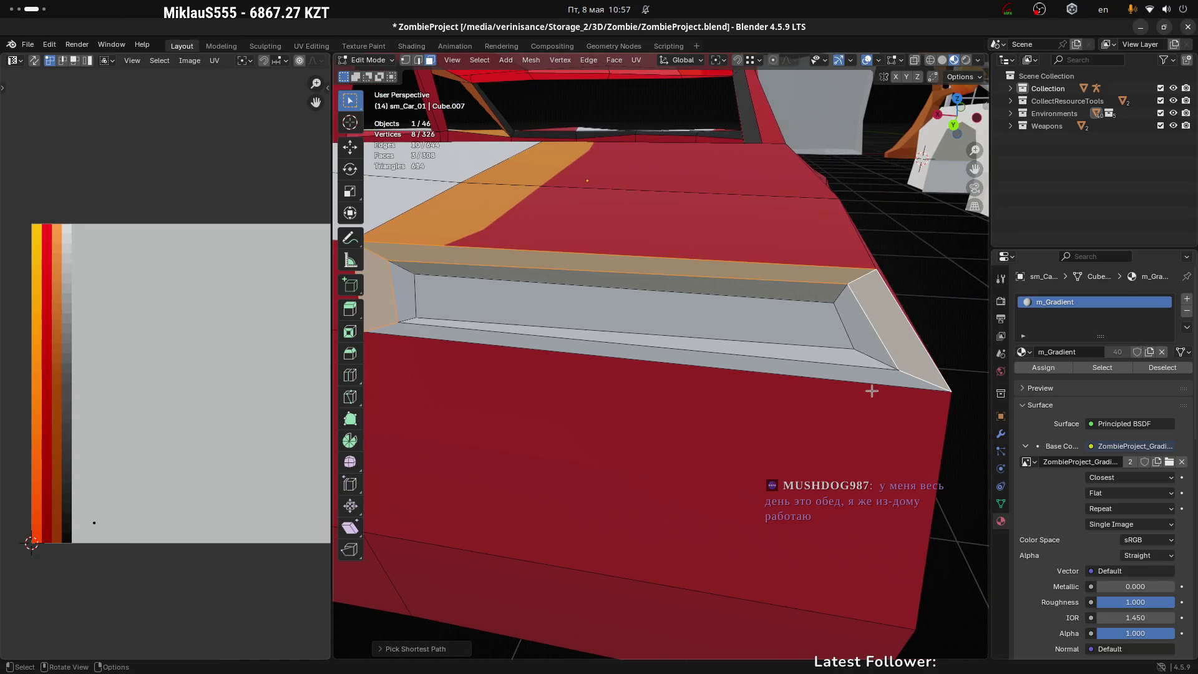
left_click(852, 377, "ctrl")
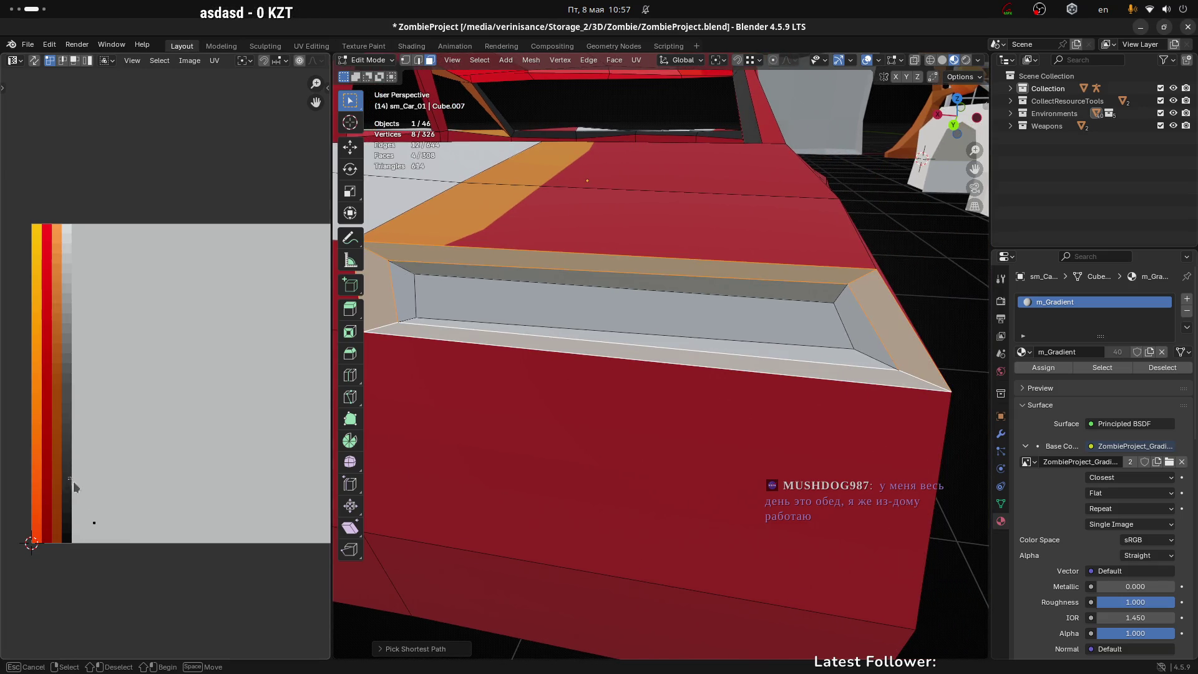
left_click_drag(73, 482, 150, 565)
key("g")
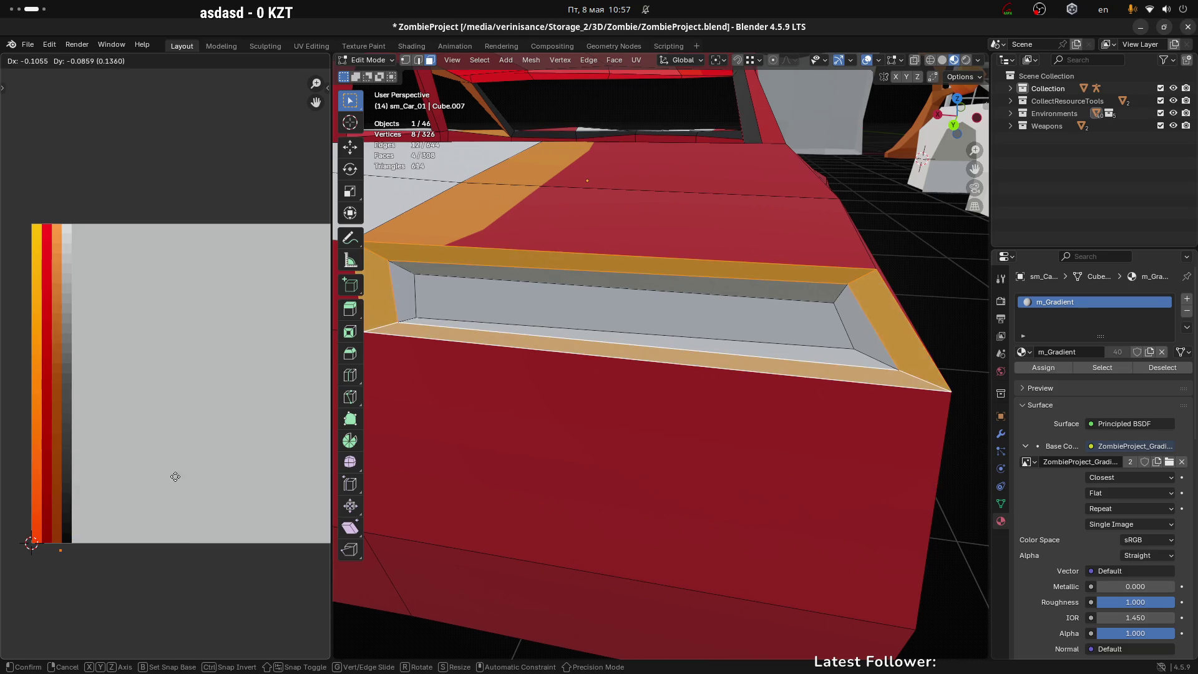
left_click(181, 466)
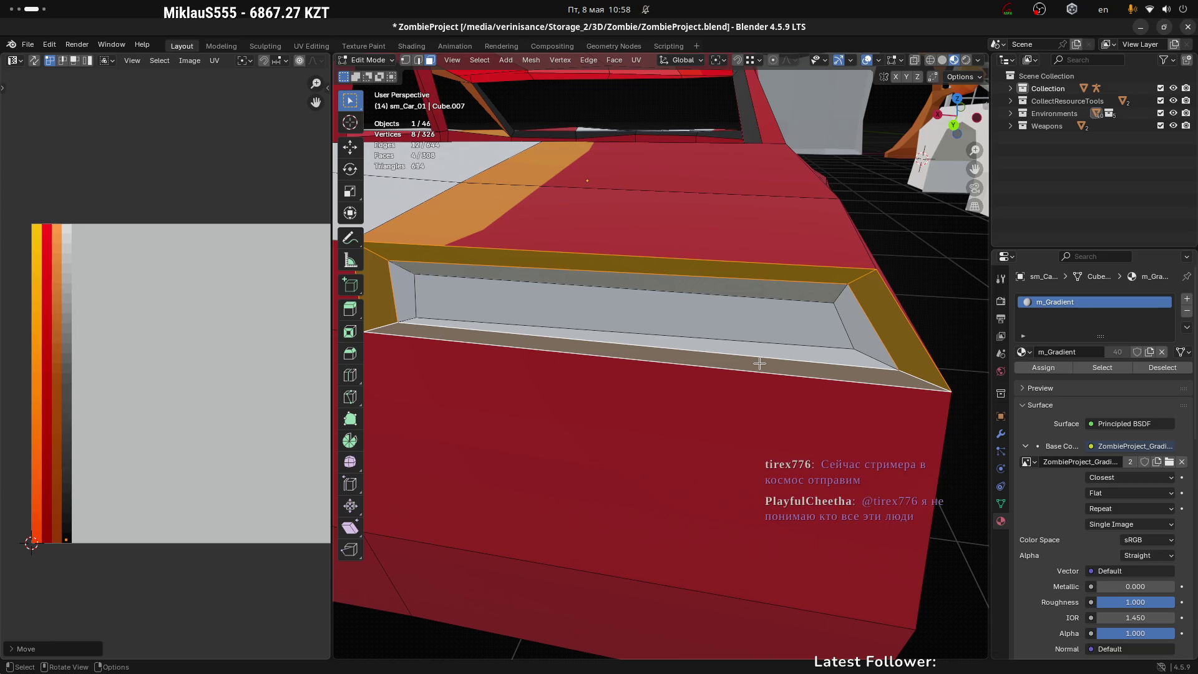
Switch from Blender to the Twitch stream manager in Firefox
key("alt+Tab")
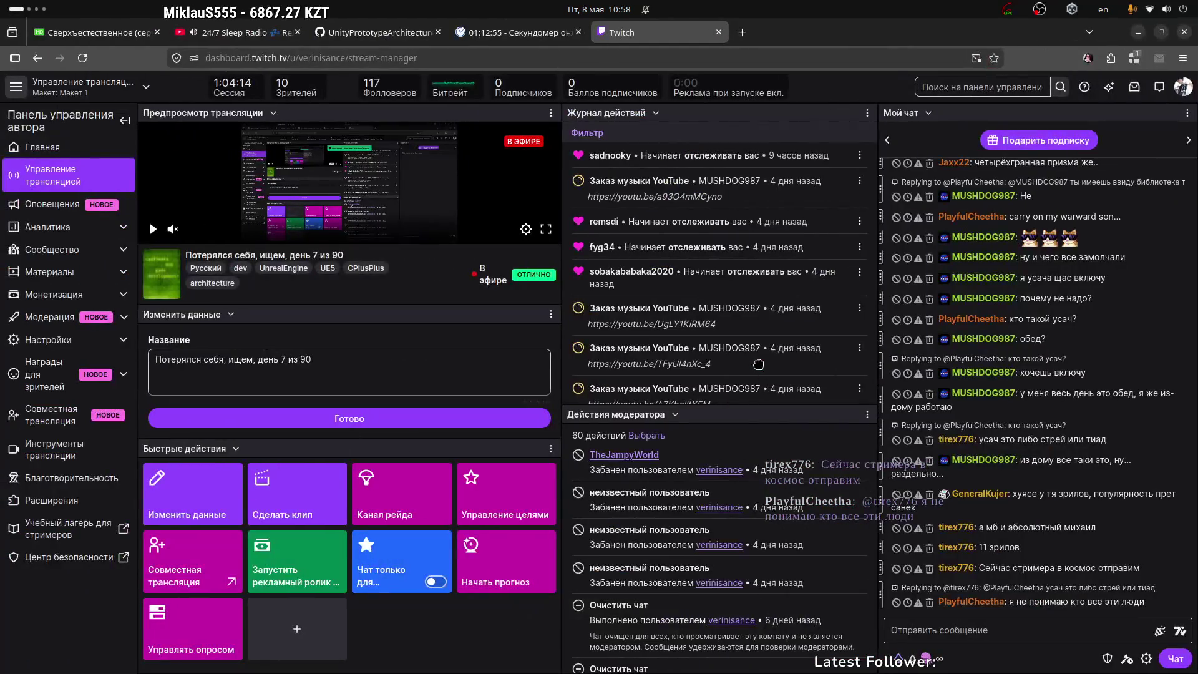
Switch from Firefox back to the car model in Blender
key("alt+Tab")
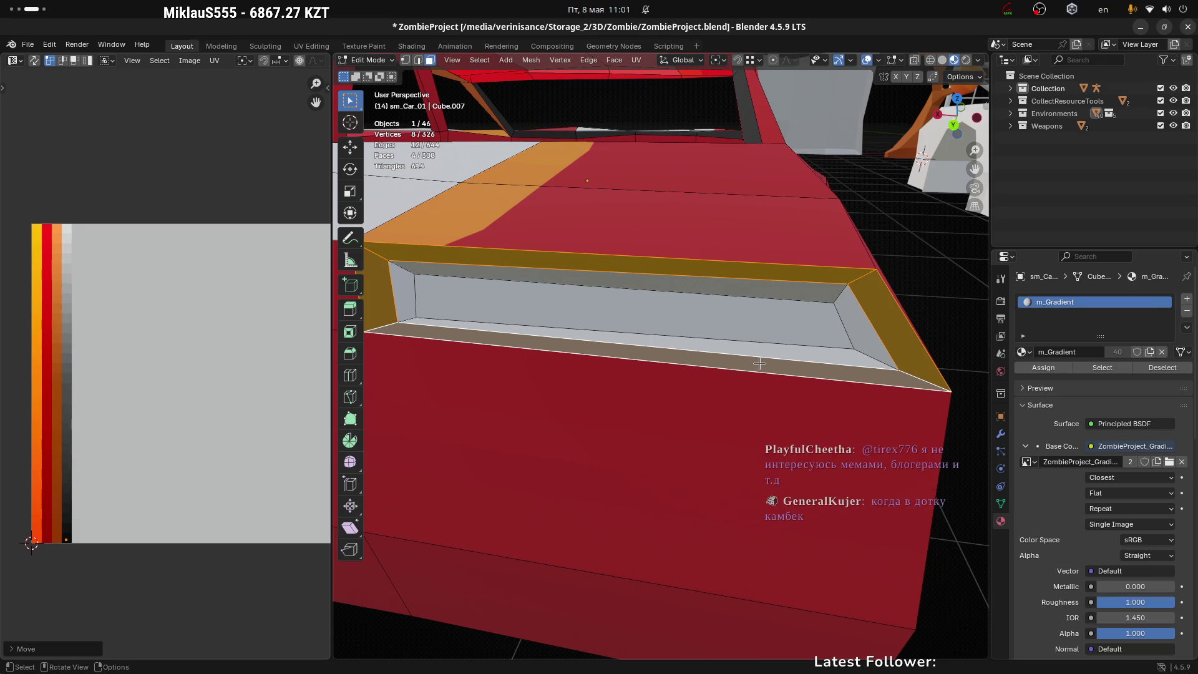
Collapse the recess inner face's UVs to a point and drop it onto the red strip
left_click(736, 323)
scroll(171, 444, "down", 2)
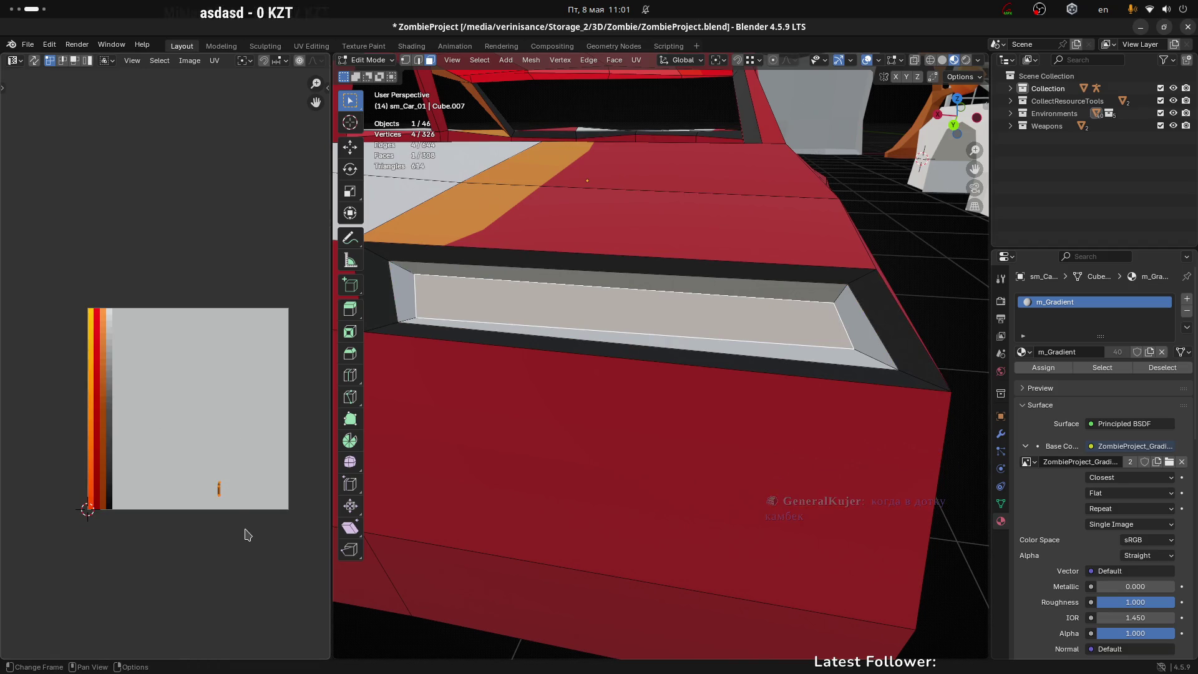
key("s")
key("0")
key("Return")
key("g")
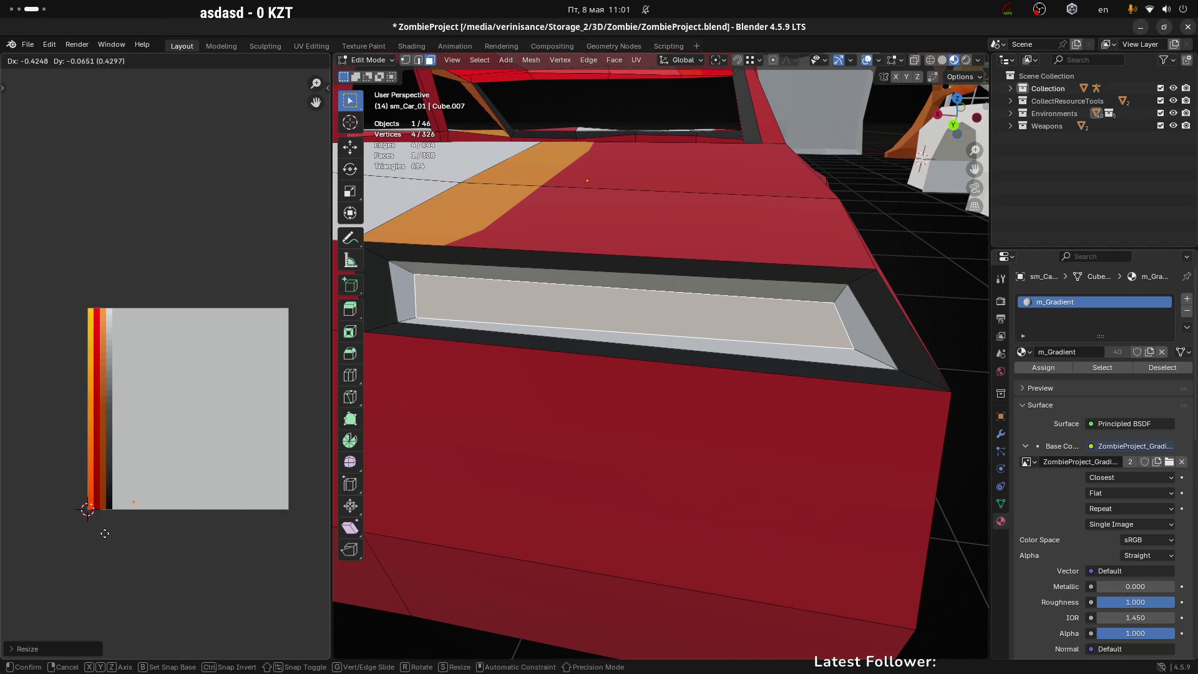
left_click(68, 542)
scroll(104, 518, "up", 5)
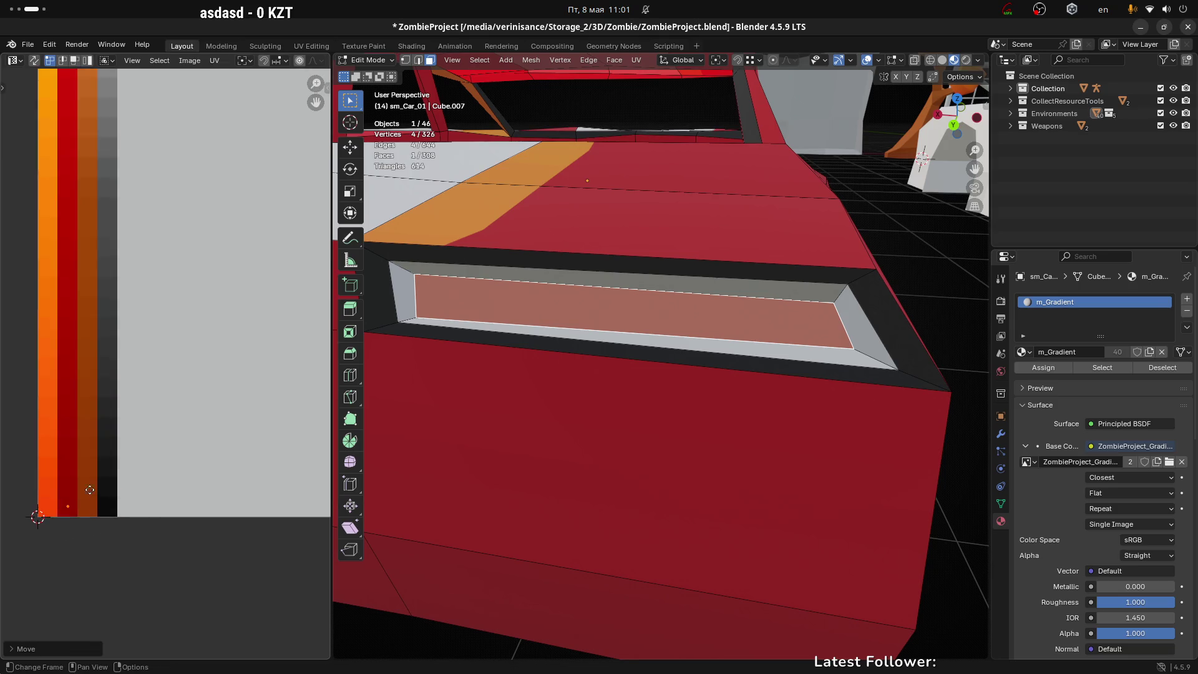
scroll(262, 375, "down", 3)
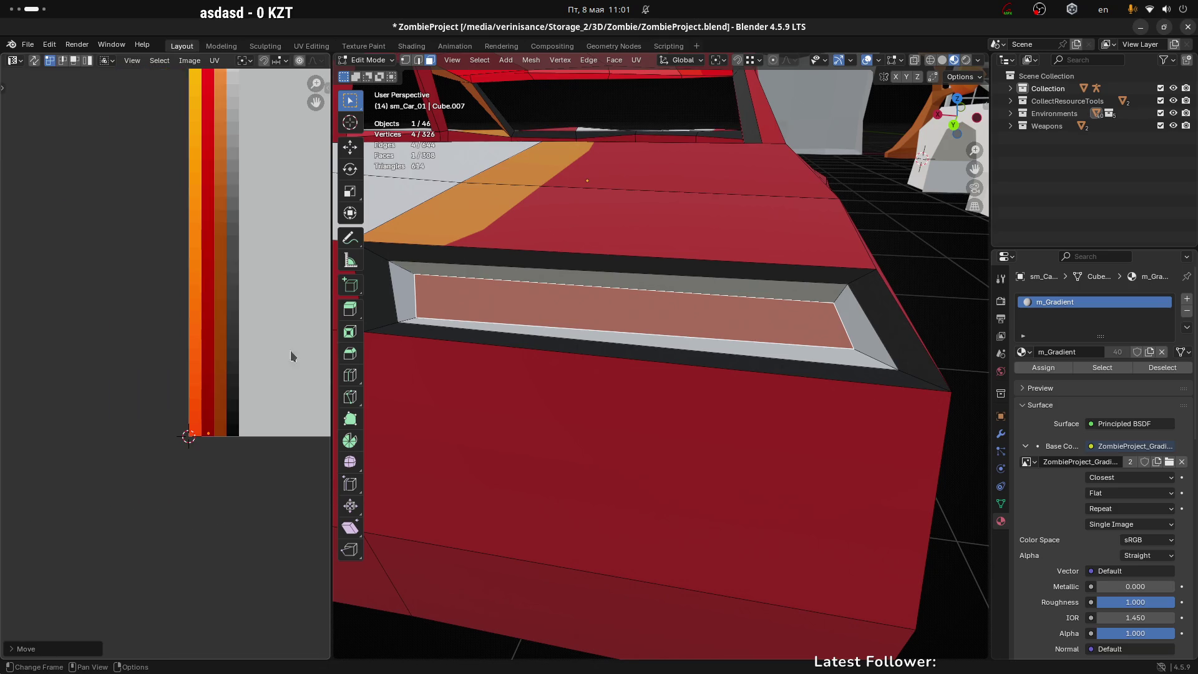
scroll(414, 273, "down", 1)
Select the recess frame ring faces and move their UVs to a new palette spot
left_click(414, 273)
left_click(587, 282, "ctrl")
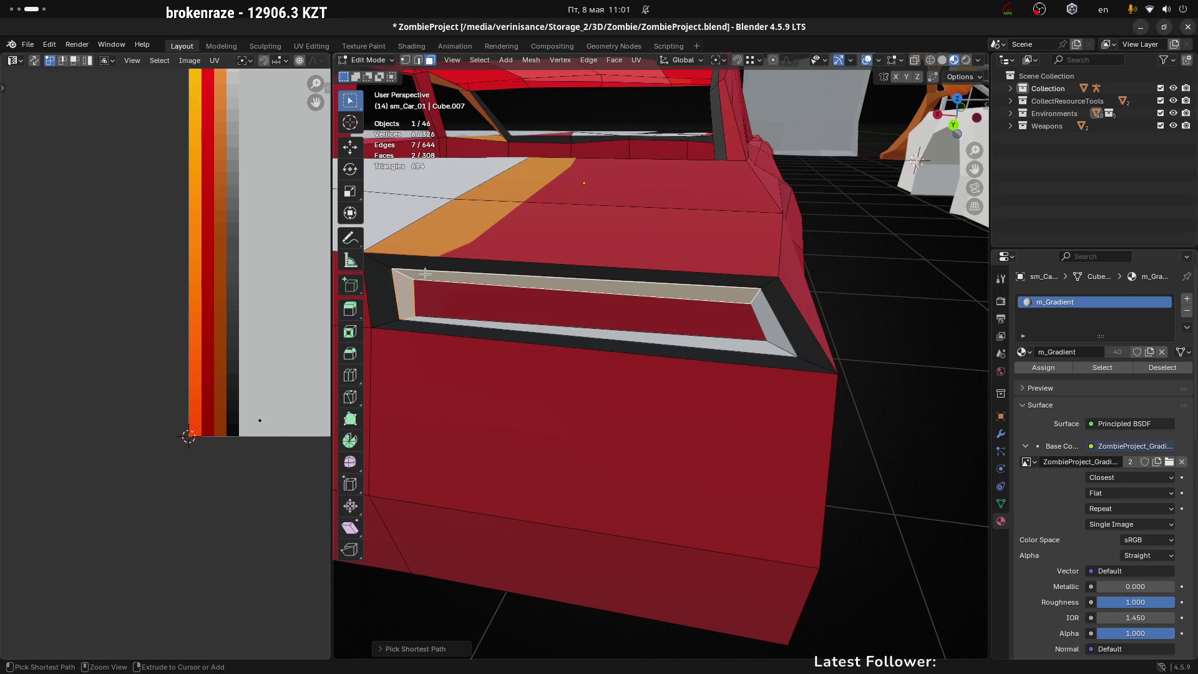
left_click(668, 348, "ctrl")
scroll(668, 348, "down", 2)
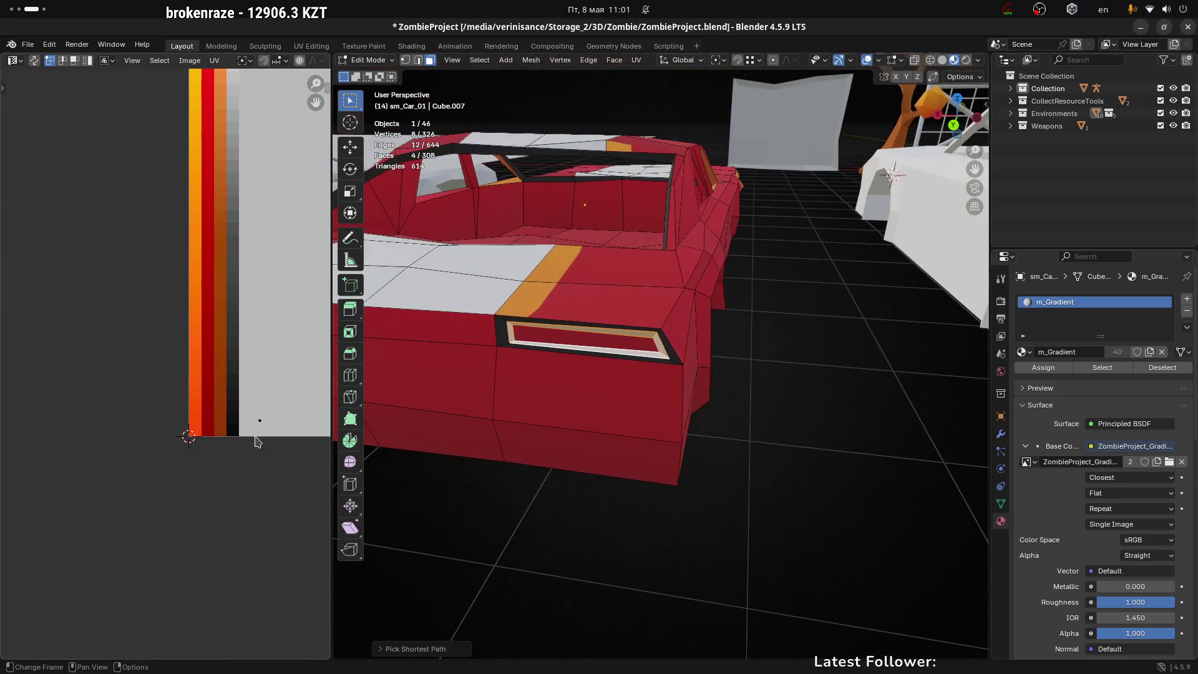
scroll(216, 407, "down", 3)
key("g")
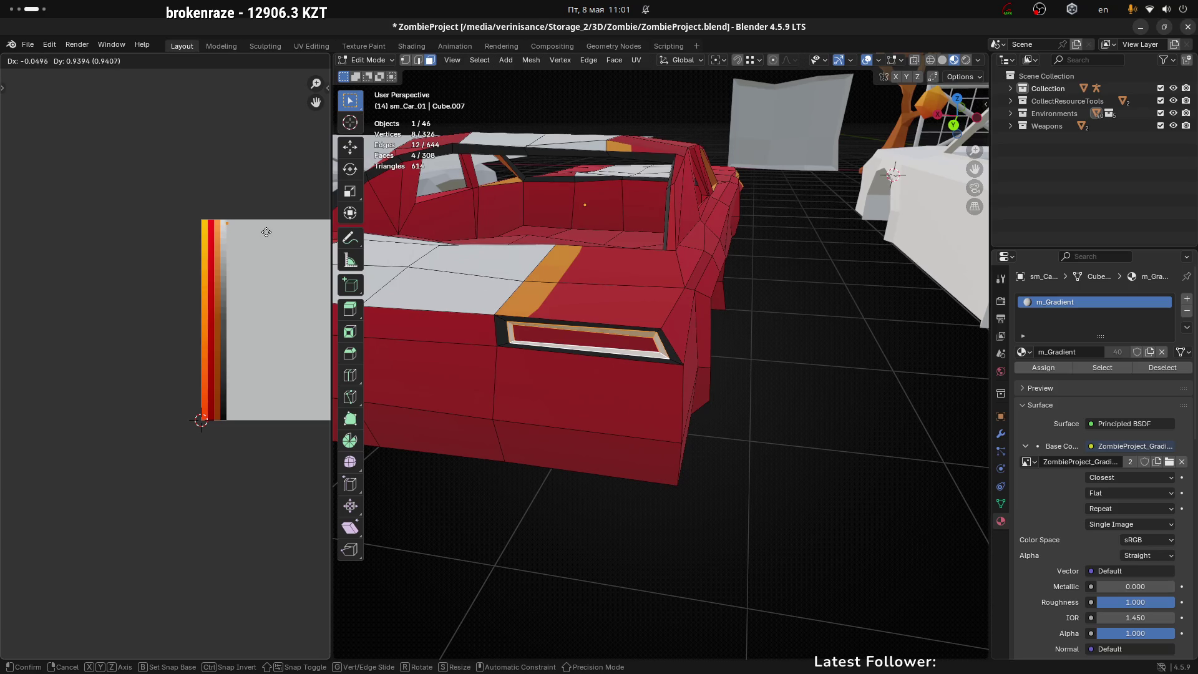
left_click(267, 235)
scroll(228, 218, "up", 6)
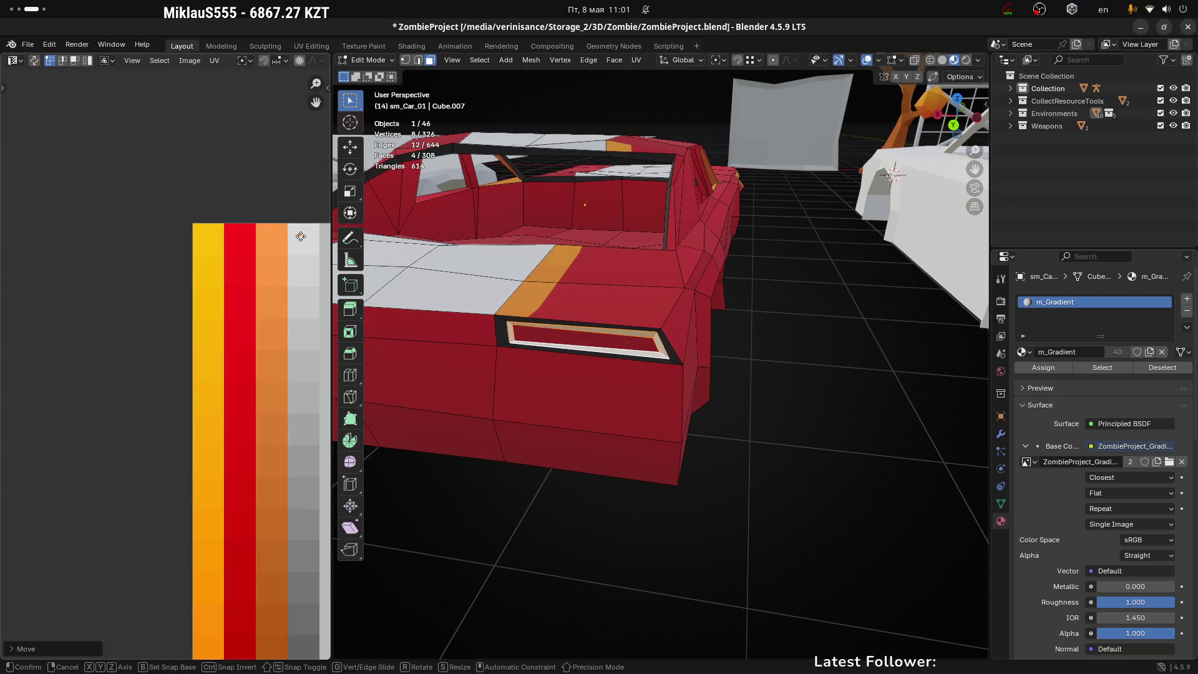
scroll(294, 337, "down", 4)
scroll(838, 515, "up", 2)
scroll(837, 515, "down", 3)
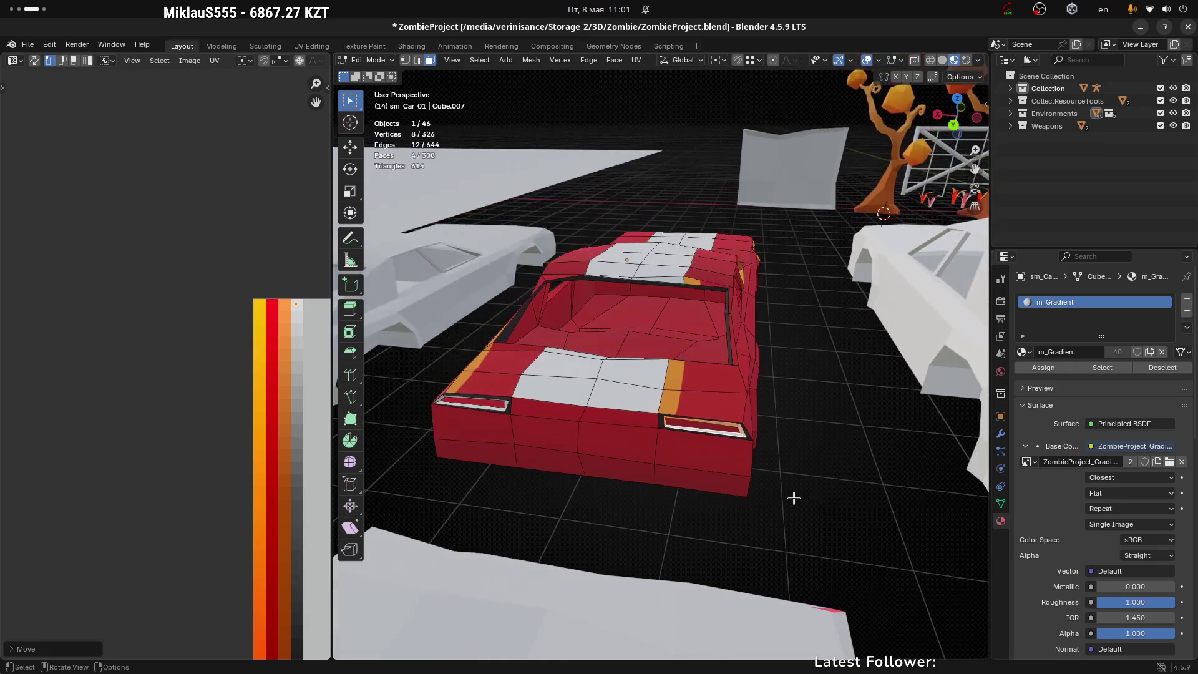
Select the lower rear body faces across the left, middle and right rows
left_click(628, 444)
left_click(622, 418)
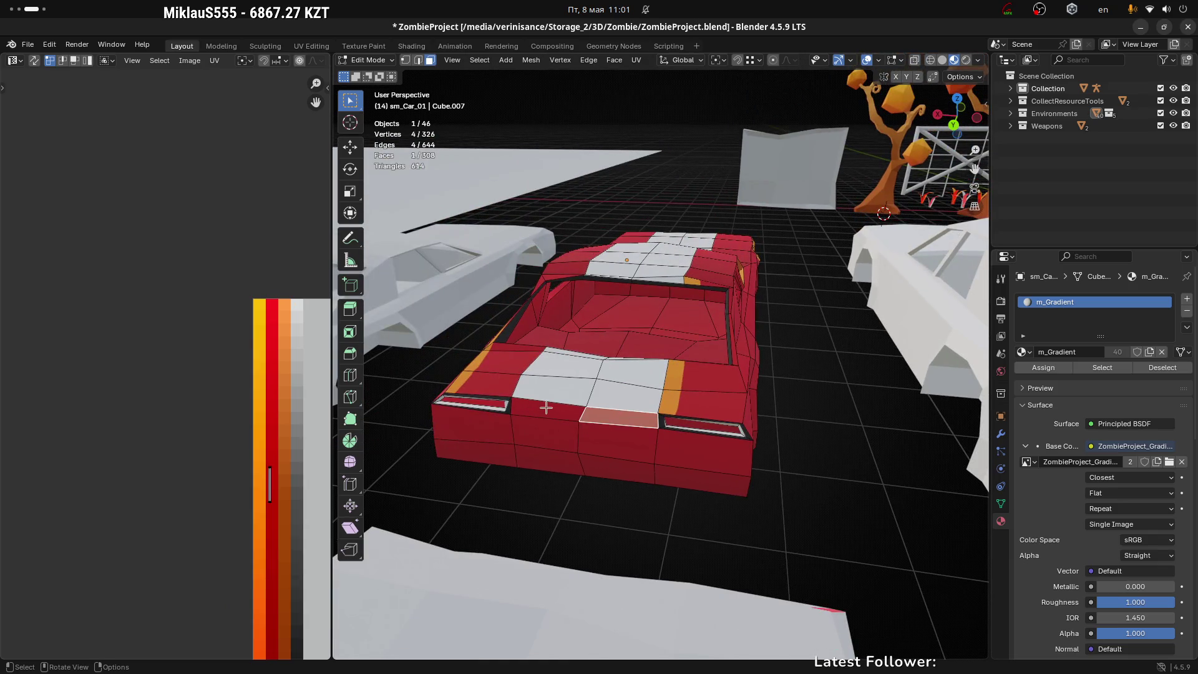
left_click(559, 422, "shift")
left_click(615, 469, "ctrl")
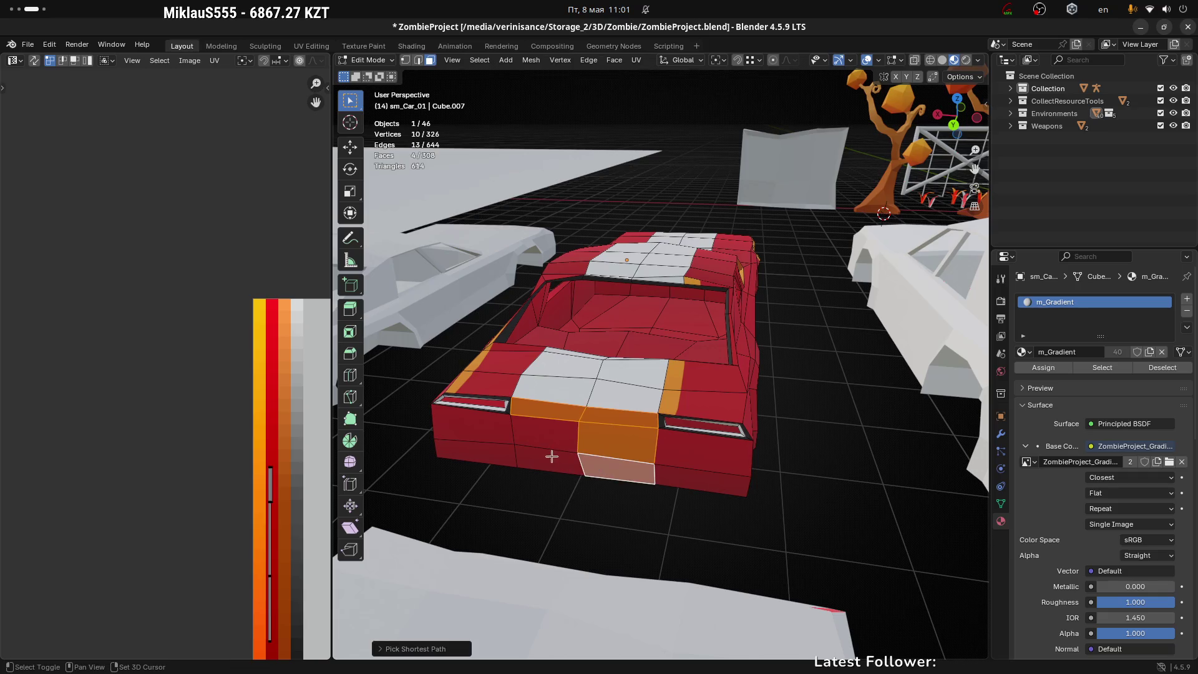
left_click(550, 467, "shift")
left_click(547, 437, "shift")
left_click(485, 432, "shift")
left_click(481, 454, "shift")
left_click(710, 452, "shift")
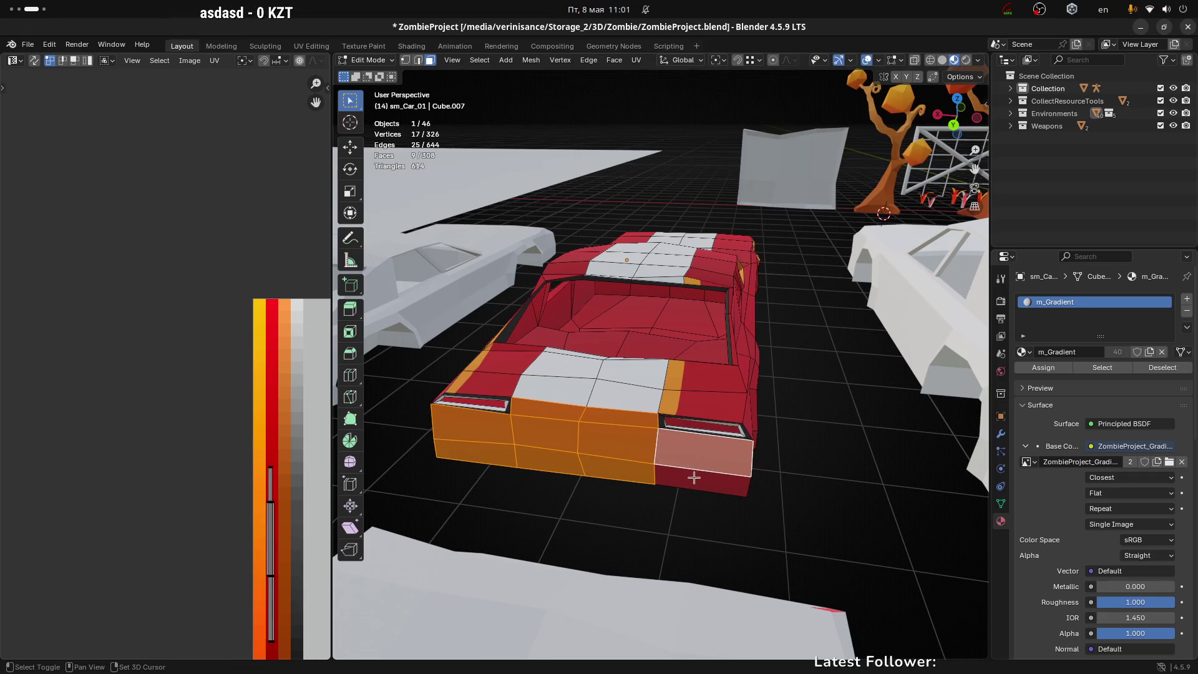
left_click(698, 480, "shift")
scroll(260, 404, "down", 2)
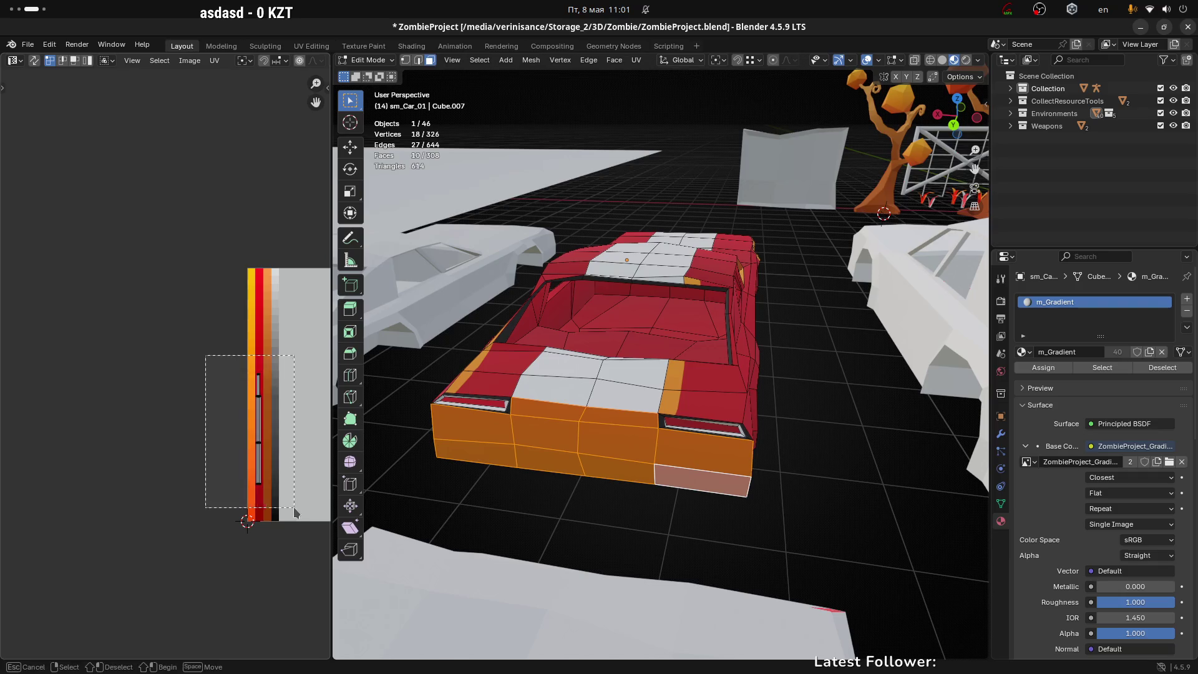
Shift the rear faces' UVs down the red palette strip, then switch to Firefox
key("g")
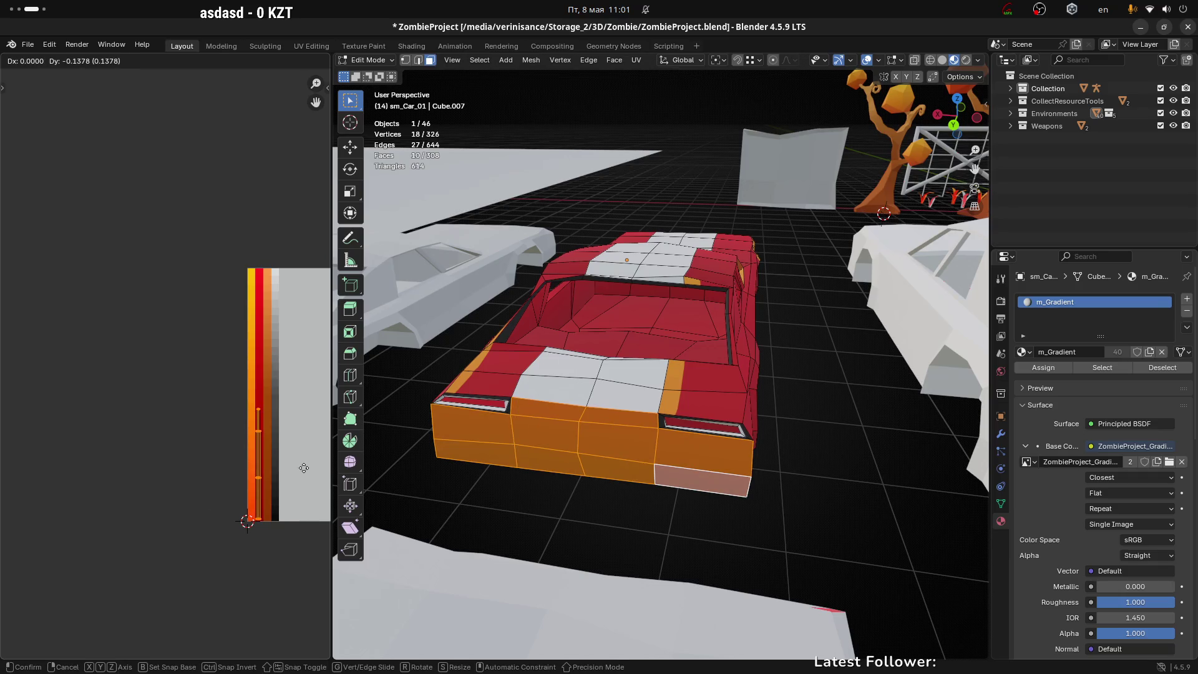
left_click(304, 466)
key("g")
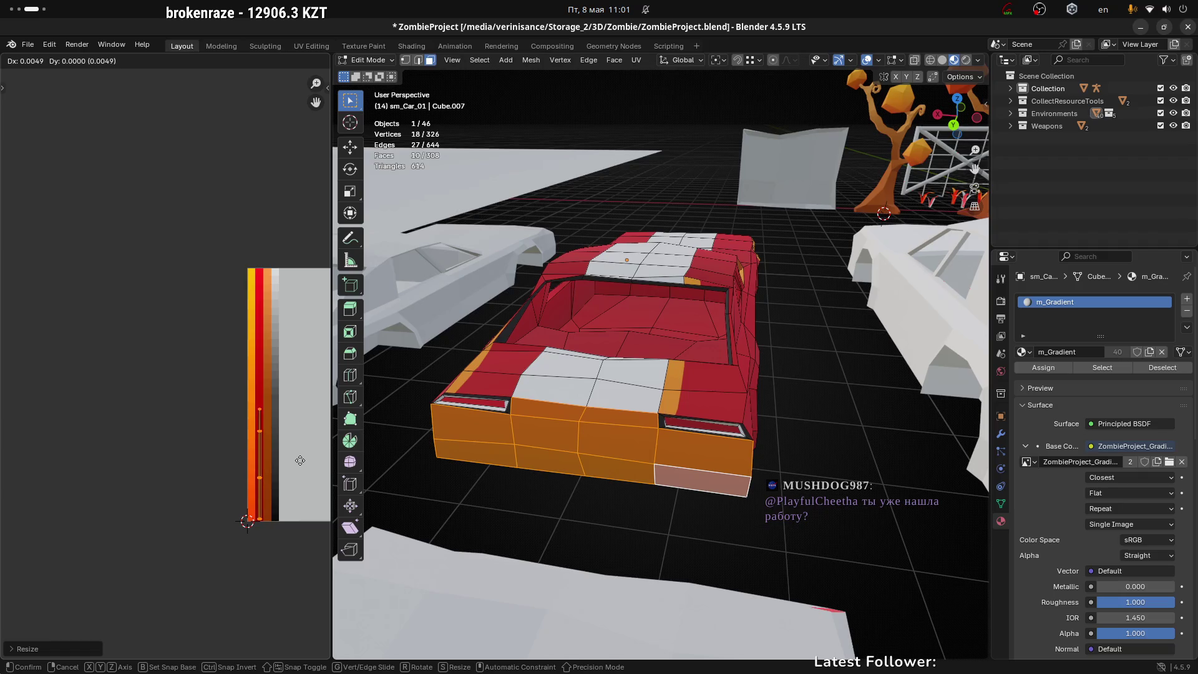
left_click(301, 460)
left_click(806, 495)
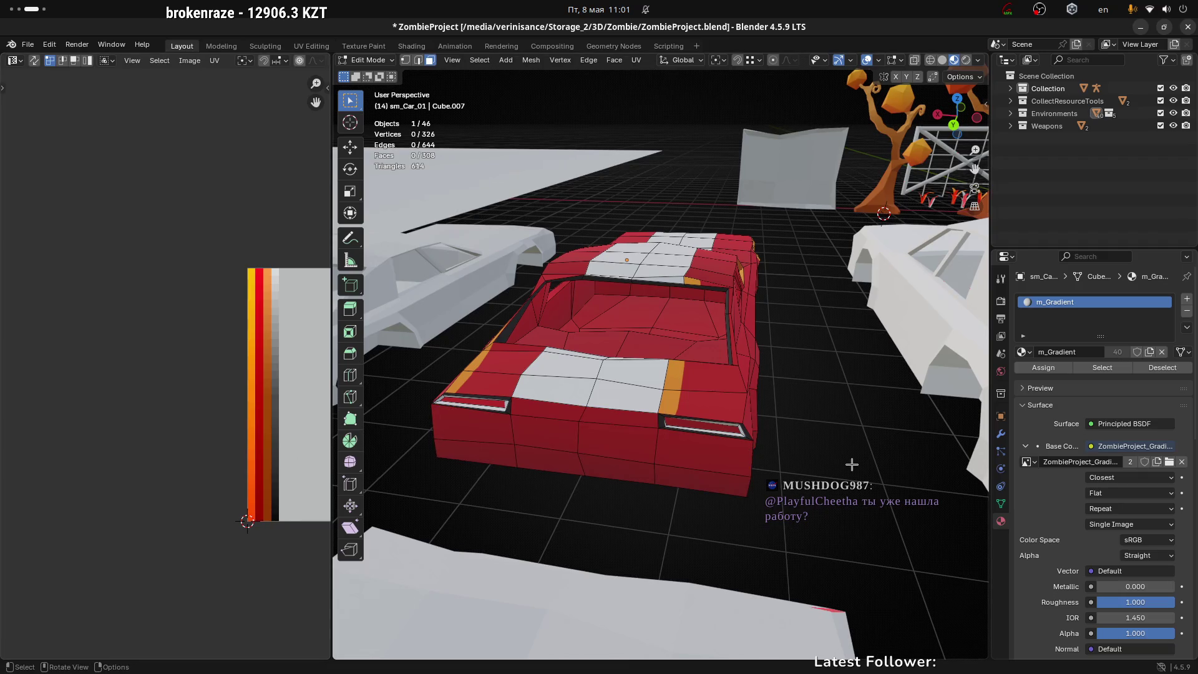
key("KP_4")
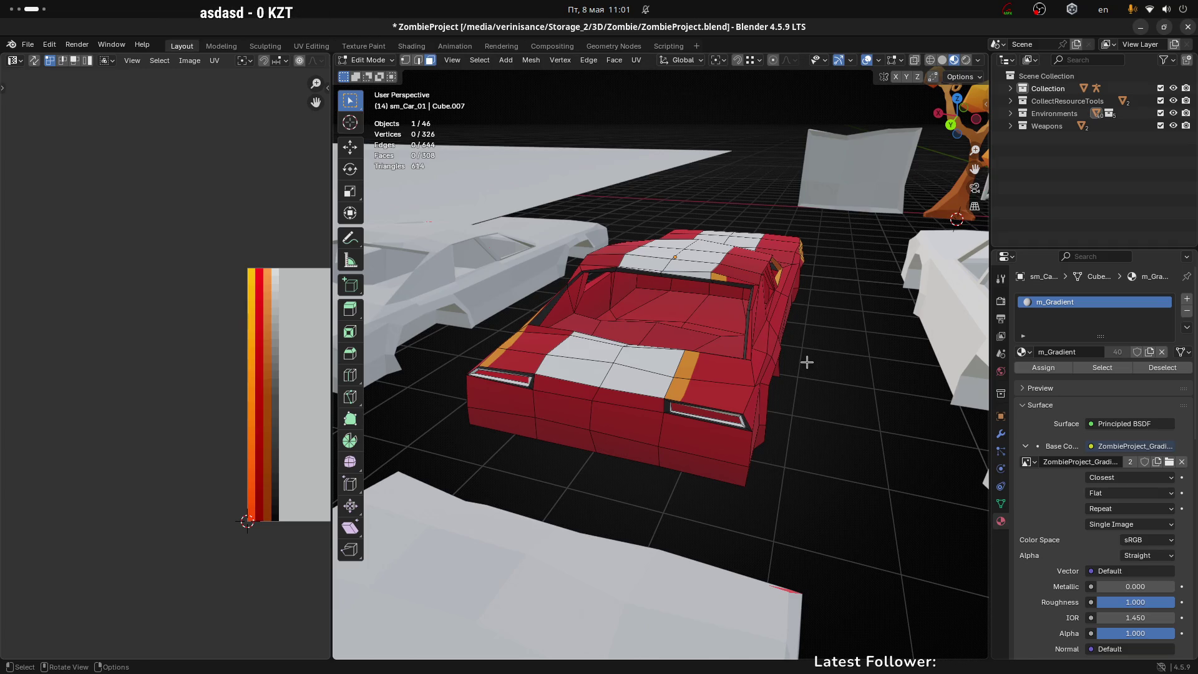
key("alt+Tab")
left_click(742, 34)
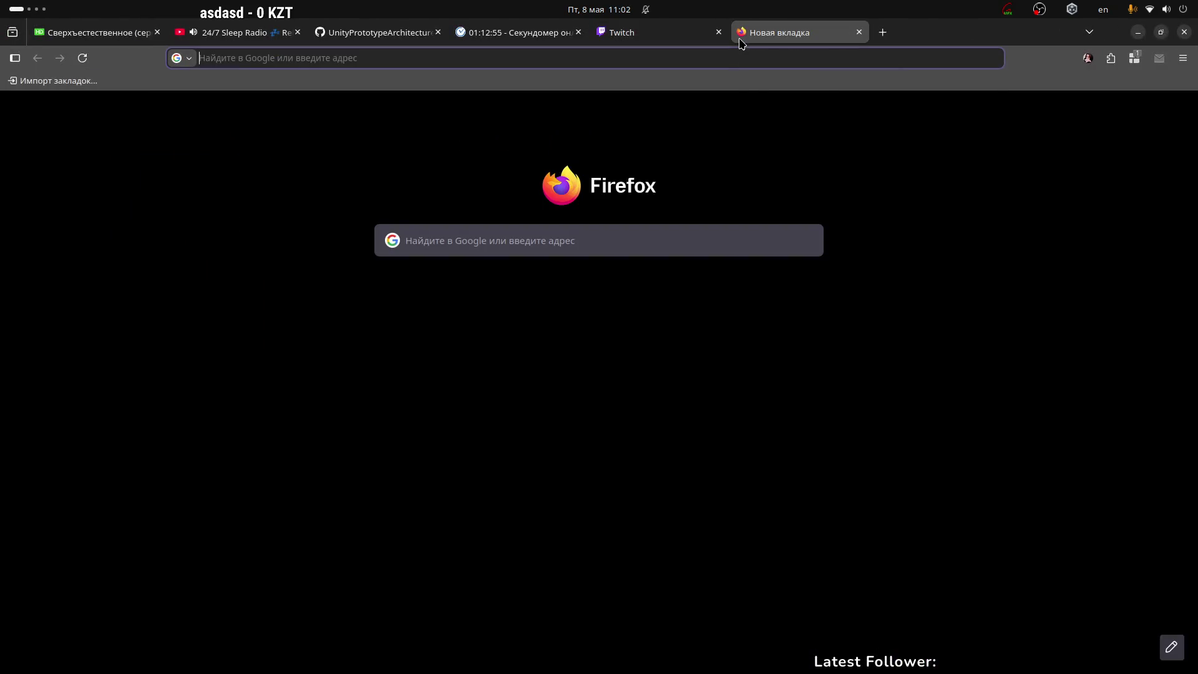
type("images/?rdrnd=215204&lr=190&redircnt=1778220122.1")
key("Return")
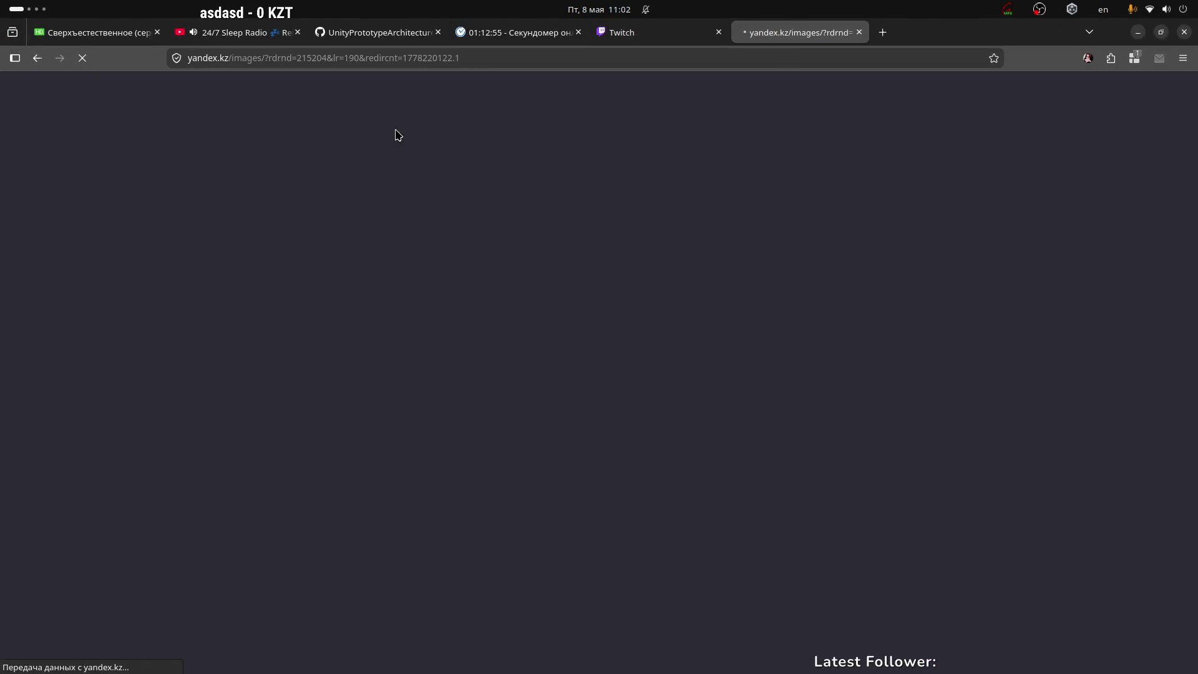
left_click(354, 103)
type("th")
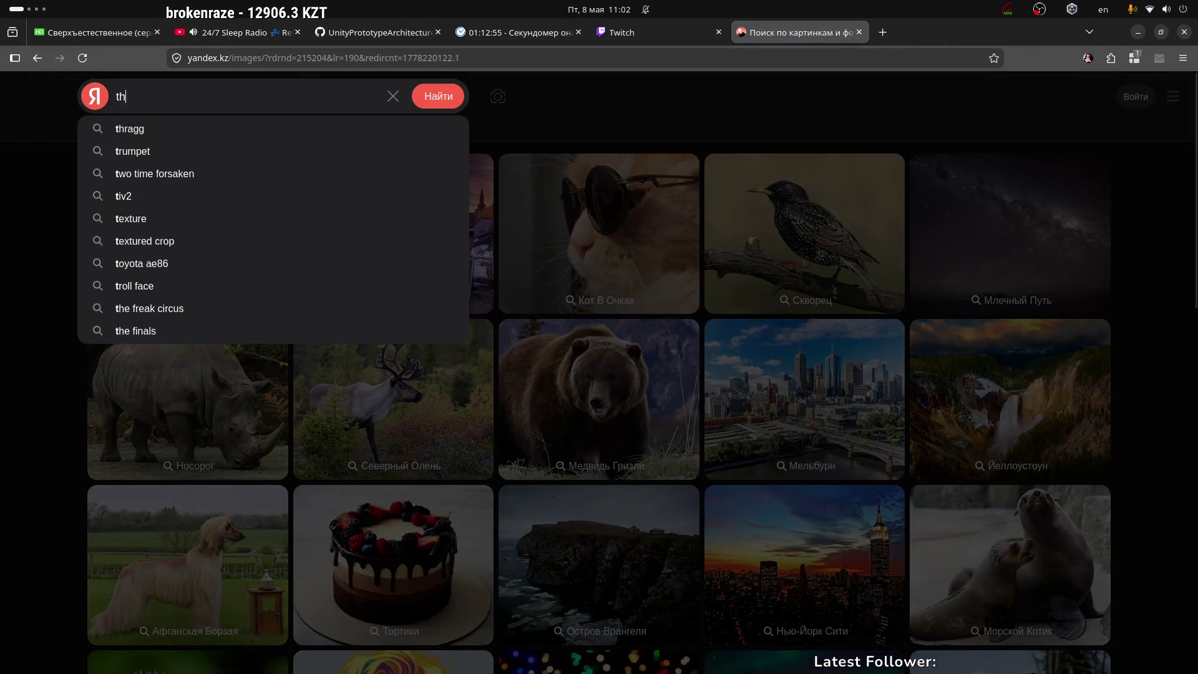
type("rone and li")
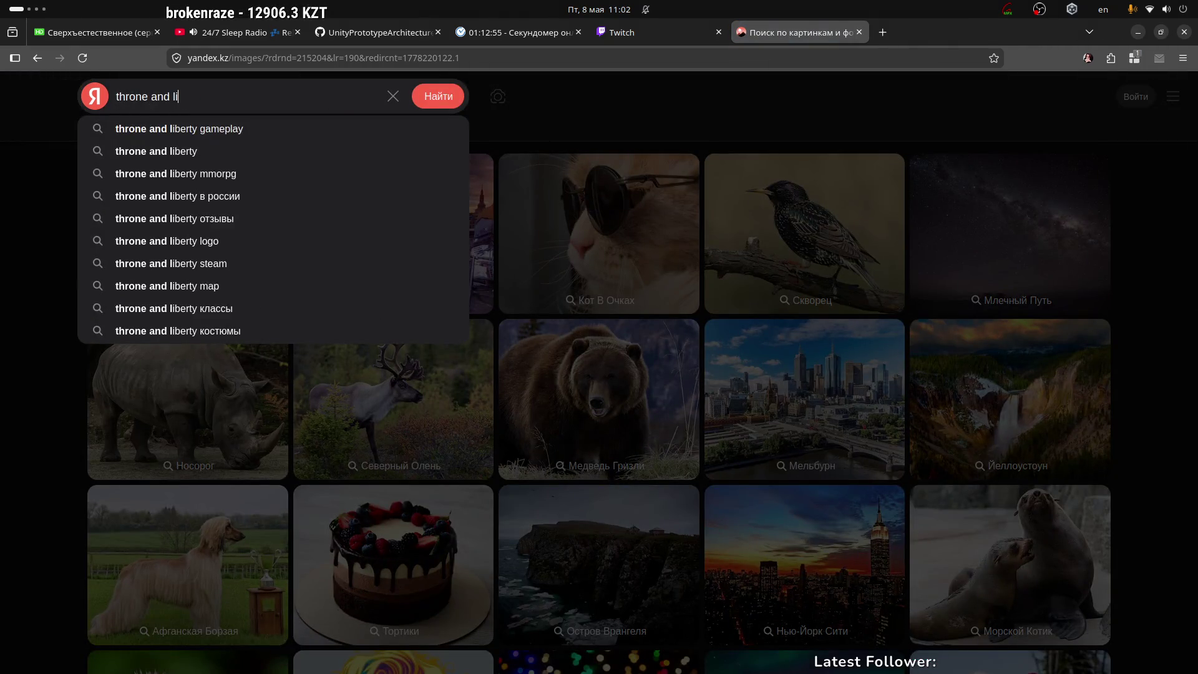
type("berty")
key("Down")
key("Down")
key("Return")
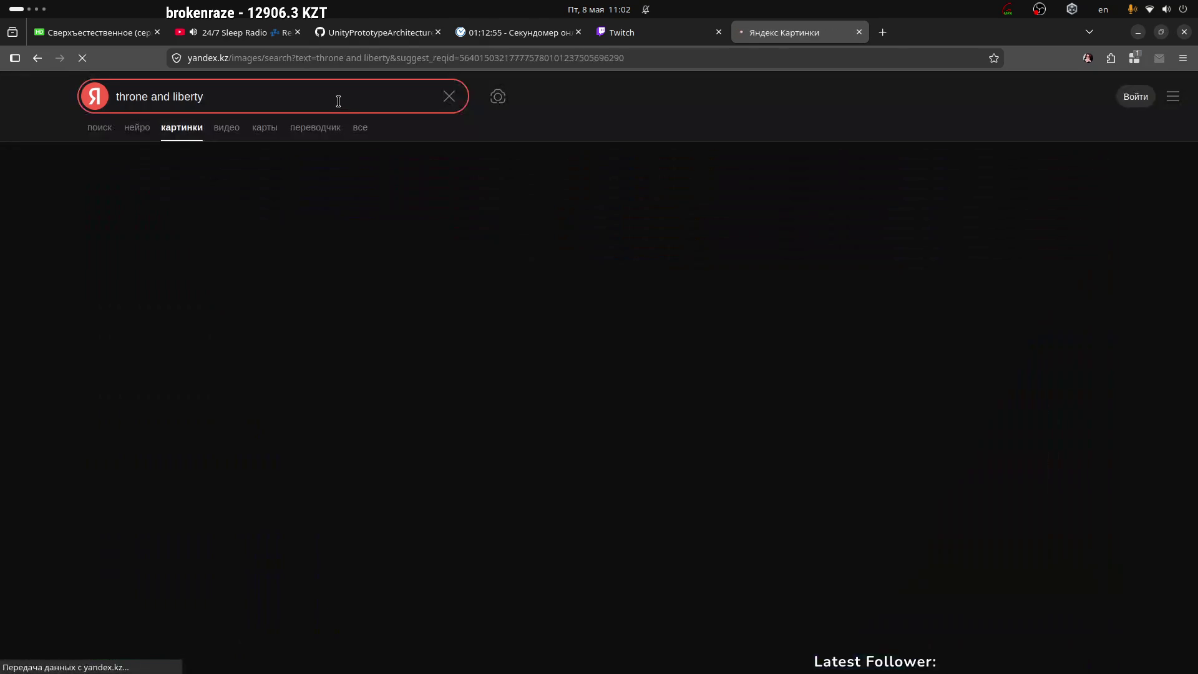
mouse_move(465, 261)
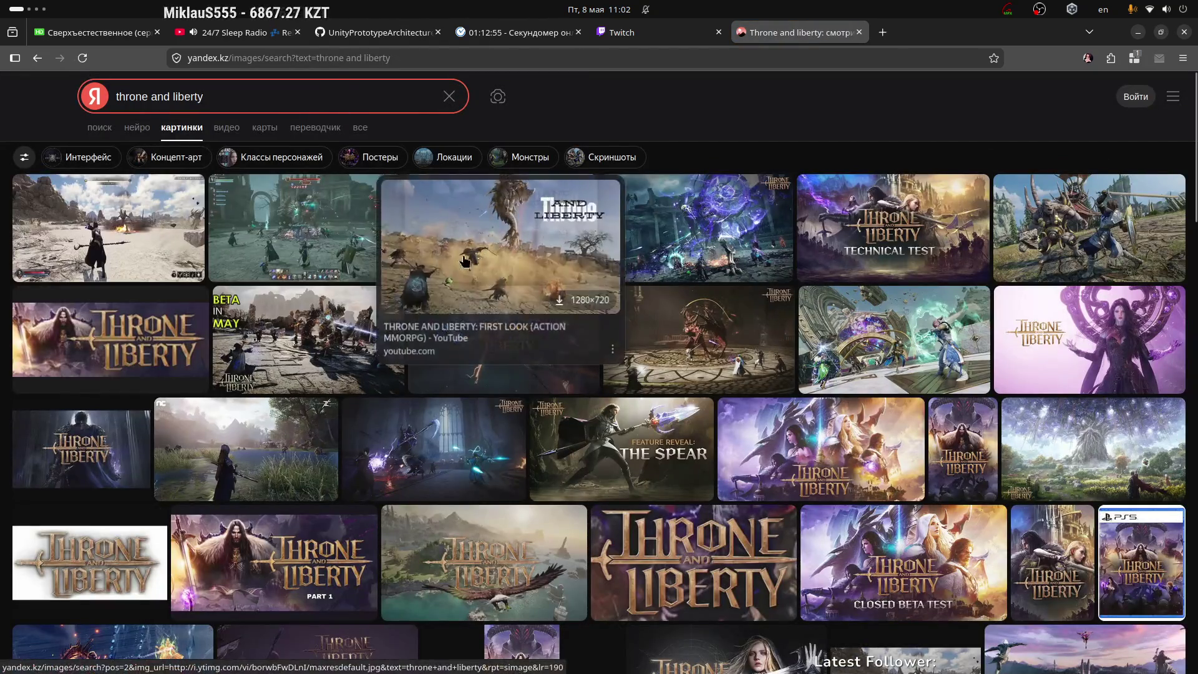
left_click(324, 209)
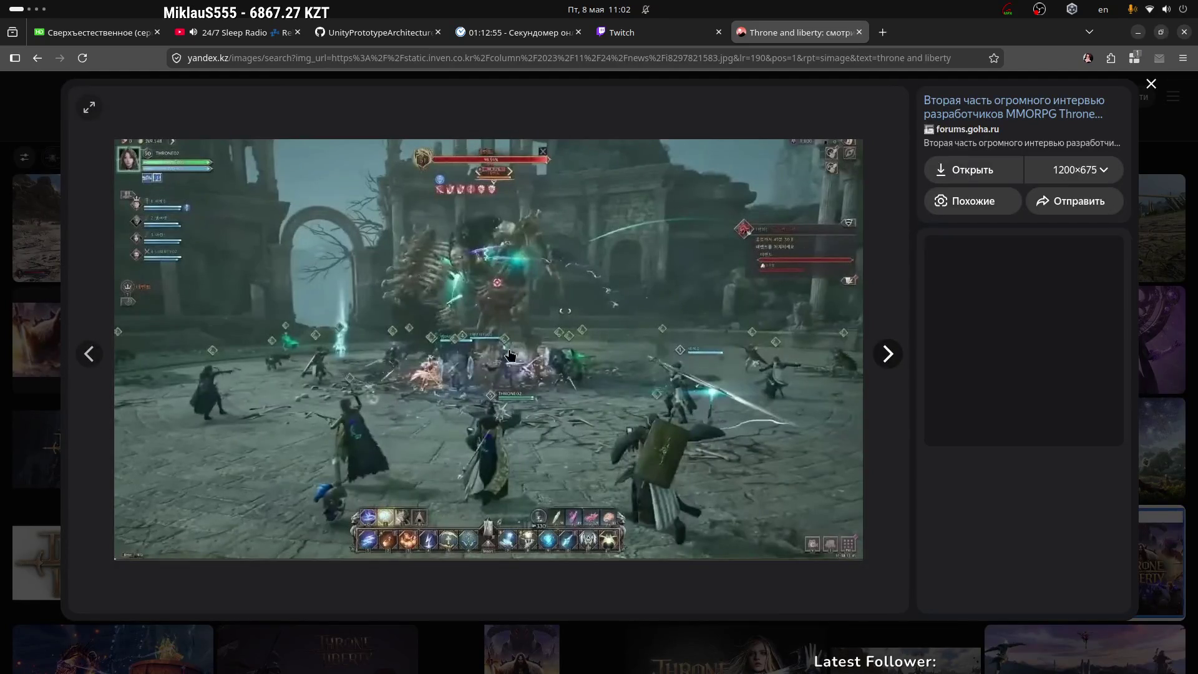
left_click(1151, 85)
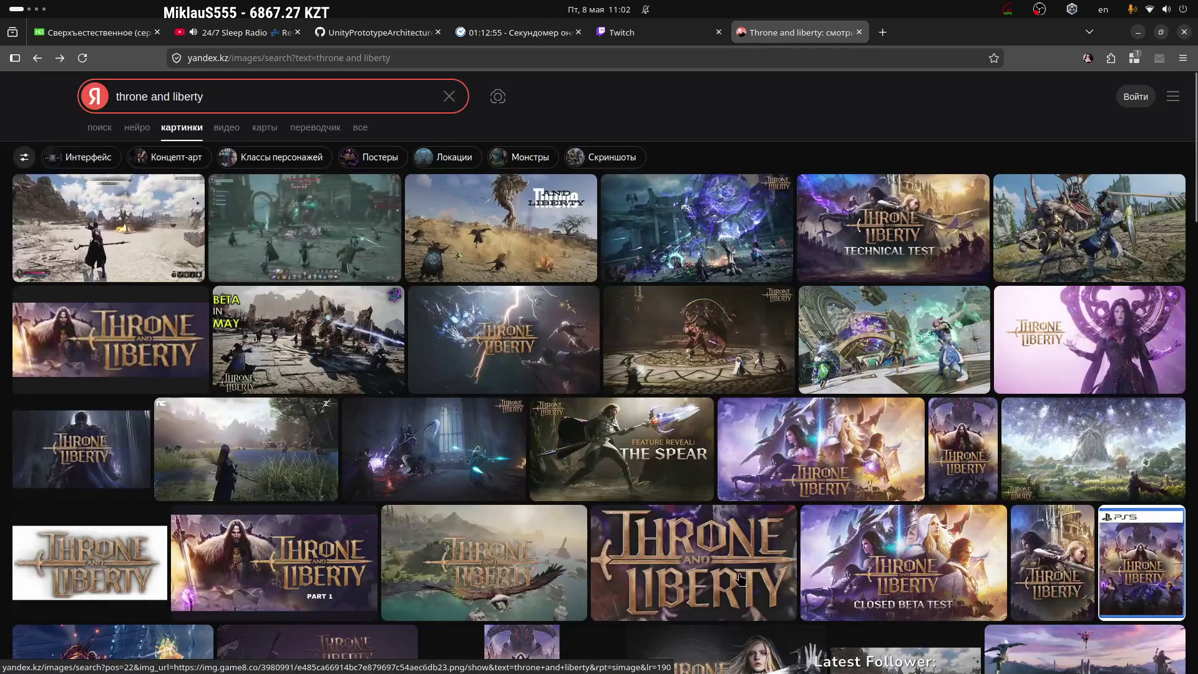
scroll(647, 342, "down", 2)
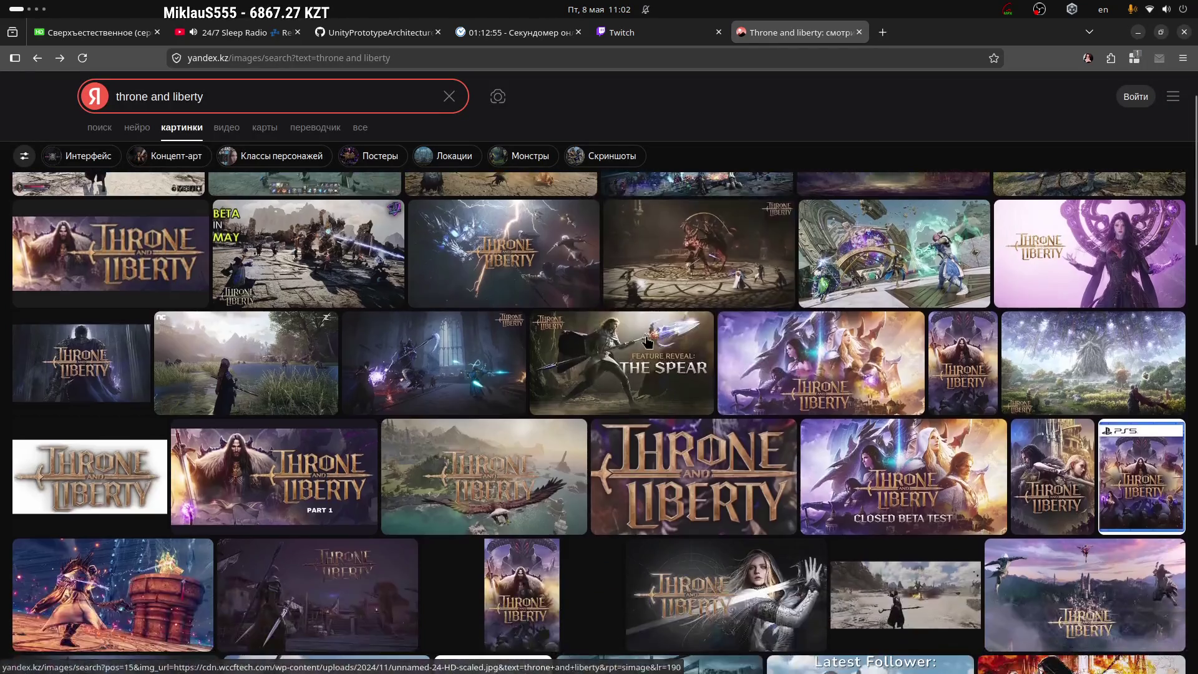
left_click(647, 342)
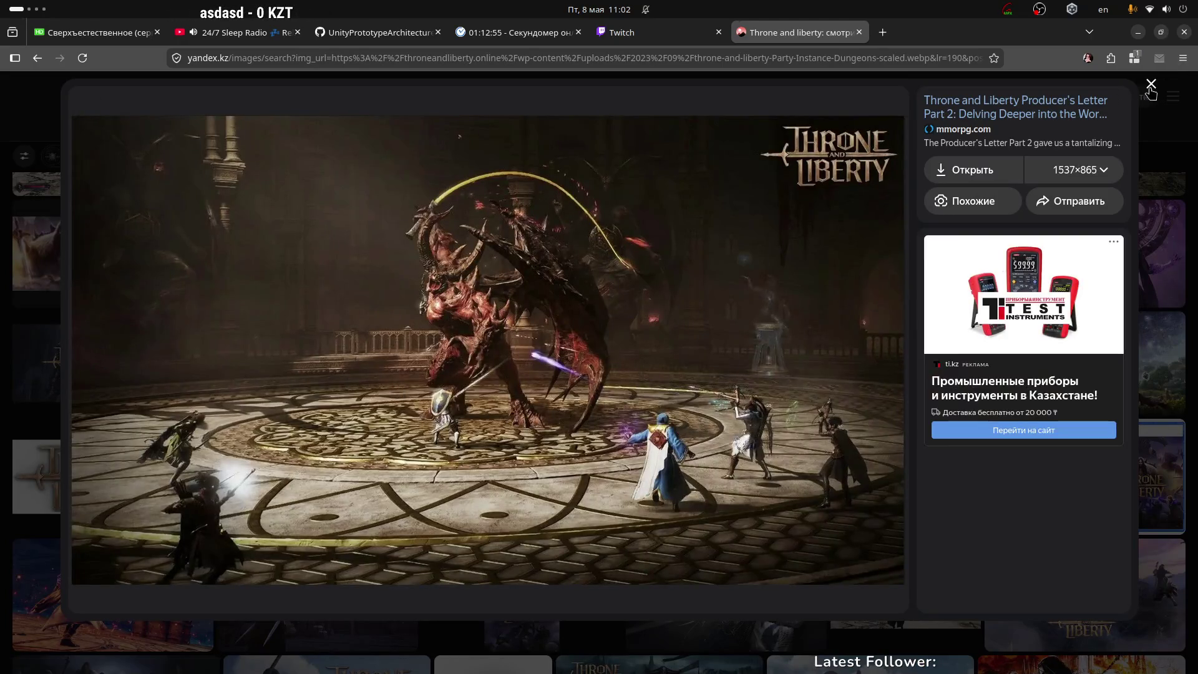
left_click(1152, 85)
scroll(627, 259, "up", 2)
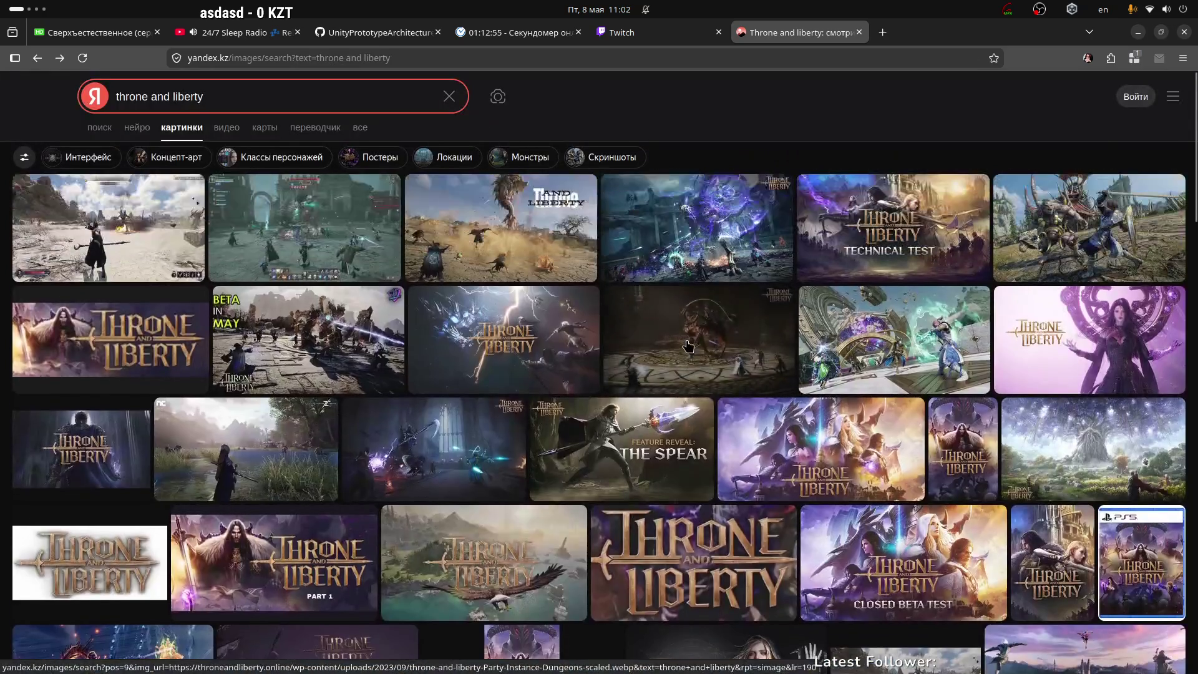
left_click(627, 259)
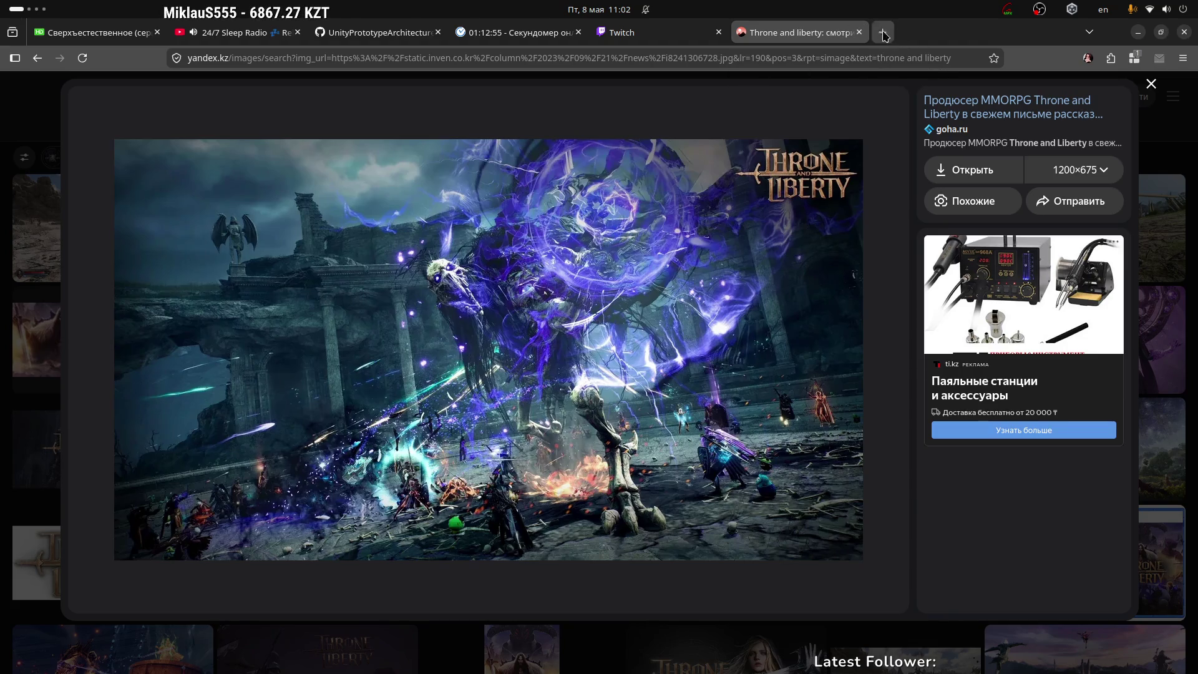
left_click(859, 32)
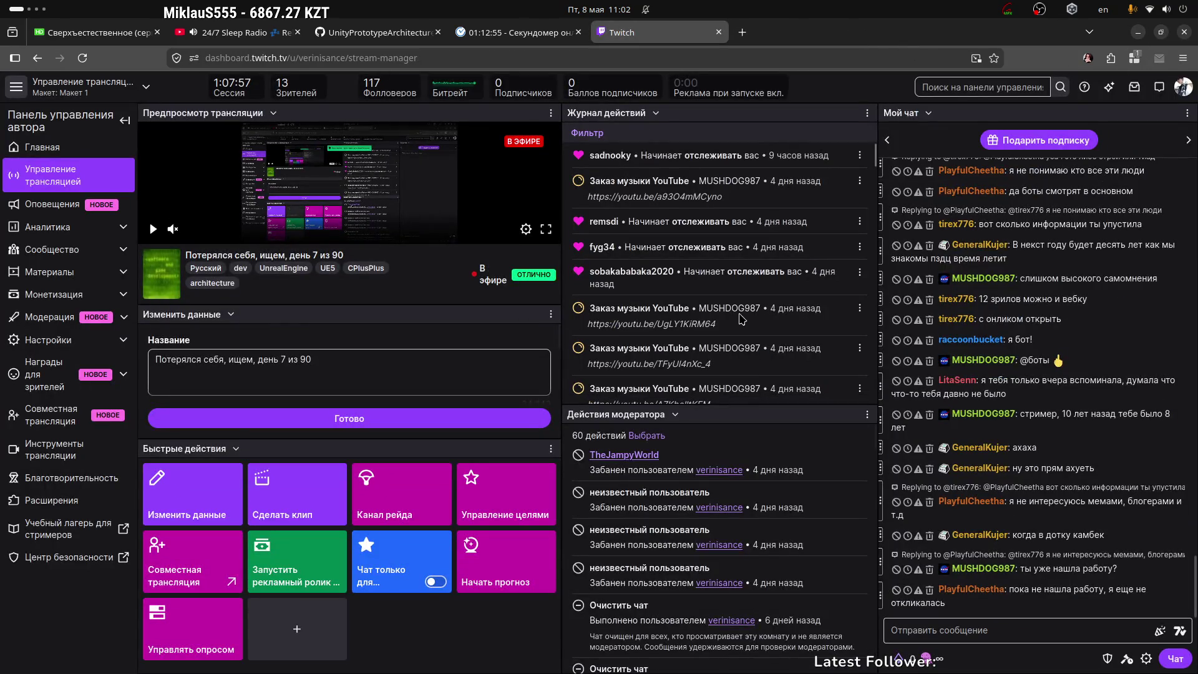
key("super+Page_Down")
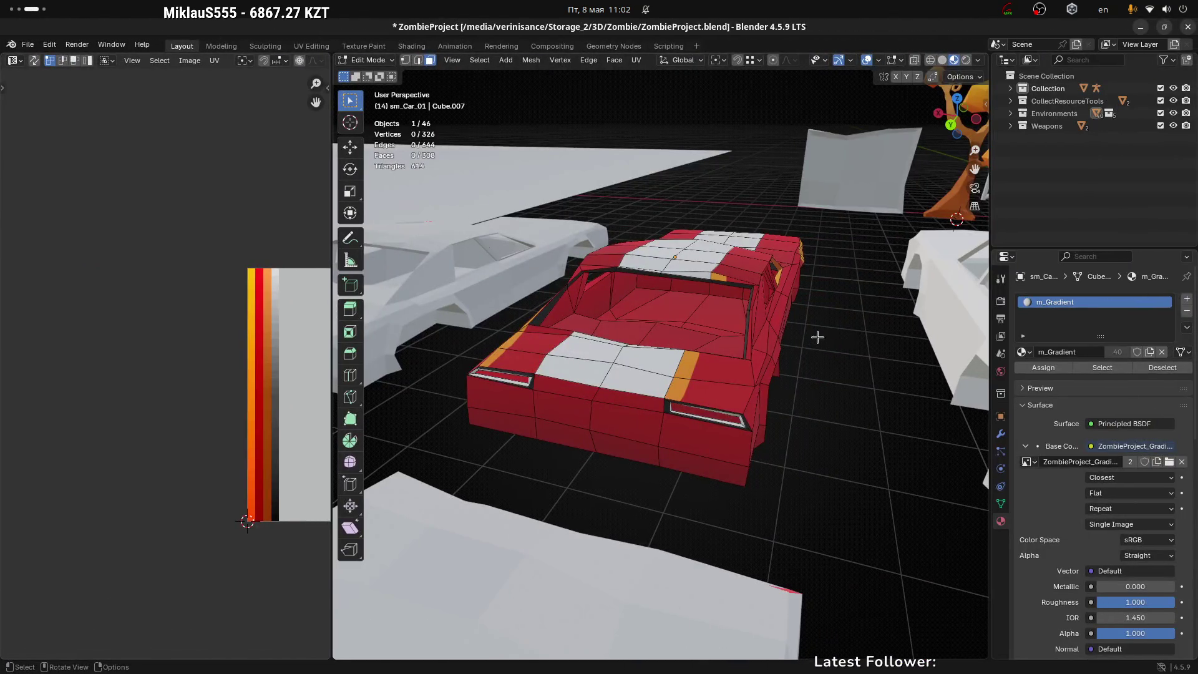
left_click(794, 358)
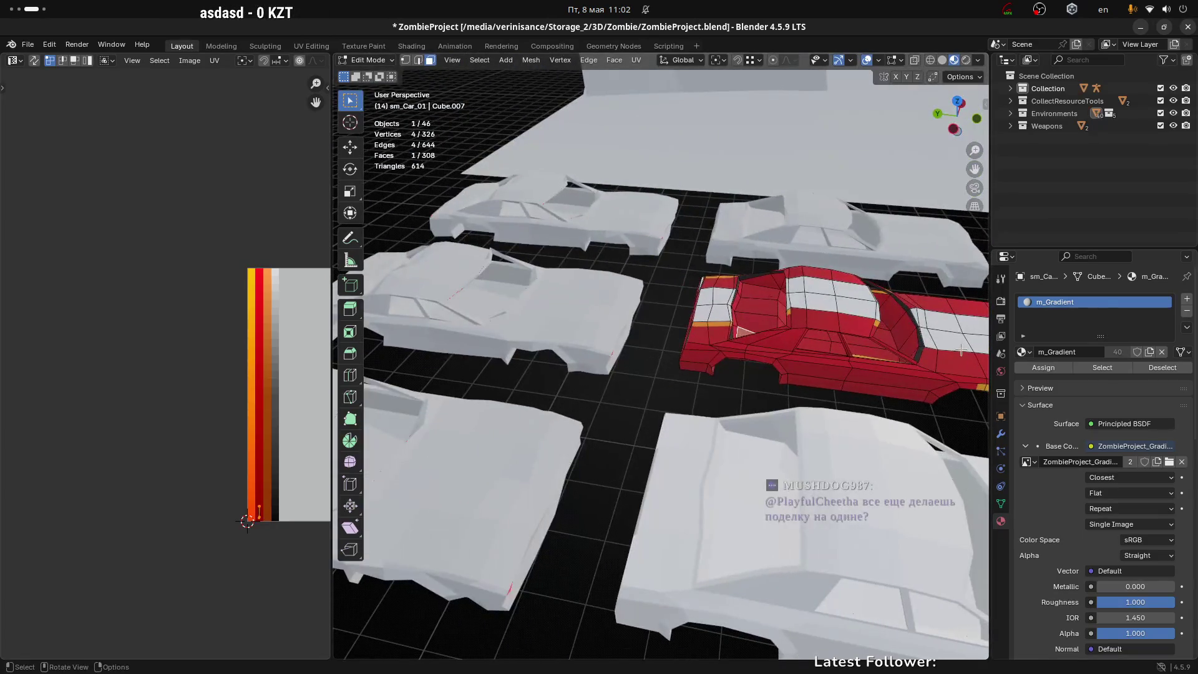
scroll(908, 359, "down", 2)
mouse_move(908, 359)
left_mouse_down()
mouse_move(812, 393)
mouse_move(686, 393)
mouse_move(707, 508)
left_mouse_up()
left_click(707, 509)
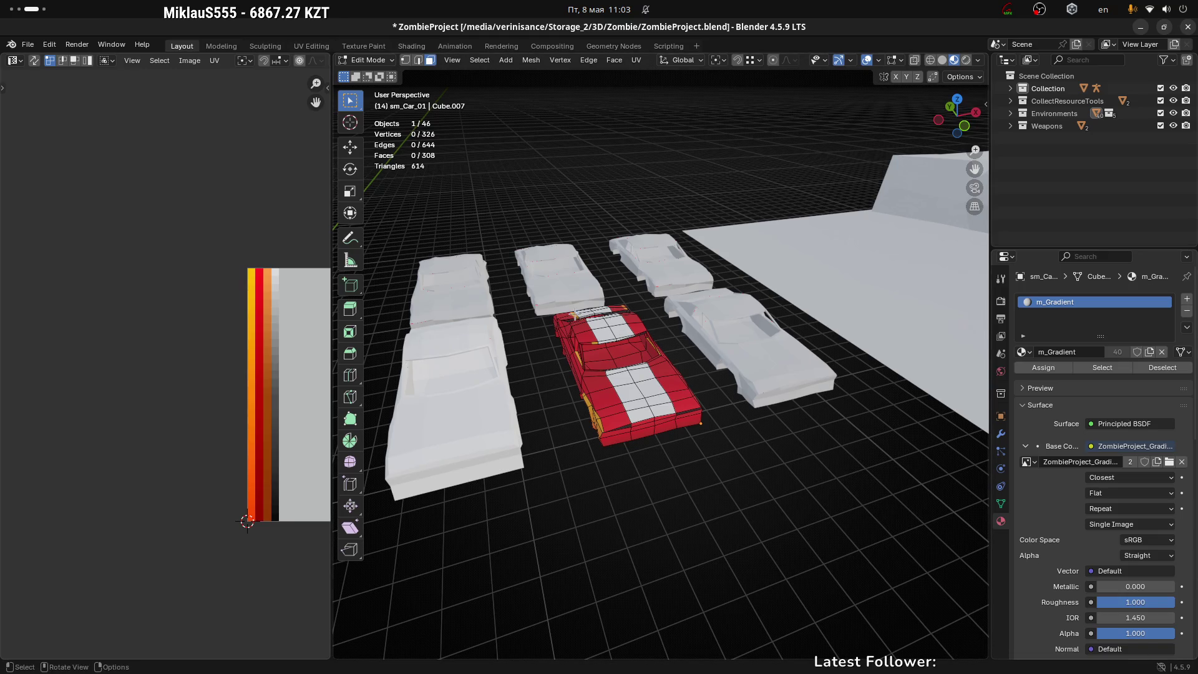
Select three front fender faces and move their UVs to another palette colour
scroll(627, 316, "up", 8)
left_click(627, 316)
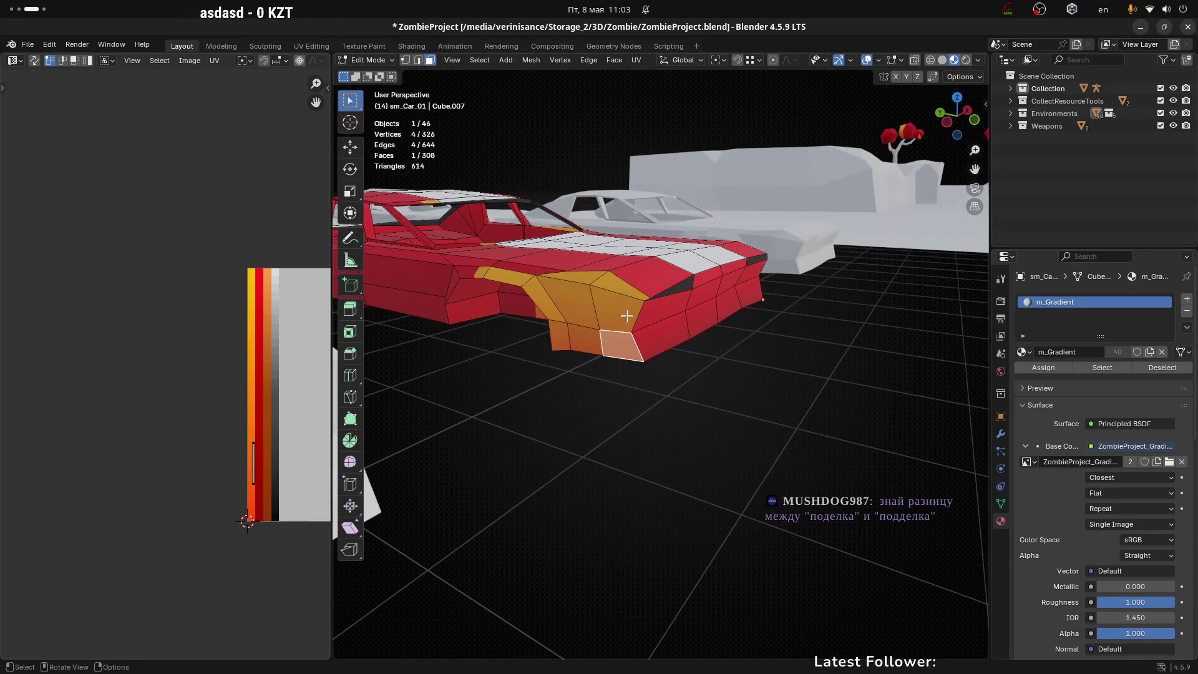
left_click(620, 290, "ctrl")
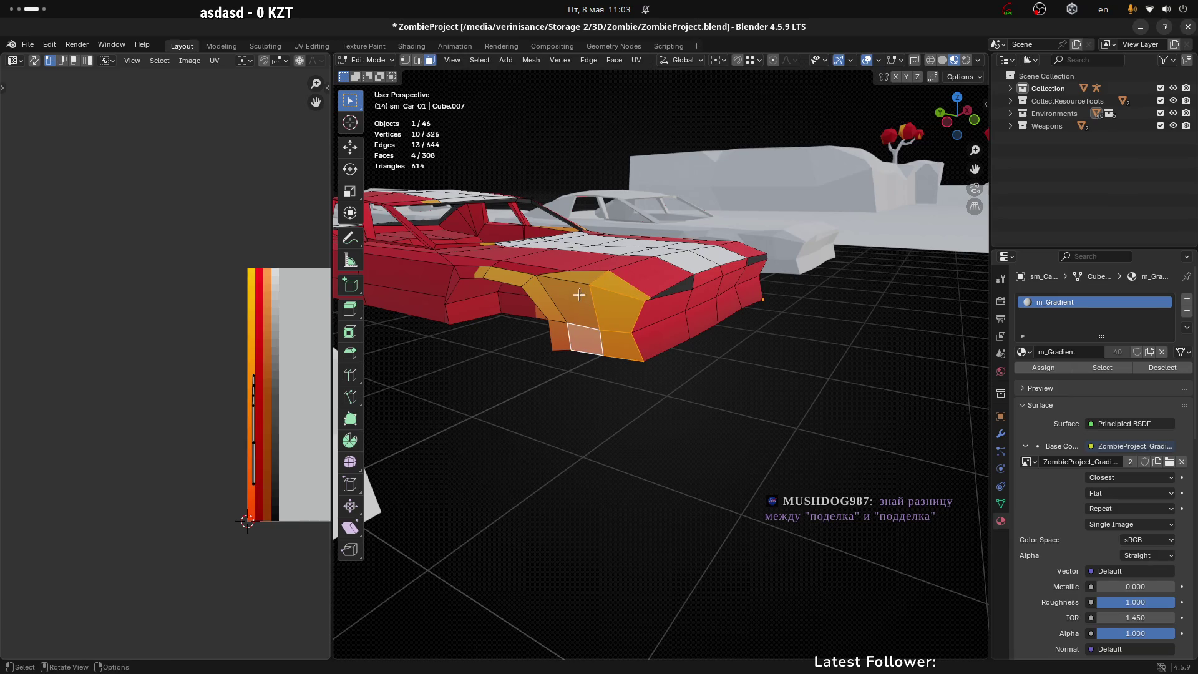
left_click(582, 325, "ctrl+shift")
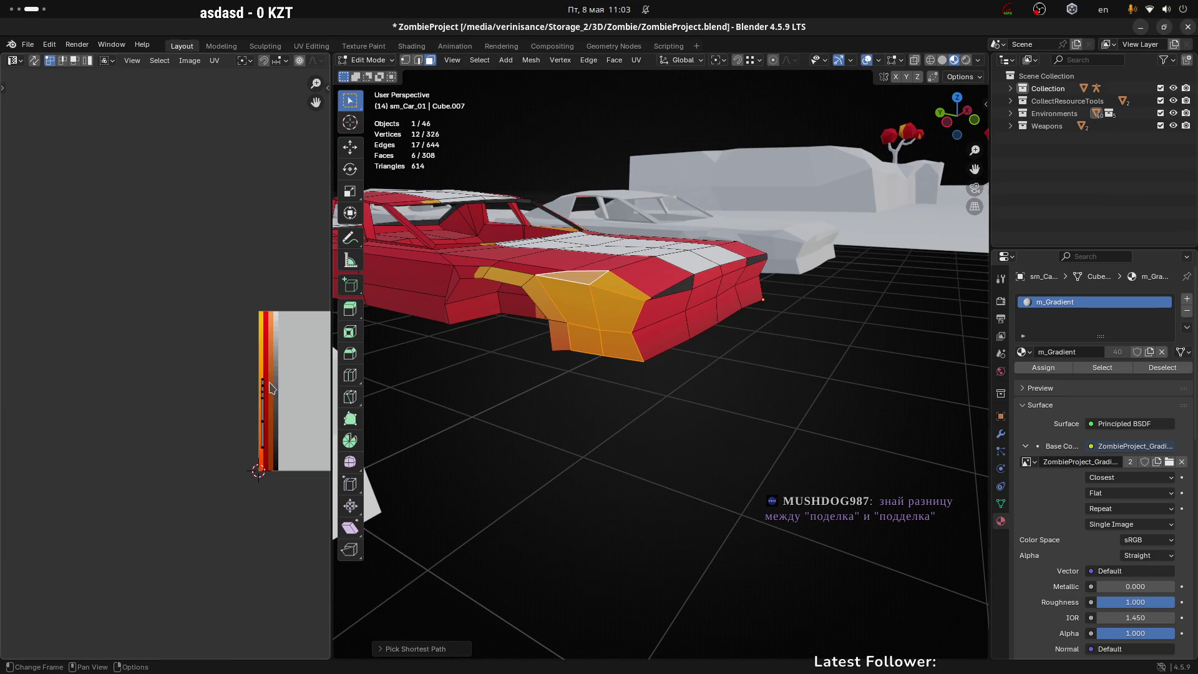
scroll(243, 341, "up", 2)
key("g")
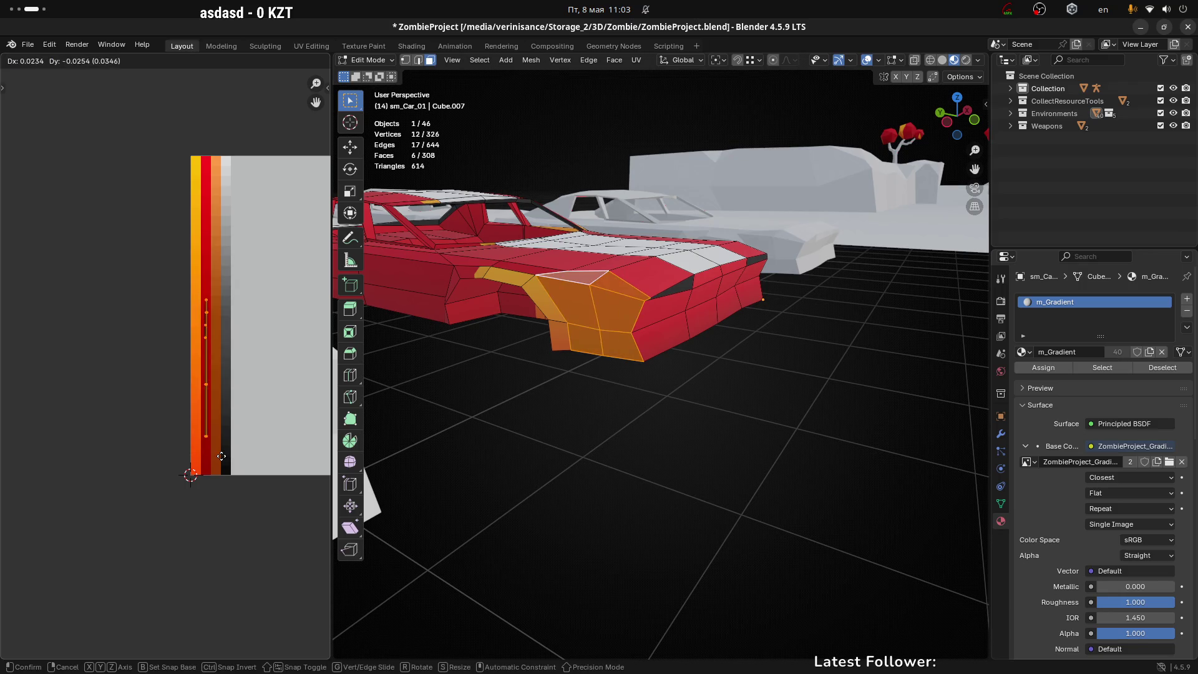
left_click(223, 484)
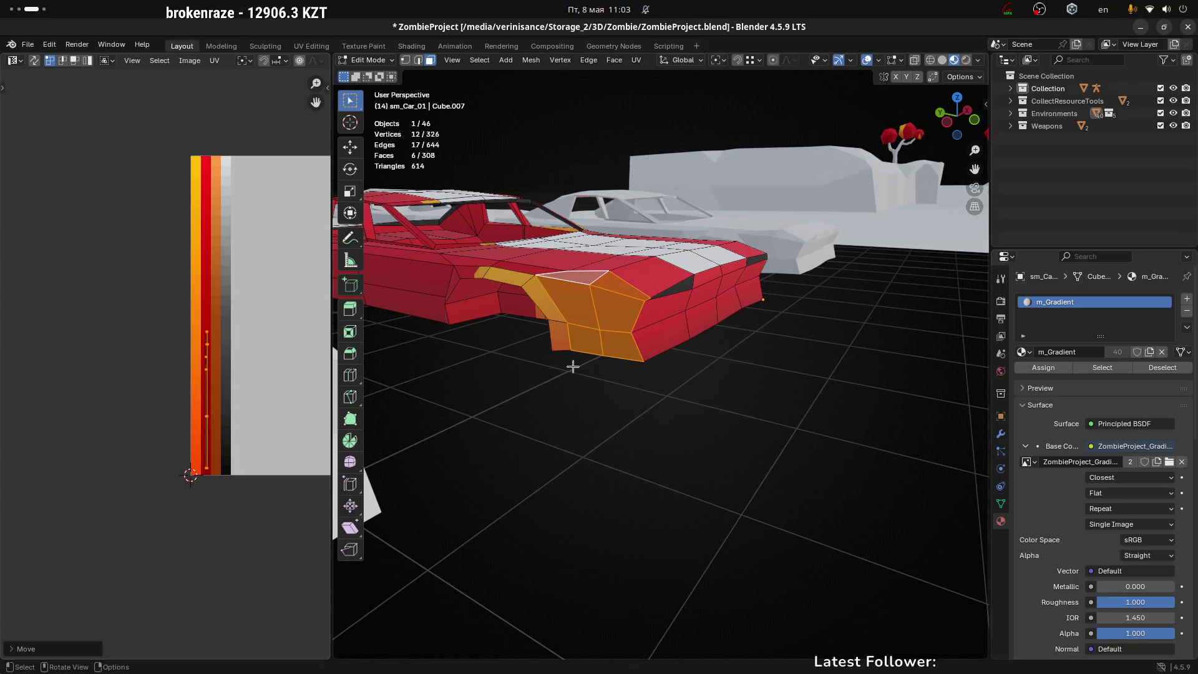
Select the wheel-arch trim strip faces and place their UVs on the orange band
left_click(555, 336)
left_click(483, 273, "ctrl")
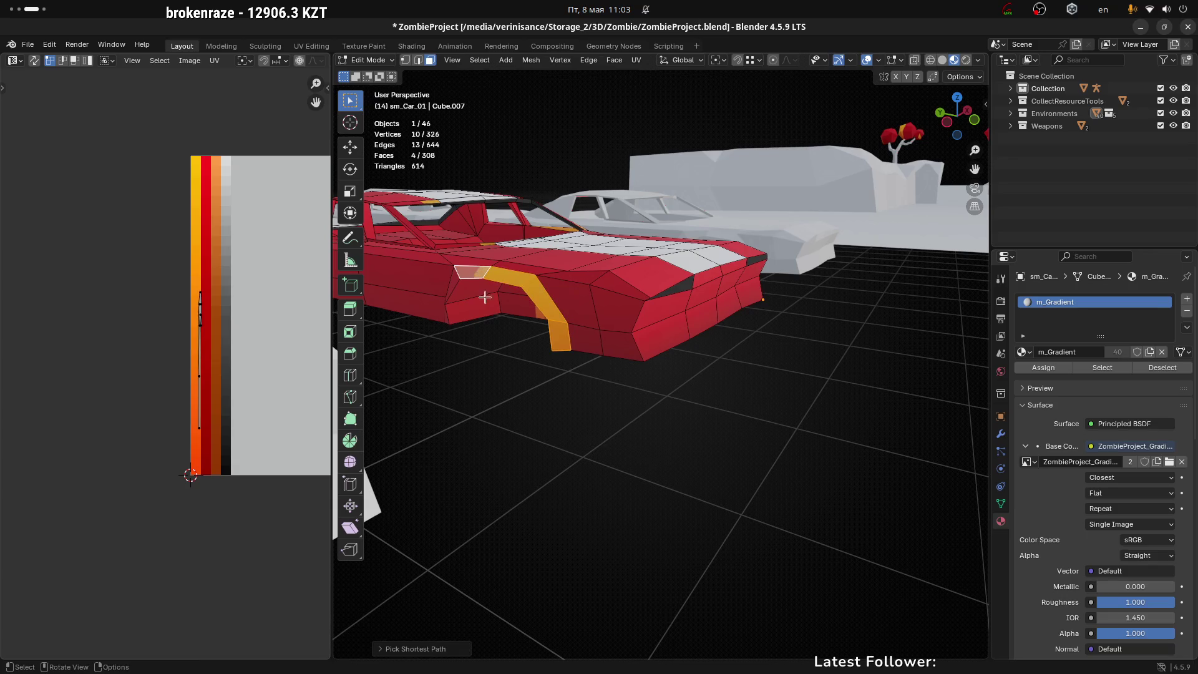
key("a")
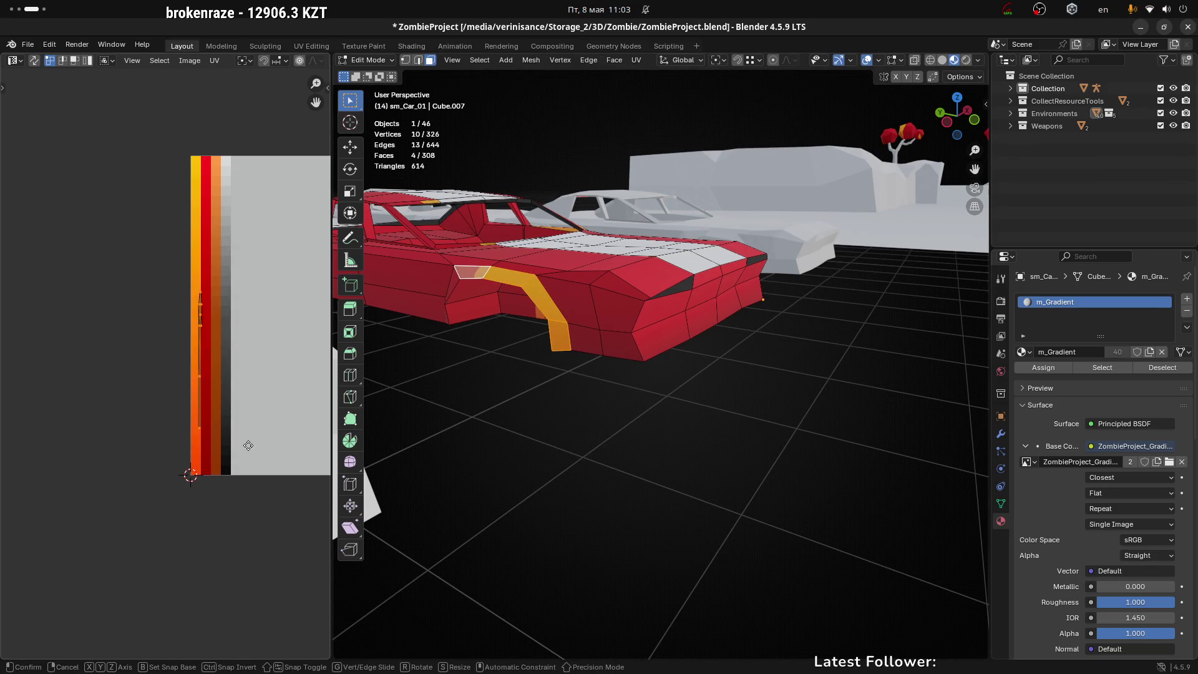
key("g")
left_click(255, 491)
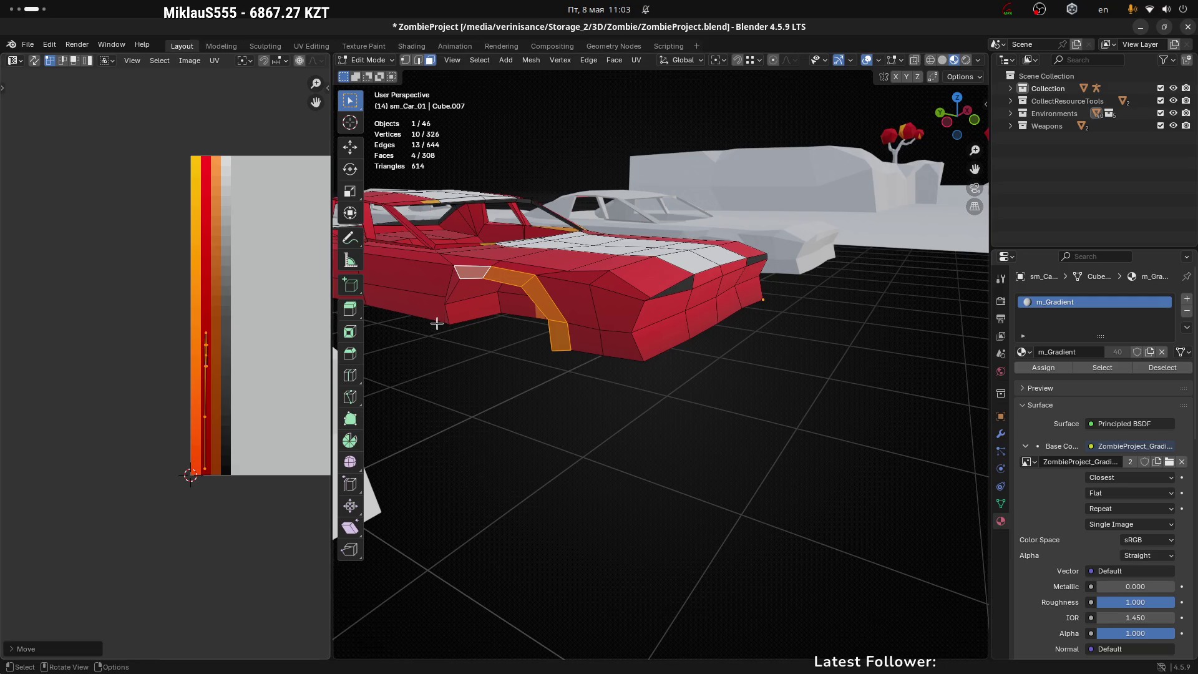
left_click(553, 395)
From a low side angle, select four more trim faces and move their UV island onto the orange
mouse_move(498, 348)
left_mouse_down()
mouse_move(493, 321)
mouse_move(532, 291)
mouse_move(610, 296)
mouse_move(524, 348)
mouse_move(571, 294)
left_mouse_up()
left_click(590, 304, "shift")
left_click(590, 282, "shift")
left_click(555, 283, "shift")
left_click(551, 302, "shift")
scroll(607, 292, "down", 5)
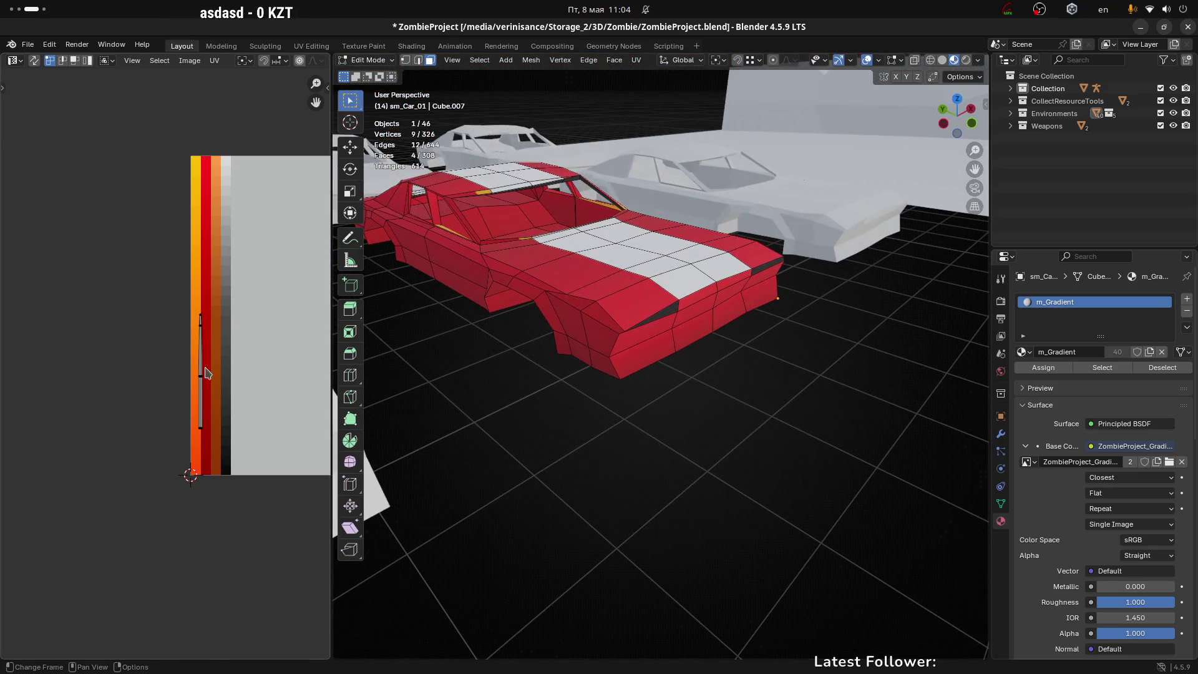
left_click_drag(148, 284, 234, 484)
key("g")
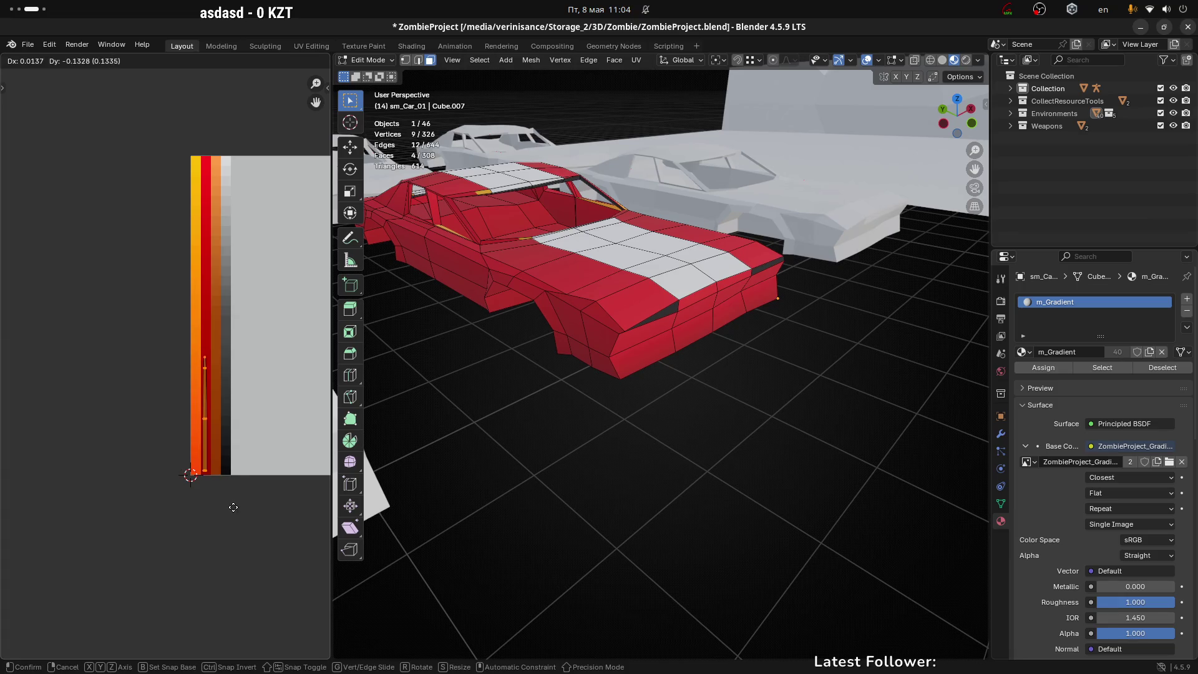
left_click(234, 508)
key("g")
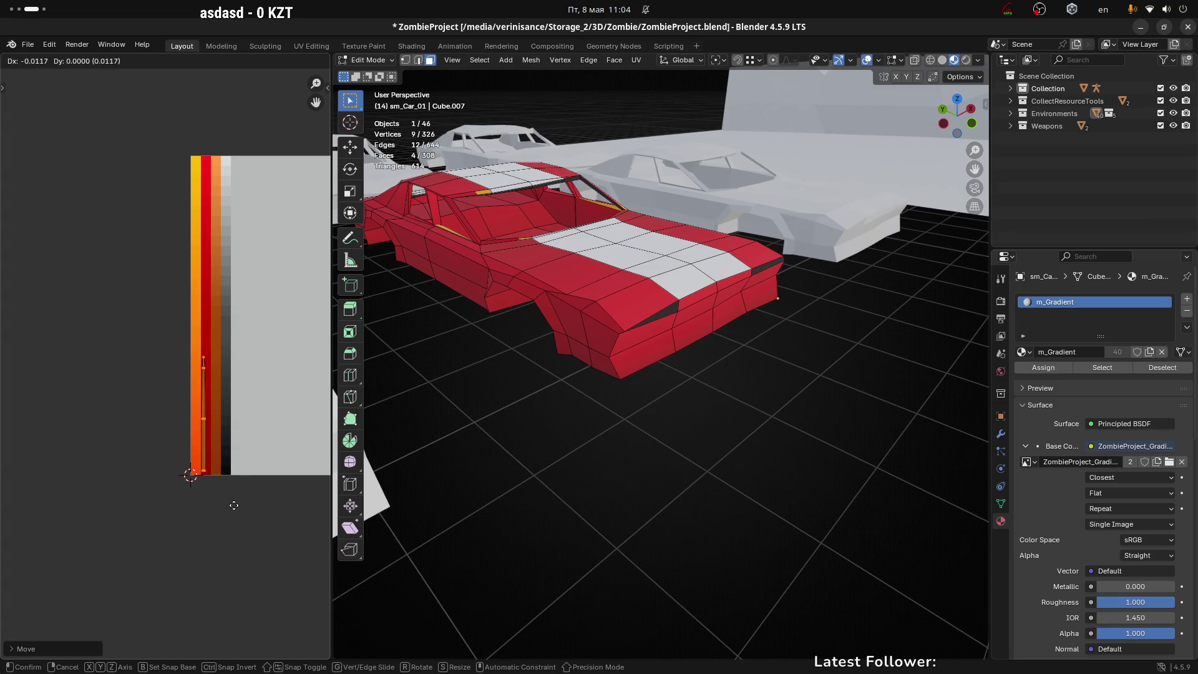
left_click(237, 511)
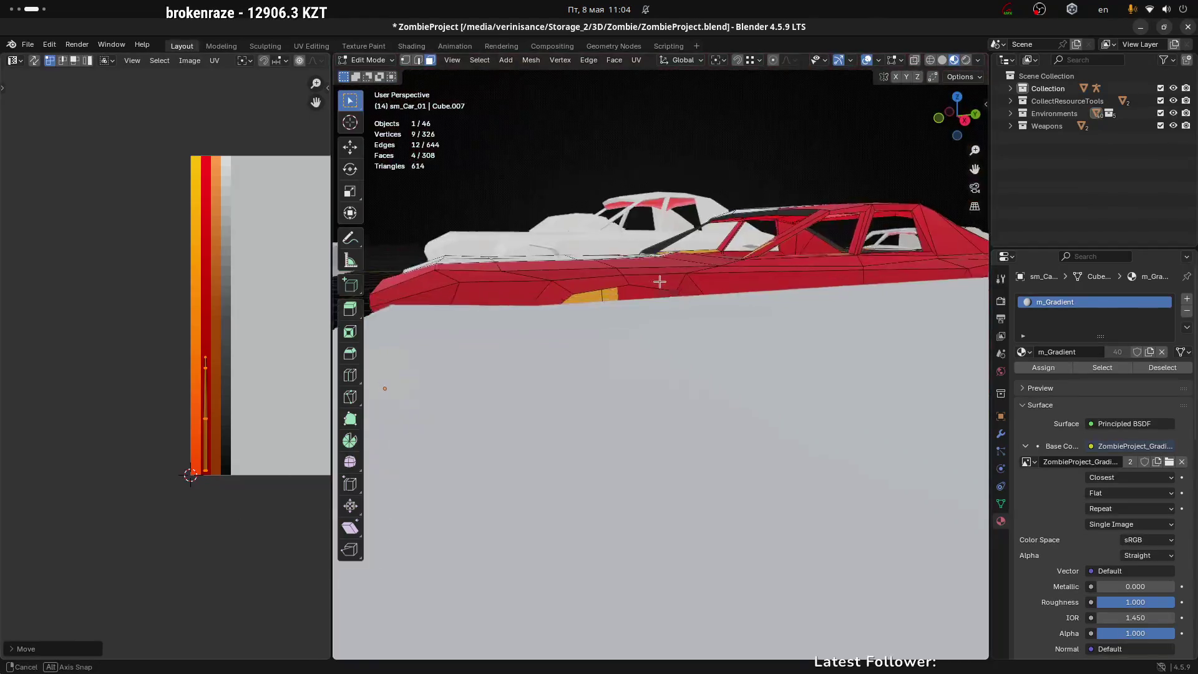
Isolate the car in Local View and select its wheel-well and two side-window faces
key("KP_Divide")
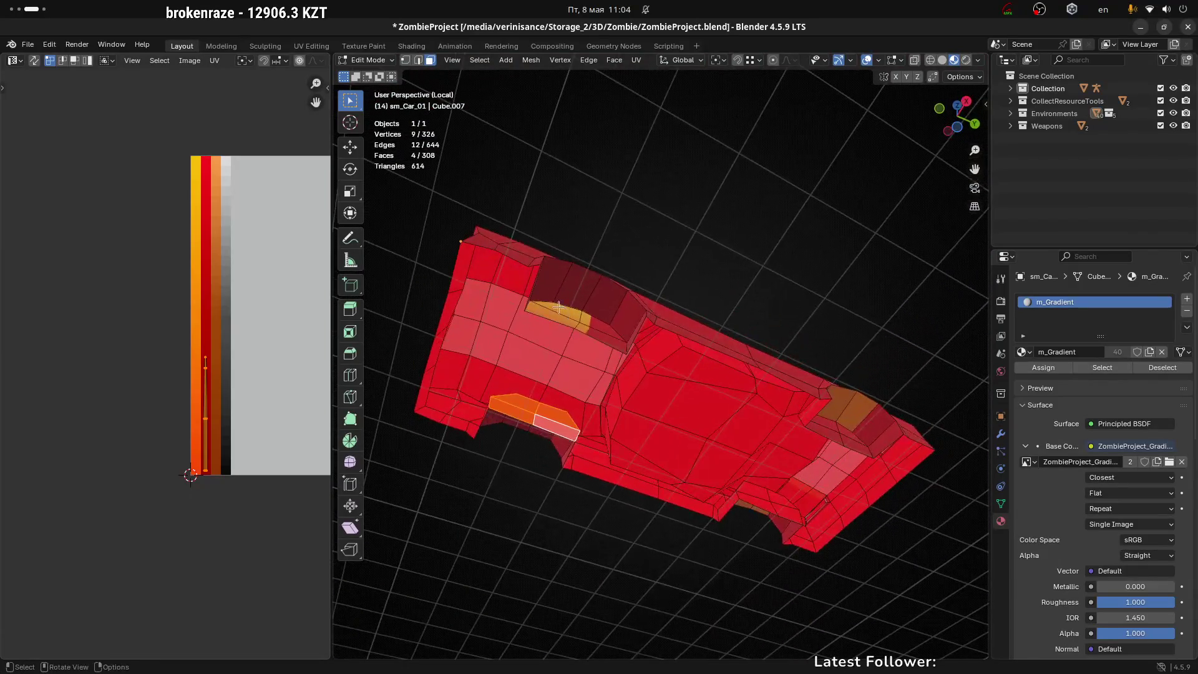
left_click(552, 315)
left_click(602, 330, "shift")
left_click(602, 319, "shift")
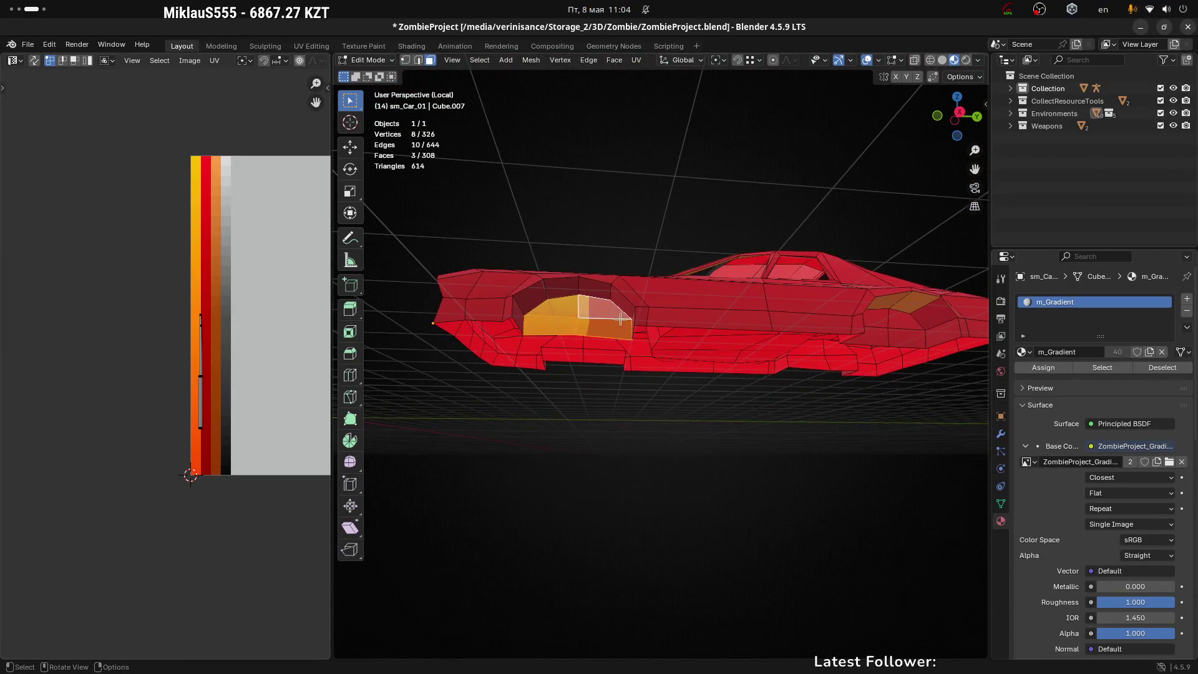
left_click(587, 336, "shift")
scroll(578, 312, "up", 4)
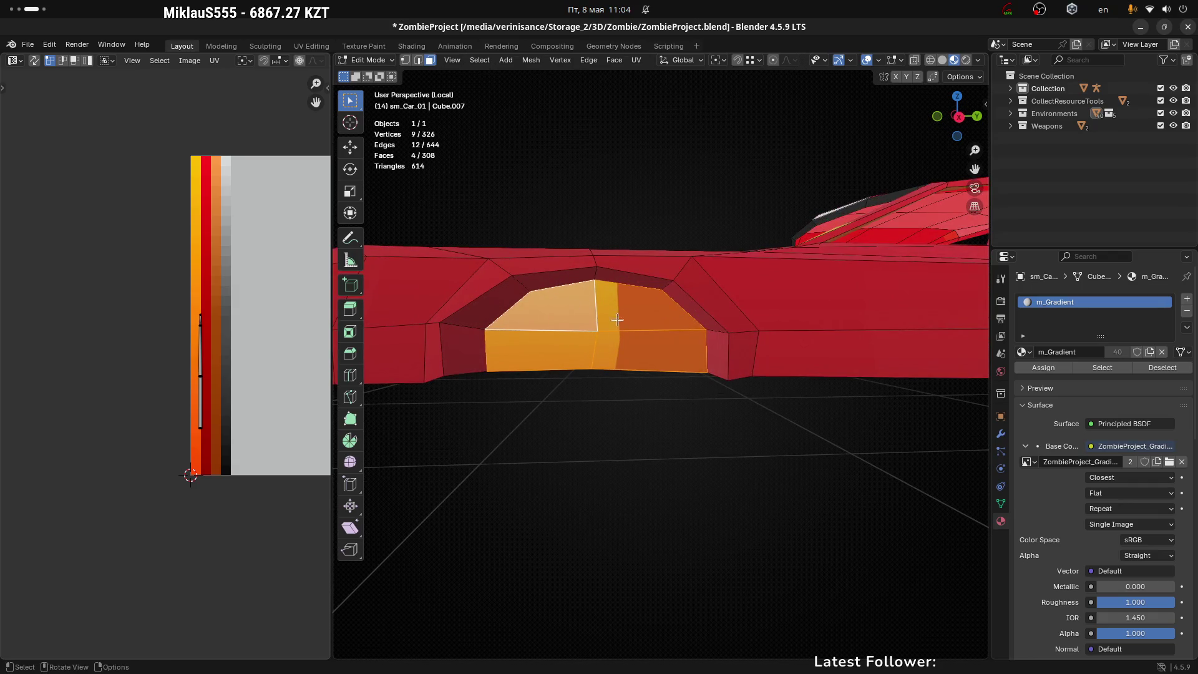
scroll(617, 320, "down", 5)
left_click(774, 317, "shift")
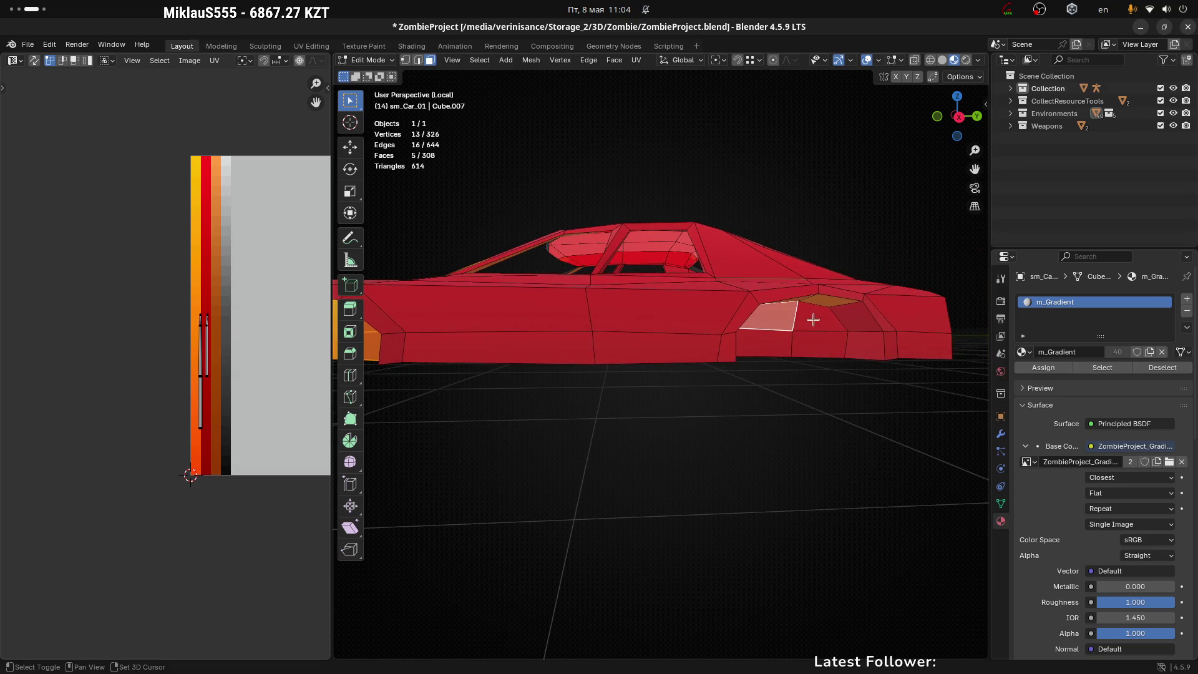
scroll(805, 312, "up", 3)
left_click(790, 267, "shift")
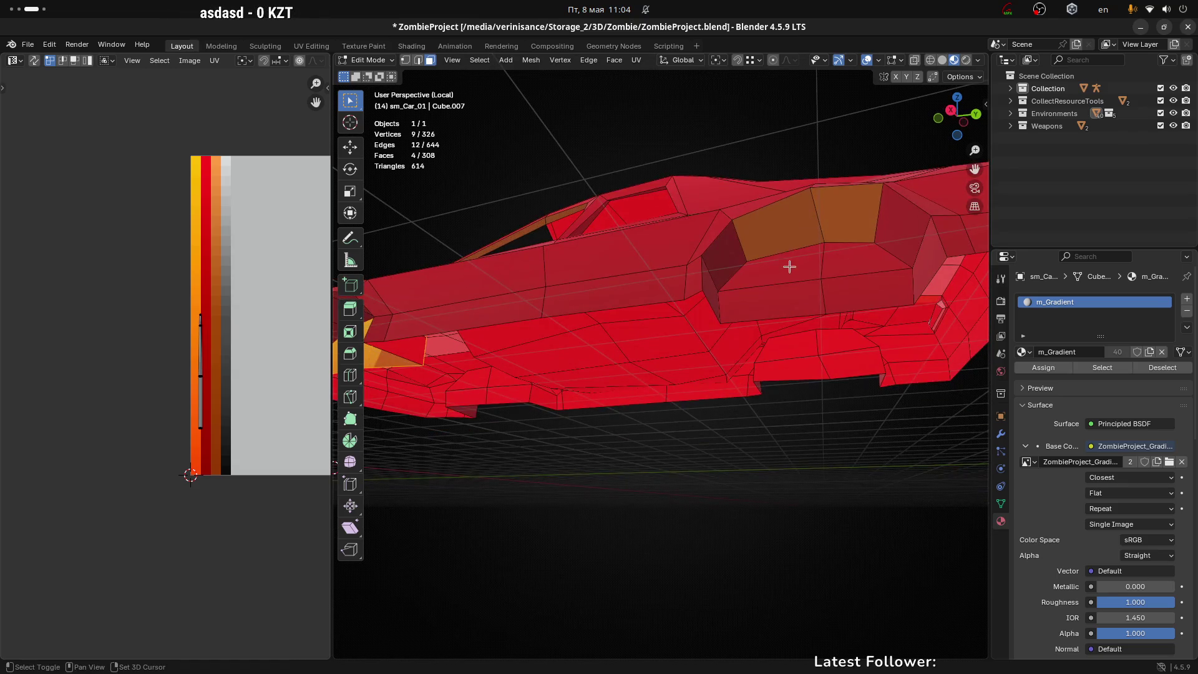
left_click(840, 221, "shift")
left_click(777, 236, "shift")
Squeeze the selected faces' UVs horizontally and move them onto the red palette band
left_click_drag(199, 374, 205, 374)
key("s")
key("x")
left_click(219, 459)
key("s")
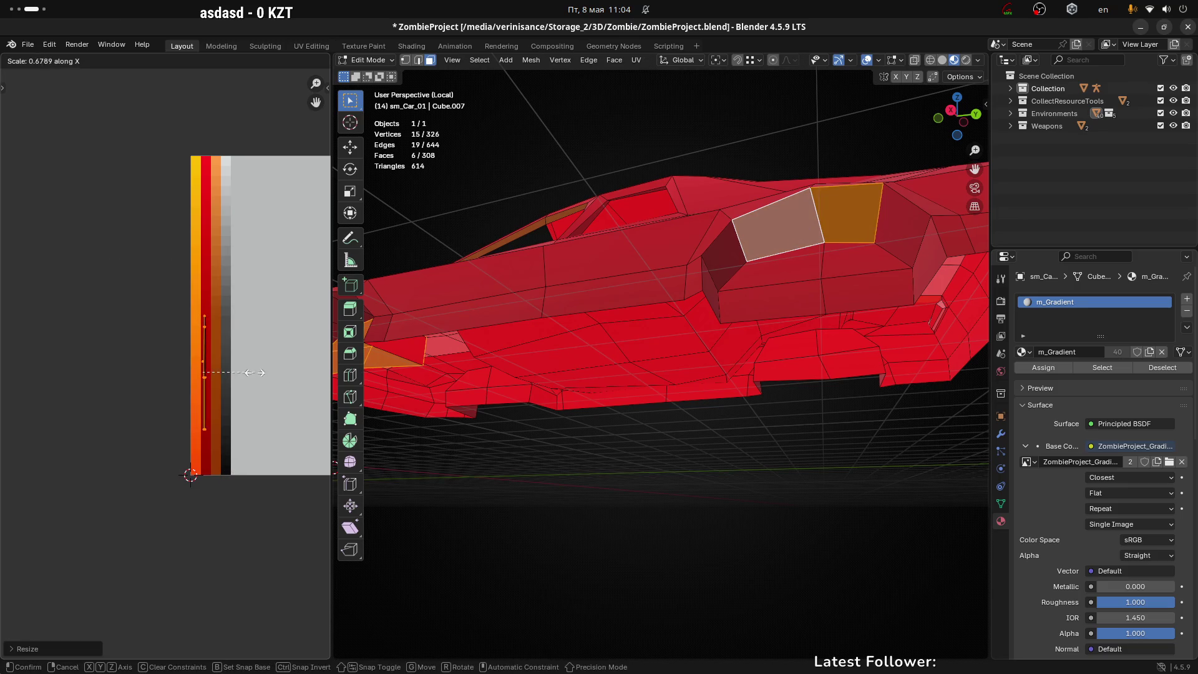
left_click(252, 378)
key("g")
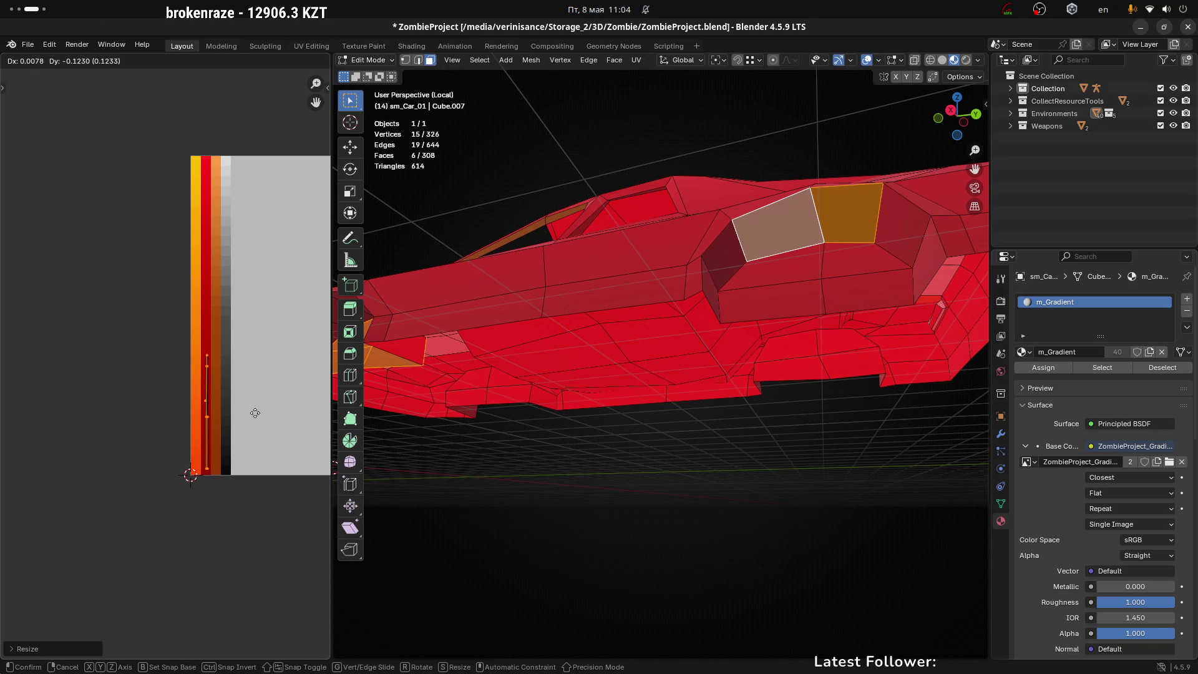
left_click(253, 412)
Clear the selection and pick several side faces and a rear wheel-arch face
left_click(580, 455)
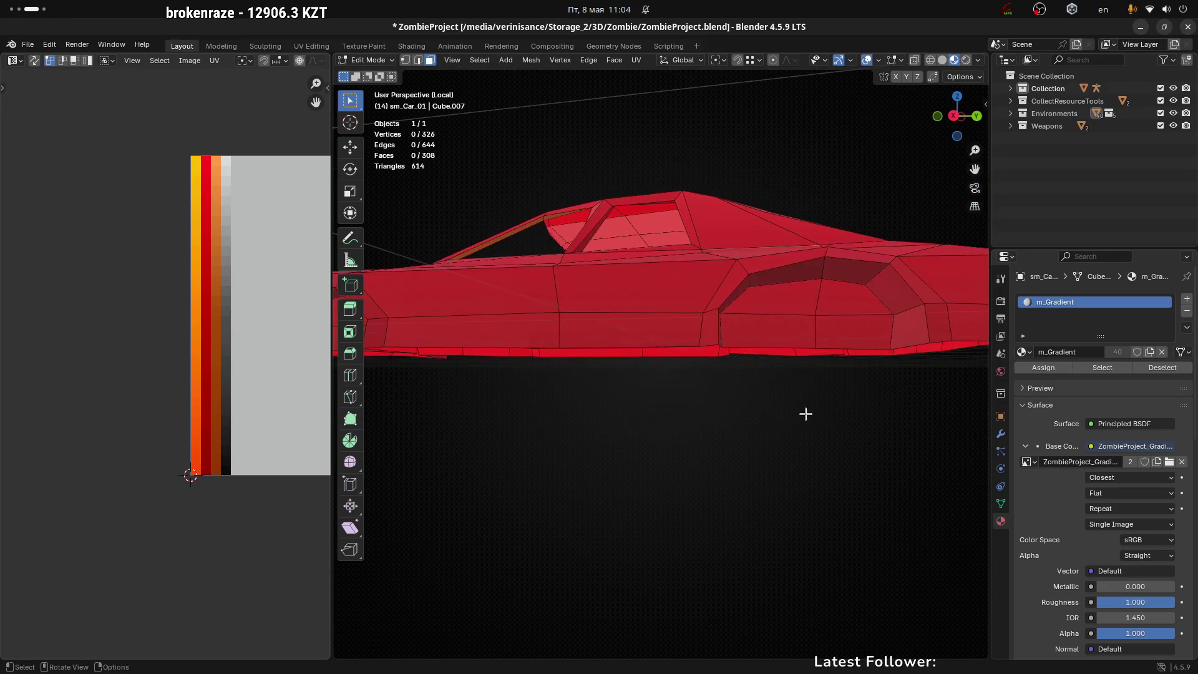
left_click(699, 343)
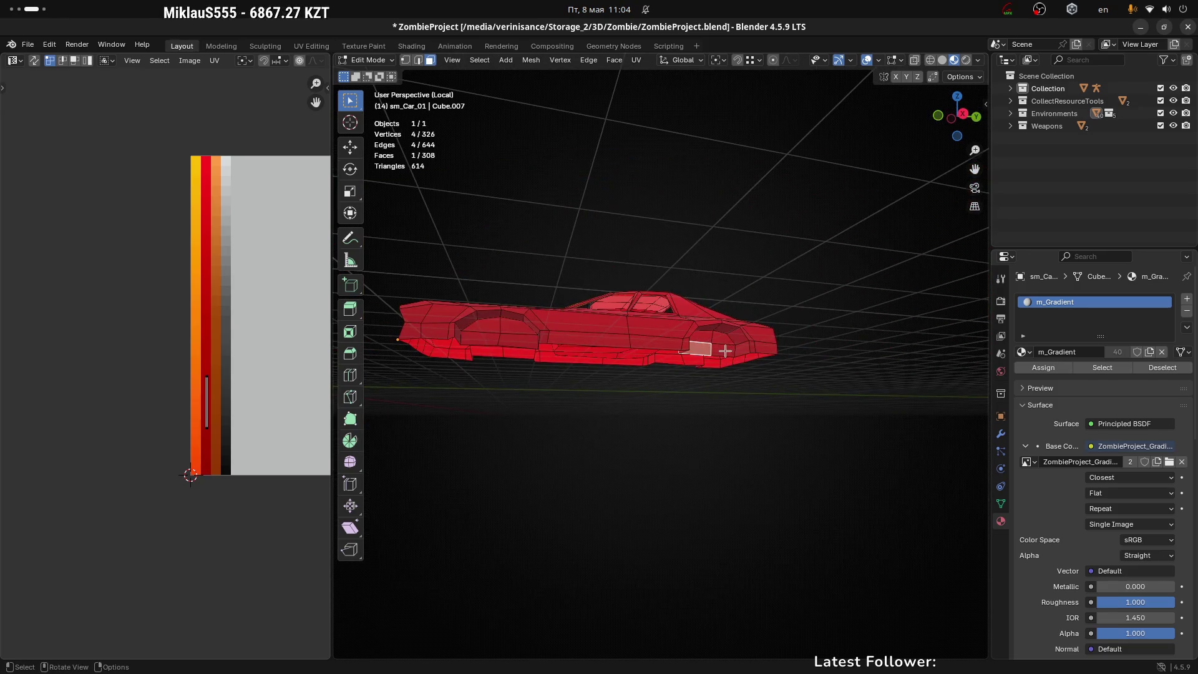
left_click(726, 337)
left_click(761, 330)
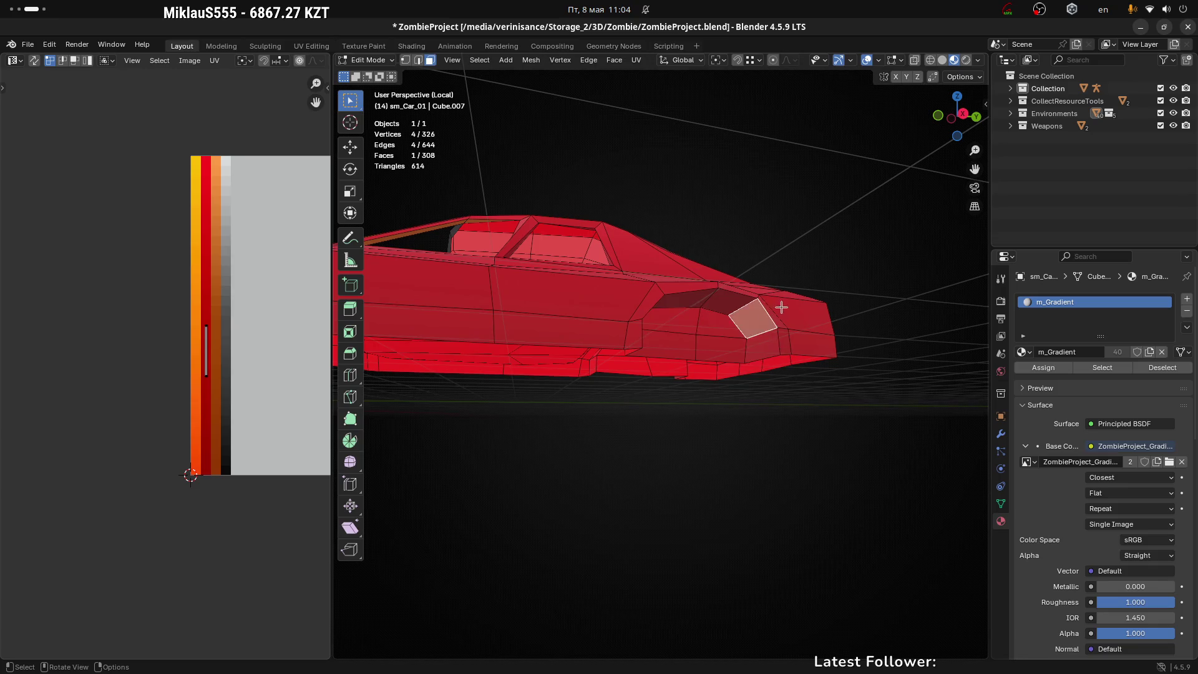
left_click(759, 334)
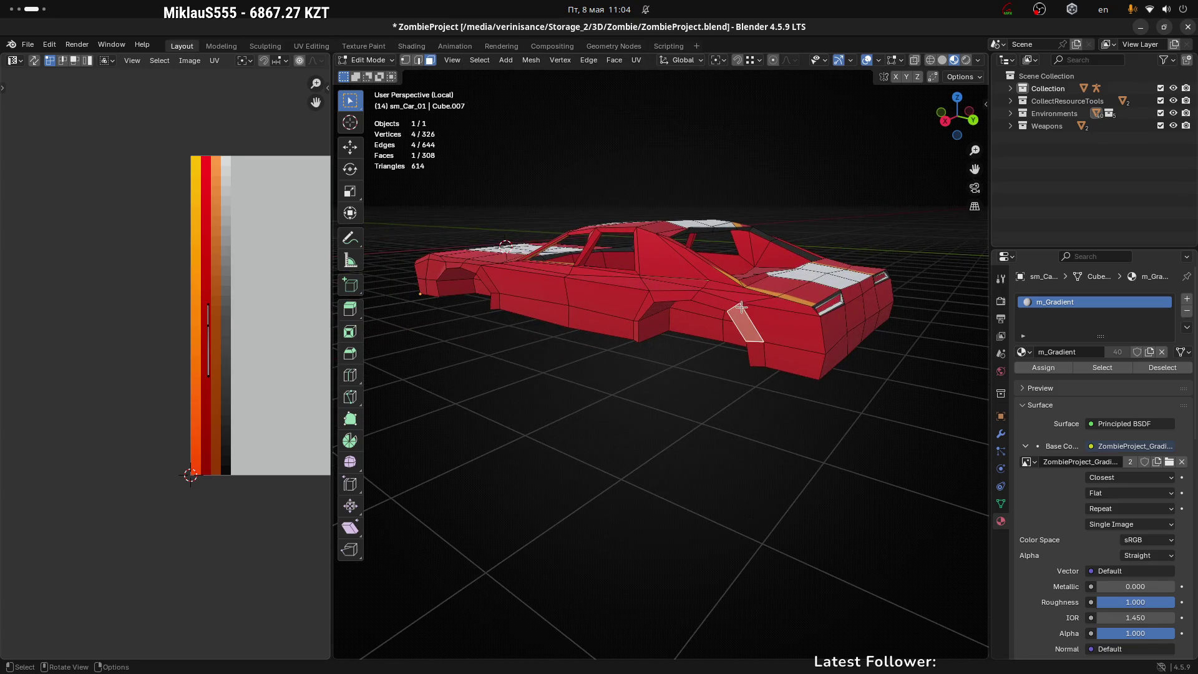
scroll(745, 302, "up", 4)
Select the long side strip face and shift its UVs within the palette
left_click(867, 301)
scroll(789, 313, "up", 5)
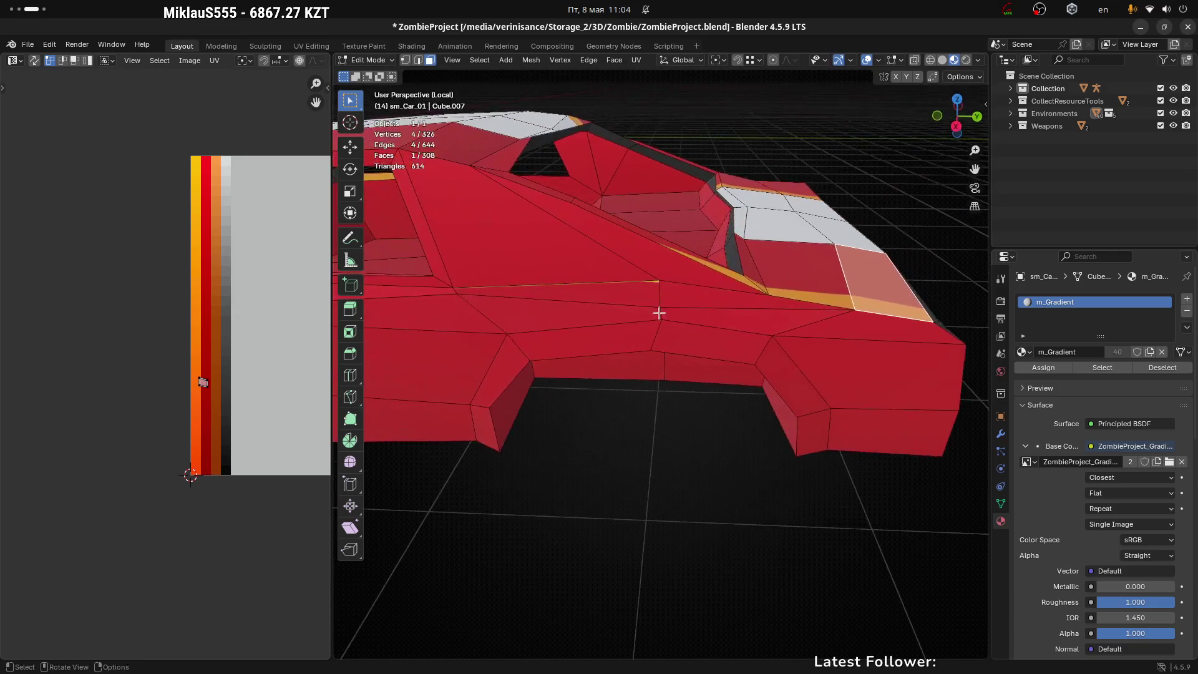
left_click(662, 290)
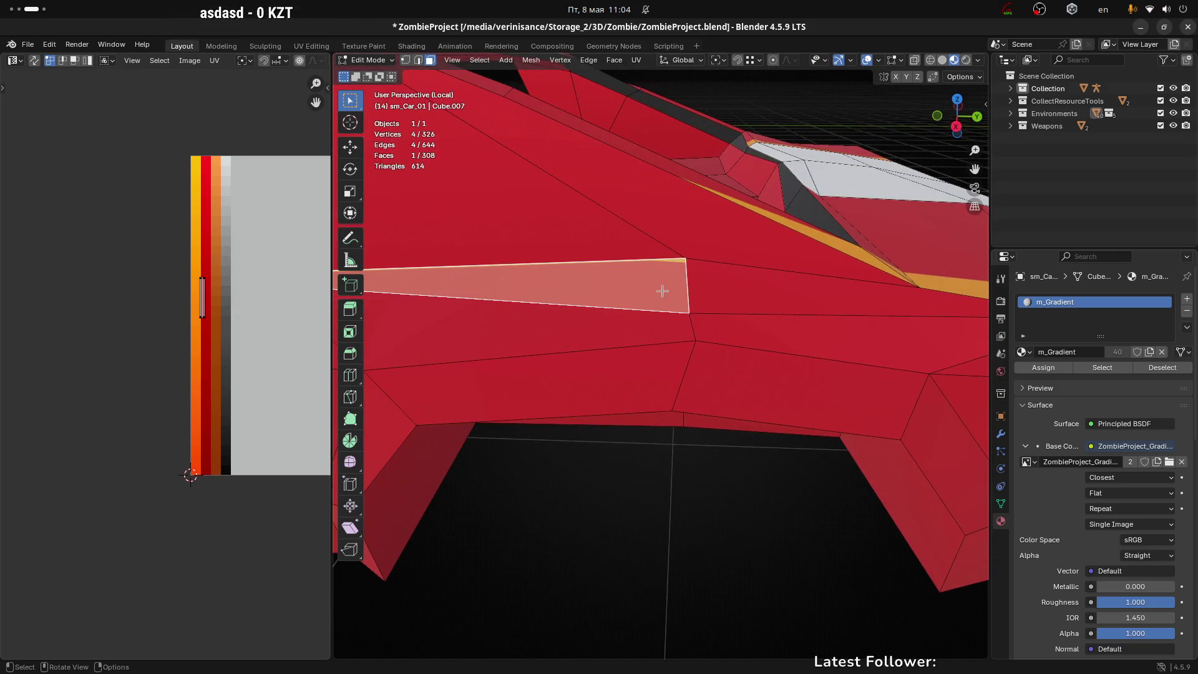
key("g")
left_click(241, 342)
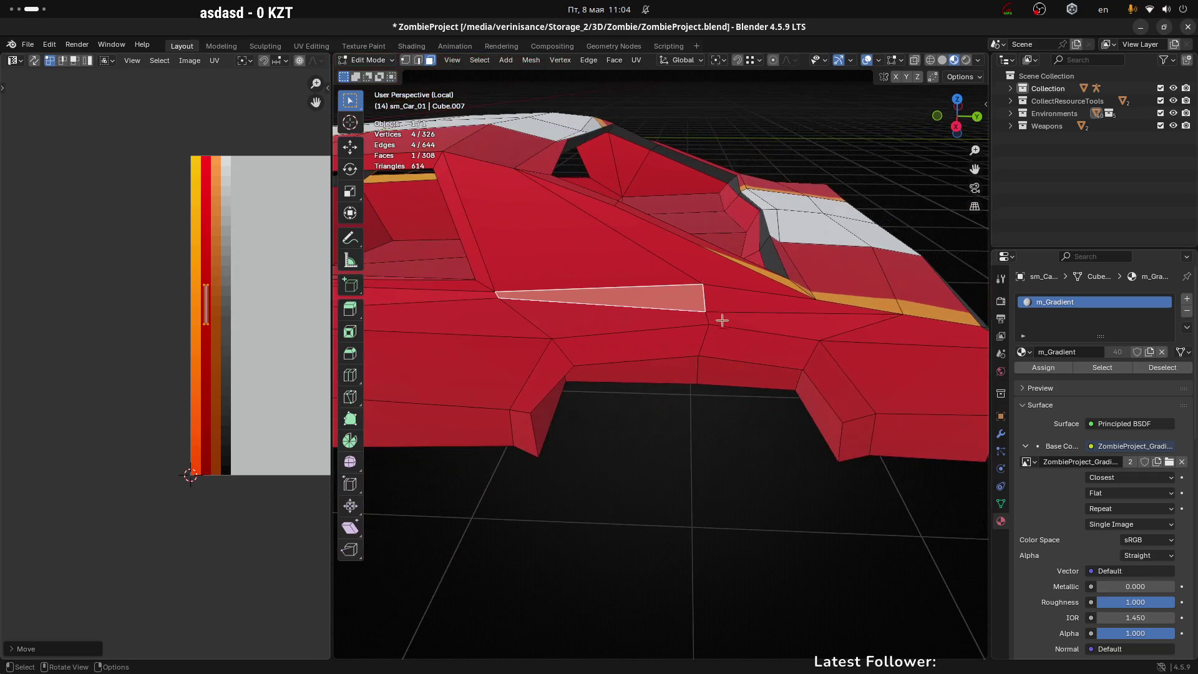
Select the triangular face beside the strip and the first rear deck trim faces
left_click(718, 303)
mouse_move(834, 303)
left_mouse_down()
mouse_move(791, 307)
mouse_move(679, 147)
mouse_move(686, 188)
mouse_move(741, 201)
mouse_move(669, 187)
mouse_move(582, 288)
mouse_move(629, 246)
mouse_move(696, 233)
mouse_move(642, 283)
mouse_move(721, 254)
left_mouse_up()
mouse_move(871, 282)
left_mouse_down()
mouse_move(657, 241)
mouse_move(682, 243)
mouse_move(612, 270)
left_mouse_up()
scroll(587, 375, "up", 3)
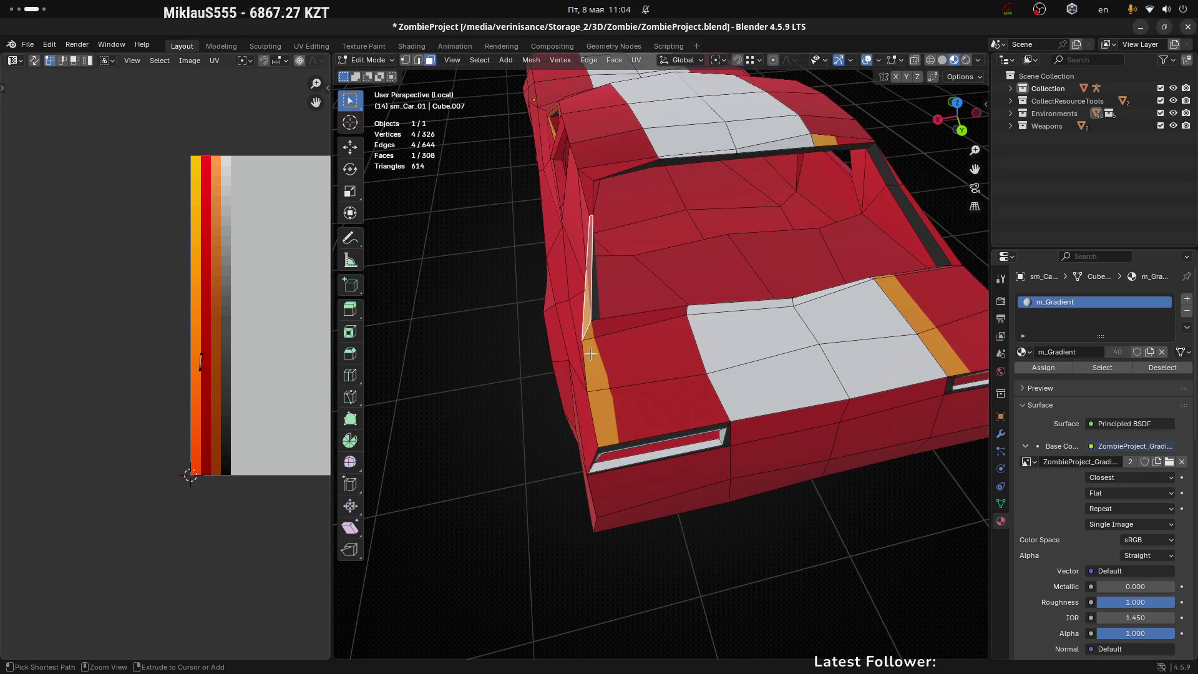
left_click(643, 356, "ctrl")
left_click(624, 409, "ctrl")
mouse_move(624, 408)
left_mouse_down()
mouse_move(718, 339)
mouse_move(702, 355)
left_mouse_up()
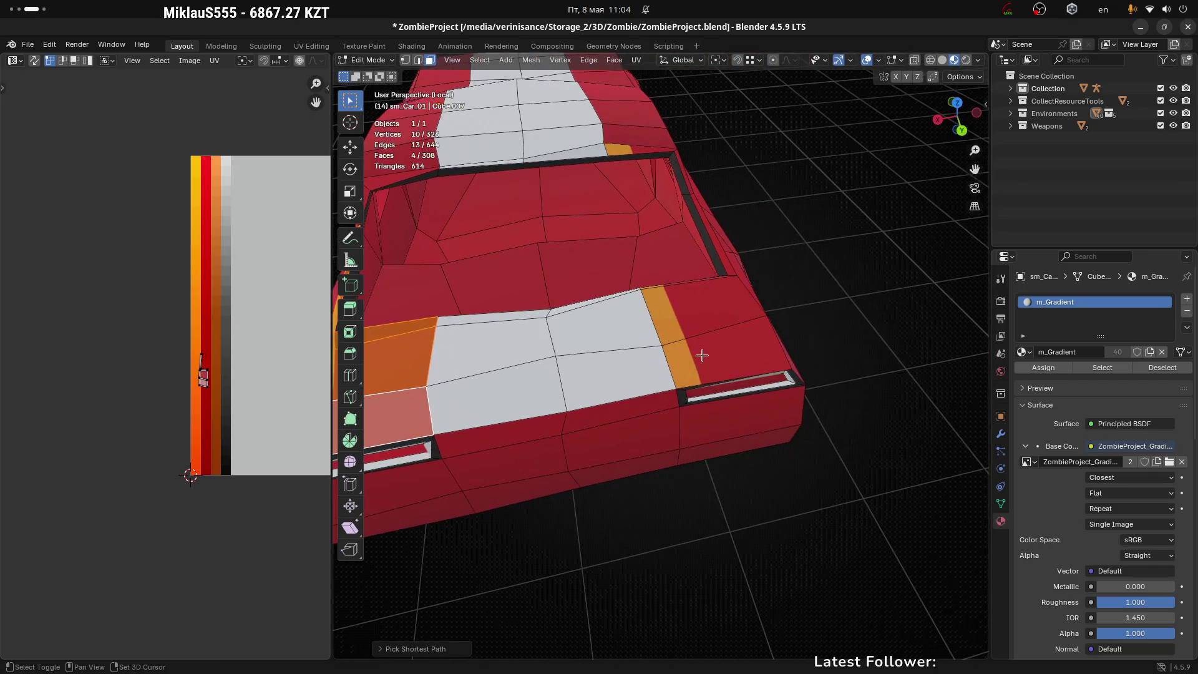
Add the remaining rear trim faces and the orange side strip face to the selection
left_click(715, 356, "ctrl")
left_click(690, 310, "ctrl")
scroll(699, 306, "up", 3)
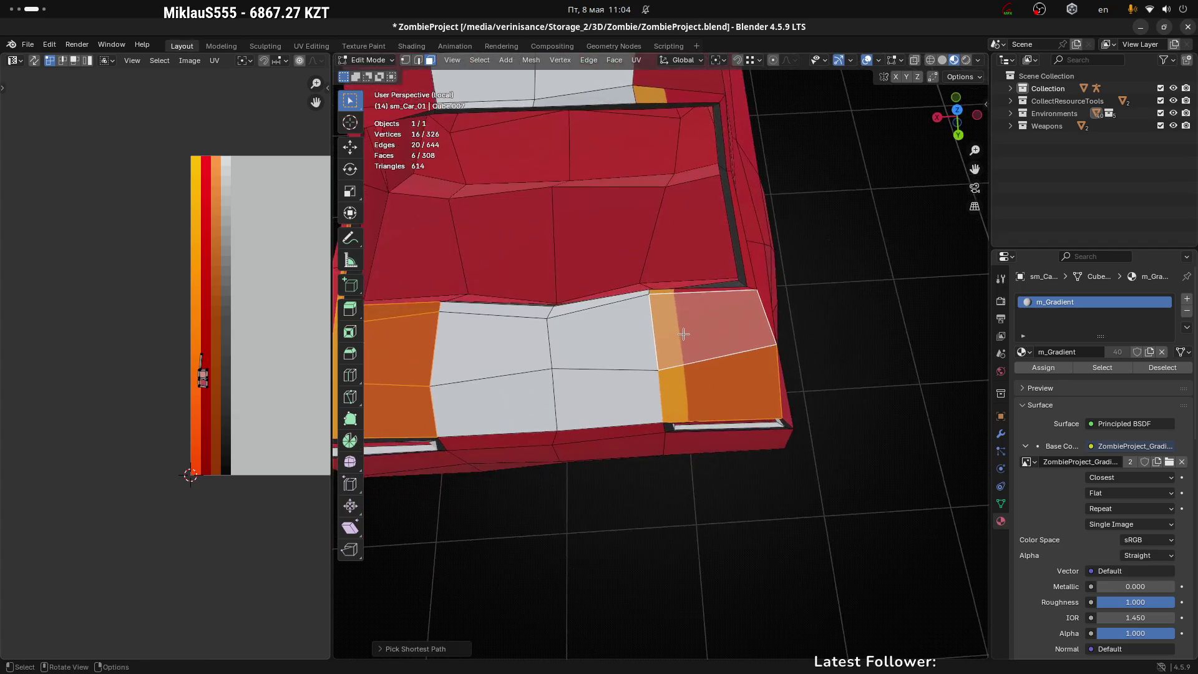
left_click(665, 285, "ctrl")
scroll(665, 285, "down", 3)
mouse_move(666, 285)
left_mouse_down()
mouse_move(797, 275)
mouse_move(657, 208)
left_mouse_up()
left_click(659, 208, "shift")
left_click_drag(811, 223, 653, 267)
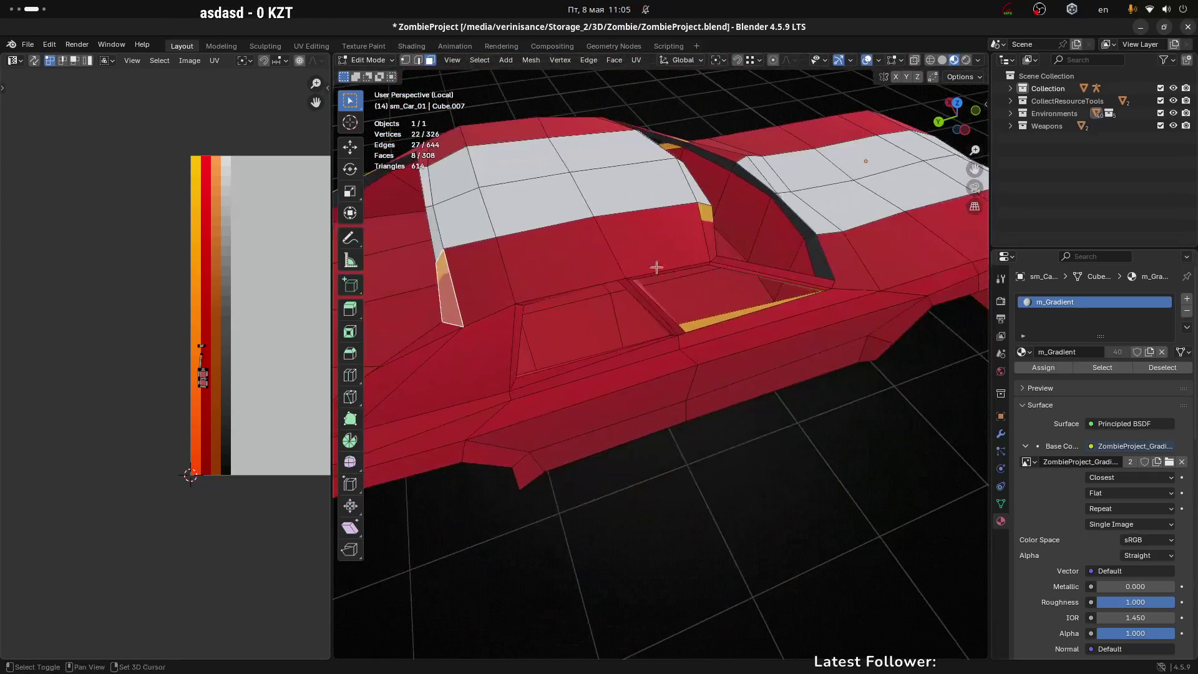
scroll(681, 323, "up", 2)
left_click(681, 324, "shift")
scroll(718, 312, "down", 4)
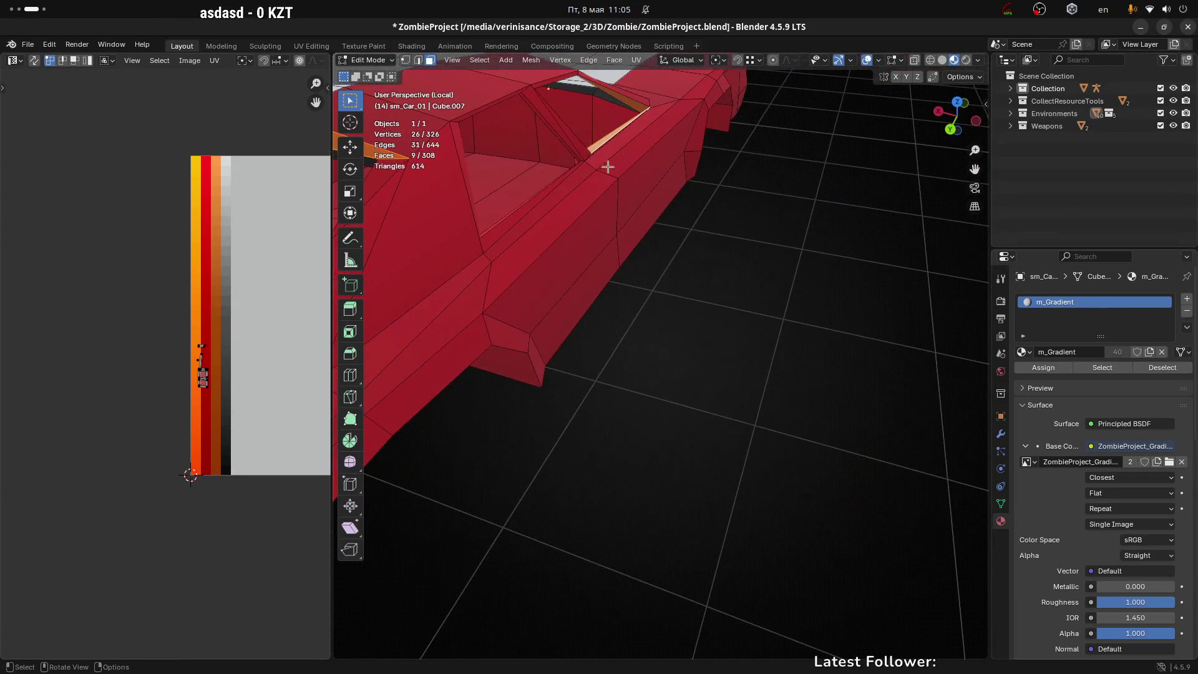
scroll(615, 183, "down", 3)
left_click_drag(628, 250, 818, 306)
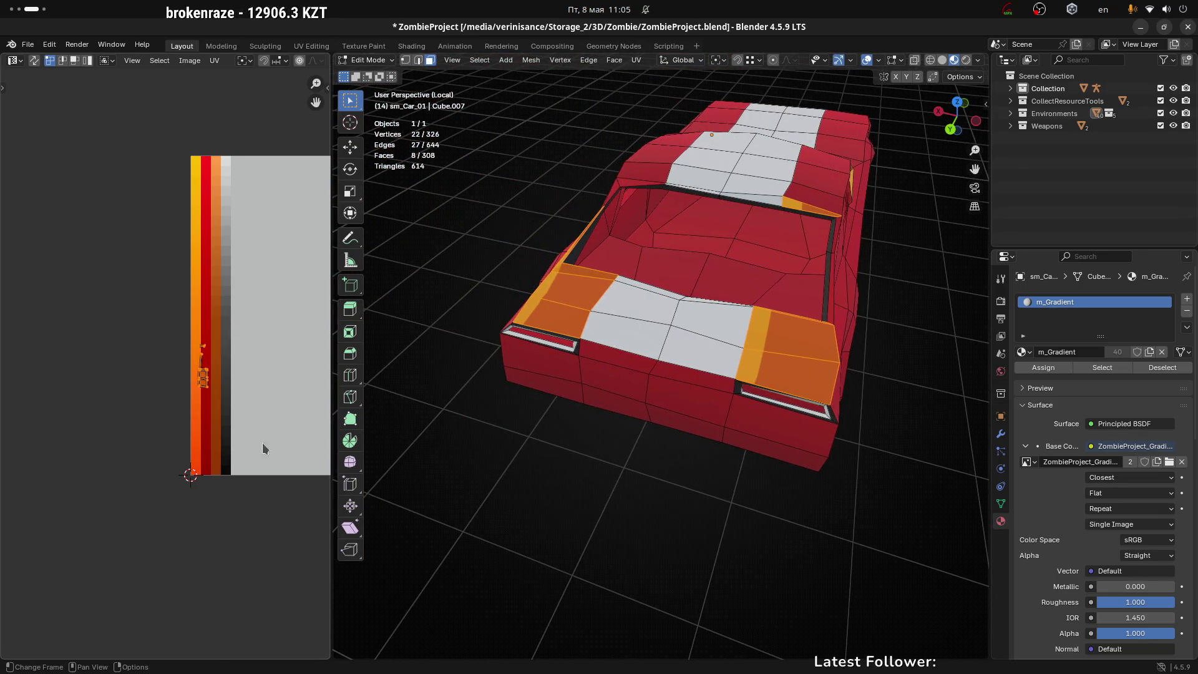
Scale the corner panels' UVs and move them onto the red band, then deselect all
key("a")
key("s")
left_click(230, 372)
key("g")
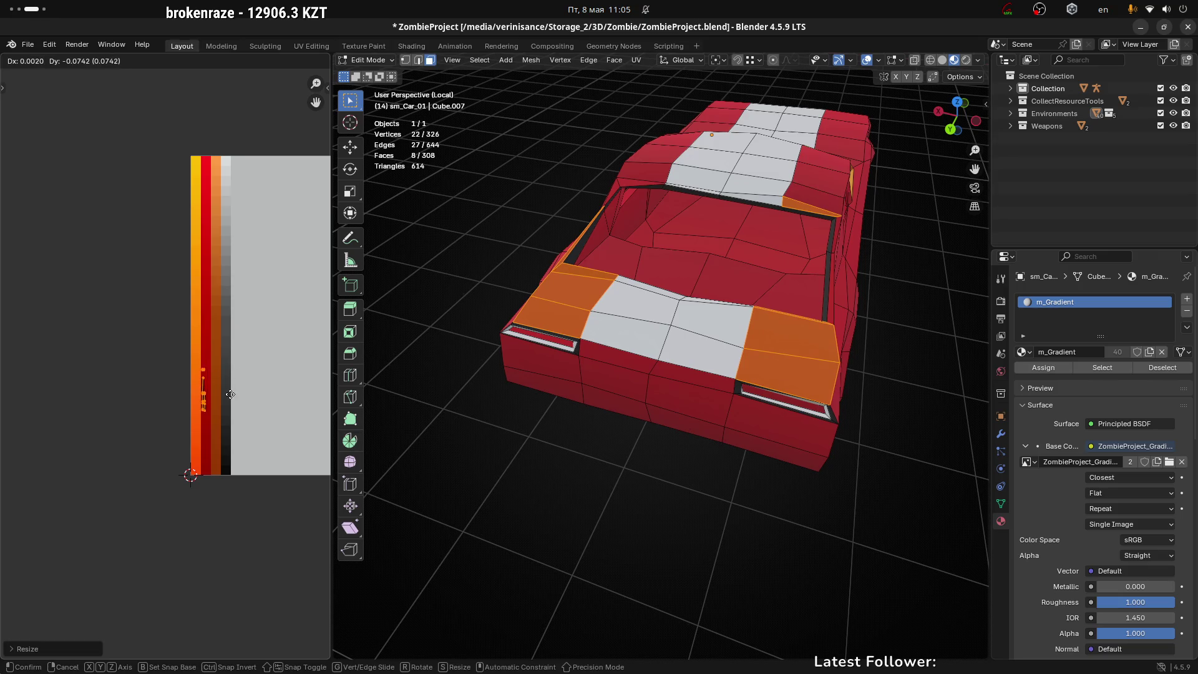
left_click(232, 395)
key("alt+a")
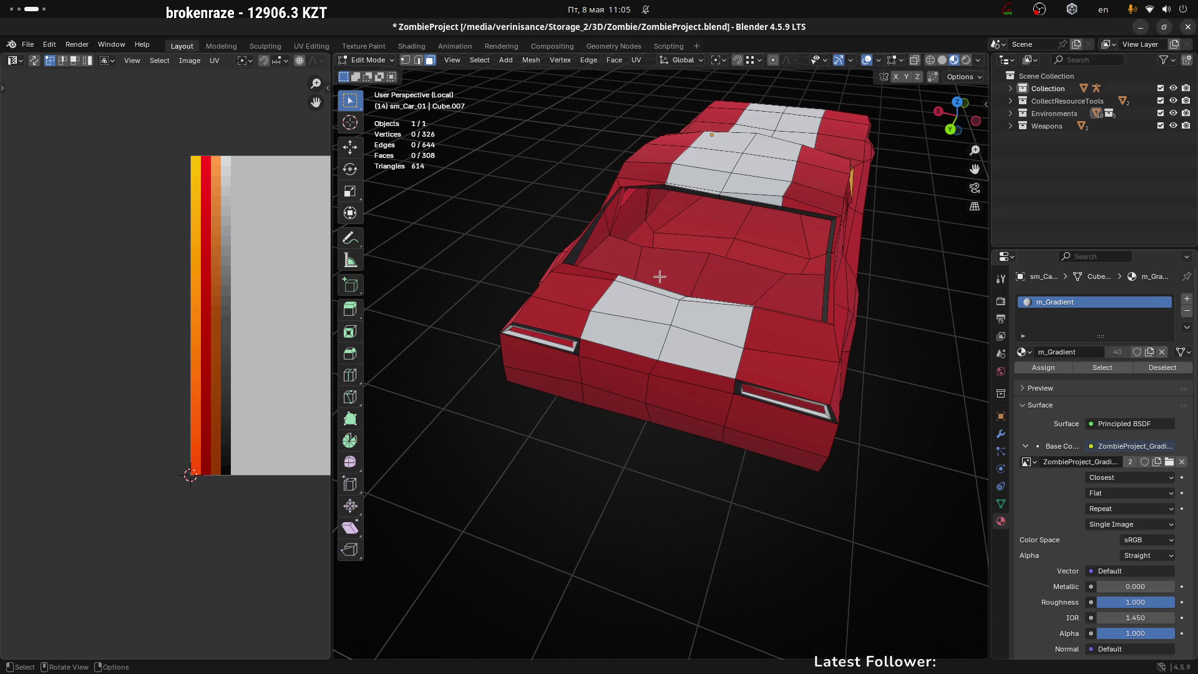
left_click_drag(660, 277, 678, 283)
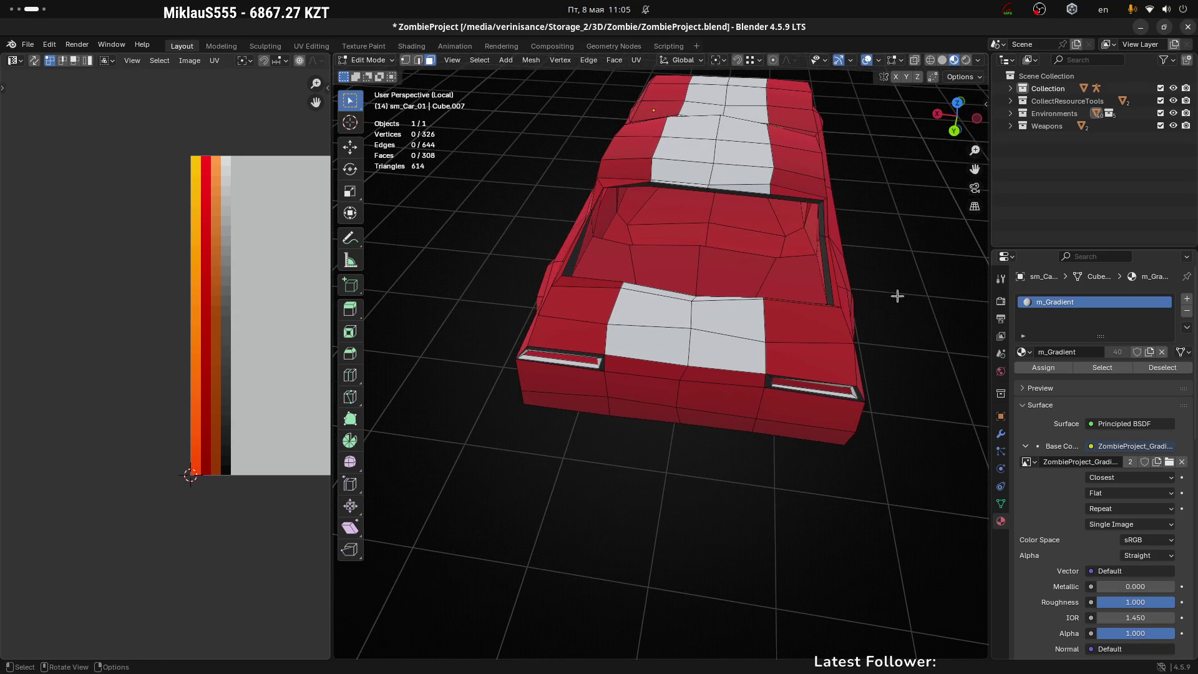
Narrow the roof-edge trim strip's UVs horizontally and place them on the orange band
mouse_move(898, 296)
left_mouse_down()
mouse_move(709, 393)
mouse_move(803, 326)
mouse_move(741, 333)
mouse_move(770, 337)
mouse_move(635, 377)
mouse_move(773, 347)
mouse_move(714, 345)
left_mouse_up()
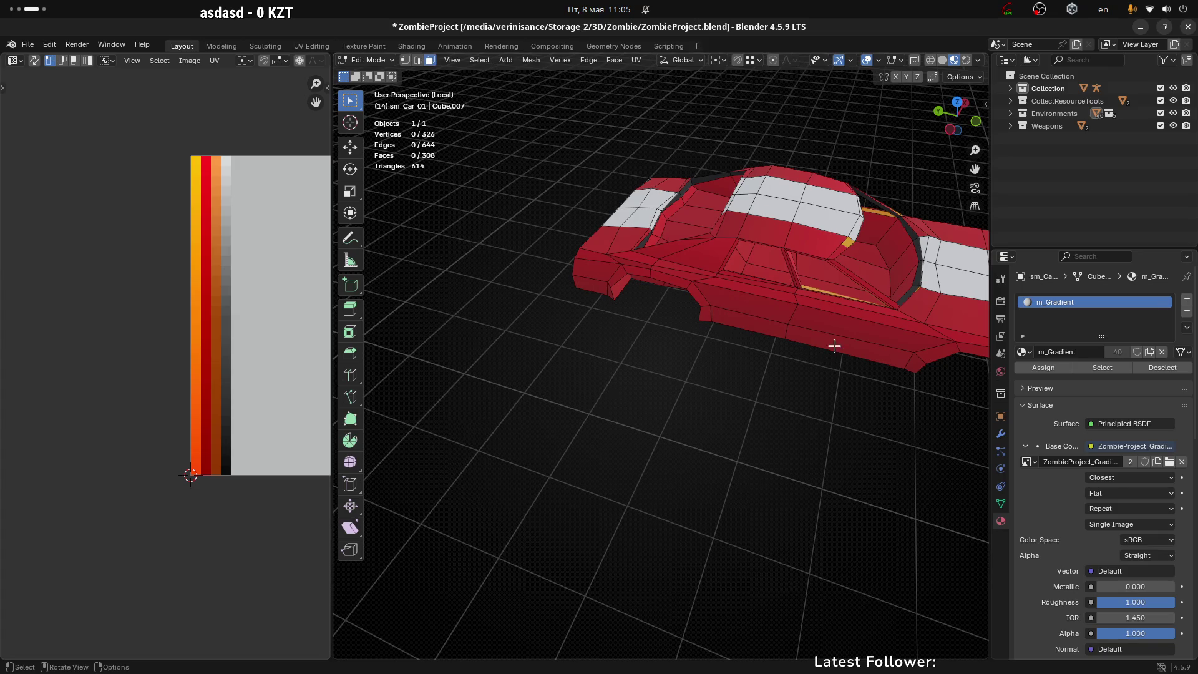
scroll(629, 414, "up", 2)
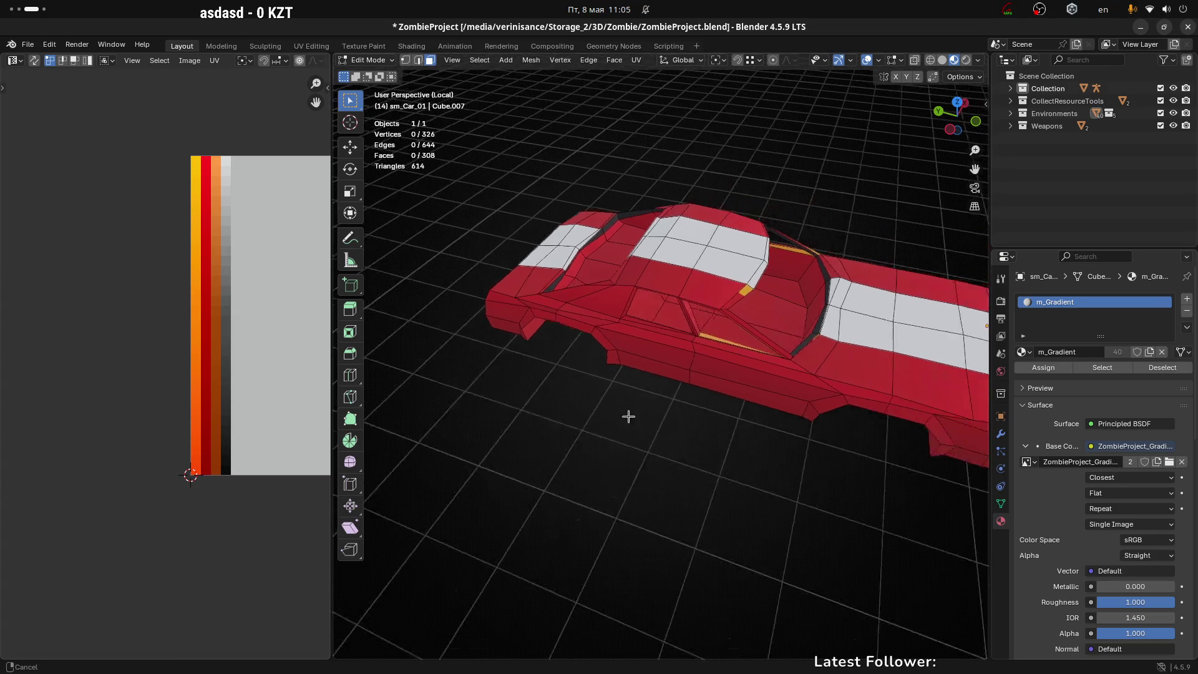
scroll(688, 312, "up", 2)
mouse_move(715, 293)
left_mouse_down()
mouse_move(639, 279)
mouse_move(762, 324)
mouse_move(723, 344)
mouse_move(771, 355)
mouse_move(714, 361)
mouse_move(727, 343)
mouse_move(666, 372)
mouse_move(623, 310)
mouse_move(600, 313)
mouse_move(578, 277)
mouse_move(568, 281)
left_mouse_up()
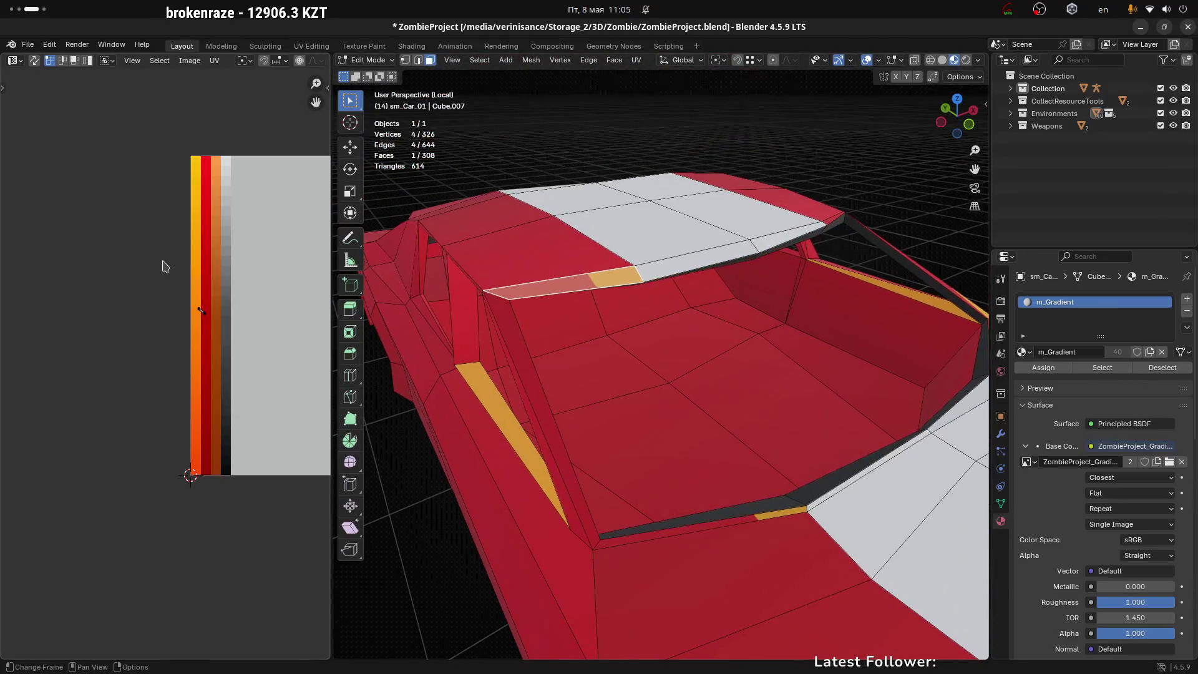
key("s")
key("x")
left_click(248, 323)
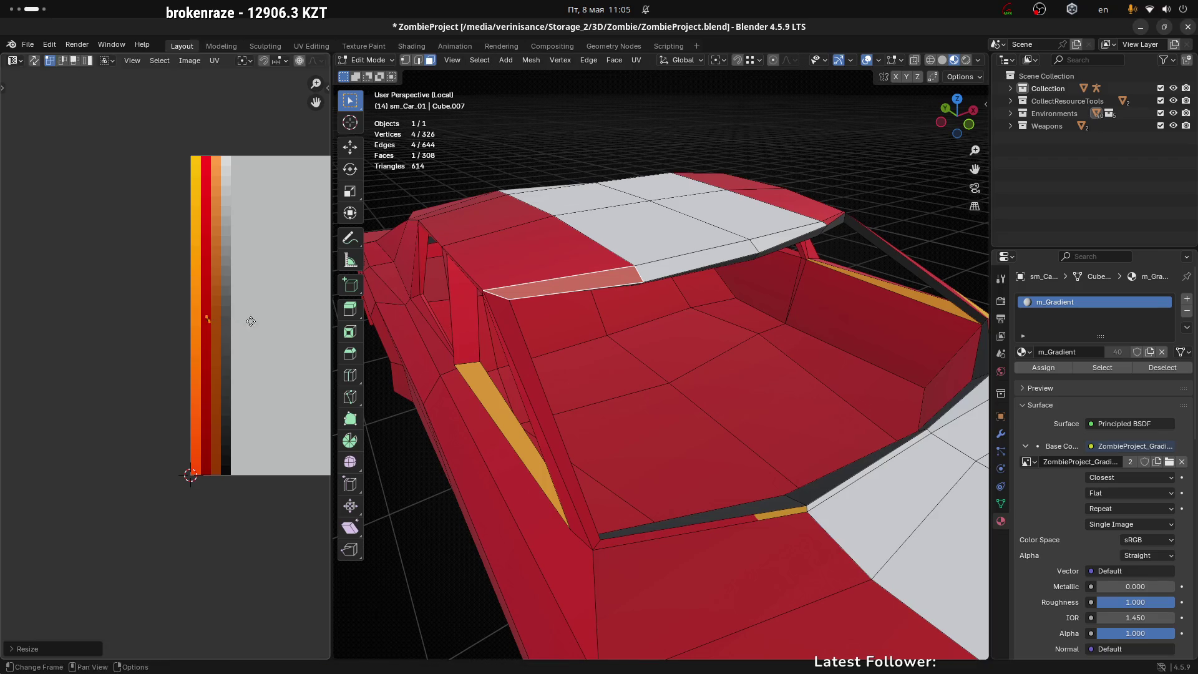
key("g")
left_click(248, 338)
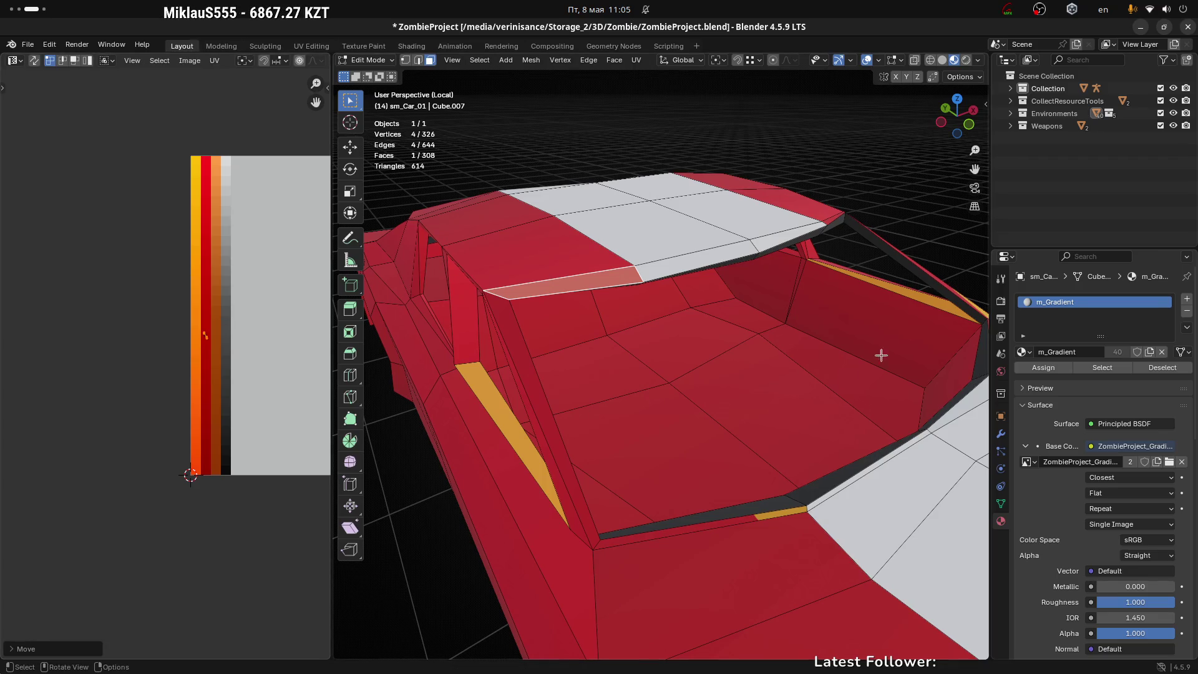
Select the thin trim strip face, shrink its UVs and drop them on the orange band
left_click(846, 279)
scroll(691, 327, "up", 4)
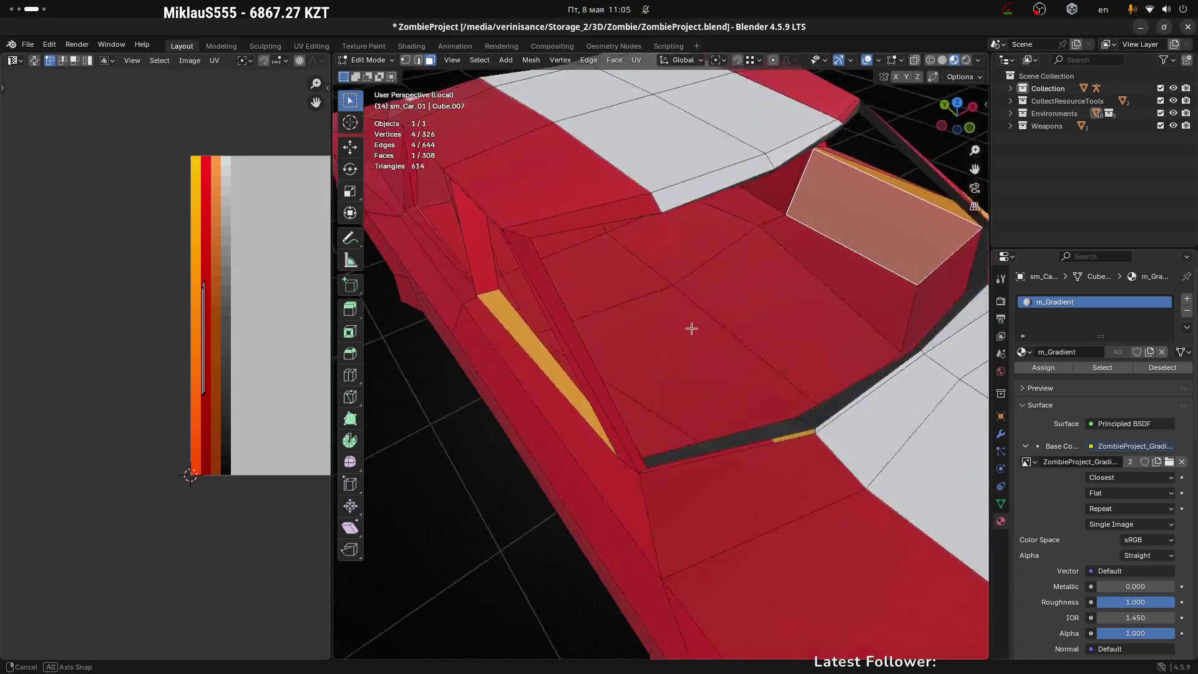
left_click(661, 409)
scroll(649, 429, "down", 3)
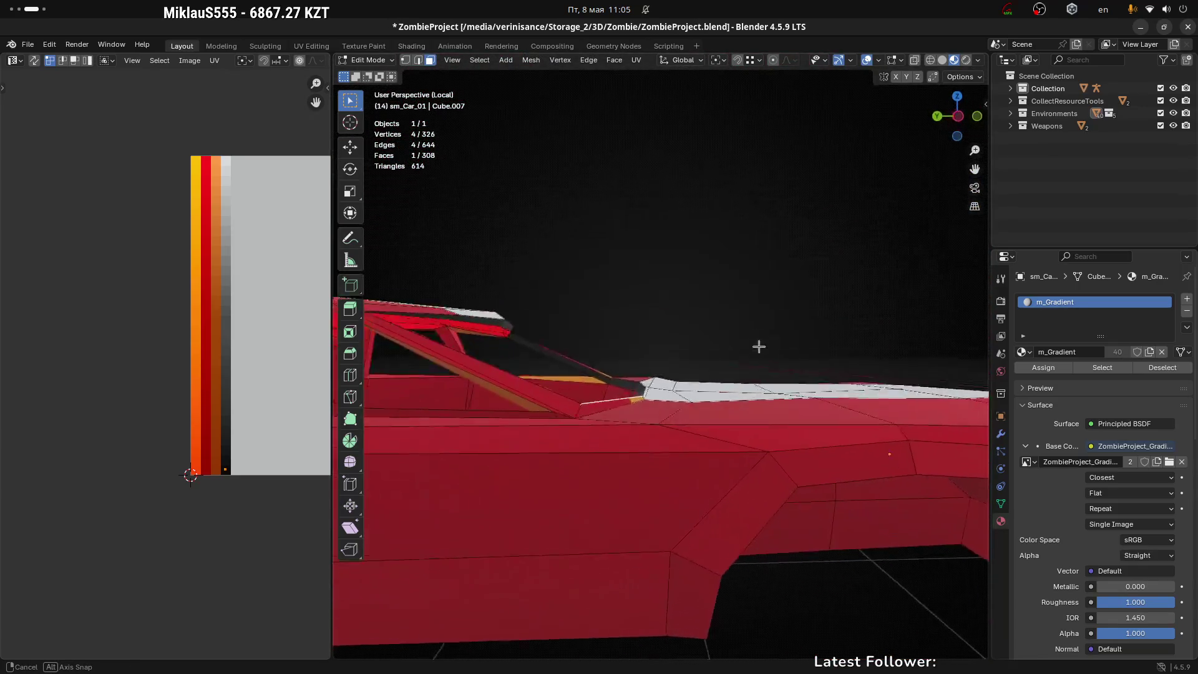
scroll(550, 409, "up", 3)
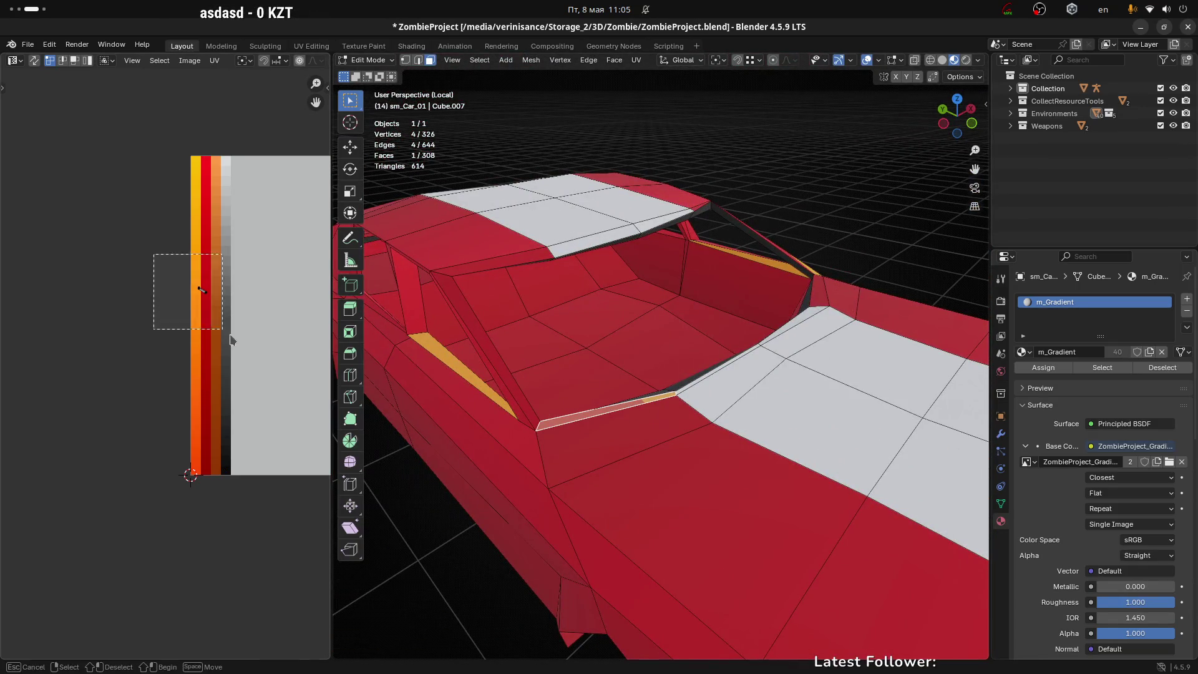
key("s")
key("Return")
key("g")
left_click(246, 318)
Move the windshield pillar face's UVs onto the orange band
scroll(774, 324, "down", 2)
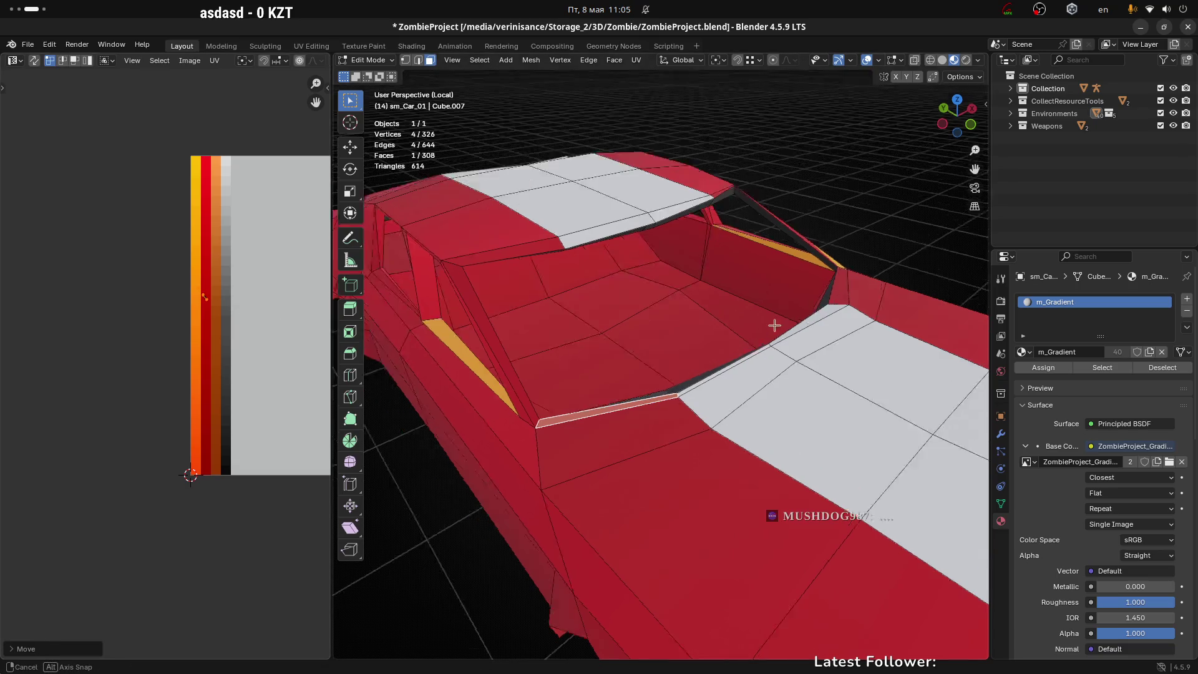
scroll(690, 358, "up", 3)
scroll(644, 363, "down", 3)
scroll(655, 343, "down", 2)
scroll(658, 337, "up", 4)
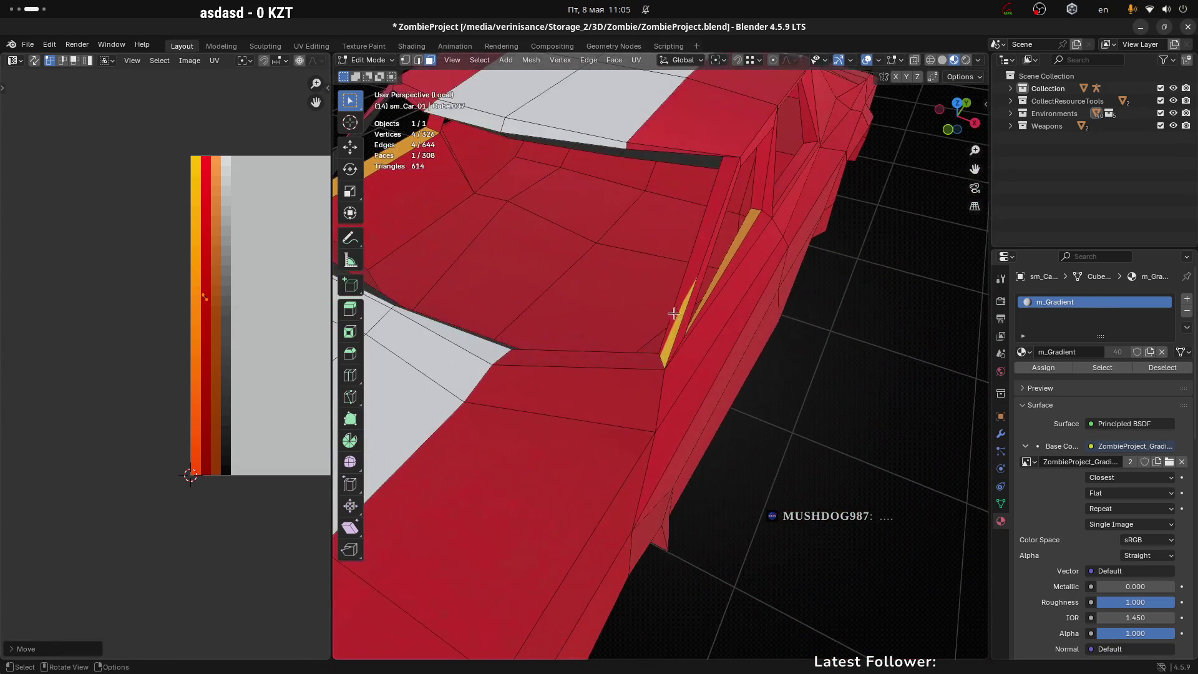
left_click(674, 315)
scroll(718, 293, "down", 2)
scroll(830, 268, "up", 3)
scroll(679, 294, "down", 3)
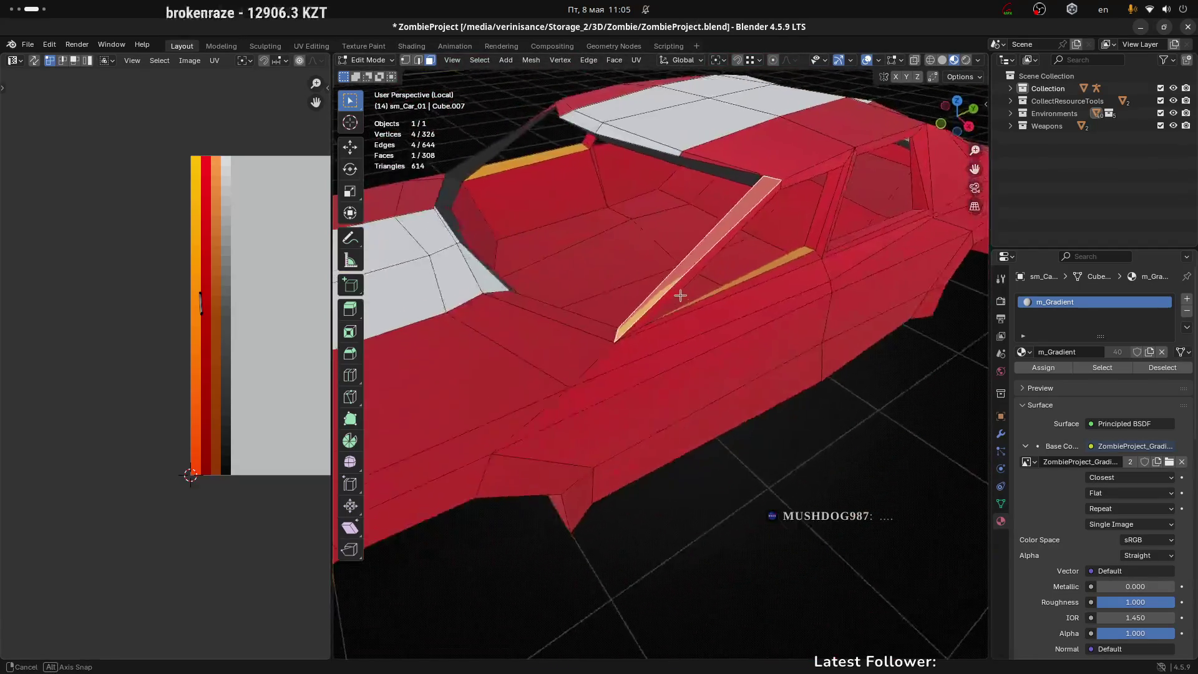
left_click_drag(680, 294, 624, 324)
key("g")
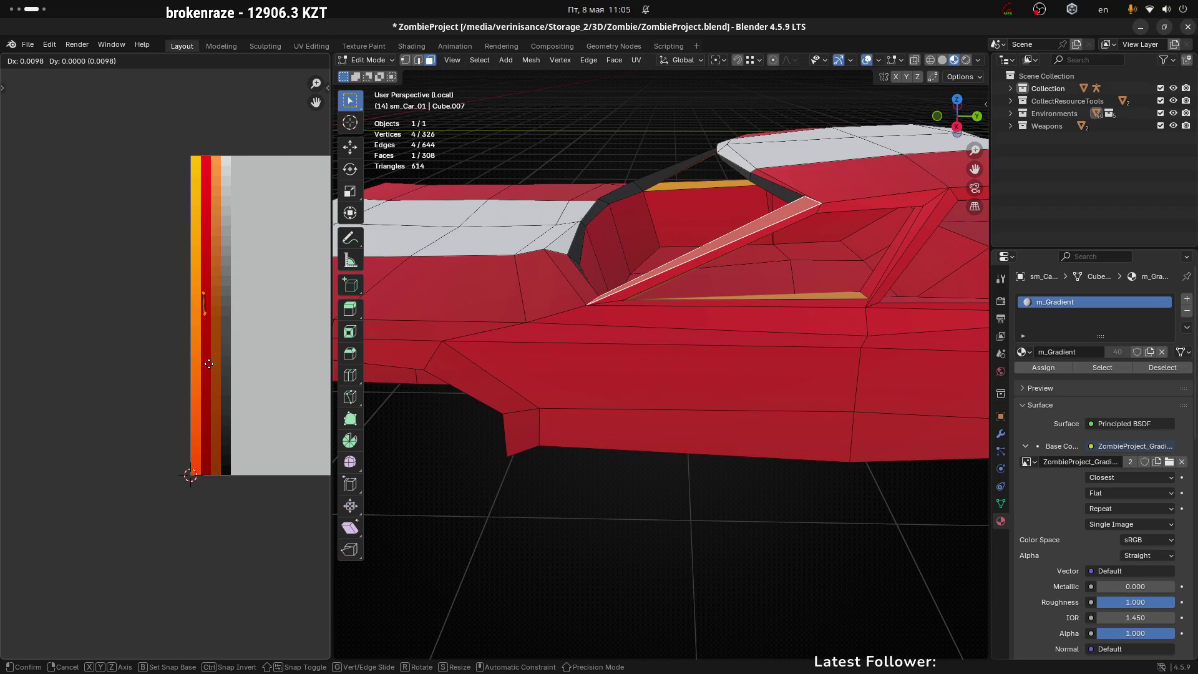
left_click(211, 366)
Start selecting the window frame: a face path, pillar faces, sill strip and under-roof face
mouse_move(743, 294)
left_mouse_down()
mouse_move(698, 302)
mouse_move(716, 282)
mouse_move(776, 369)
mouse_move(877, 289)
mouse_move(775, 276)
mouse_move(661, 302)
mouse_move(758, 326)
mouse_move(555, 287)
mouse_move(644, 289)
mouse_move(728, 326)
mouse_move(784, 278)
mouse_move(660, 312)
mouse_move(720, 367)
mouse_move(843, 372)
mouse_move(803, 289)
mouse_move(775, 315)
mouse_move(677, 308)
mouse_move(803, 279)
mouse_move(709, 236)
mouse_move(800, 187)
mouse_move(852, 203)
mouse_move(765, 273)
left_mouse_up()
left_click(776, 369, "ctrl")
left_click(664, 308, "ctrl")
left_click(843, 373, "ctrl")
left_click(858, 197, "ctrl")
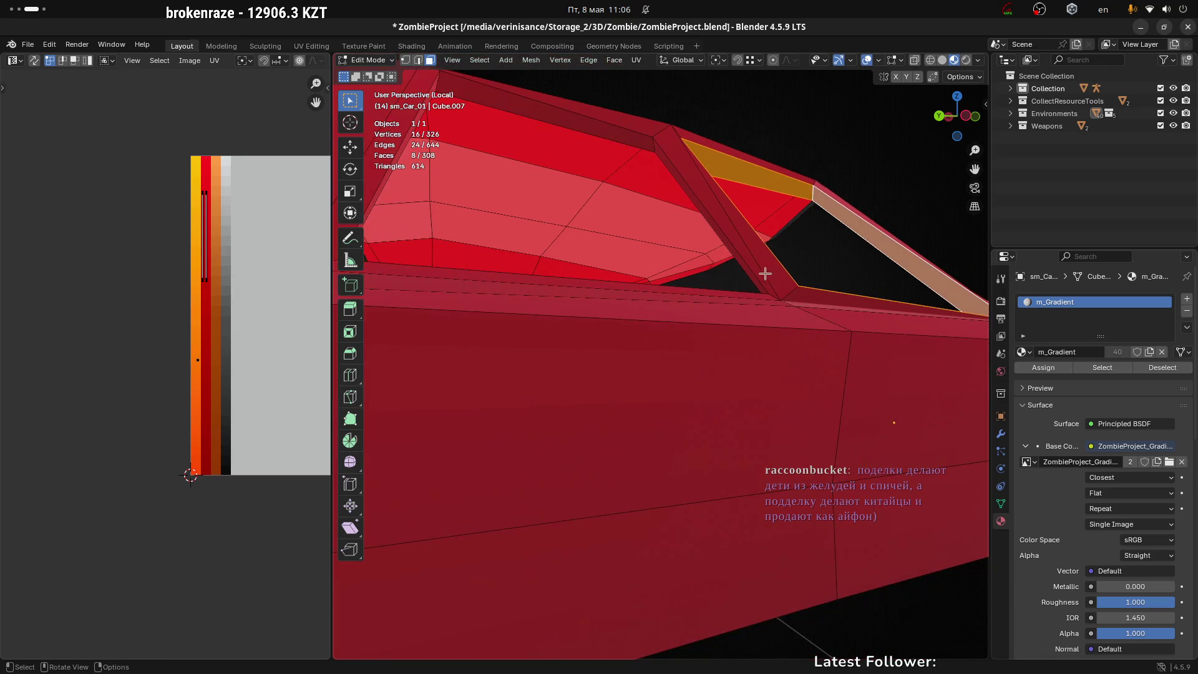
Add the long roof-edge strip, another frame face and a pillar face to the selection
left_click(646, 142, "shift")
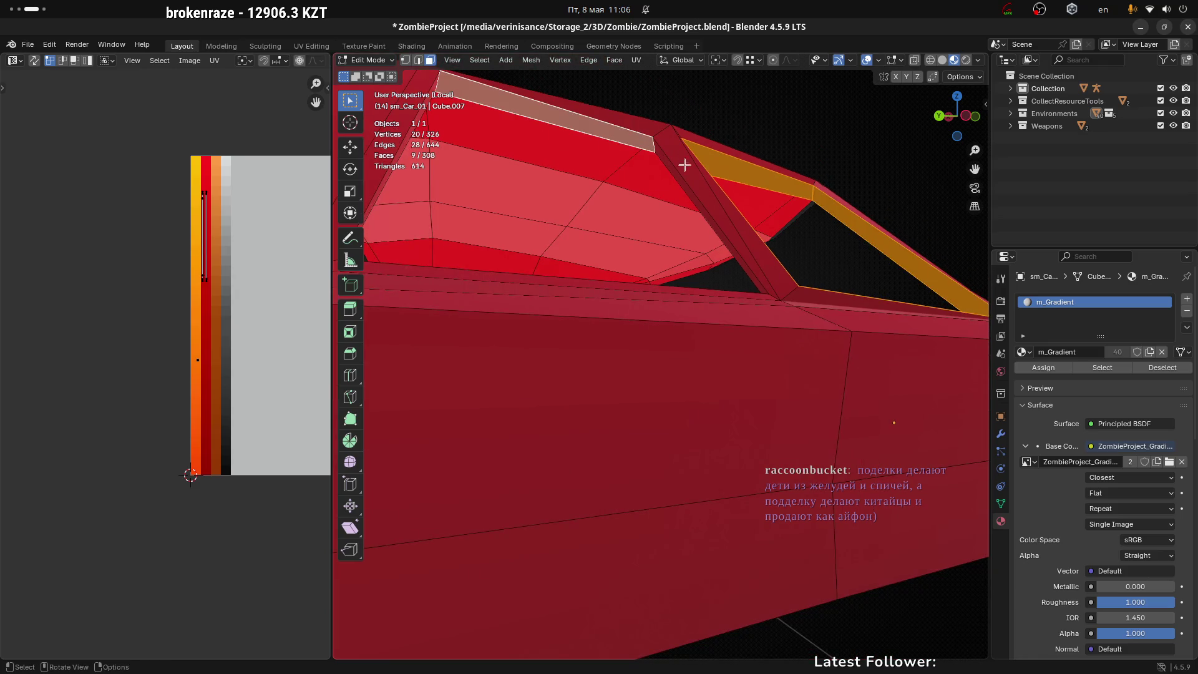
scroll(687, 186, "down", 3)
left_click_drag(688, 186, 538, 267)
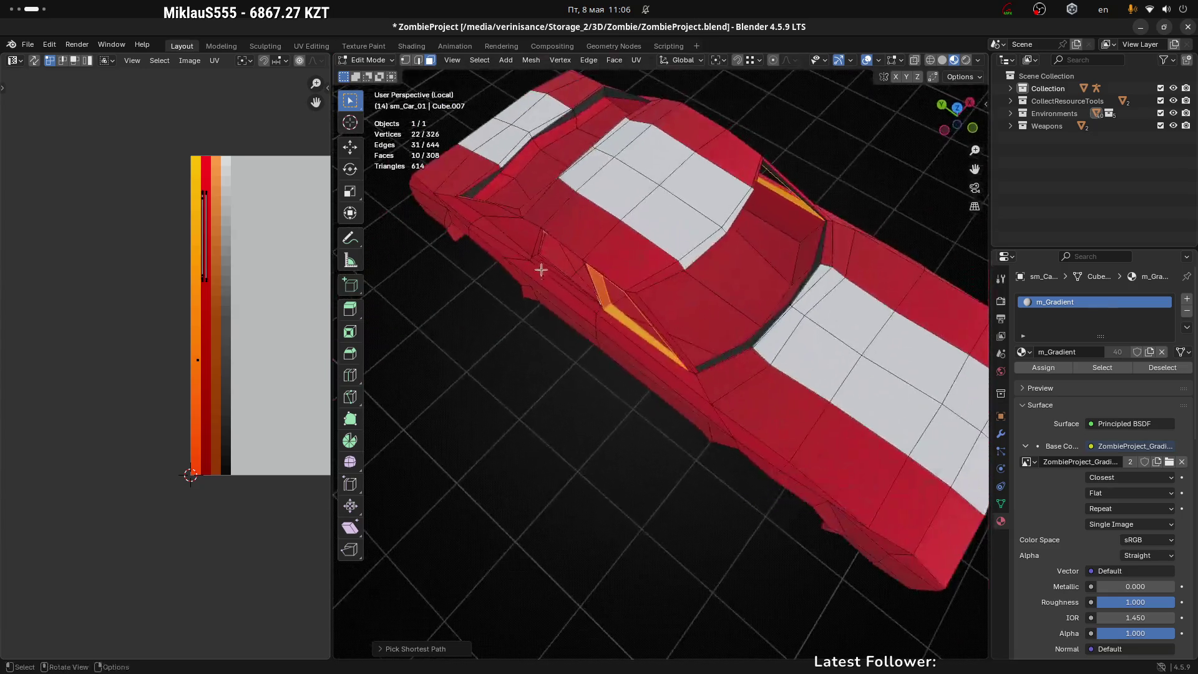
scroll(538, 268, "up", 5)
left_click(542, 234, "ctrl")
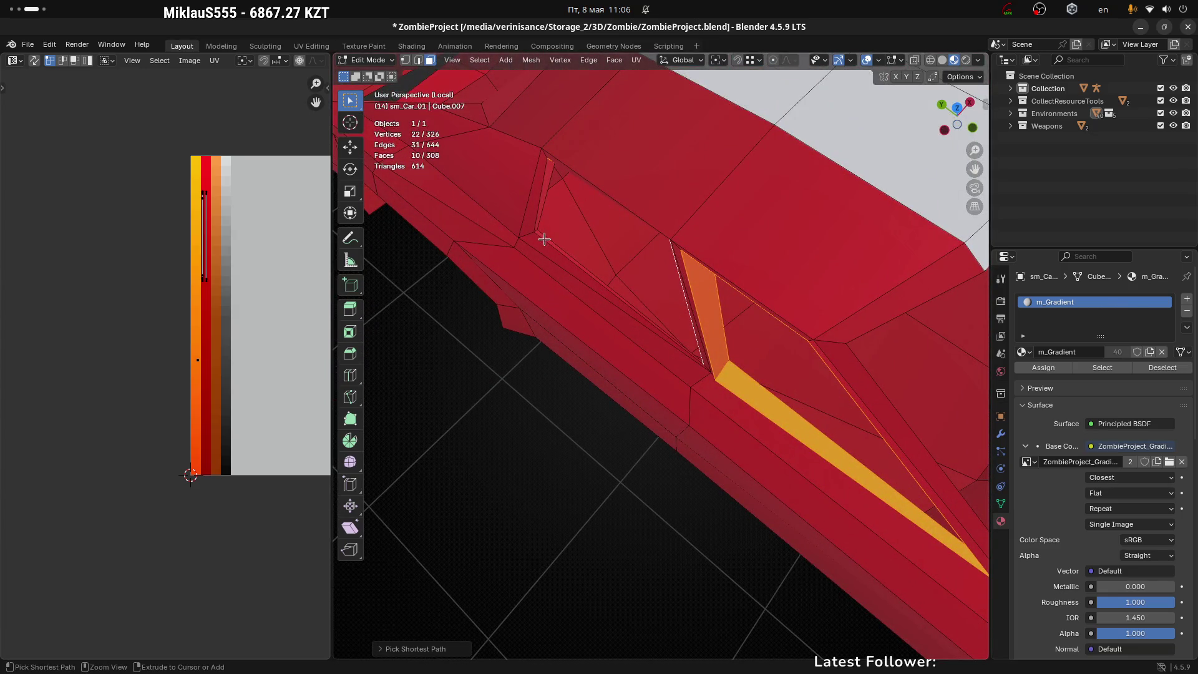
left_click(544, 195, "ctrl")
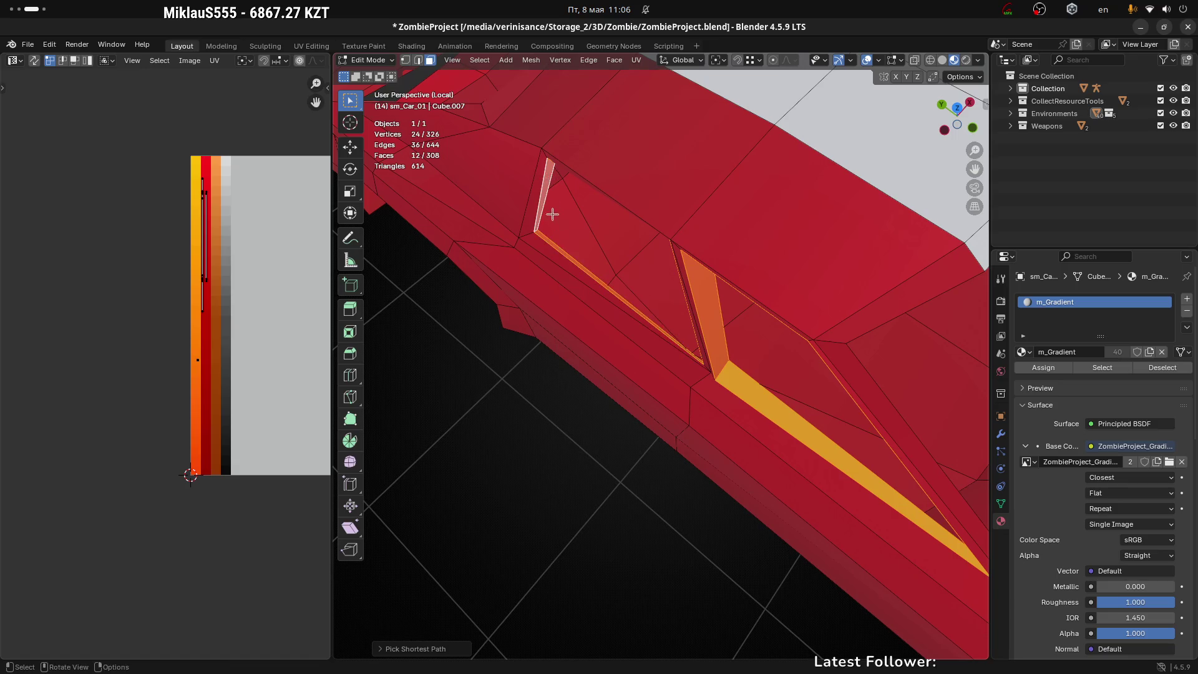
mouse_move(544, 195)
left_mouse_down()
mouse_move(568, 174)
mouse_move(699, 269)
mouse_move(672, 260)
mouse_move(698, 251)
mouse_move(755, 327)
mouse_move(640, 276)
left_mouse_up()
scroll(699, 269, "down", 4)
scroll(672, 260, "up", 4)
scroll(640, 276, "up", 3)
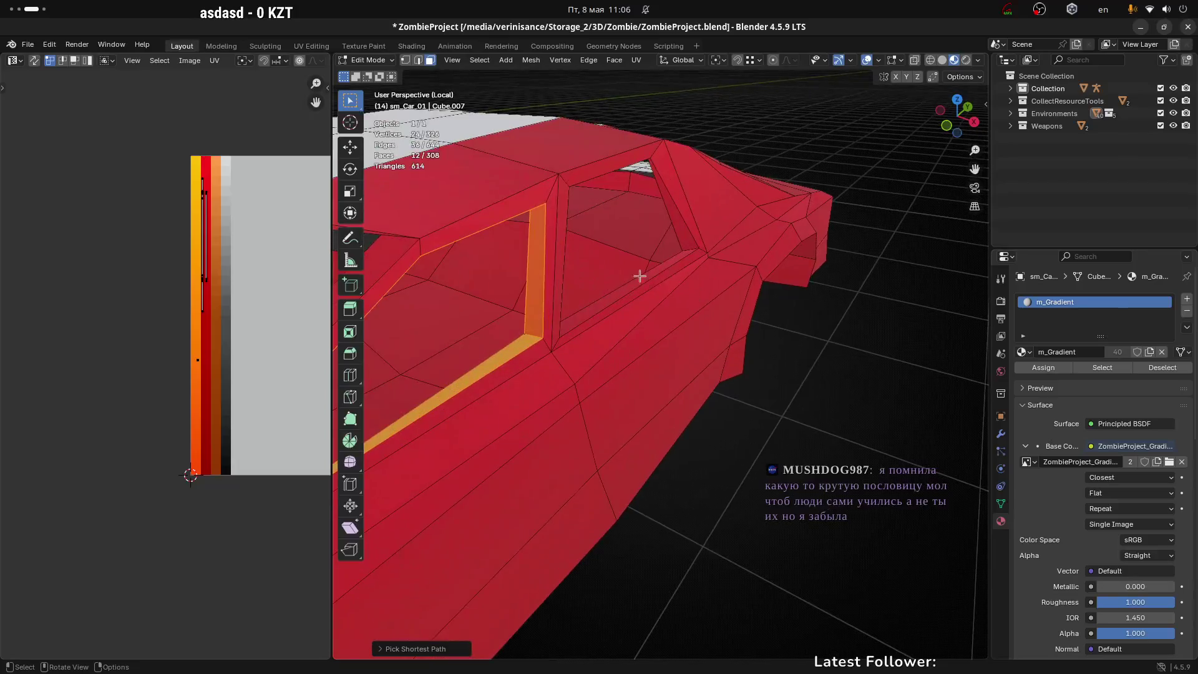
Add the remaining window frame and left pillar faces, then box-select their UVs on the palette
left_click(647, 275, "ctrl")
left_click(676, 211, "ctrl")
scroll(676, 211, "up", 3)
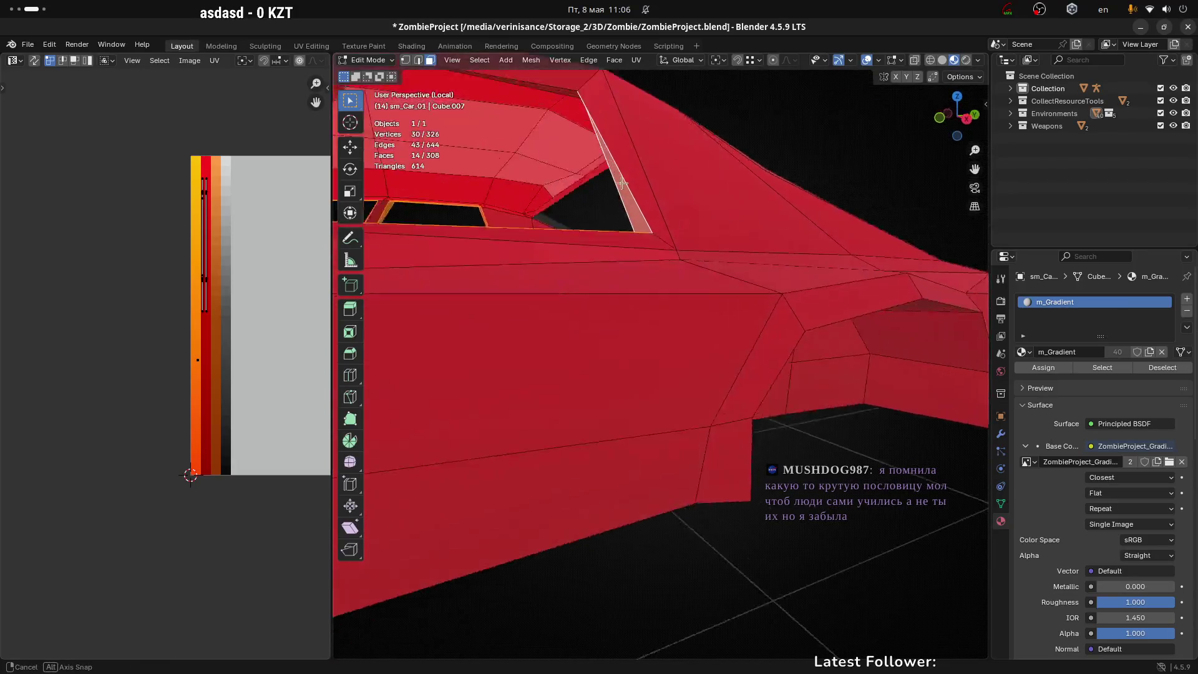
mouse_move(675, 211)
left_mouse_down()
mouse_move(492, 136)
mouse_move(643, 209)
left_mouse_up()
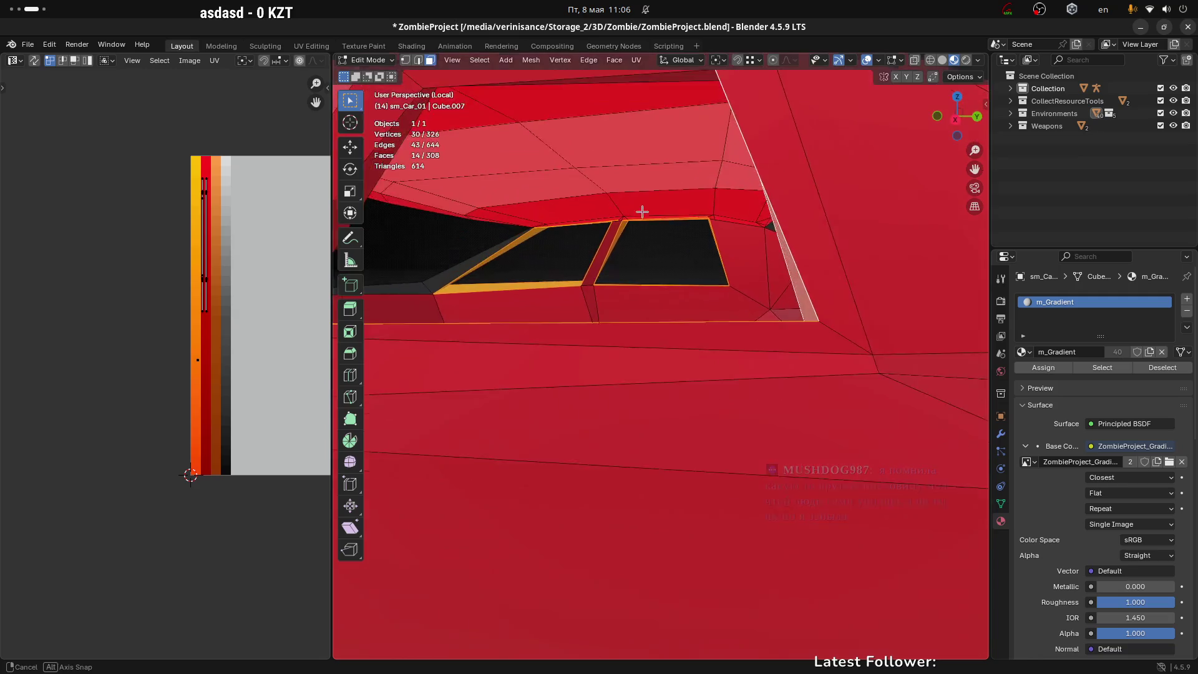
scroll(642, 209, "up", 2)
left_click(463, 161, "shift")
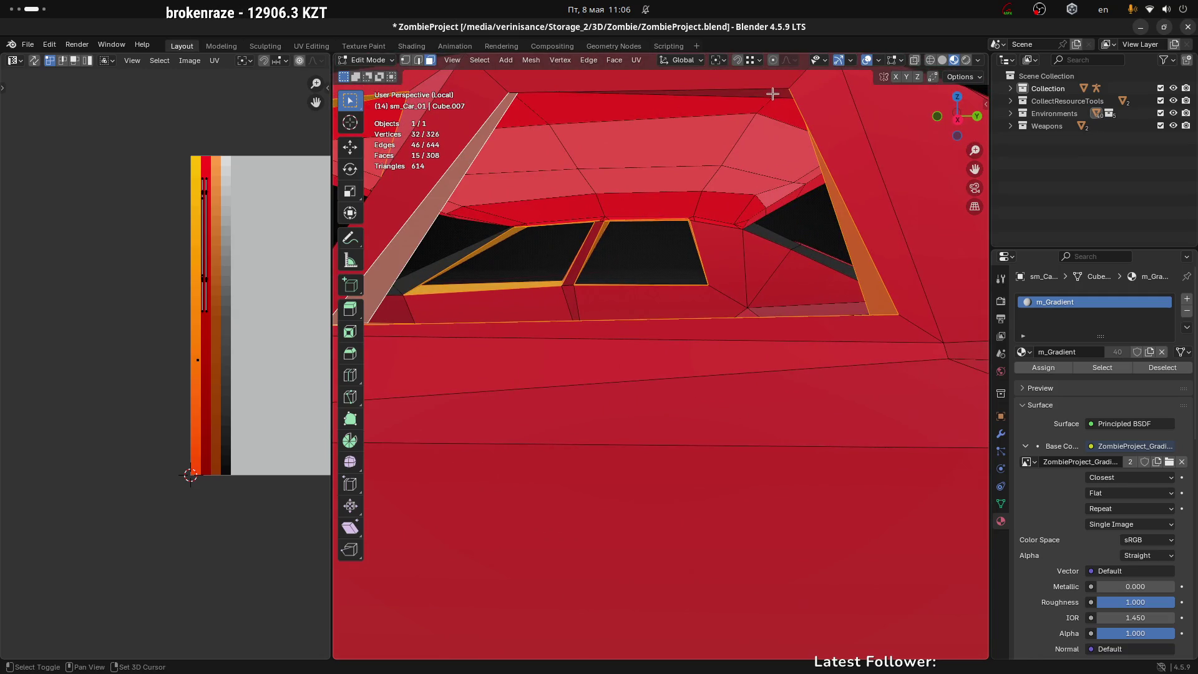
left_click(773, 93, "shift")
scroll(642, 235, "down", 5)
mouse_move(642, 235)
left_mouse_down()
mouse_move(602, 276)
mouse_move(580, 267)
mouse_move(718, 262)
left_mouse_up()
left_click_drag(72, 117, 305, 413)
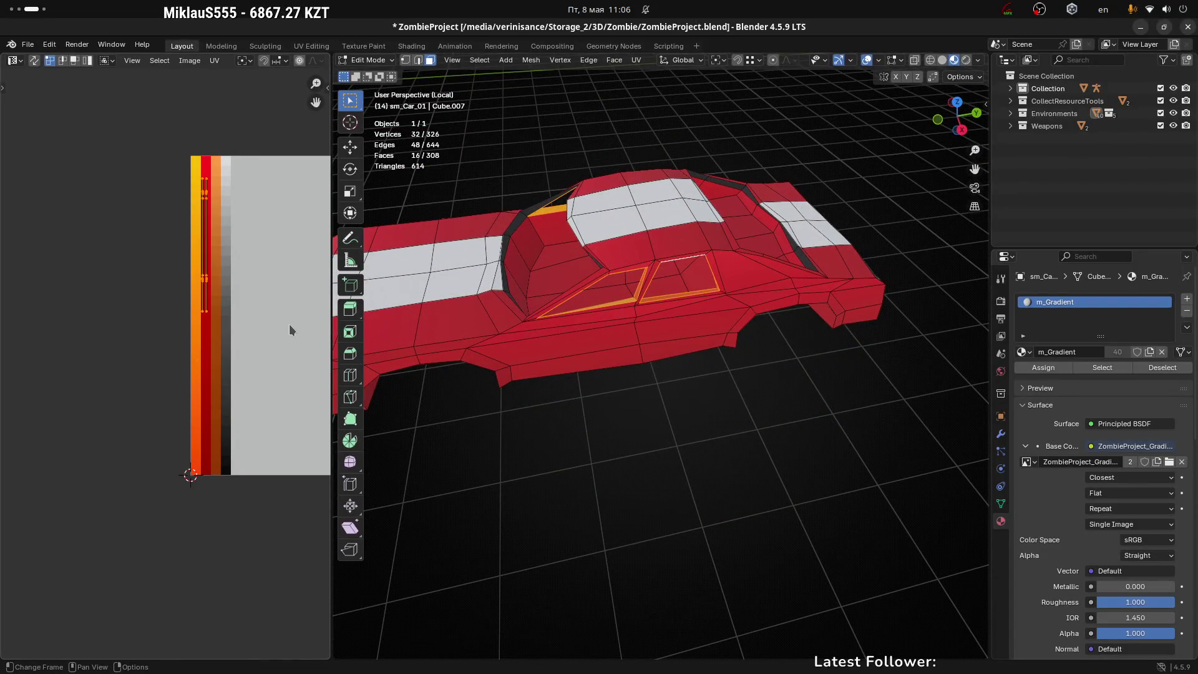
Collapse the window-frame UVs to a single point by scaling them to 0
key("s")
key("0")
key("Return")
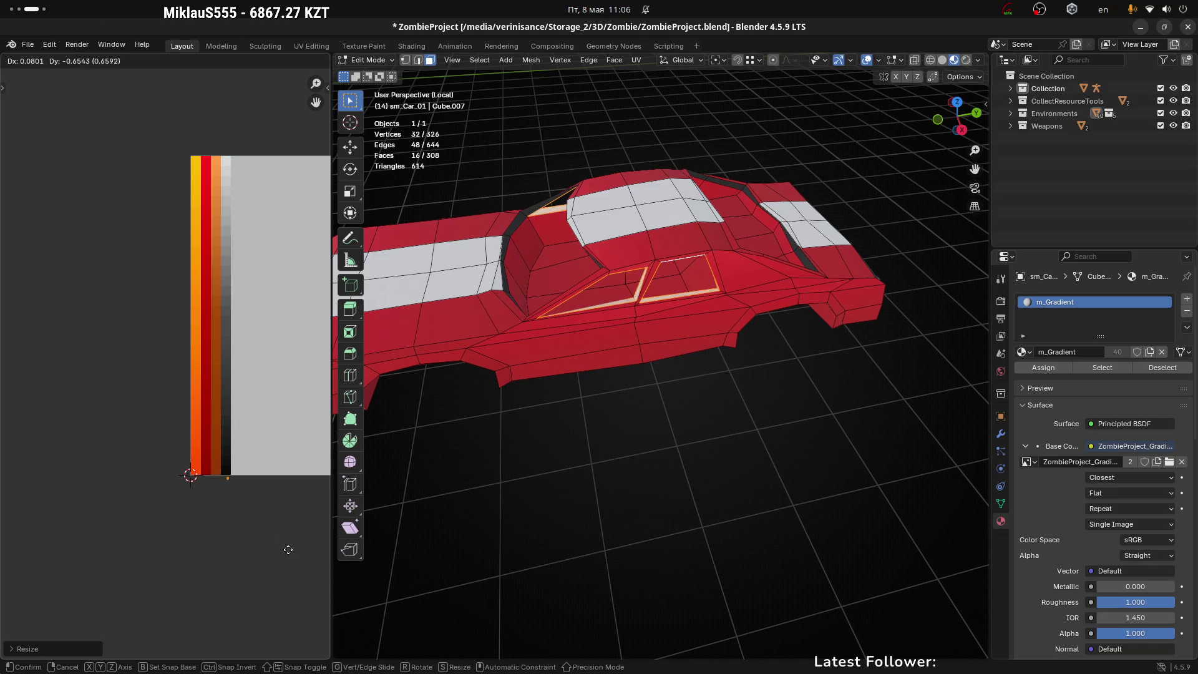
left_click(287, 549)
left_click(845, 347)
Select the two neighbouring roof faces and move their UVs onto the light grey swatch
scroll(685, 387, "down", 3)
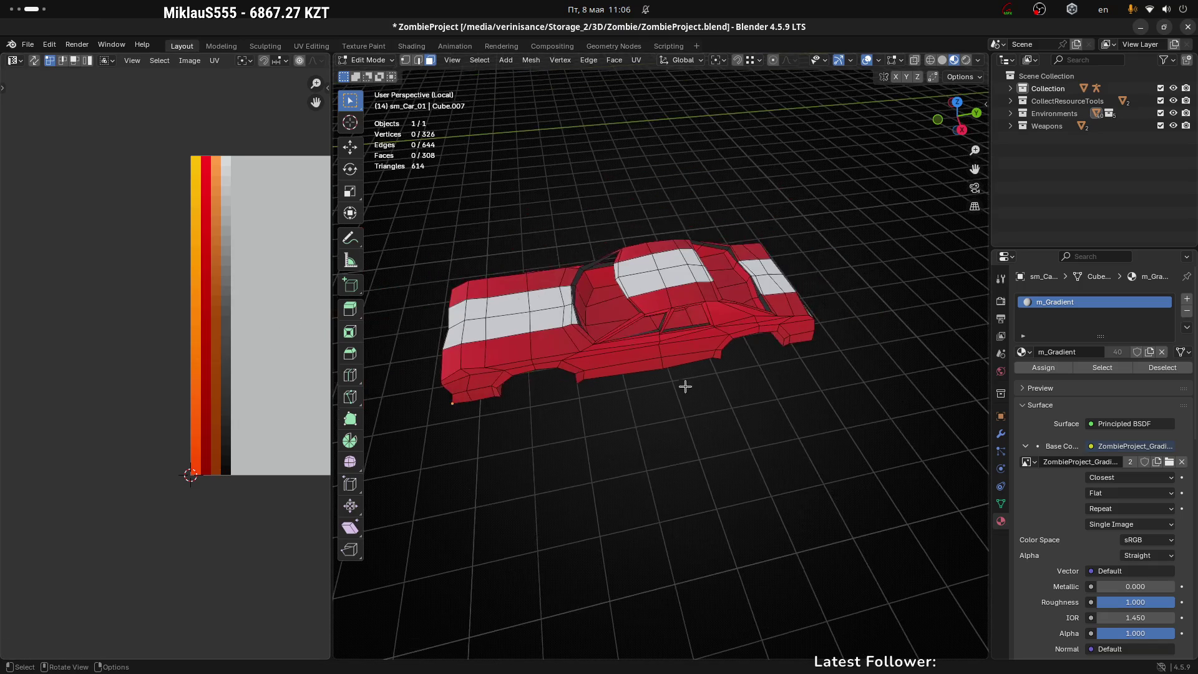
left_click(661, 266)
mouse_move(643, 310)
left_mouse_down()
mouse_move(872, 240)
mouse_move(811, 320)
left_mouse_up()
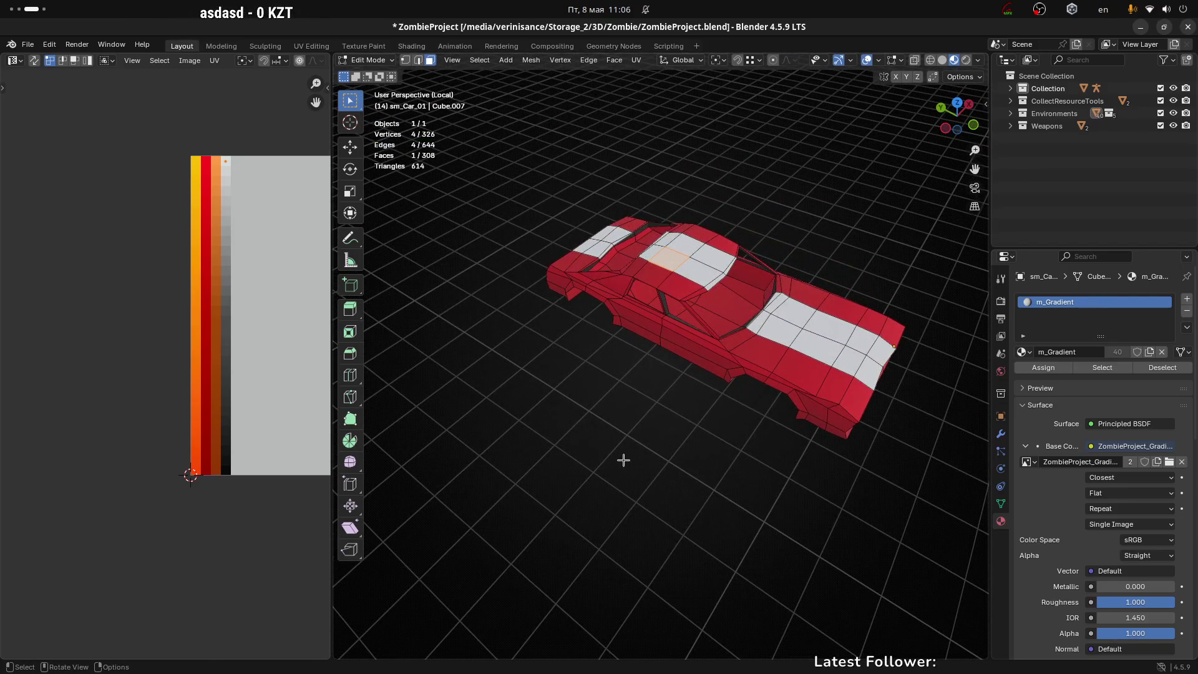
left_click(670, 387)
mouse_move(813, 363)
left_mouse_down()
mouse_move(731, 348)
mouse_move(794, 270)
mouse_move(819, 296)
left_mouse_up()
scroll(571, 363, "up", 4)
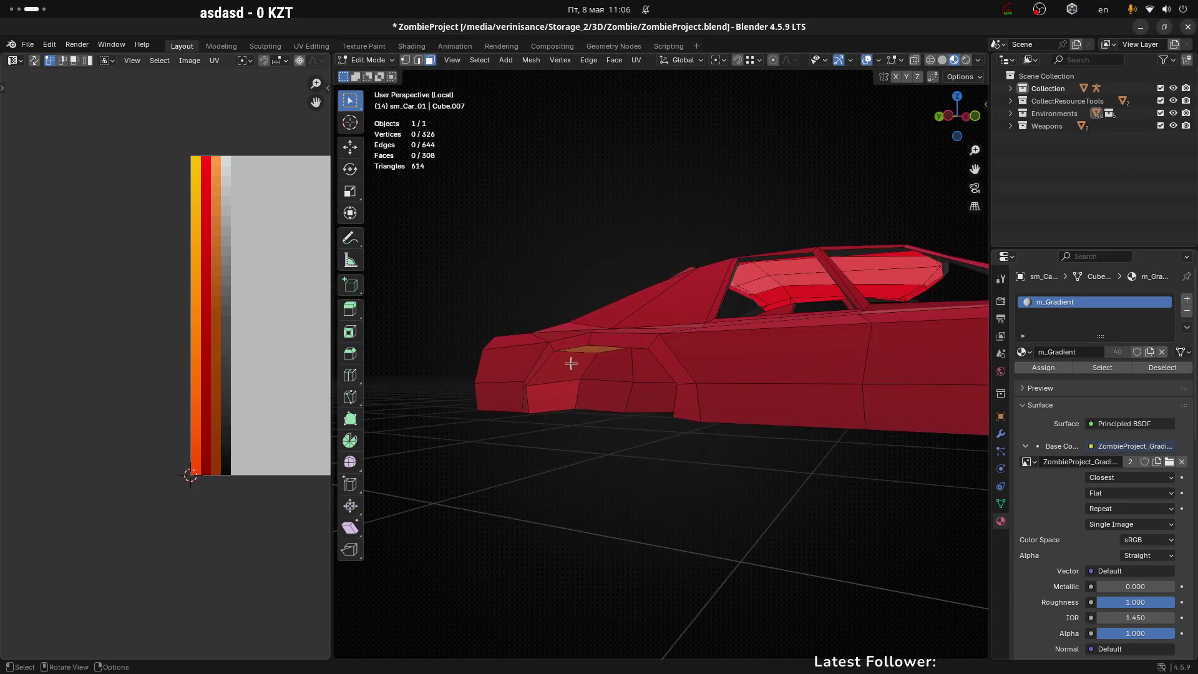
left_click_drag(600, 384, 695, 327)
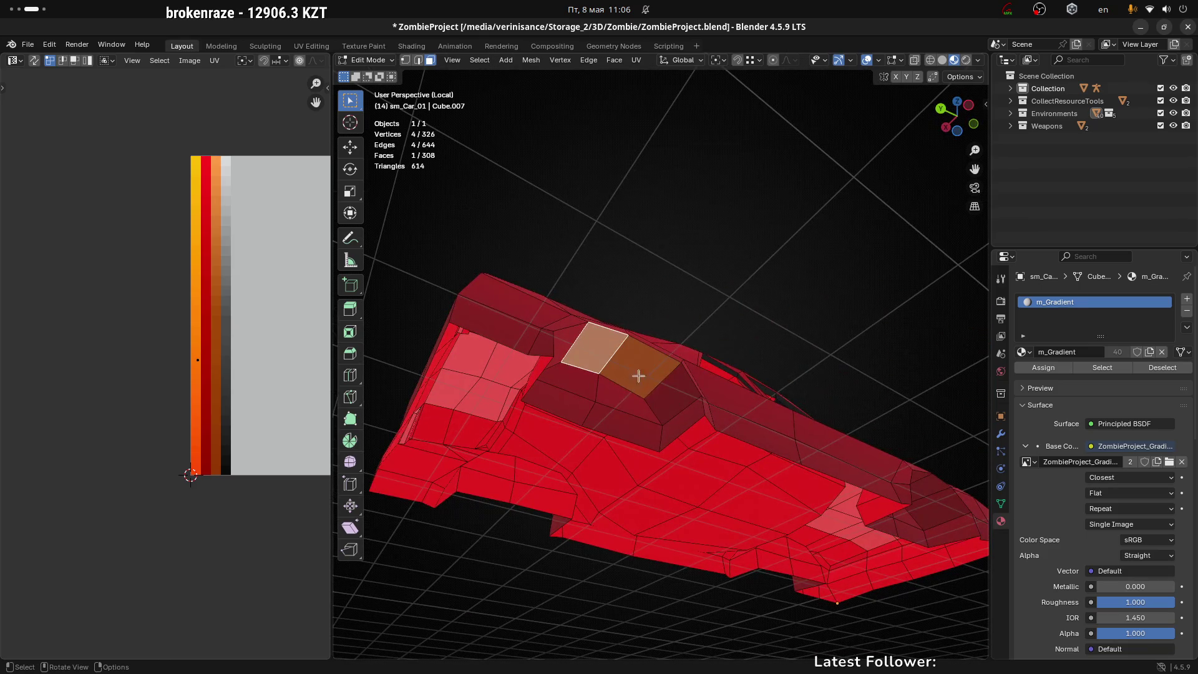
left_click(639, 375, "shift")
key("g")
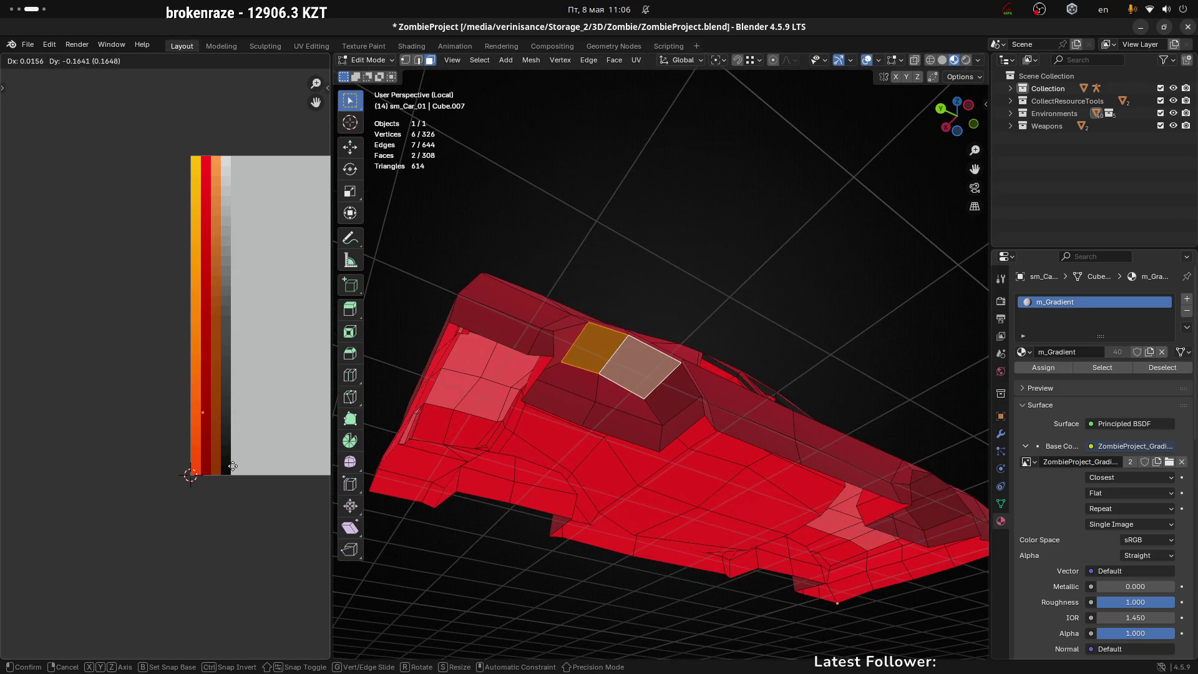
left_click(236, 529)
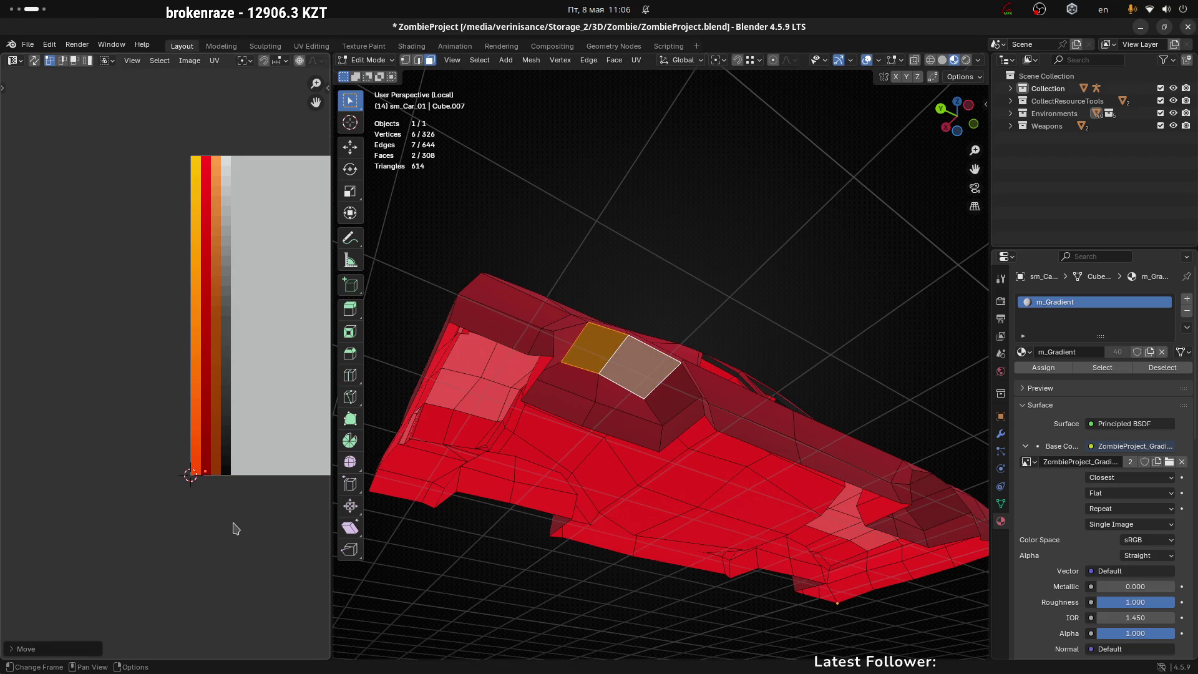
Clear the selection, check the whitened roof and return to Object Mode
key("alt+a")
mouse_move(562, 431)
left_mouse_down()
mouse_move(647, 436)
mouse_move(756, 400)
mouse_move(731, 466)
mouse_move(796, 388)
mouse_move(793, 355)
mouse_move(749, 400)
left_mouse_up()
left_click(755, 401)
key("Tab")
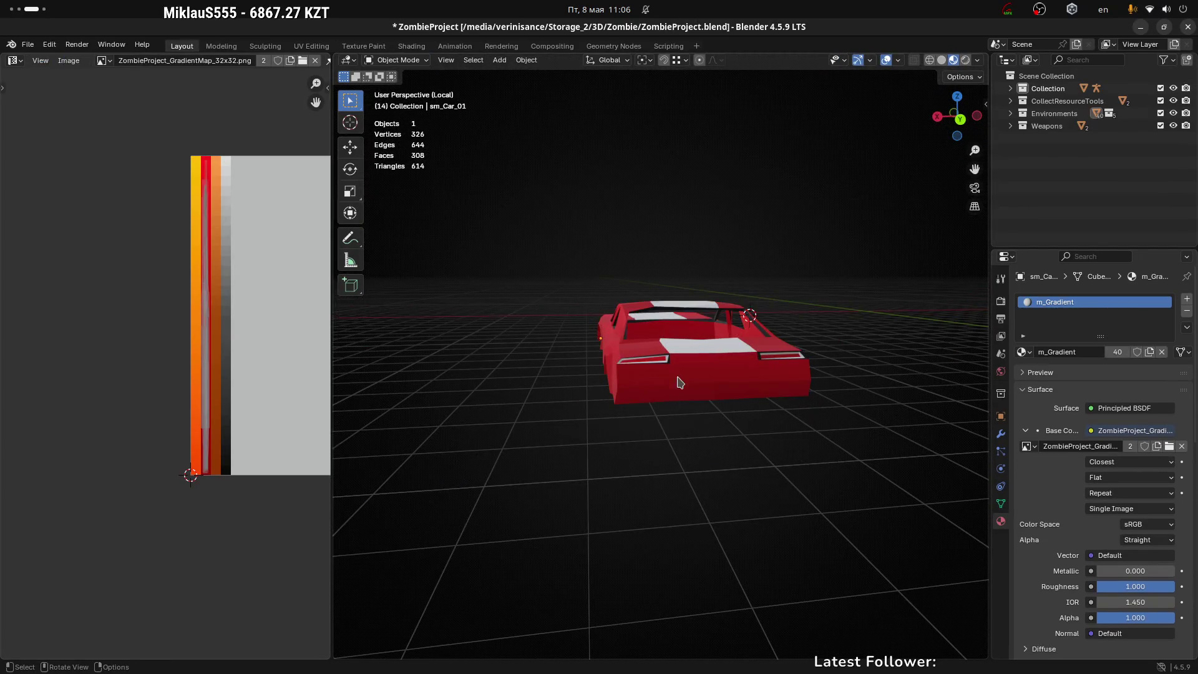
mouse_move(681, 382)
left_mouse_down()
mouse_move(781, 532)
mouse_move(621, 460)
mouse_move(709, 460)
left_mouse_up()
key("a")
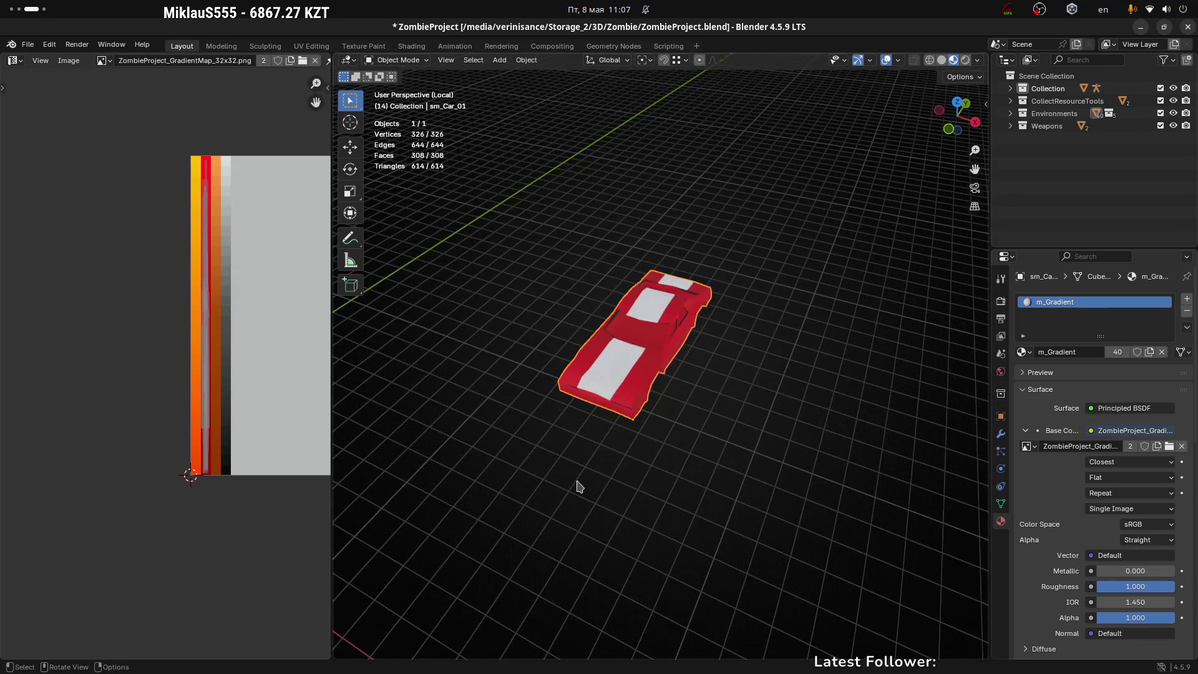
mouse_move(578, 486)
left_mouse_down()
mouse_move(714, 401)
mouse_move(623, 428)
mouse_move(611, 351)
mouse_move(590, 391)
left_mouse_up()
left_click(766, 317)
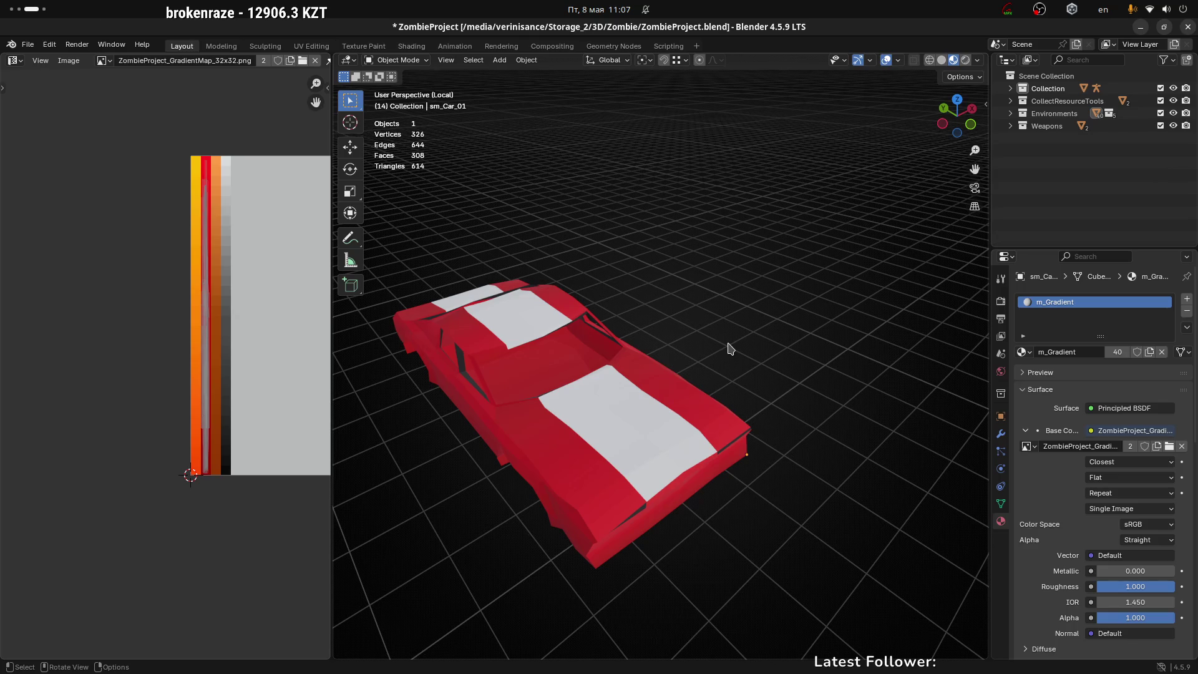
left_click(628, 401)
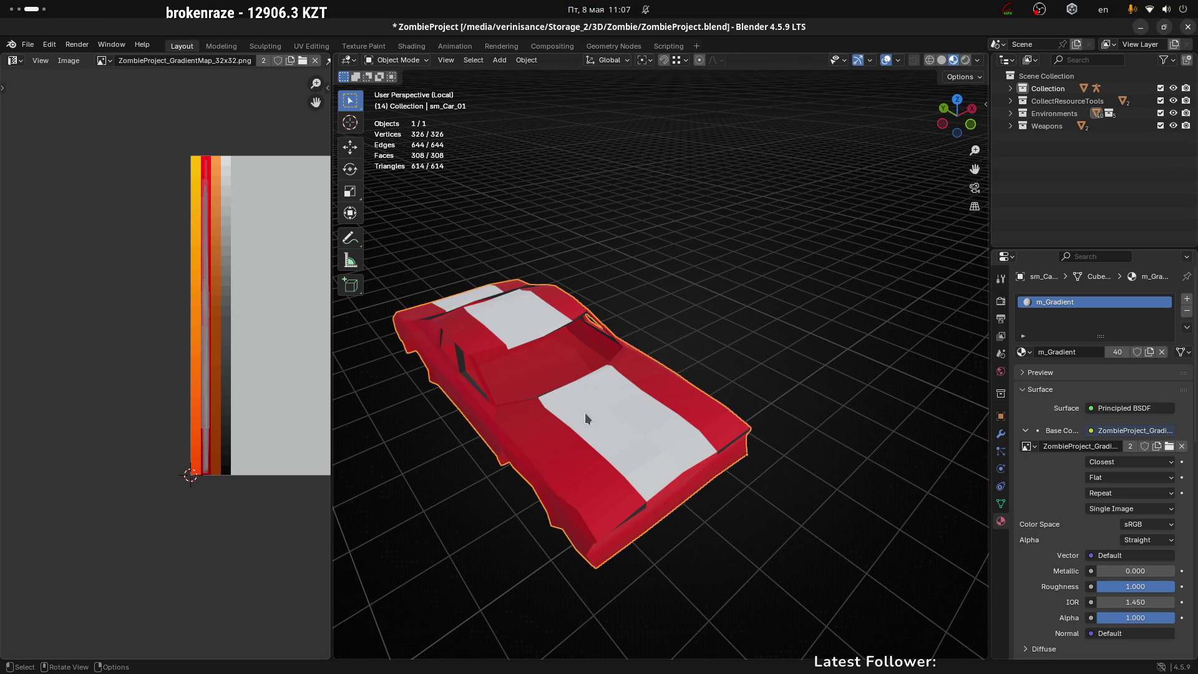
key("ctrl+Tab")
left_click(702, 415)
mouse_move(596, 410)
left_mouse_down()
mouse_move(703, 393)
mouse_move(658, 388)
mouse_move(615, 440)
mouse_move(704, 433)
mouse_move(628, 305)
mouse_move(556, 316)
left_mouse_up()
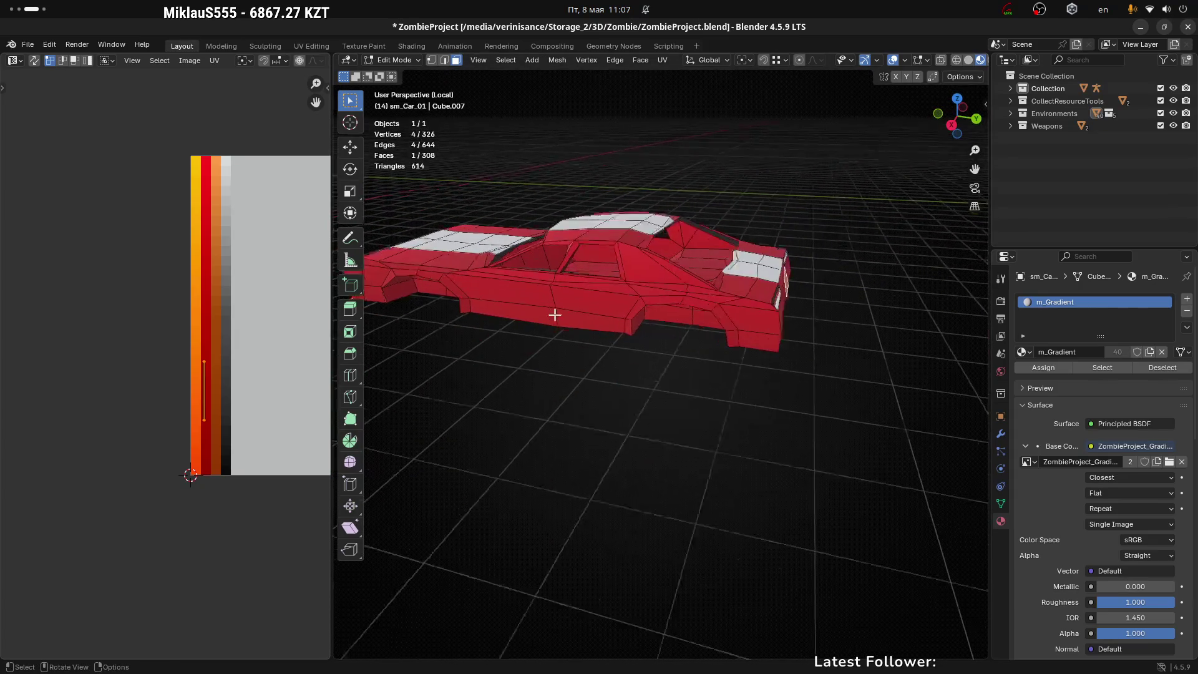
scroll(676, 324, "up", 5)
mouse_move(676, 316)
left_mouse_down()
mouse_move(669, 253)
mouse_move(691, 206)
mouse_move(479, 214)
mouse_move(524, 287)
mouse_move(714, 179)
mouse_move(656, 229)
mouse_move(653, 249)
mouse_move(618, 190)
mouse_move(664, 356)
mouse_move(631, 279)
mouse_move(512, 450)
mouse_move(393, 441)
mouse_move(666, 437)
mouse_move(610, 461)
left_mouse_up()
Return to object mode, leave local view to show all cars, and save ZombieProject.blend
key("Tab")
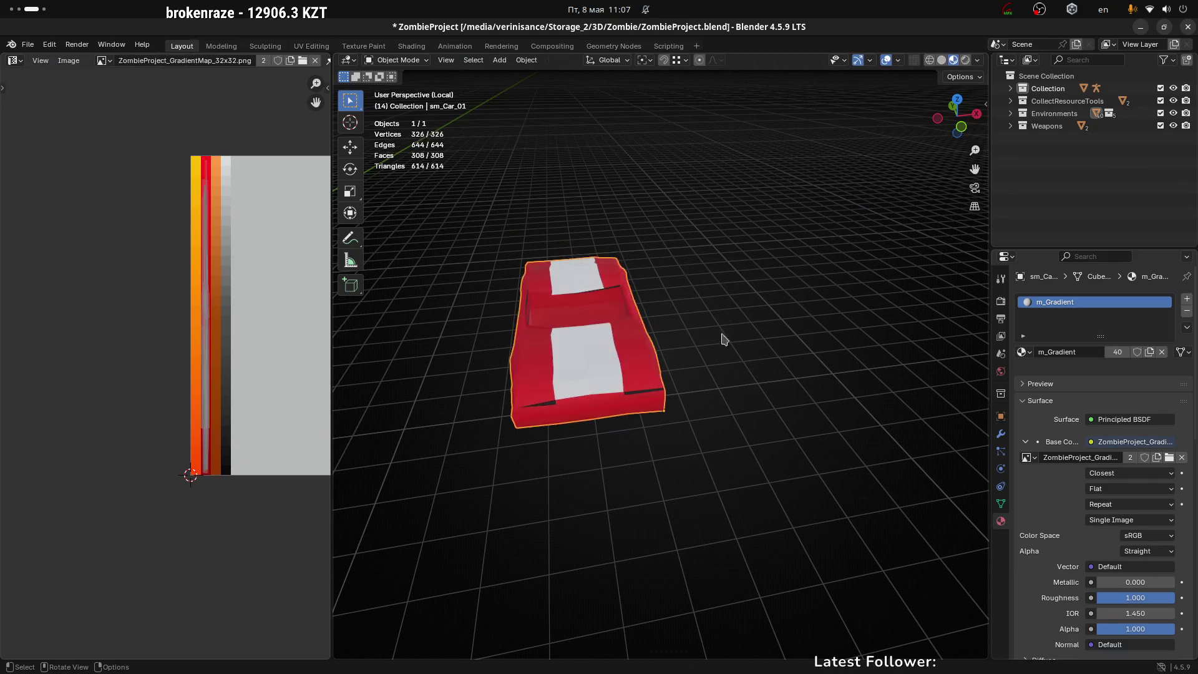
scroll(787, 377, "down", 2)
key("KP_Divide")
key("ctrl+s")
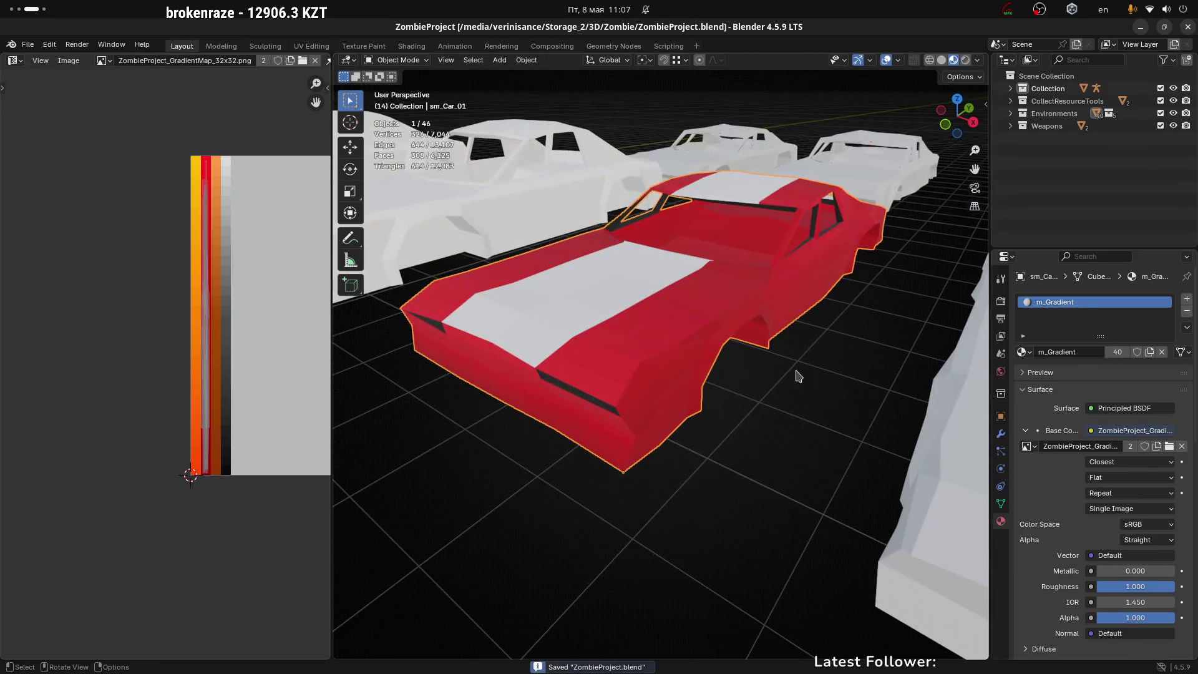
Start a duplicate of the red car
scroll(710, 431, "down", 5)
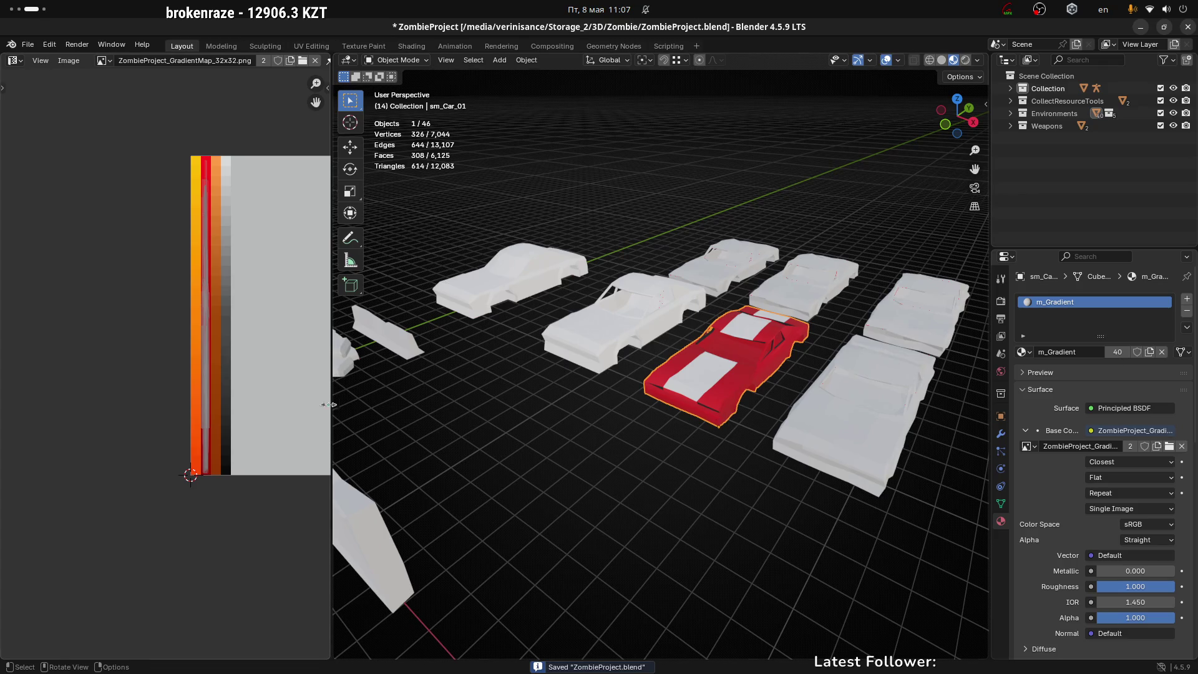
scroll(159, 362, "up", 1)
scroll(195, 374, "up", 1)
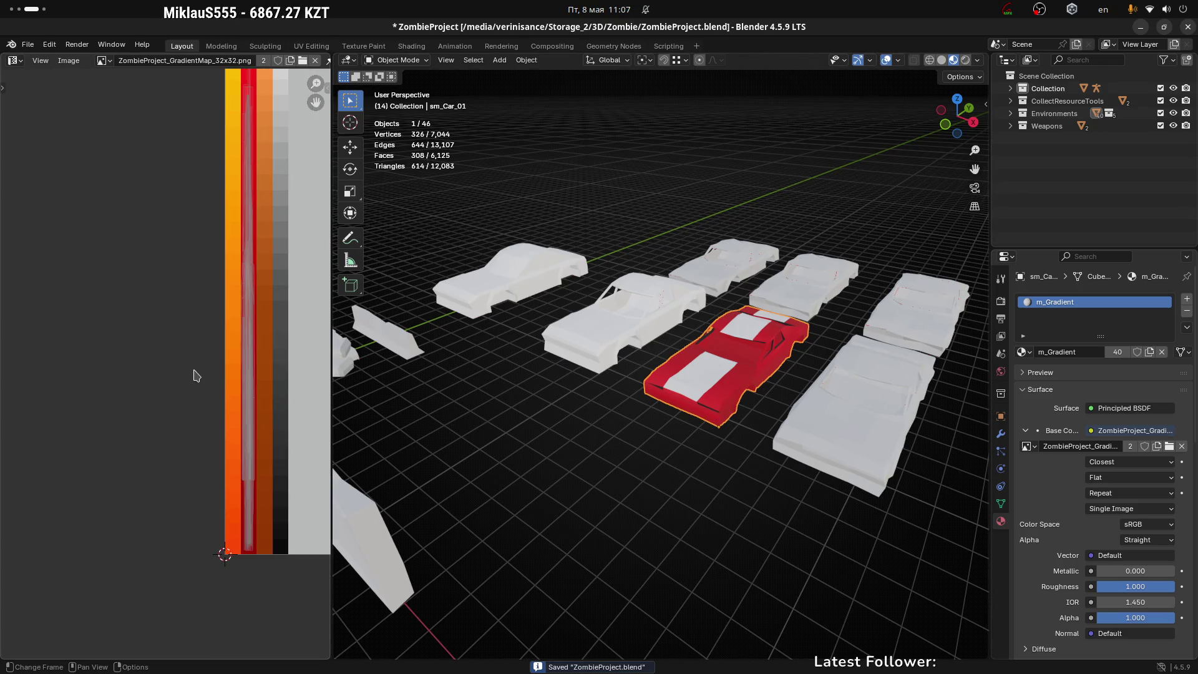
scroll(195, 375, "down", 2)
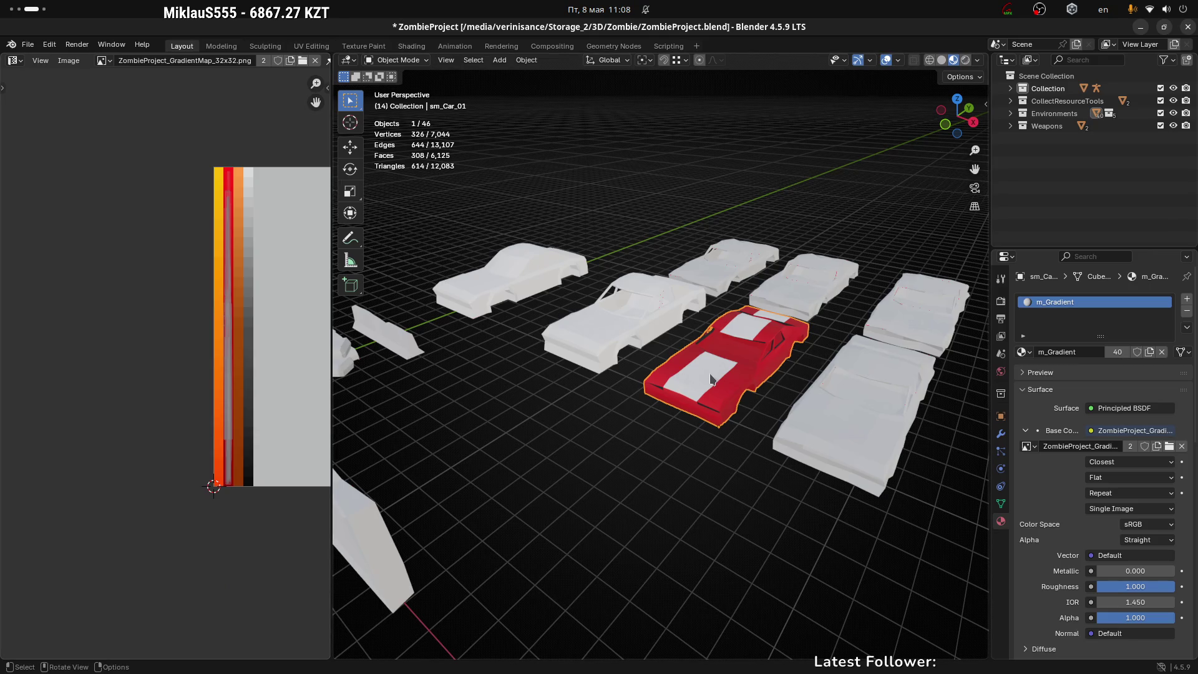
key("shift+d")
Place the duplicate in front of the original along Y, then shift its UVs horizontally to recolour it yellow-orange
key("y")
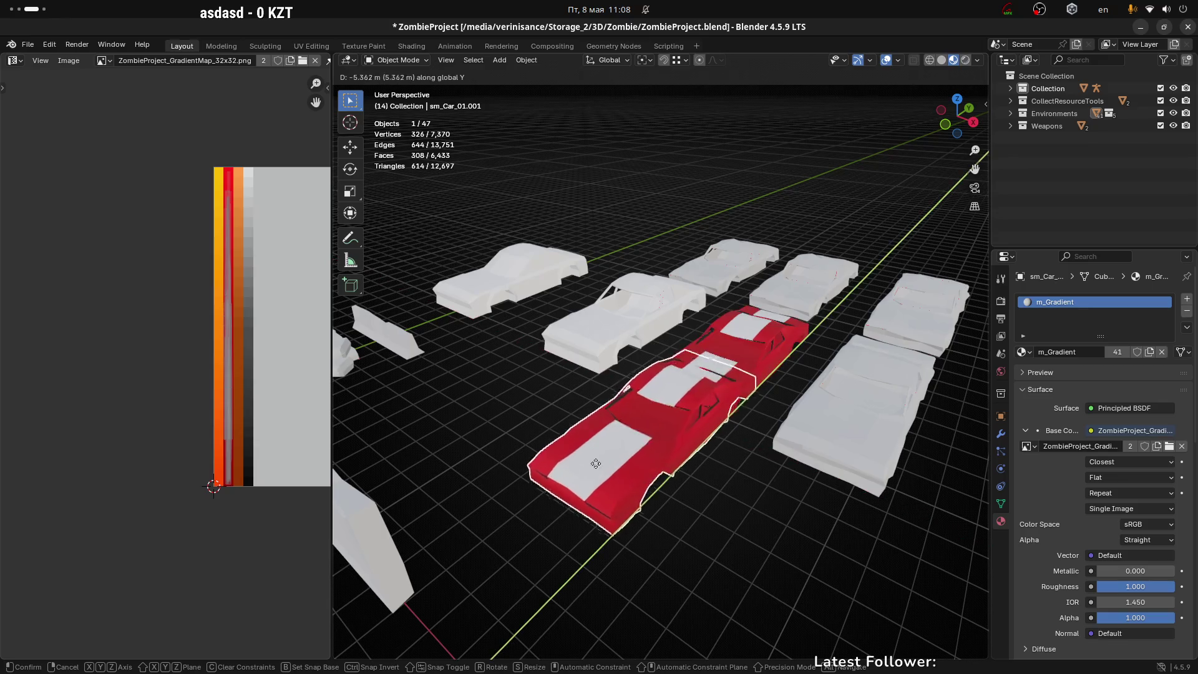
left_click(473, 559)
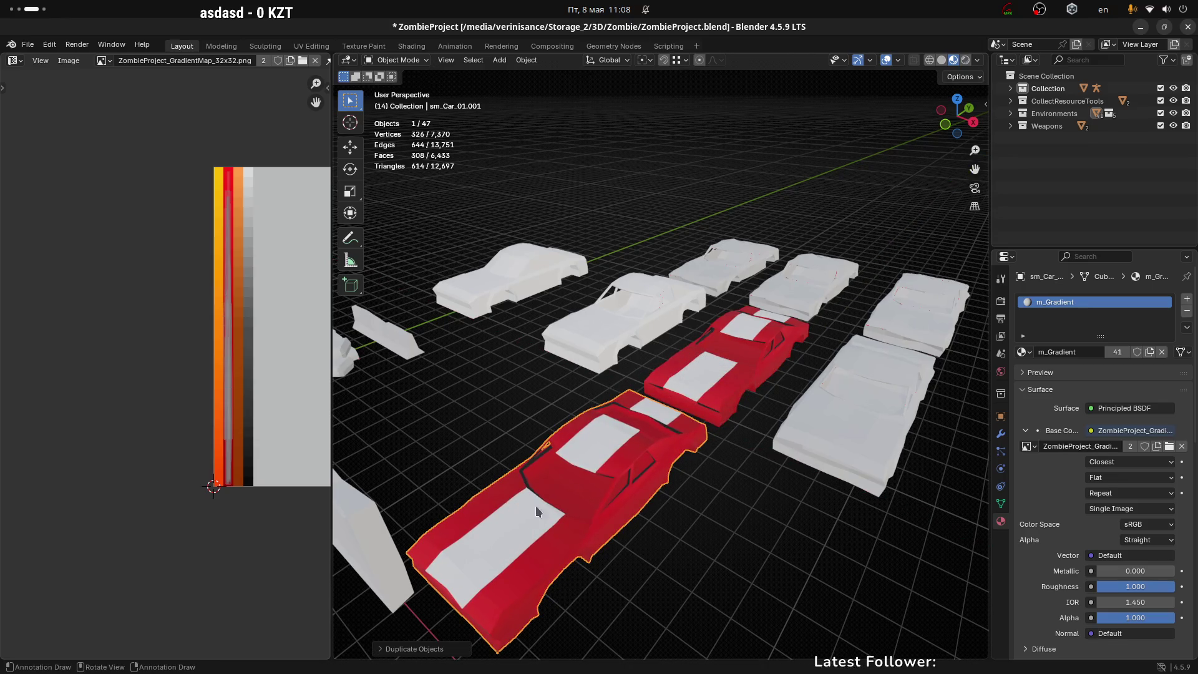
key("Tab")
key("a")
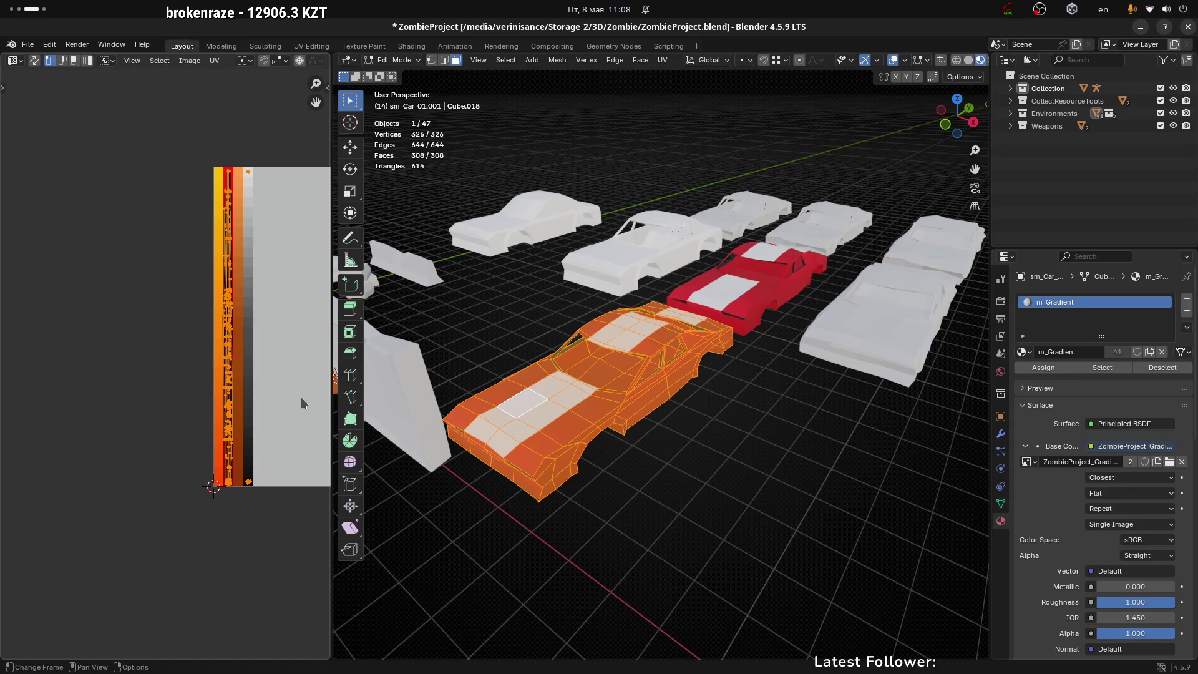
key("g")
key("x")
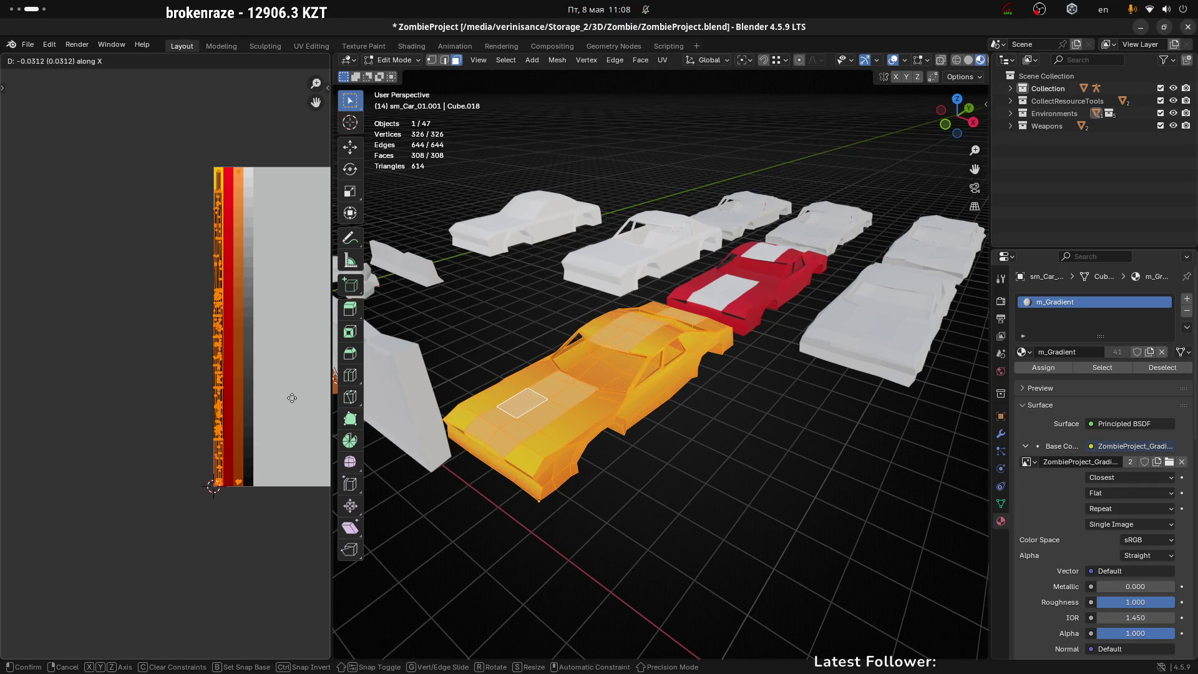
left_click(291, 397)
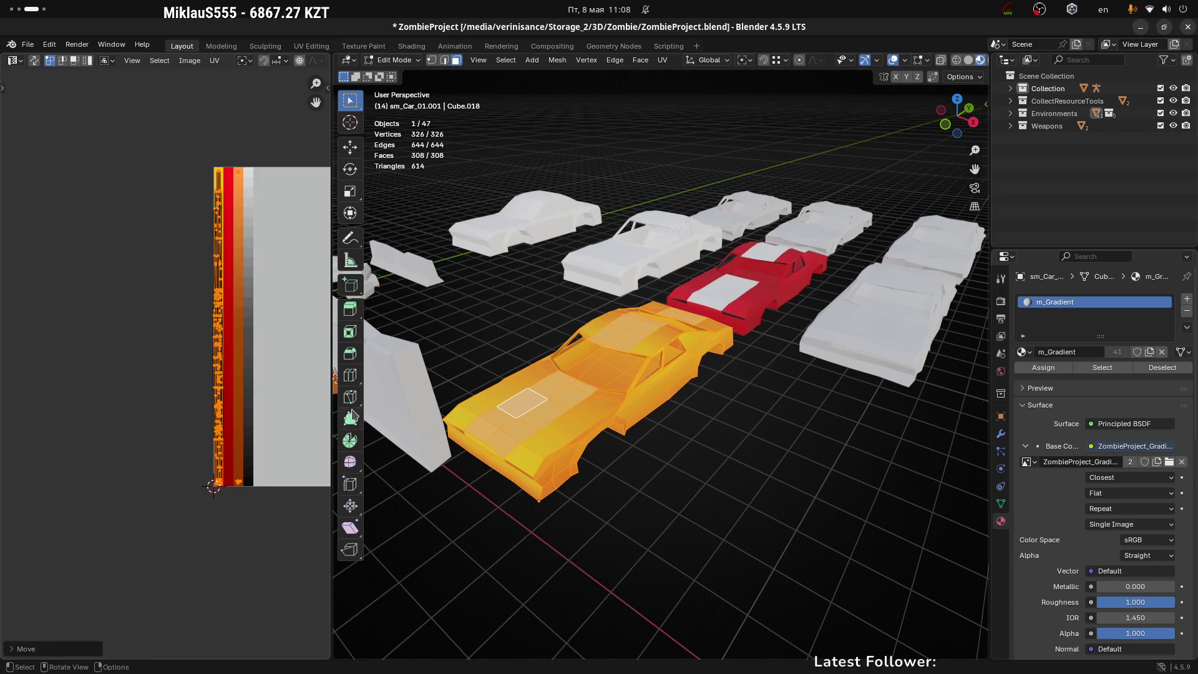
key("Tab")
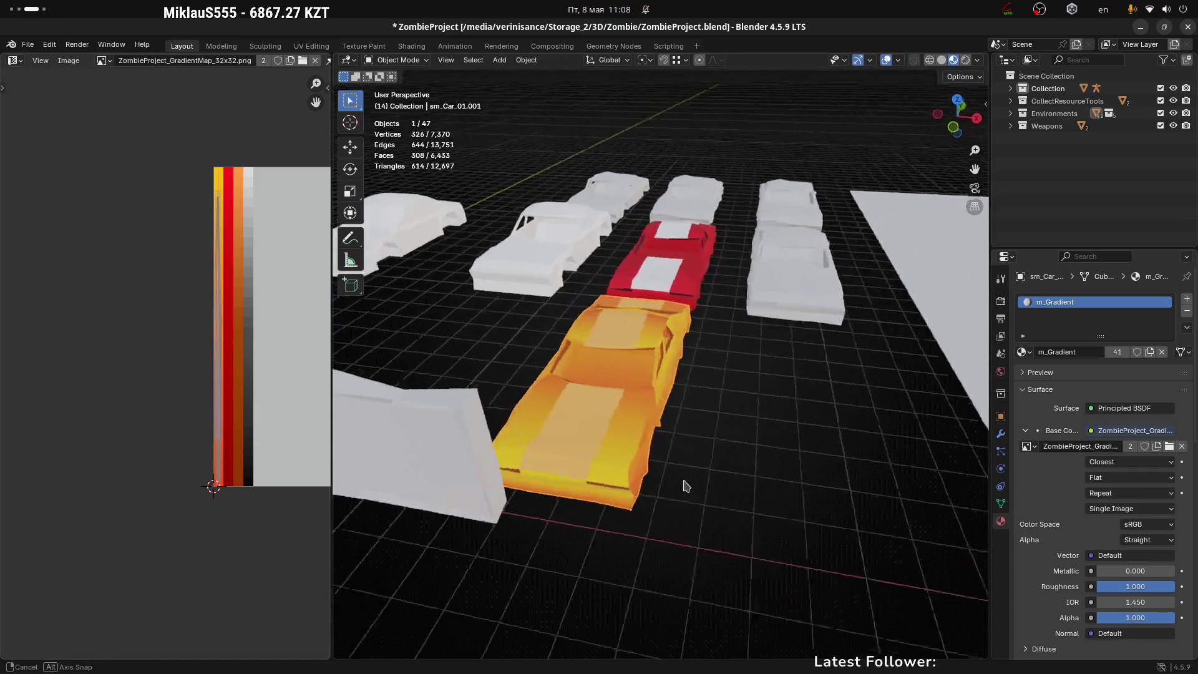
mouse_move(687, 486)
left_mouse_down()
mouse_move(624, 468)
mouse_move(631, 489)
mouse_move(735, 456)
left_mouse_up()
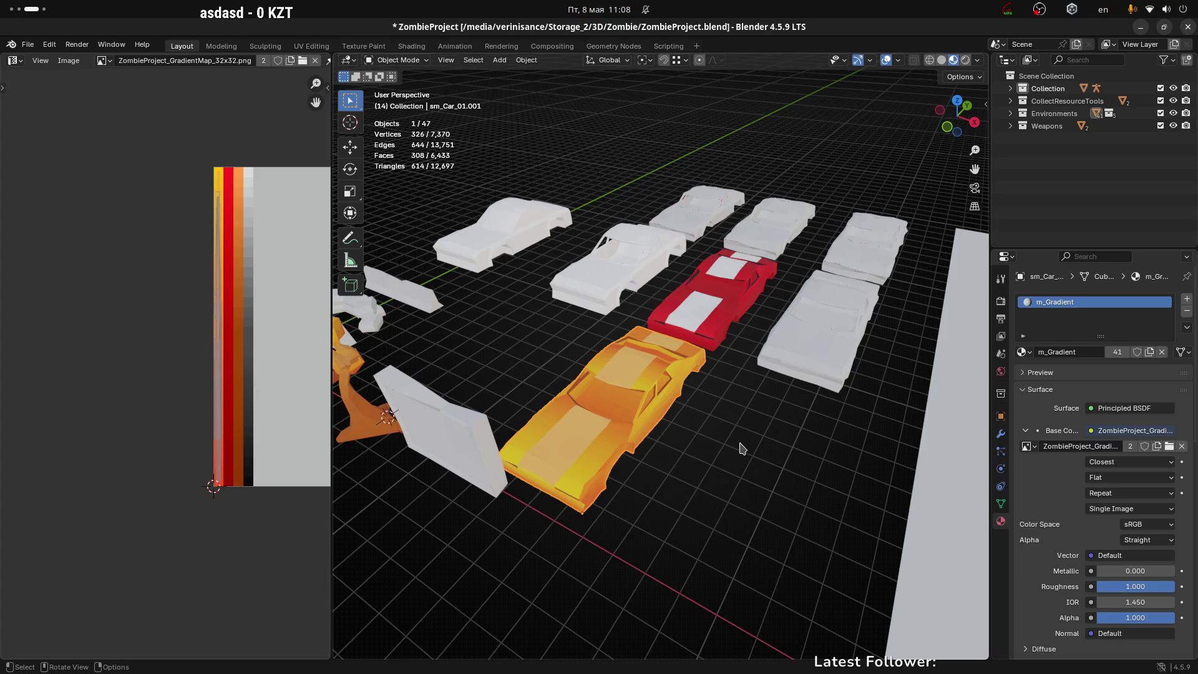
scroll(743, 449, "down", 5)
mouse_move(743, 448)
left_mouse_down()
mouse_move(515, 458)
mouse_move(803, 437)
mouse_move(759, 409)
left_mouse_up()
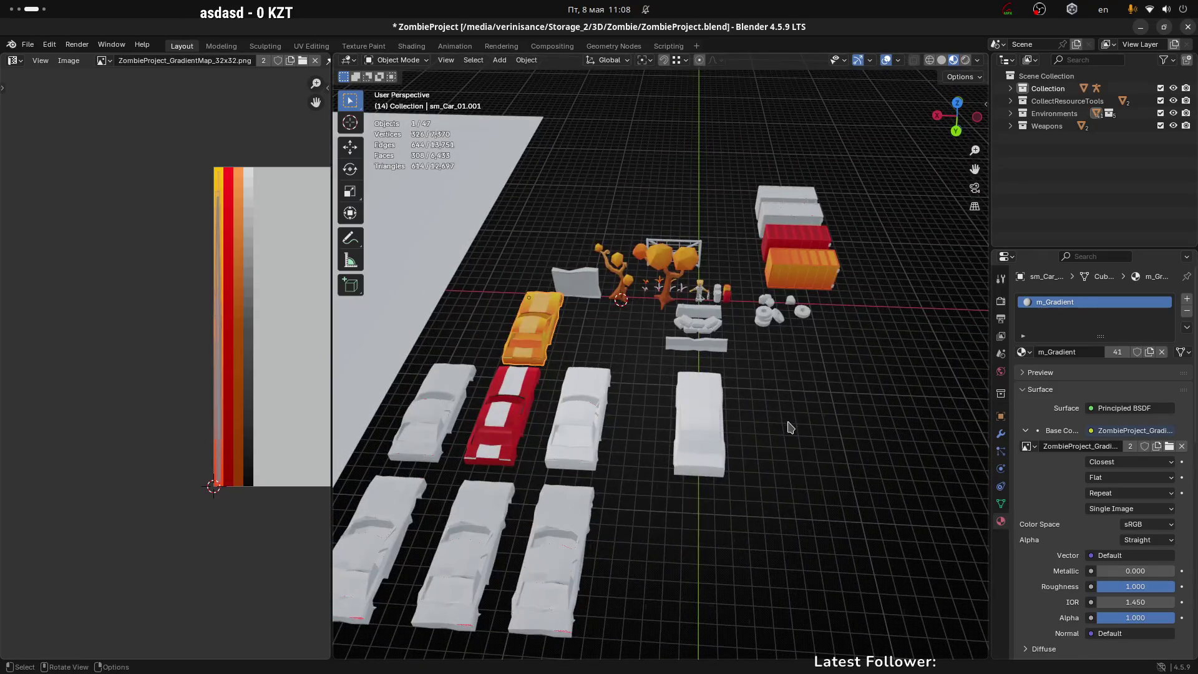
Select the original red car, then open Survive_as_a_zombie from Unity Hub and close the Hub
left_click(506, 420)
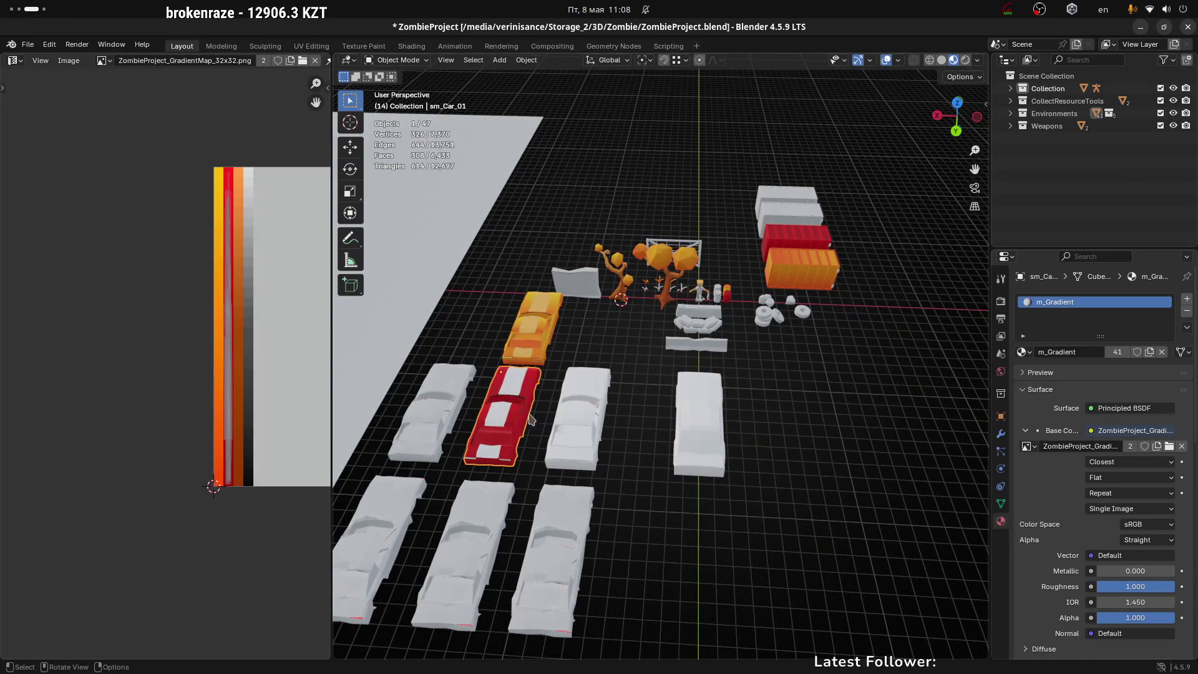
key("super+Page_Up")
key("super+Page_Up")
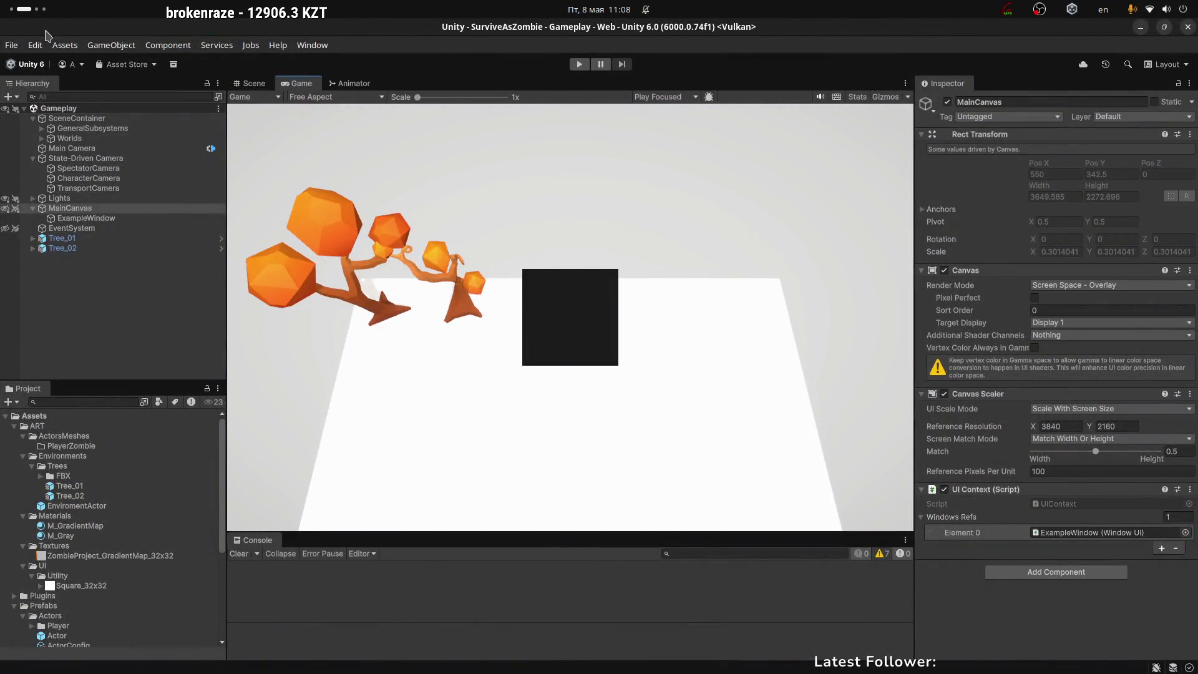
left_click(1072, 8)
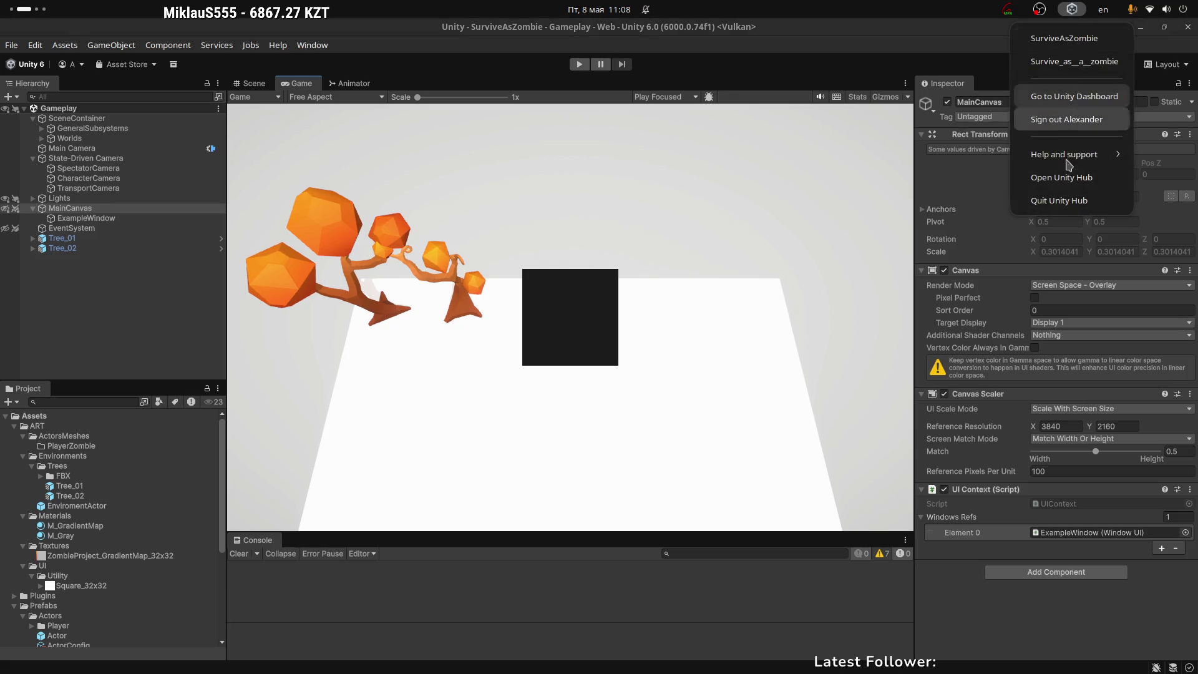
left_click(1061, 177)
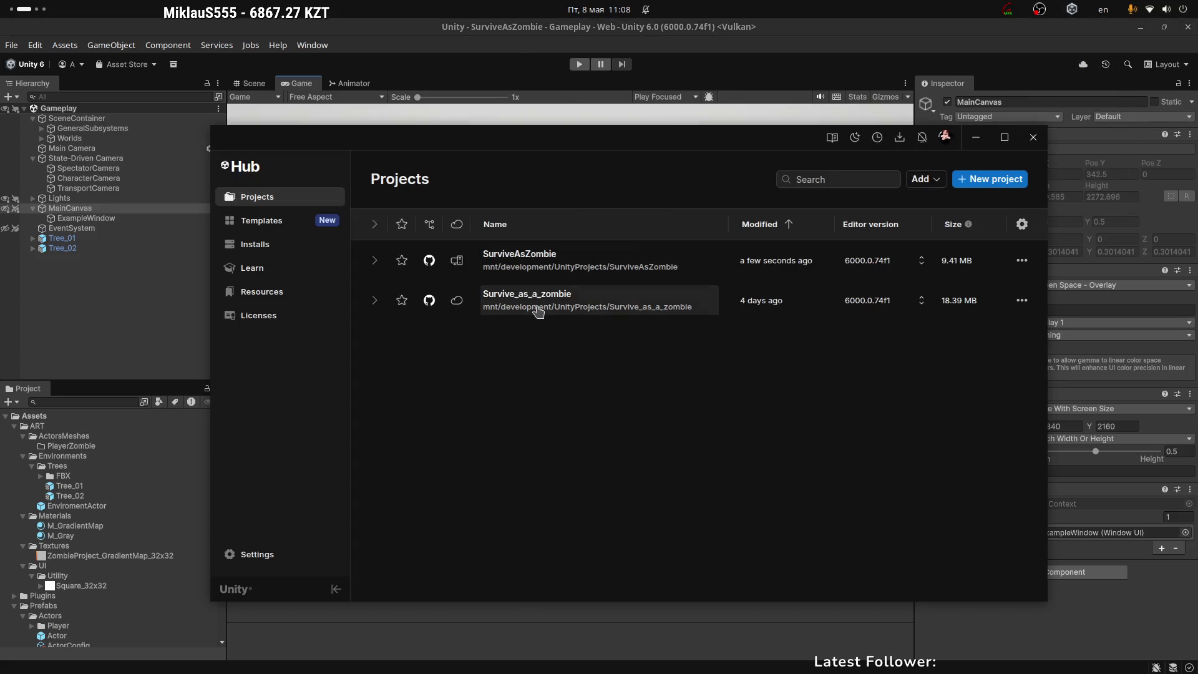
left_click(538, 306)
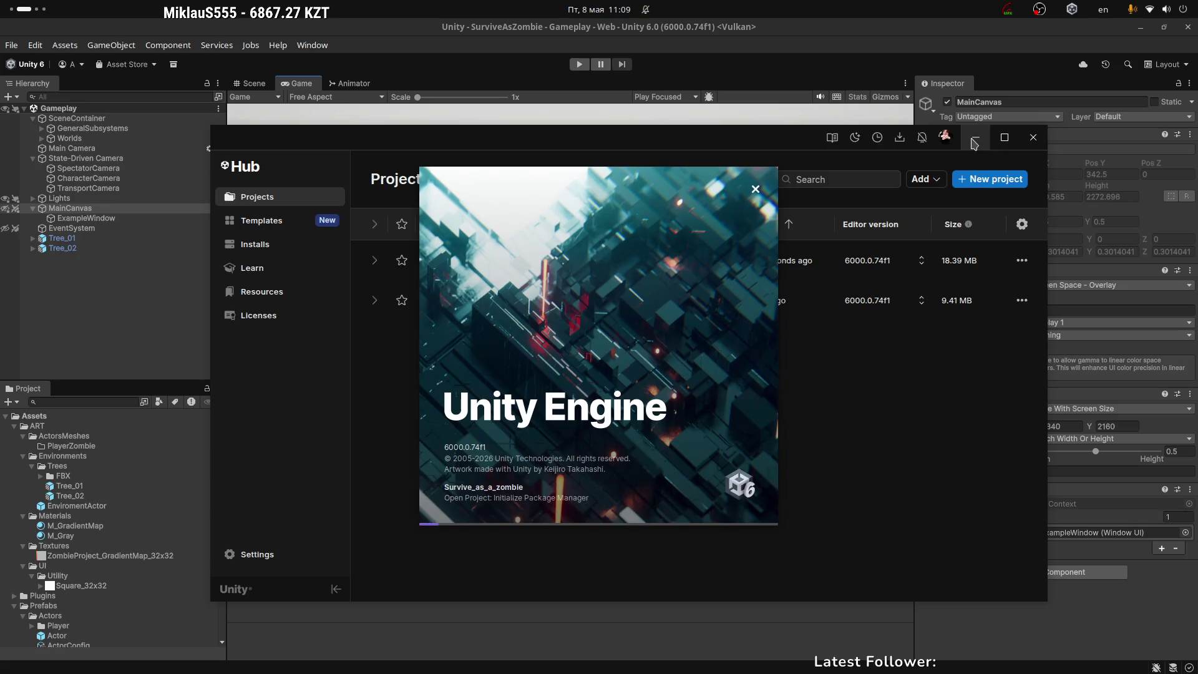
left_click(1031, 142)
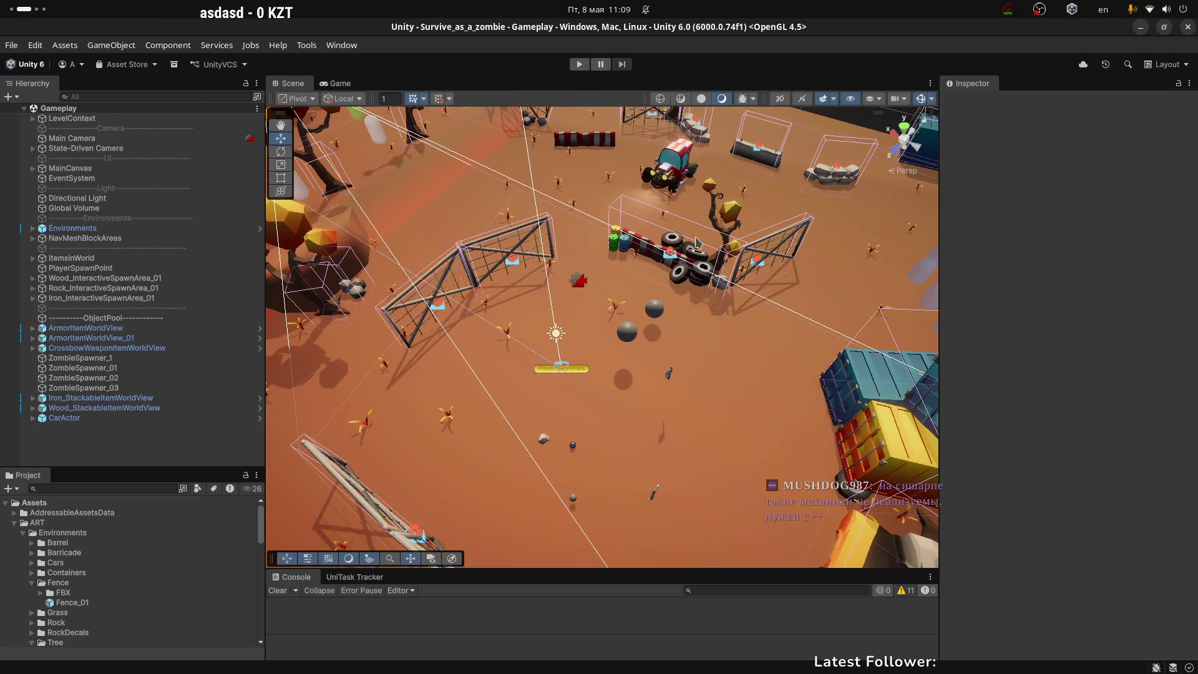
Orbit the Scene view camera from a low angle to a high overview of the level
left_click_drag(696, 241, 724, 119)
left_click_drag(593, 283, 681, 355)
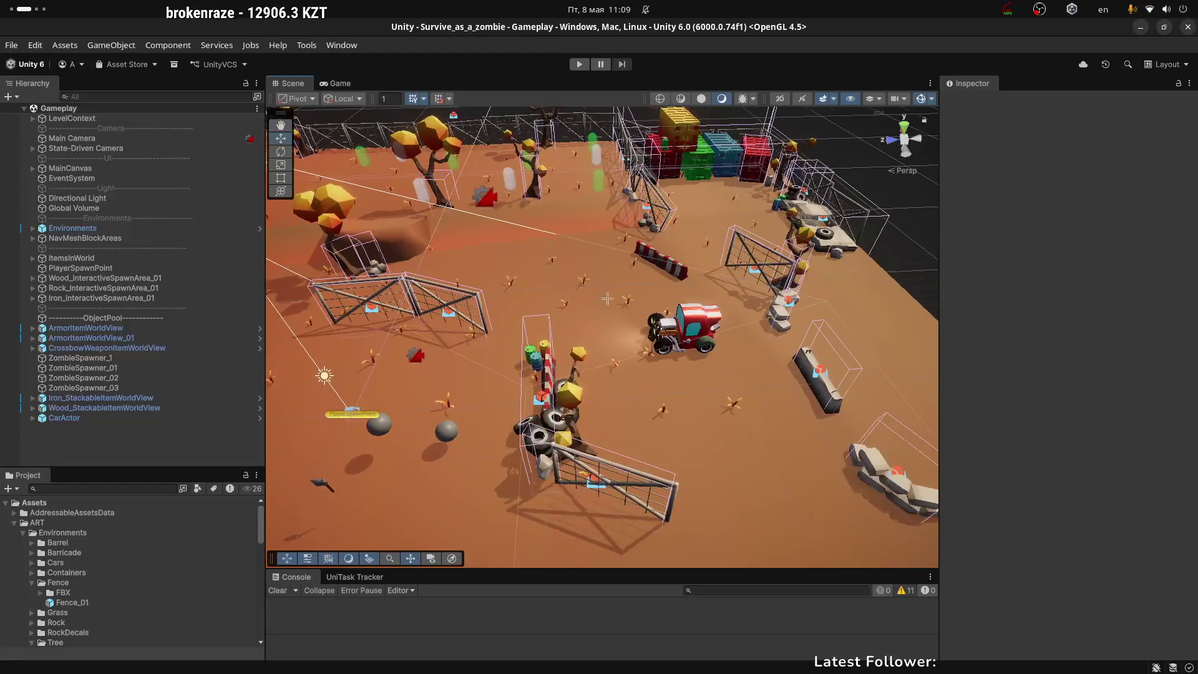
Select the CarActor to inspect its components, then view the level through the Game camera
scroll(613, 282, "up", 3)
key("s")
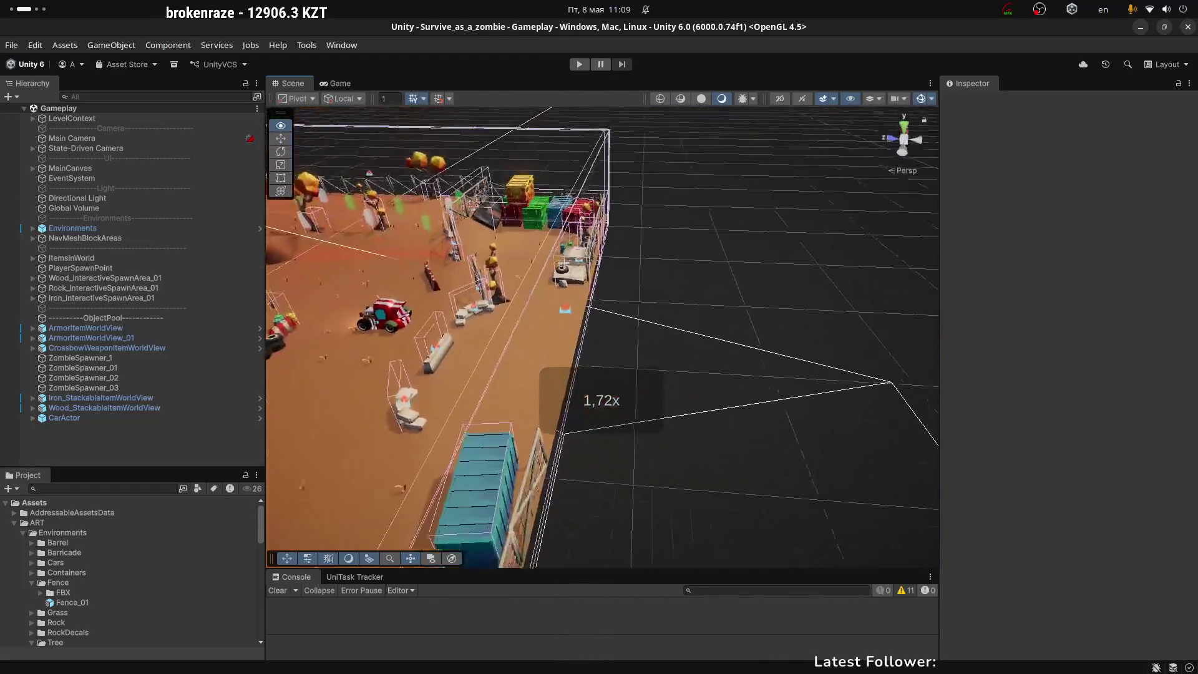
mouse_move(697, 302)
left_mouse_down()
mouse_move(840, 257)
mouse_move(821, 246)
mouse_move(688, 270)
left_mouse_up()
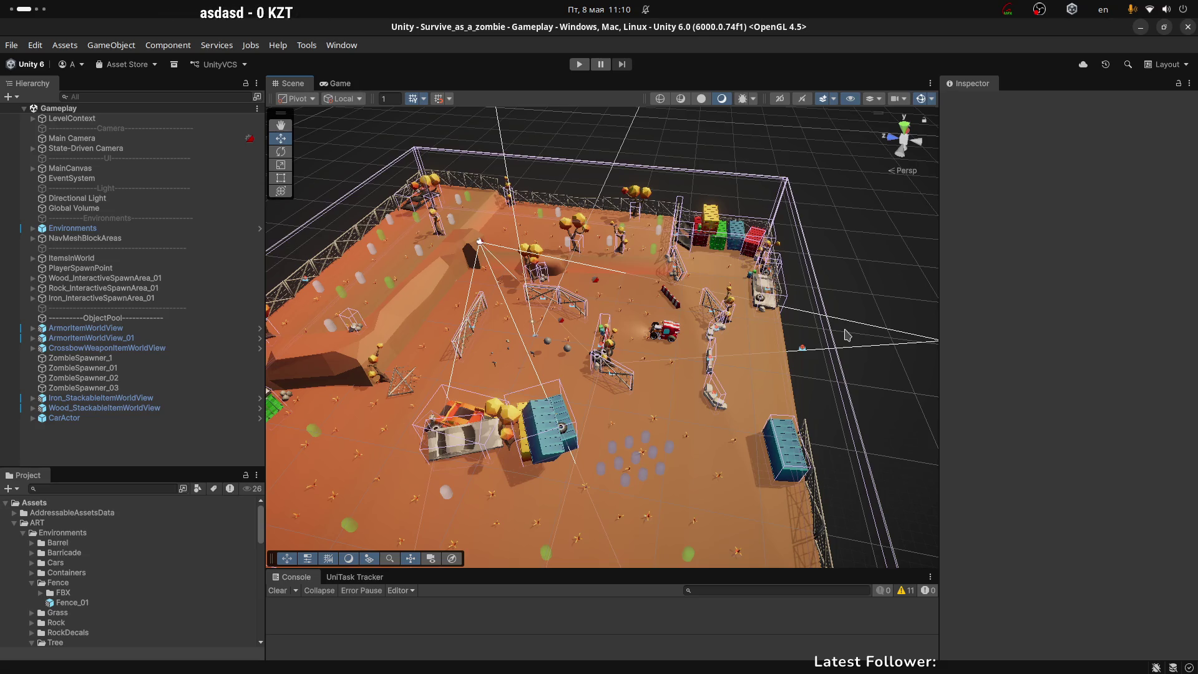
mouse_move(847, 335)
left_mouse_down()
mouse_move(593, 303)
mouse_move(714, 320)
mouse_move(743, 292)
mouse_move(699, 266)
mouse_move(710, 231)
mouse_move(635, 257)
mouse_move(484, 274)
mouse_move(671, 325)
mouse_move(345, 347)
mouse_move(581, 315)
left_mouse_up()
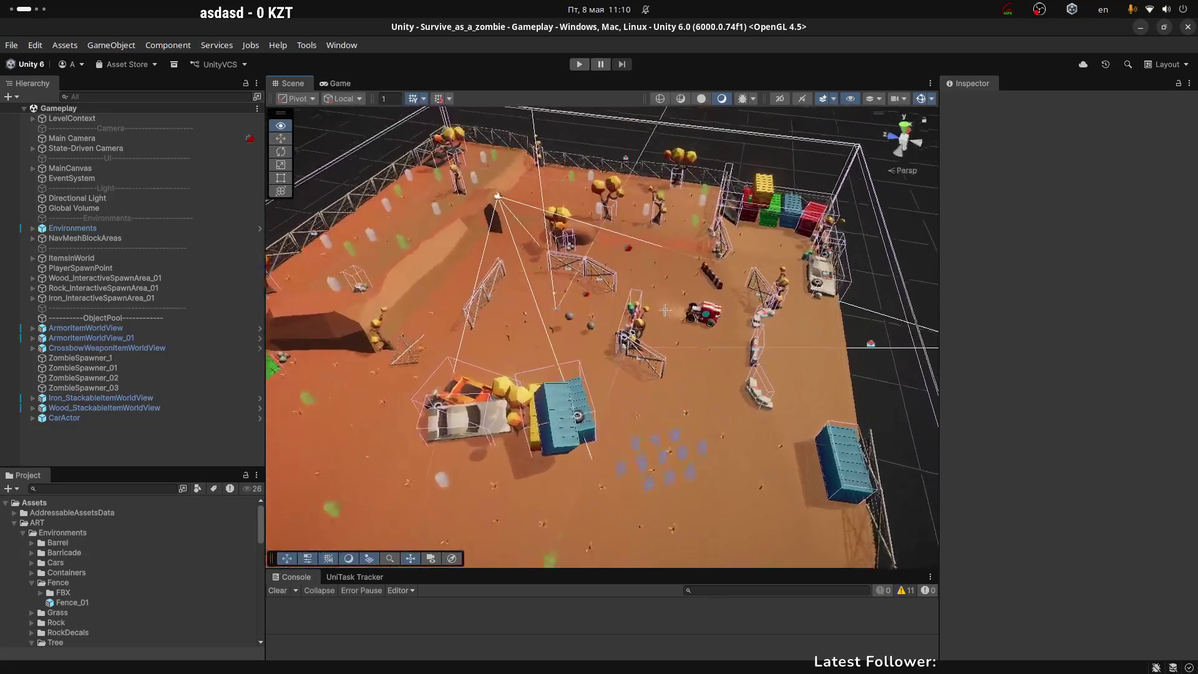
left_click(715, 320)
left_click(712, 250)
left_click(337, 83)
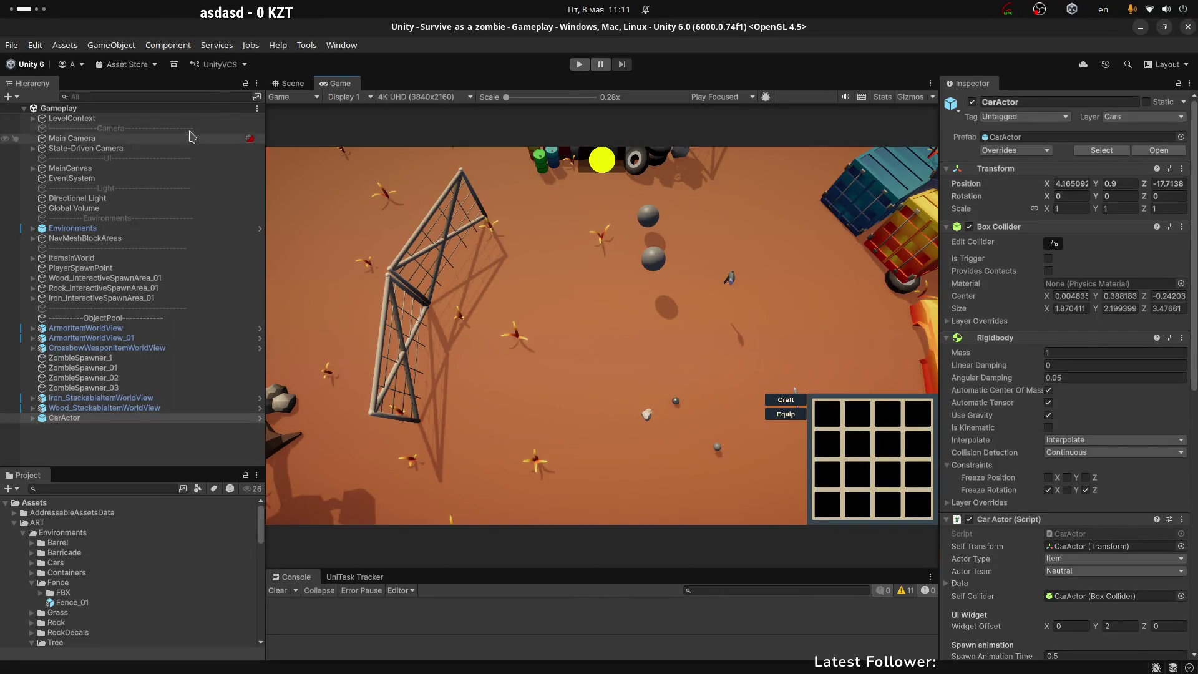
Switch back to the Scene view and choose HideVersionControlToolbar from the UnityVCS dropdown
left_click(293, 83)
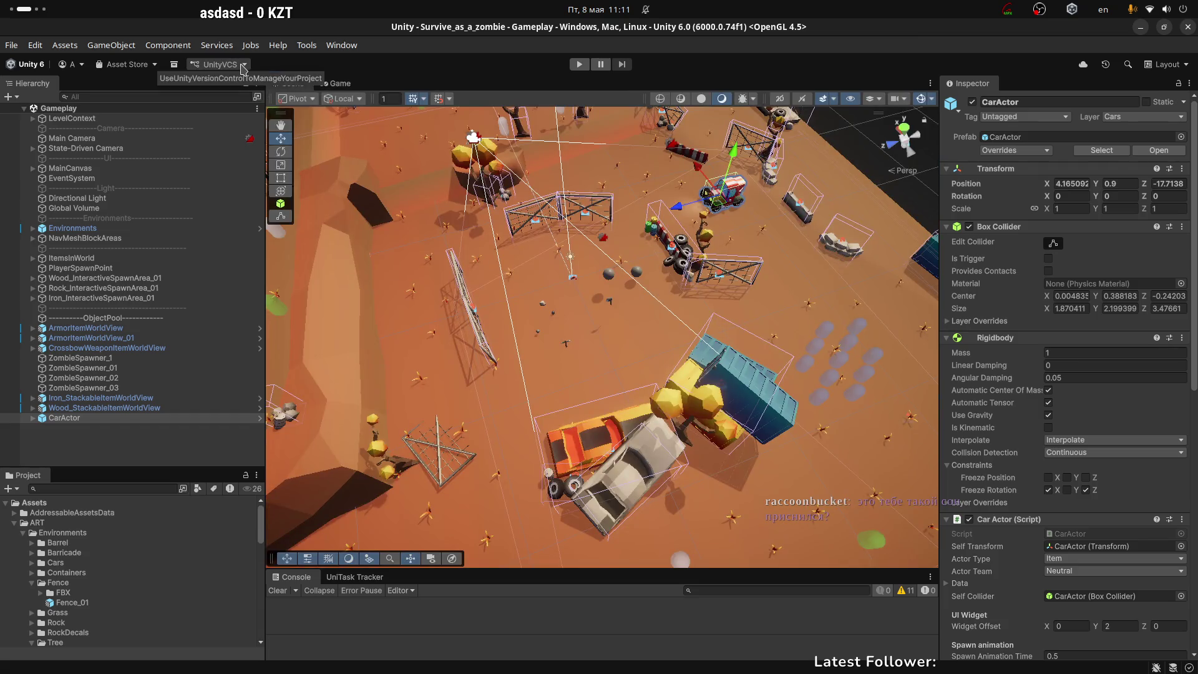
left_click(219, 65)
left_click(229, 97)
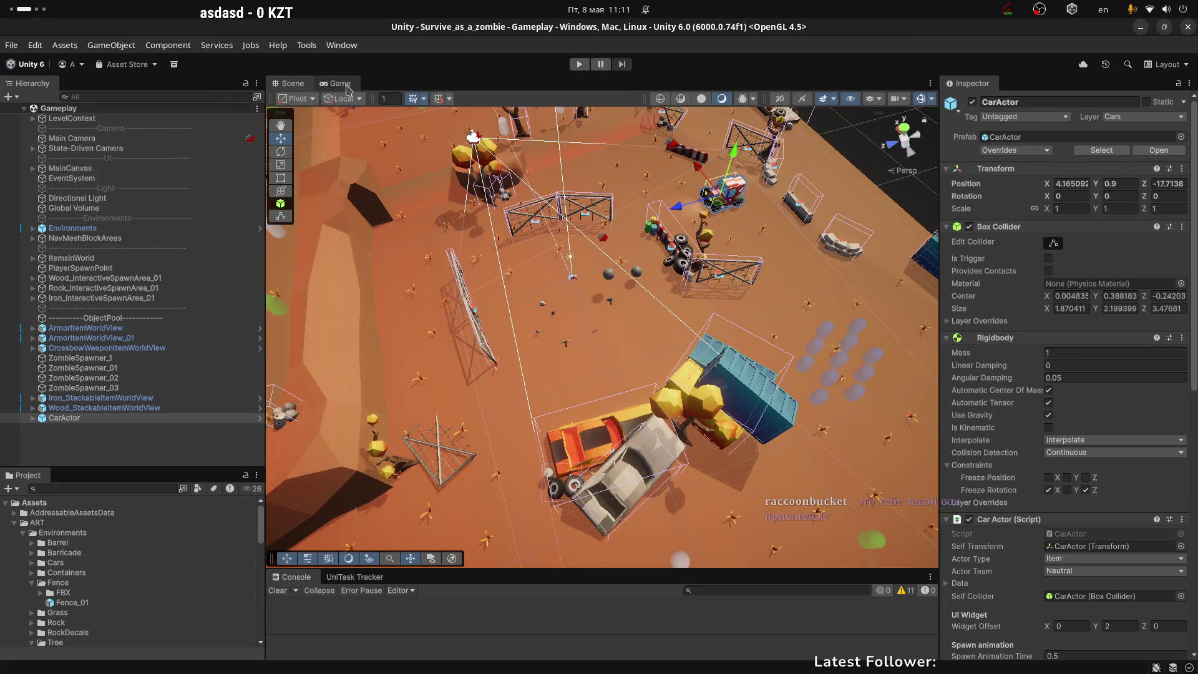
Orbit and zoom around the arena, closing in on the car, then a top-down view of fences
scroll(536, 250, "up", 5)
scroll(543, 290, "down", 6)
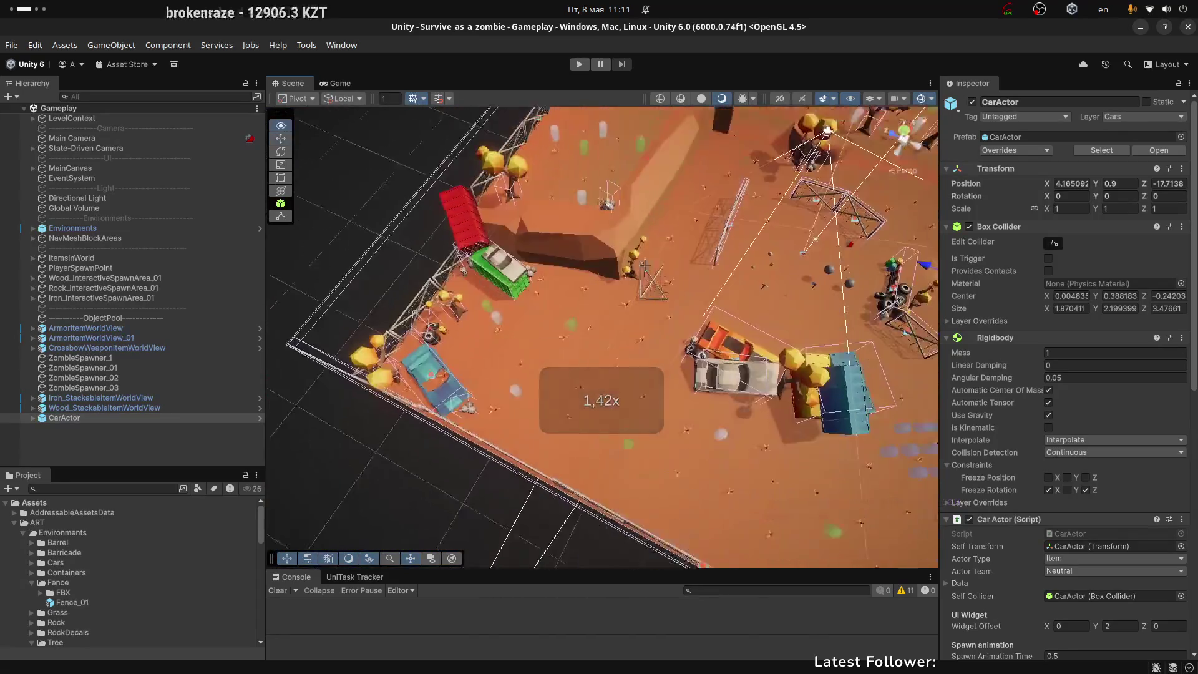
scroll(597, 212, "down", 5)
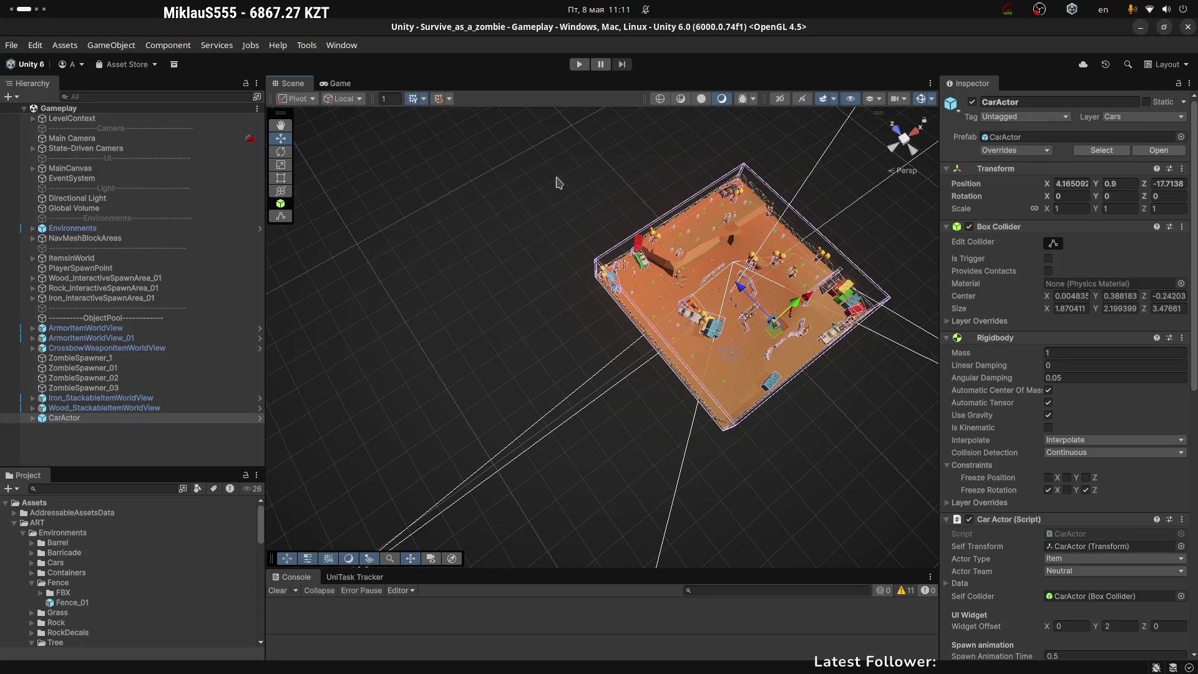
left_click_drag(540, 348, 537, 356)
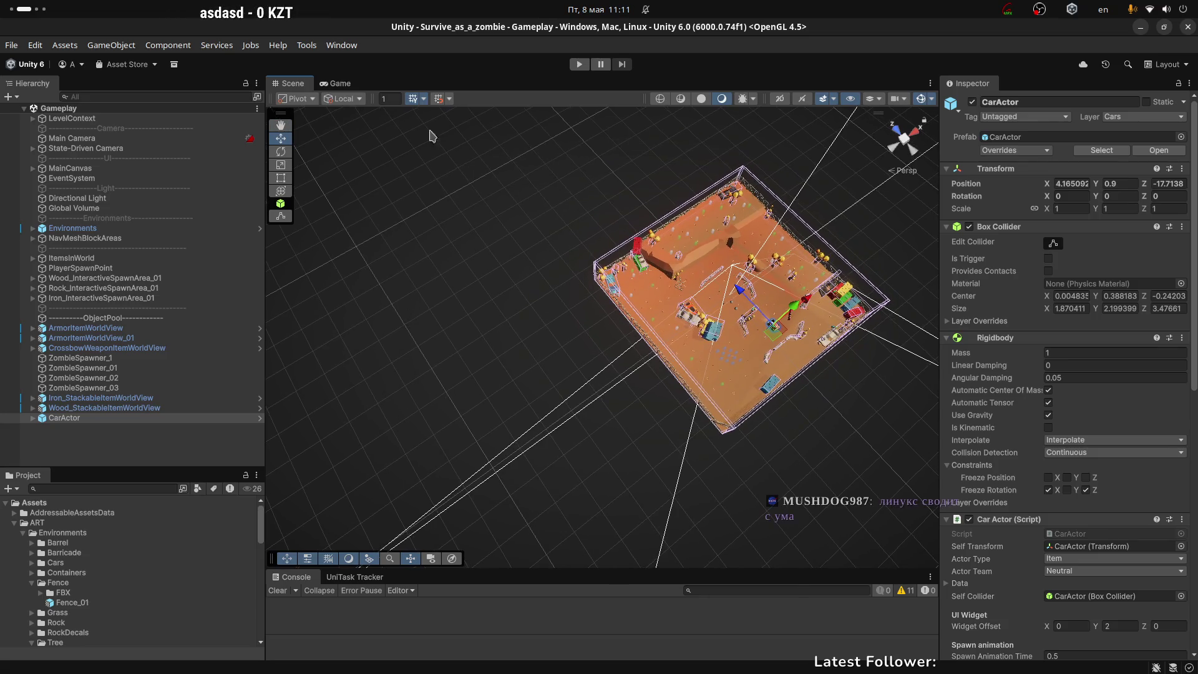
left_click_drag(543, 212, 586, 142)
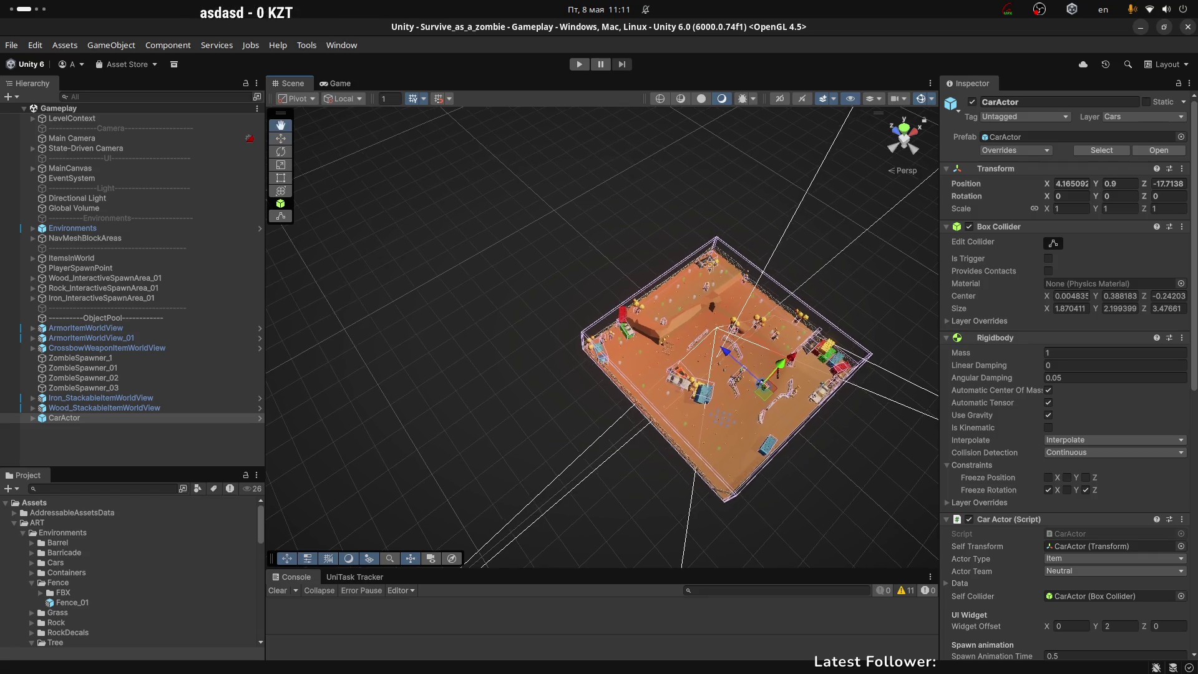
mouse_move(721, 358)
left_mouse_down()
mouse_move(492, 232)
mouse_move(1049, 268)
left_mouse_up()
mouse_move(605, 268)
left_mouse_down()
mouse_move(629, 263)
mouse_move(615, 310)
left_mouse_up()
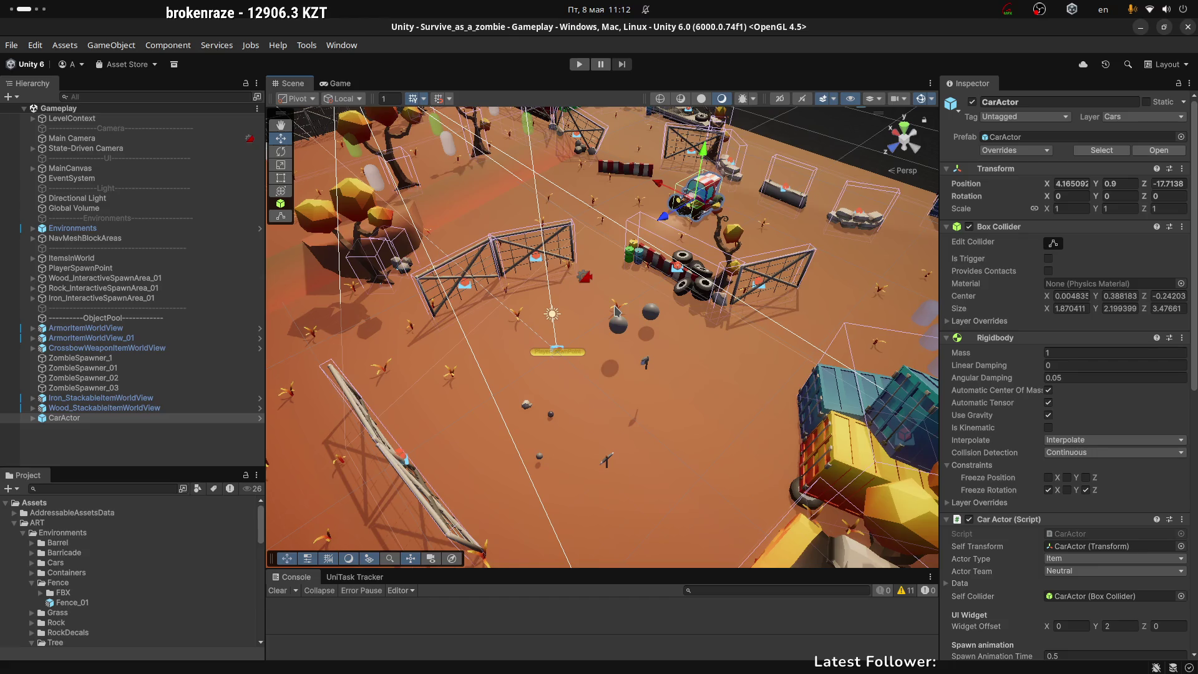
scroll(615, 311, "down", 5)
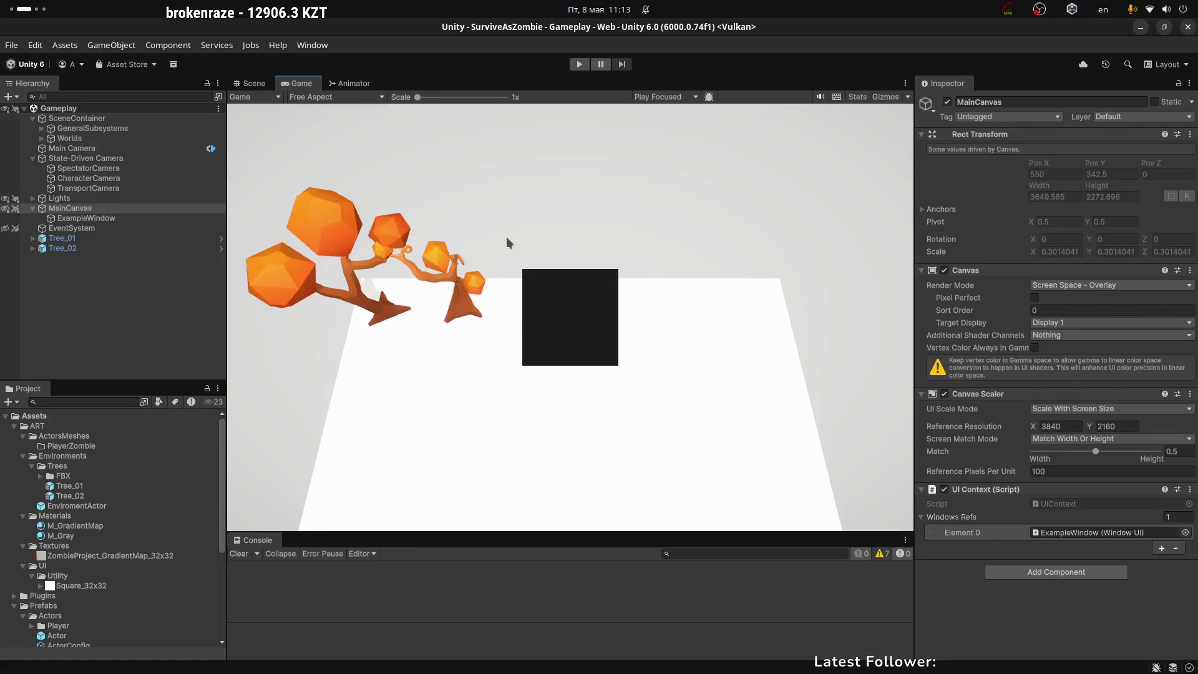
Switch to the Blender workspace and orbit the view around the car models
key("ctrl+alt+Right")
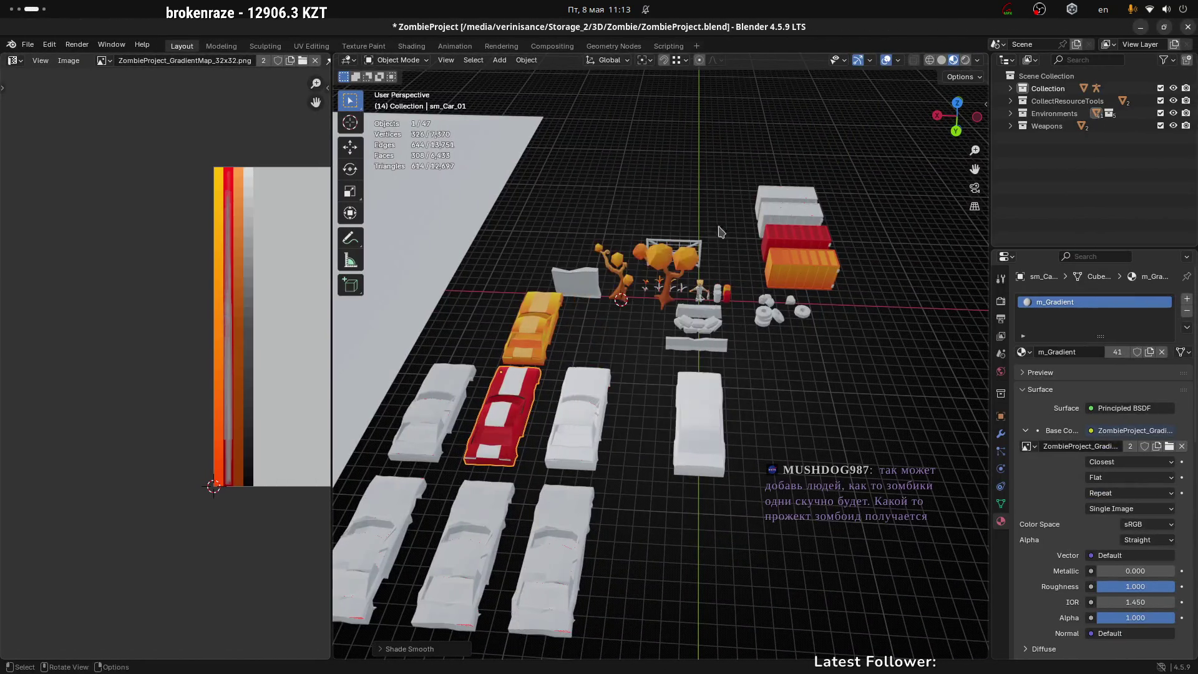
mouse_move(610, 290)
left_mouse_down()
mouse_move(605, 201)
mouse_move(333, 345)
left_mouse_up()
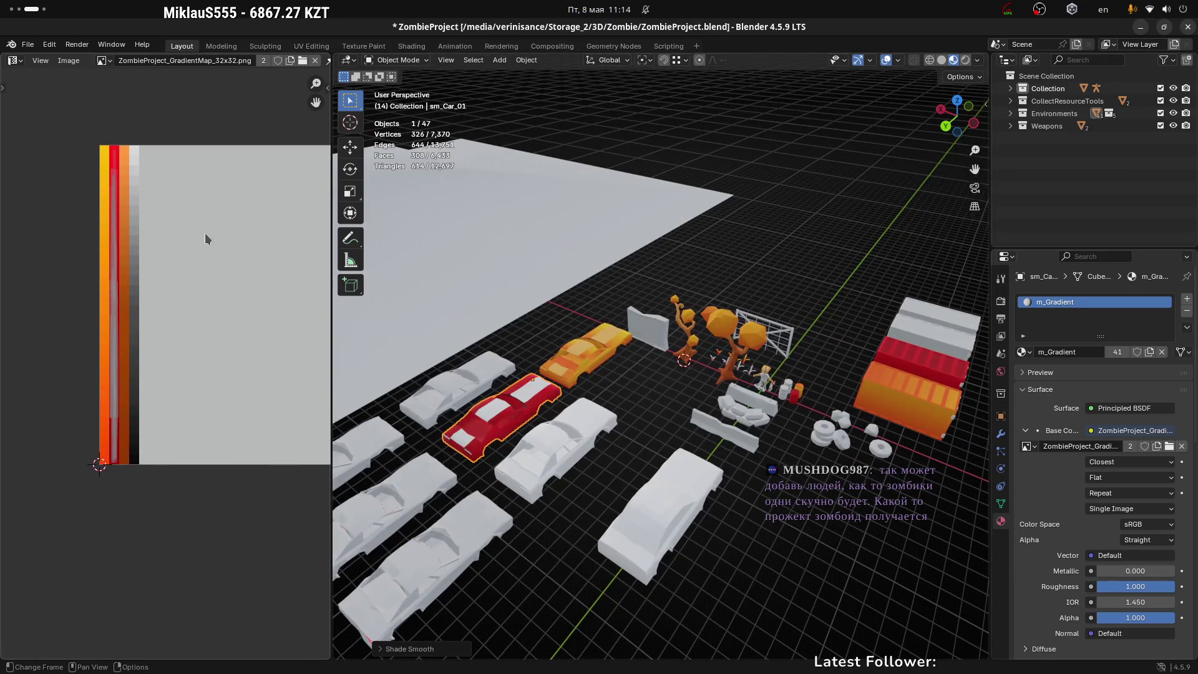
scroll(212, 240, "down", 2)
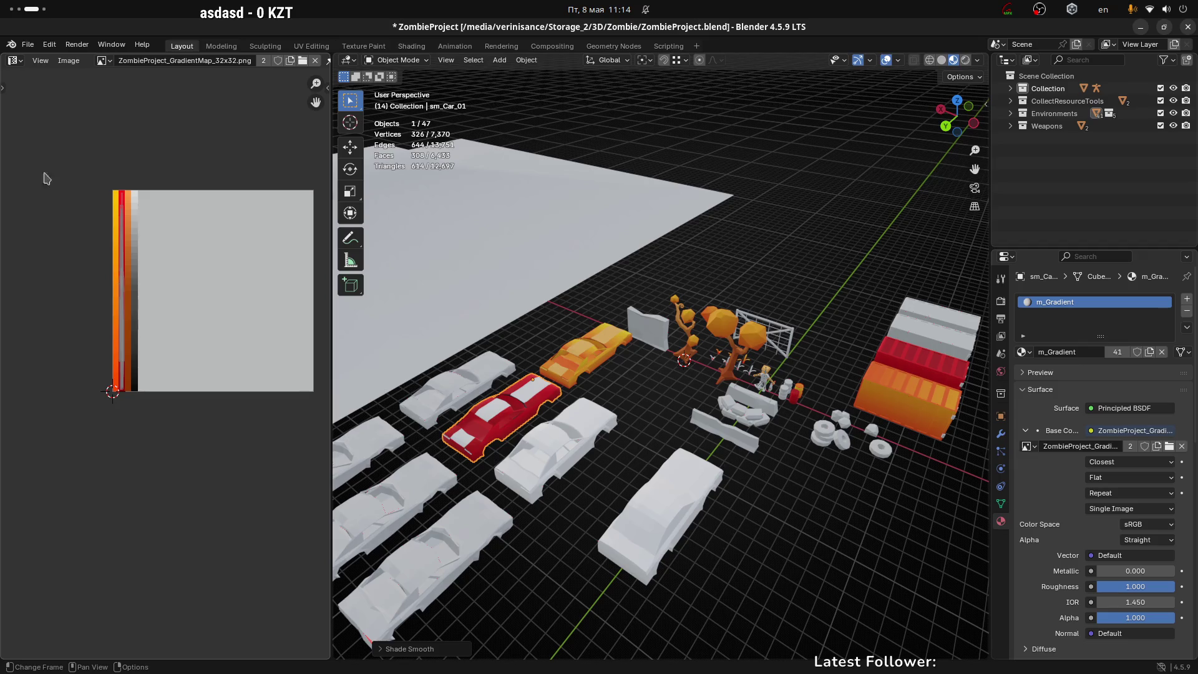
scroll(182, 306, "up", 1)
scroll(182, 306, "up", 2)
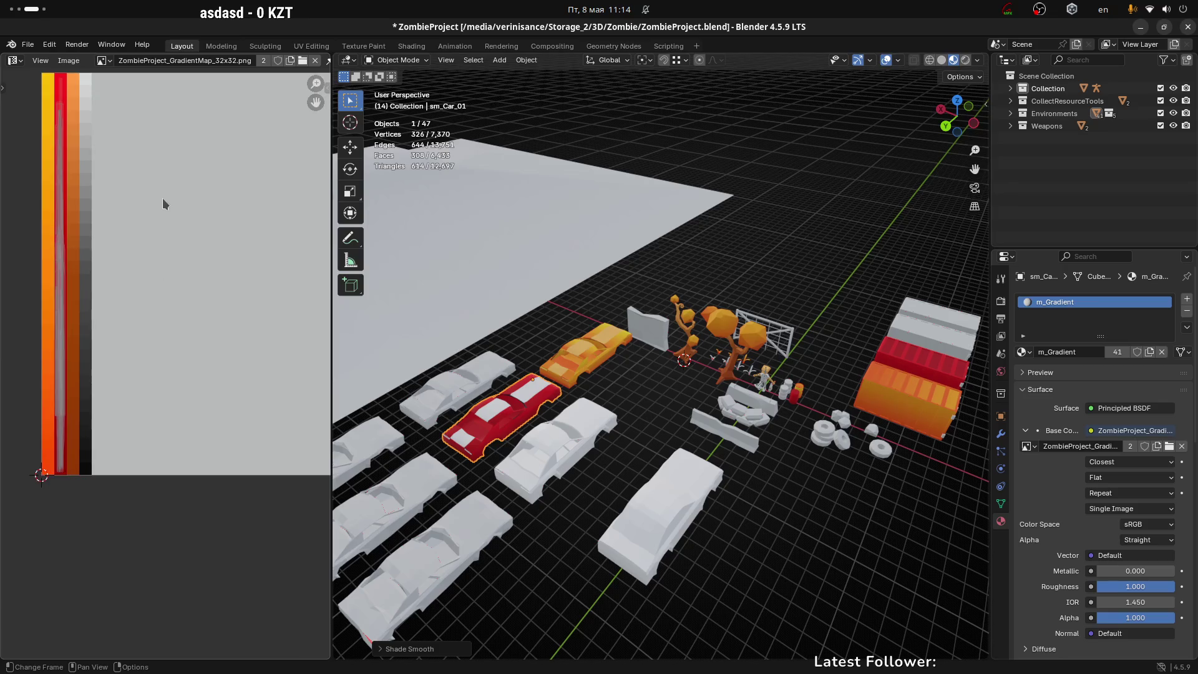
scroll(172, 189, "down", 1)
scroll(189, 188, "down", 1)
scroll(227, 219, "up", 2)
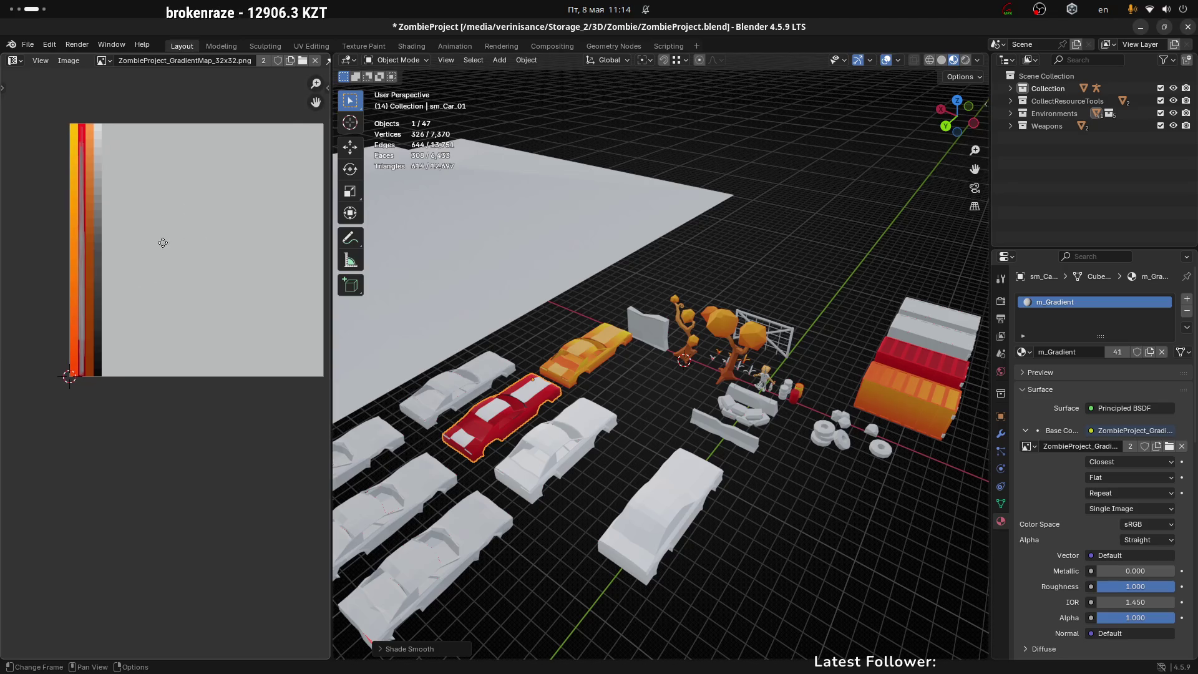
scroll(156, 256, "down", 2)
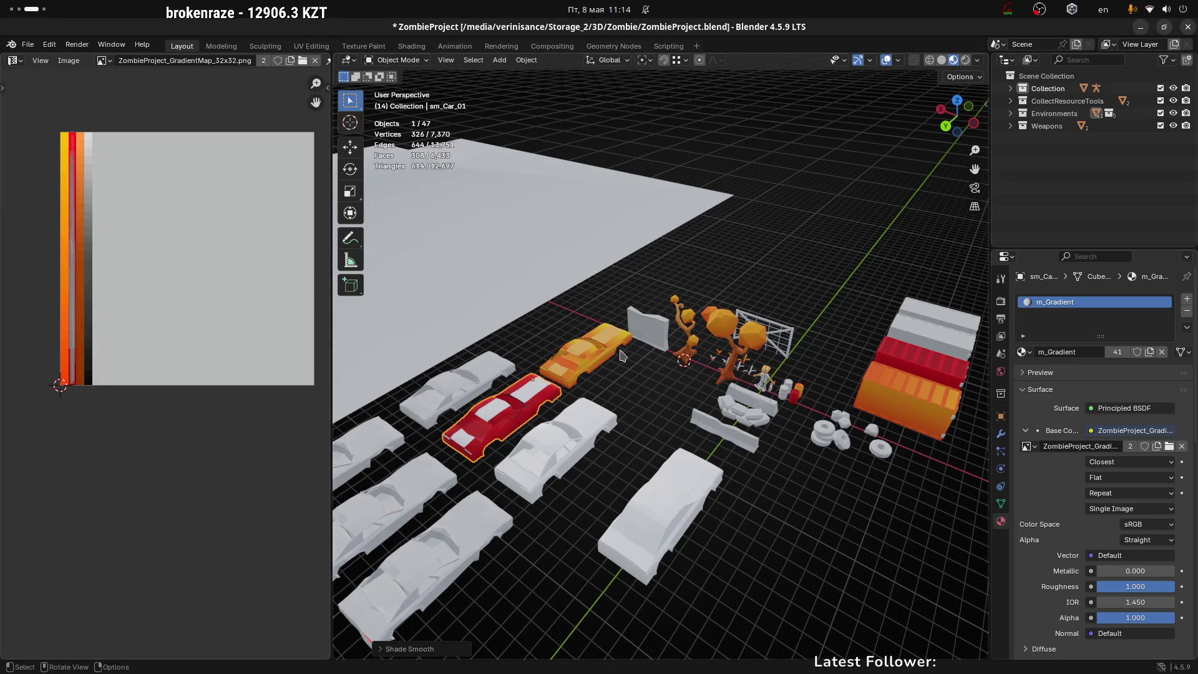
Select the orange car sm_Car_01.001 to show its UVs over the gradient palette
left_click(602, 336)
left_click_drag(531, 366, 546, 374)
scroll(546, 375, "down", 1)
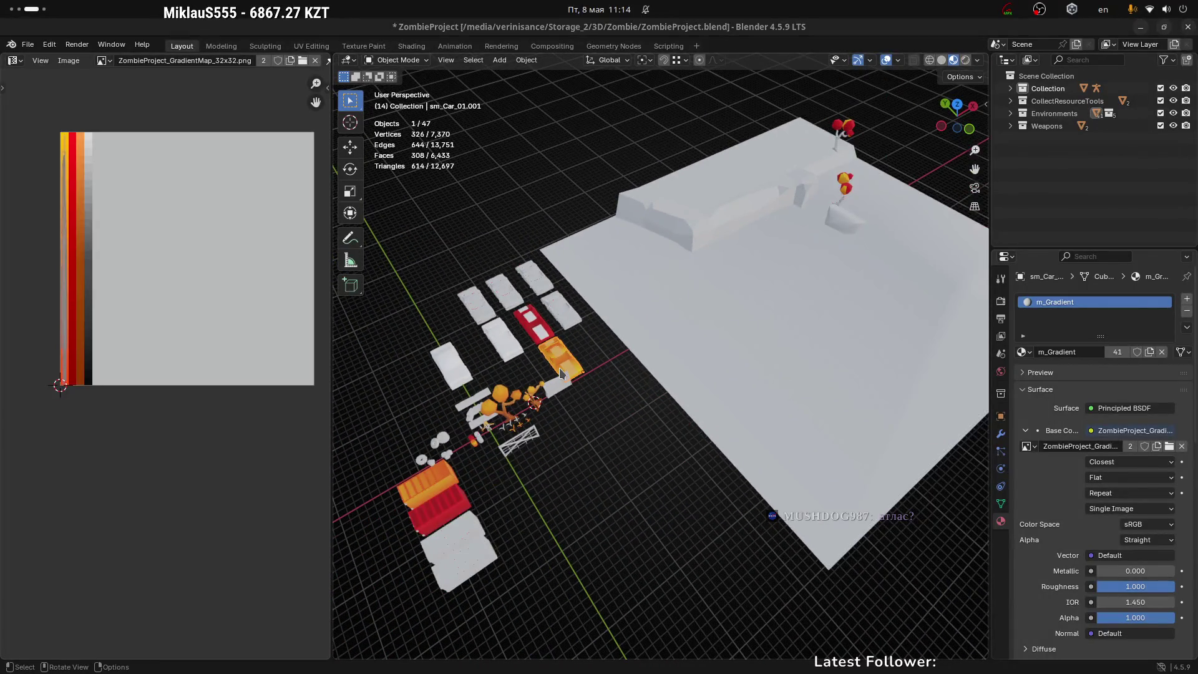
key("super+Page_Up")
key("super+Page_Up")
key("super+Page_Up")
Back in Unity, select the Tree_Autumn_01 tree to check its m_Gradient material
key("super+Page_Down")
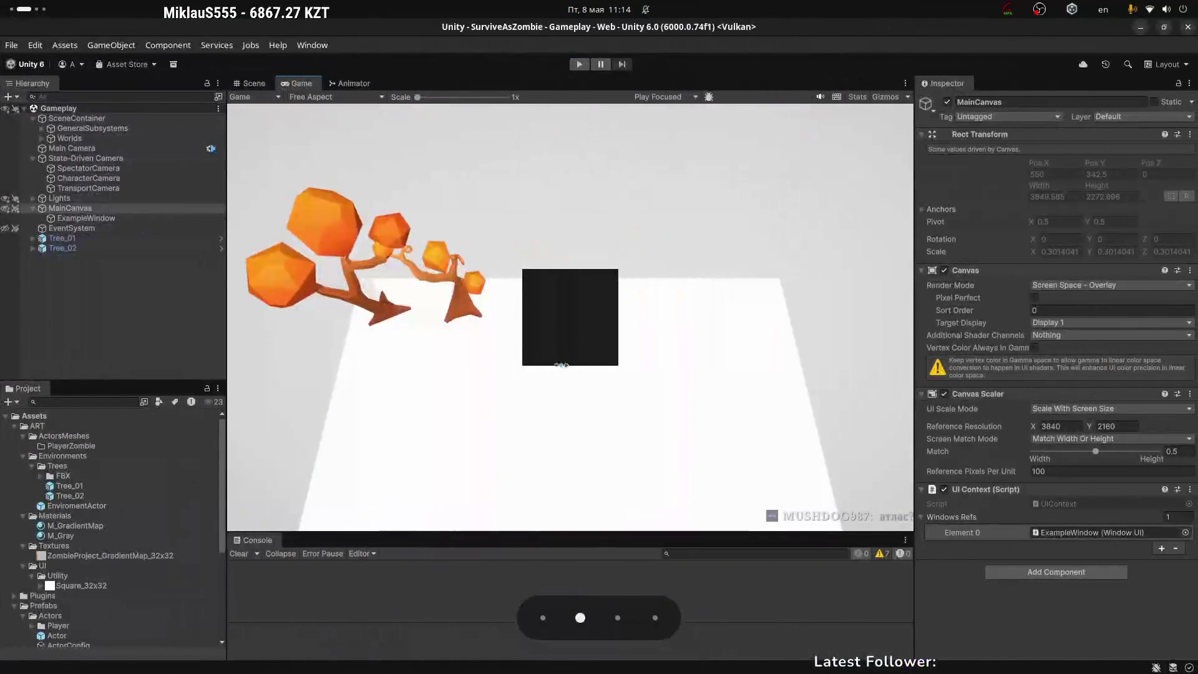
mouse_move(662, 315)
left_mouse_down()
mouse_move(885, 284)
mouse_move(754, 278)
left_mouse_up()
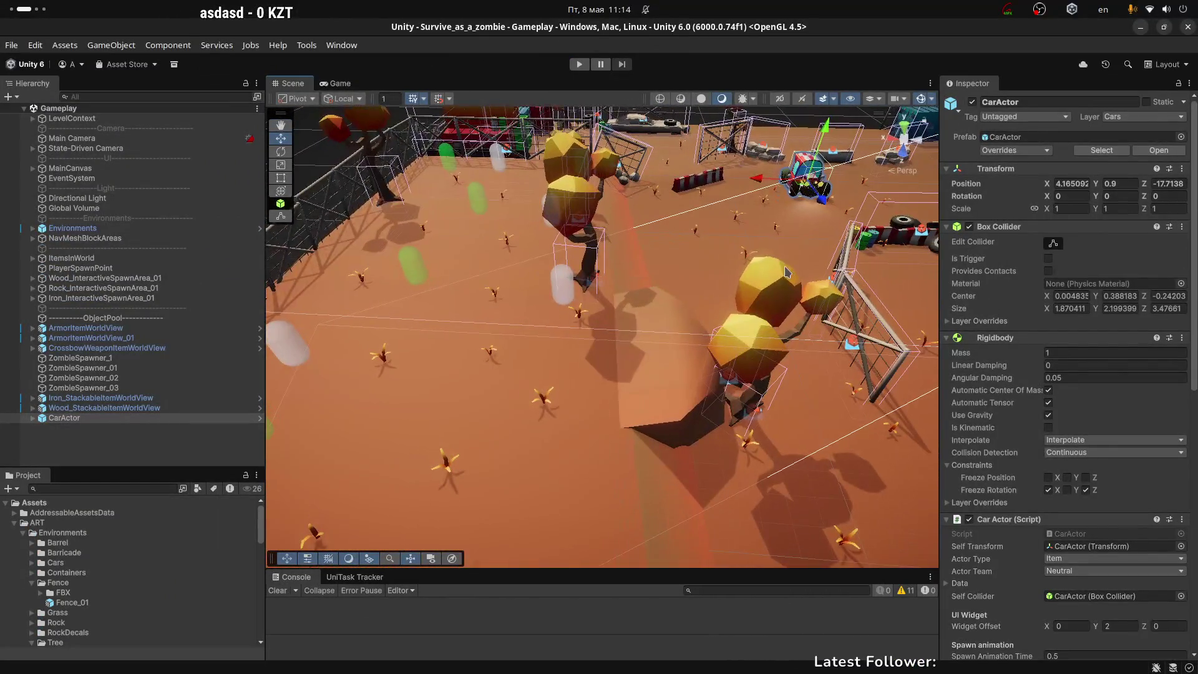
left_click(753, 278)
left_click(753, 278)
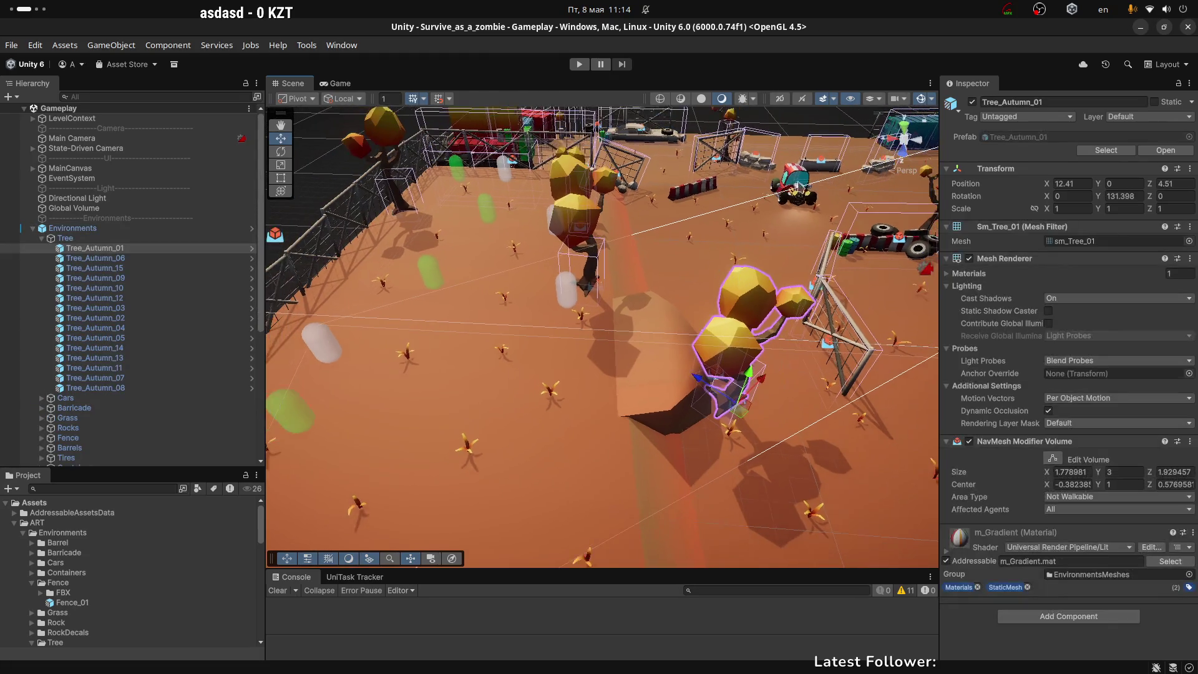
Select the orange Car_01 wreck and check its m_Gradient material
mouse_move(754, 278)
left_mouse_down()
mouse_move(643, 299)
mouse_move(742, 330)
mouse_move(749, 357)
left_mouse_up()
left_click(740, 340)
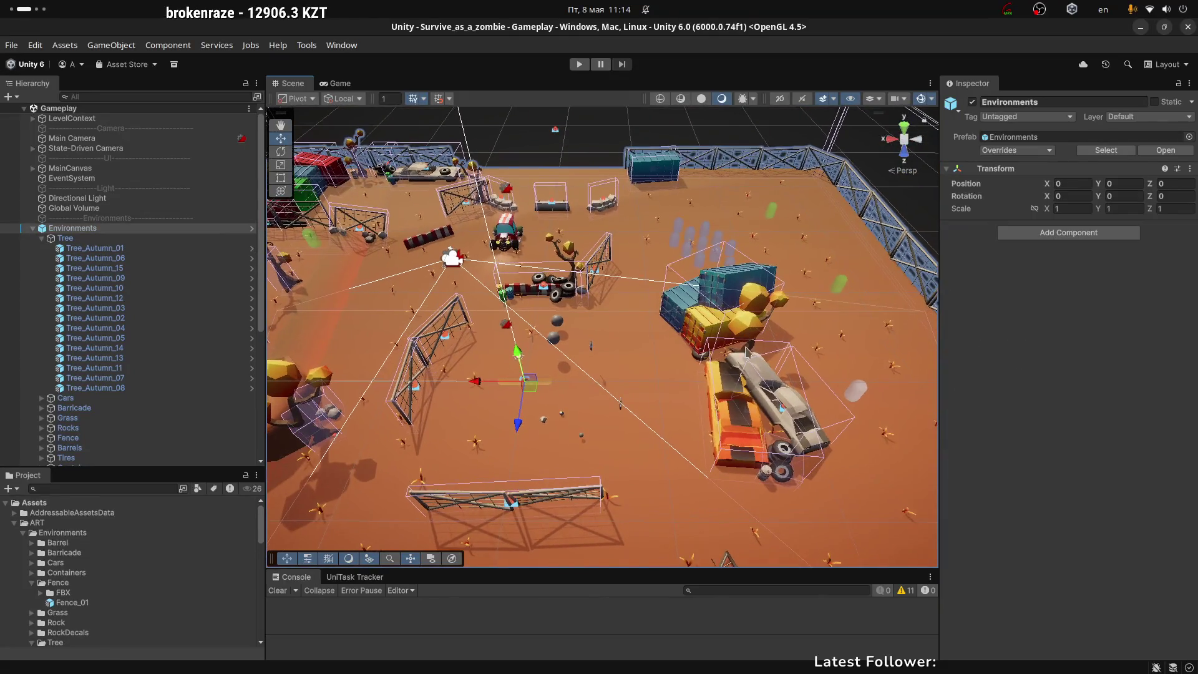
left_click(732, 407)
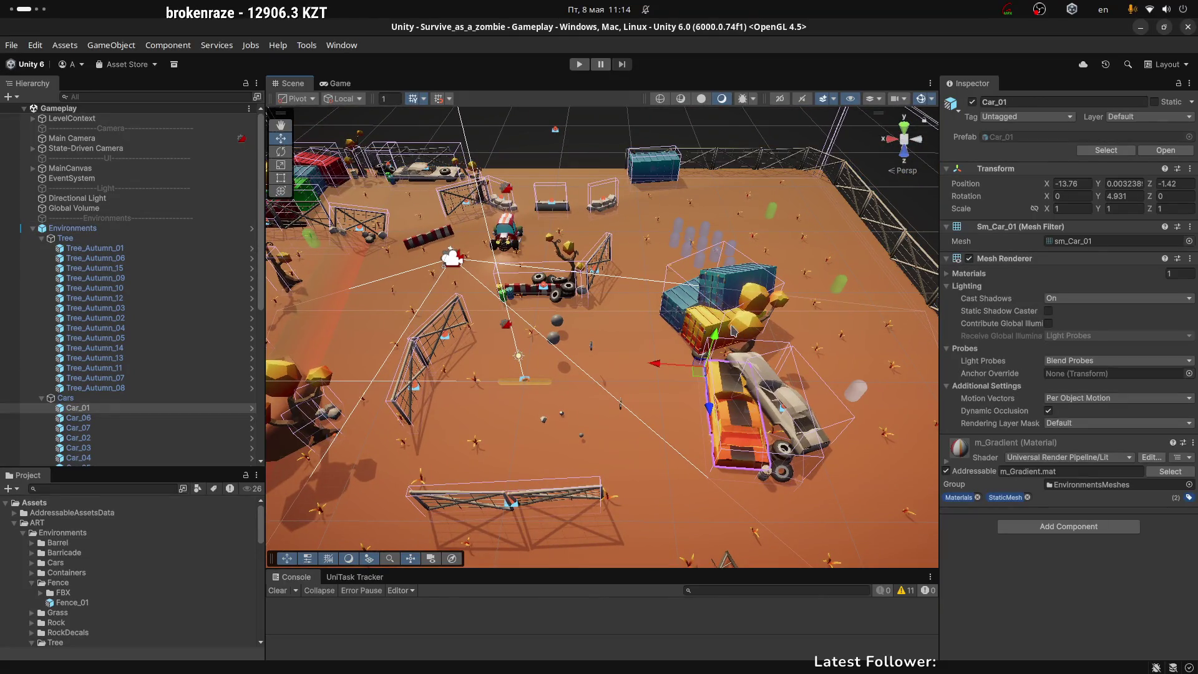
scroll(726, 427, "down", 5)
scroll(637, 265, "up", 5)
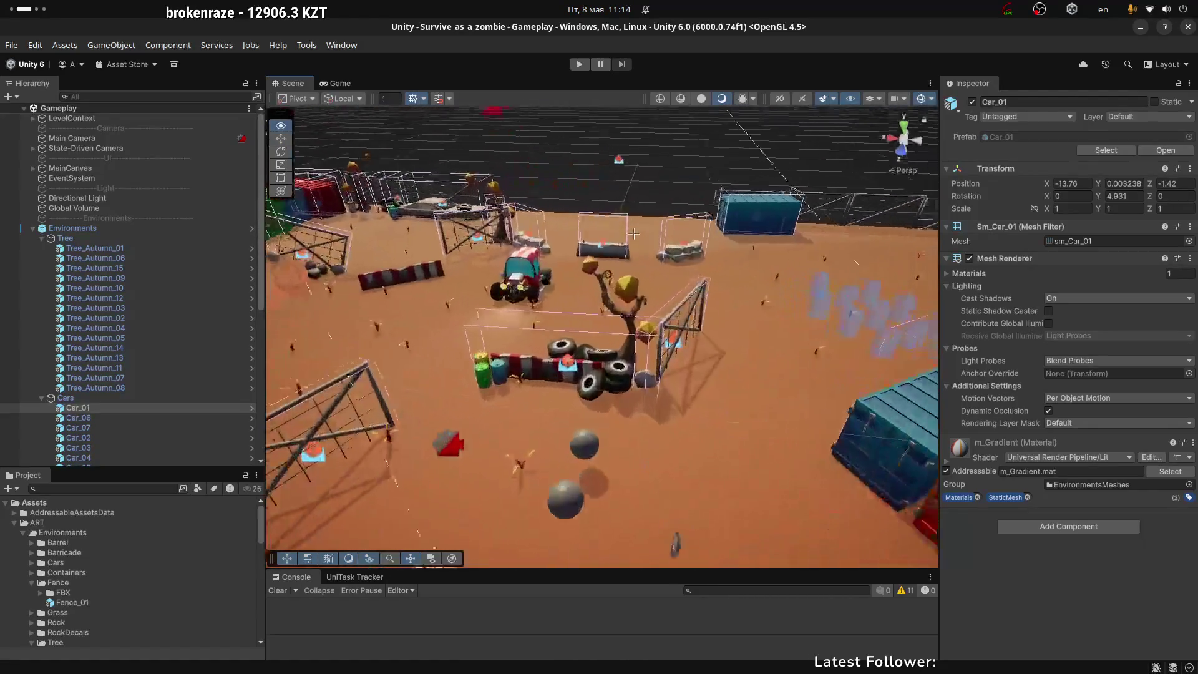
Select the TyreGroup_02 tire pile, then reframe the whole arena map
left_click(651, 394)
left_click(651, 394)
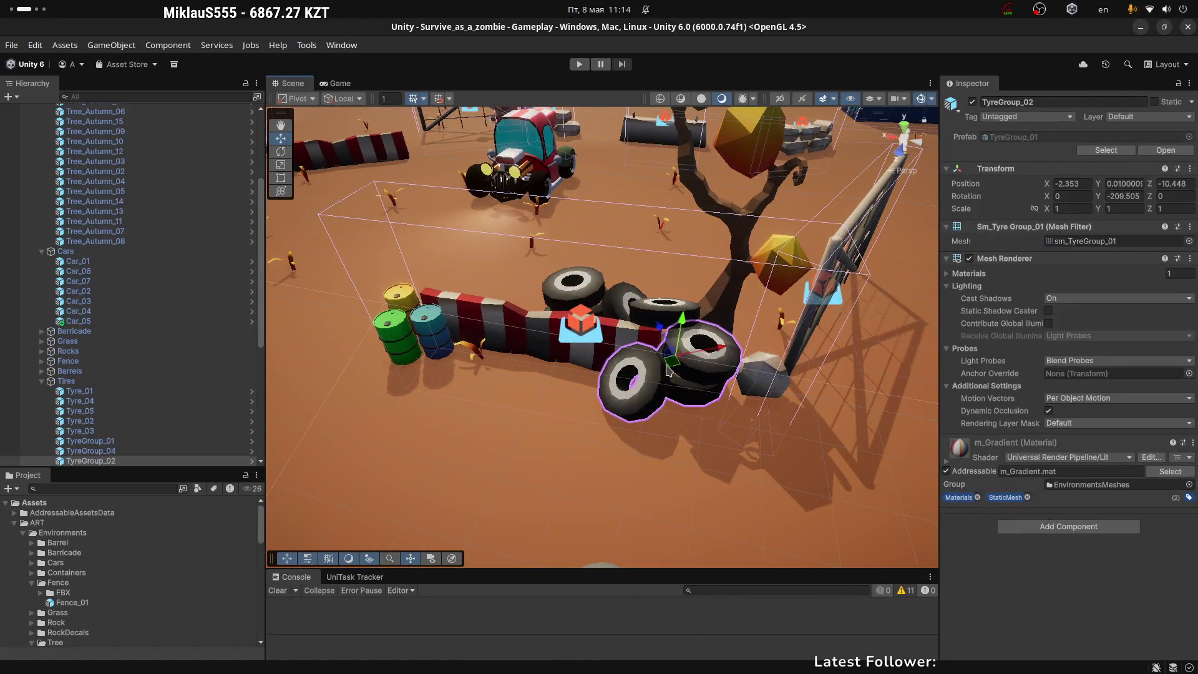
scroll(649, 387, "down", 2)
scroll(647, 379, "down", 1)
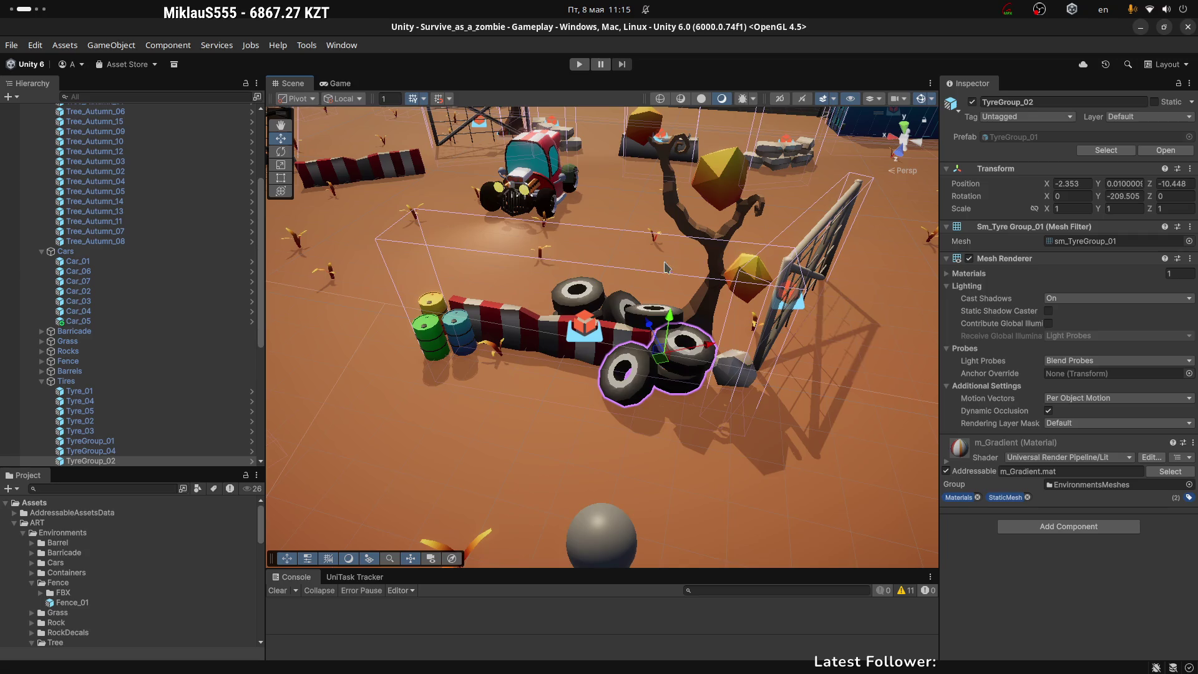
scroll(663, 243, "down", 10)
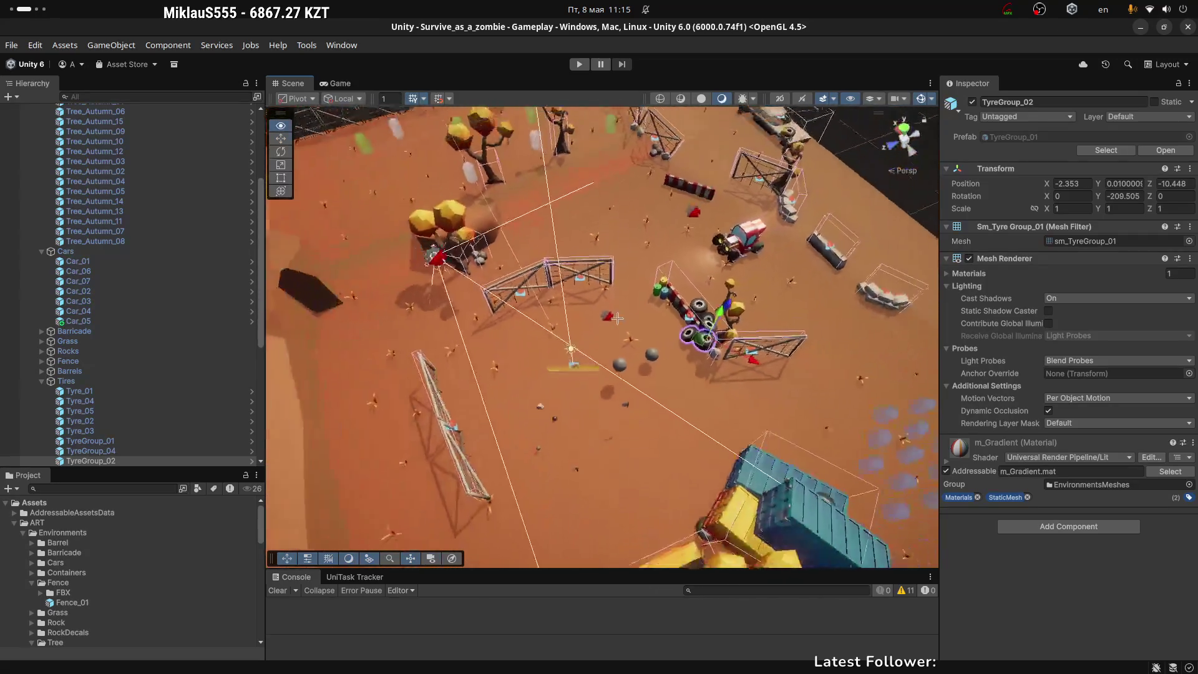
left_click_drag(708, 332, 530, 374)
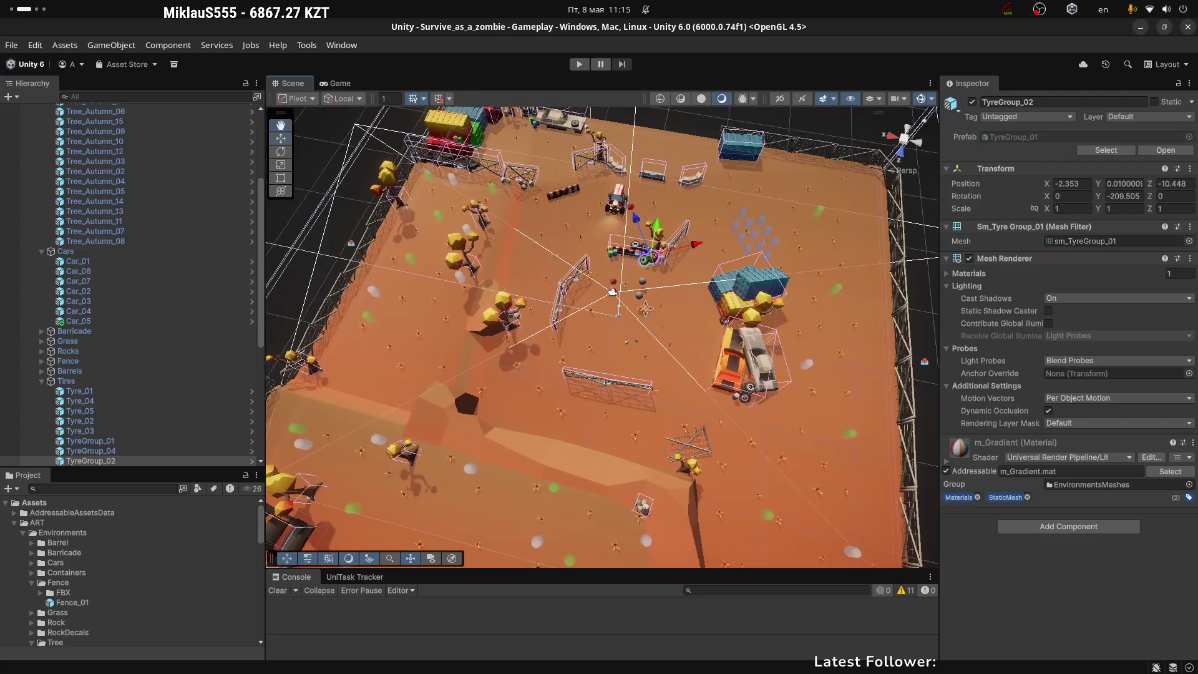
scroll(494, 387, "up", 3)
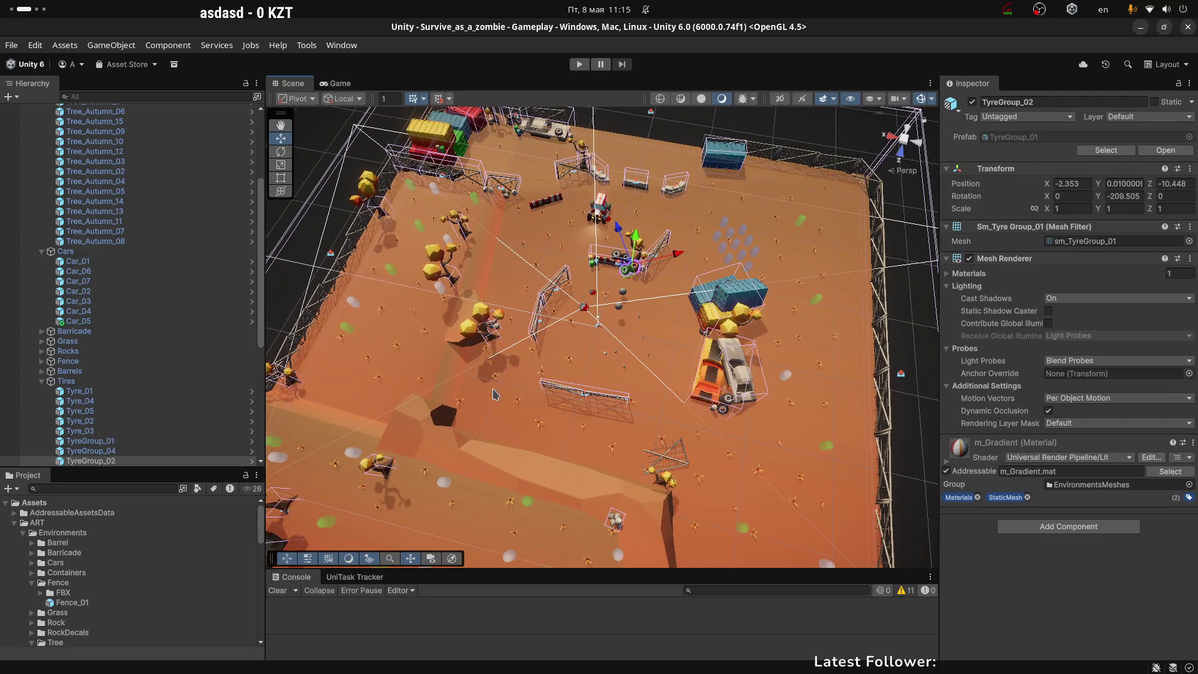
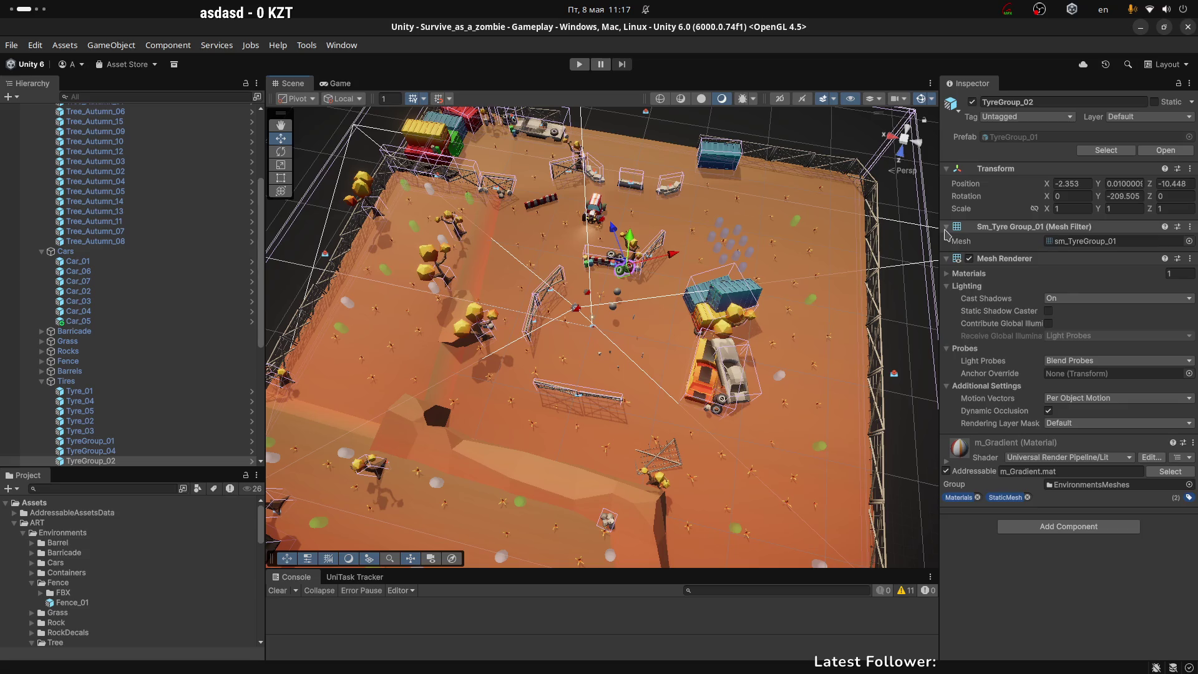
Collapse the Sm_Tyre Group_01 Mesh Filter component and the Environments foldout
left_click(947, 227)
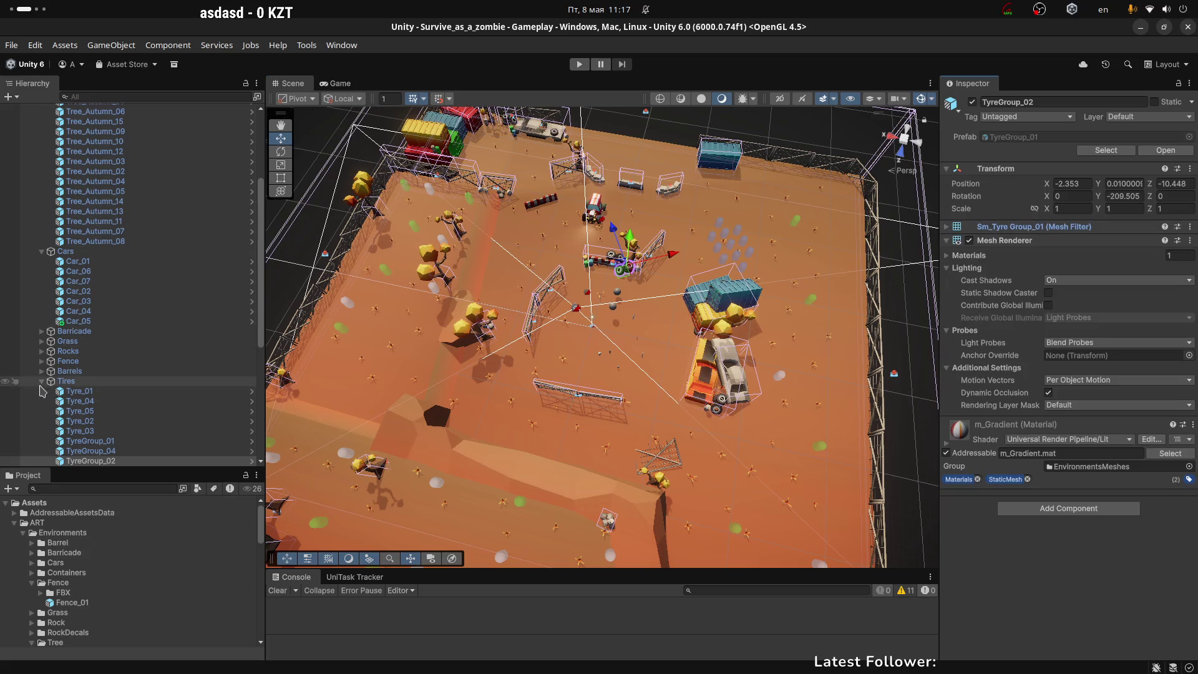
scroll(34, 316, "up", 4)
left_click(32, 229)
left_click(33, 229)
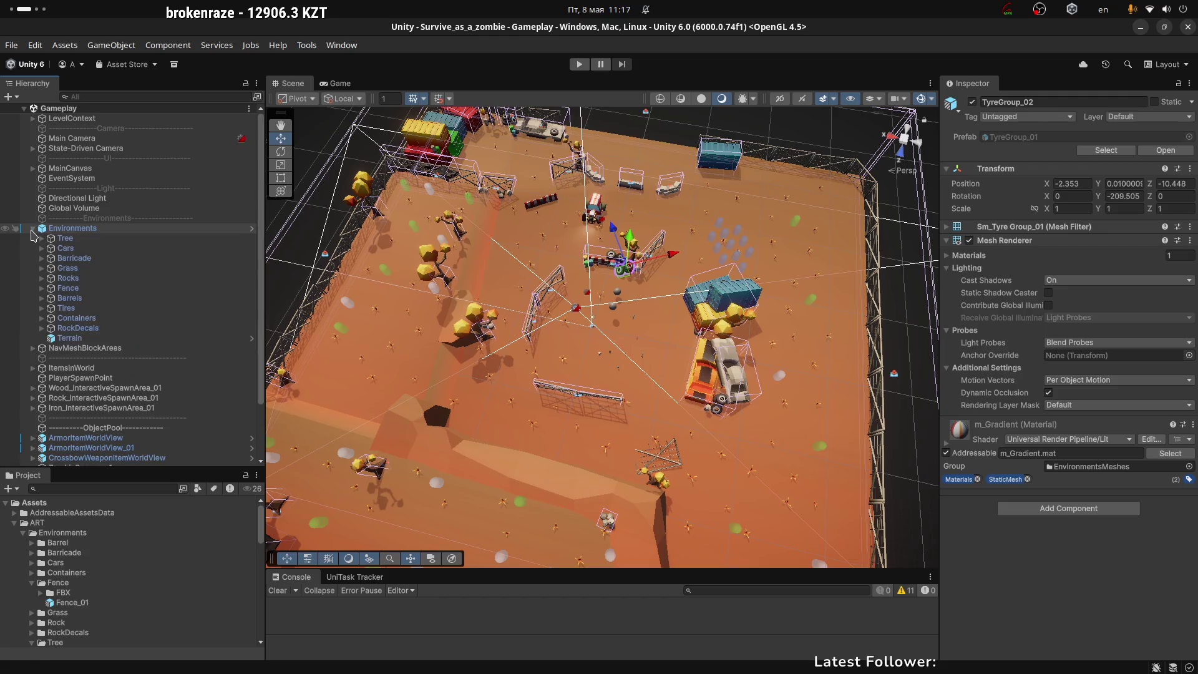
left_click(33, 229)
Select the Environments object and switch to the Rider workspace showing UIContext.cs
scroll(601, 267, "up", 5)
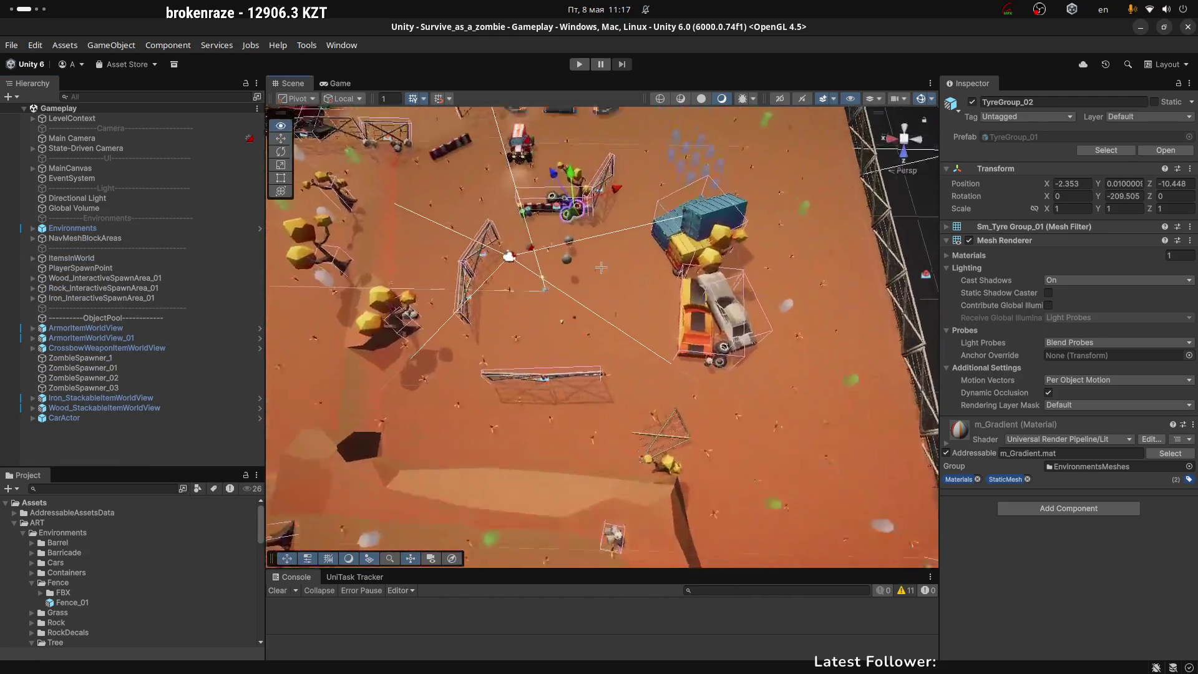
scroll(601, 267, "up", 10)
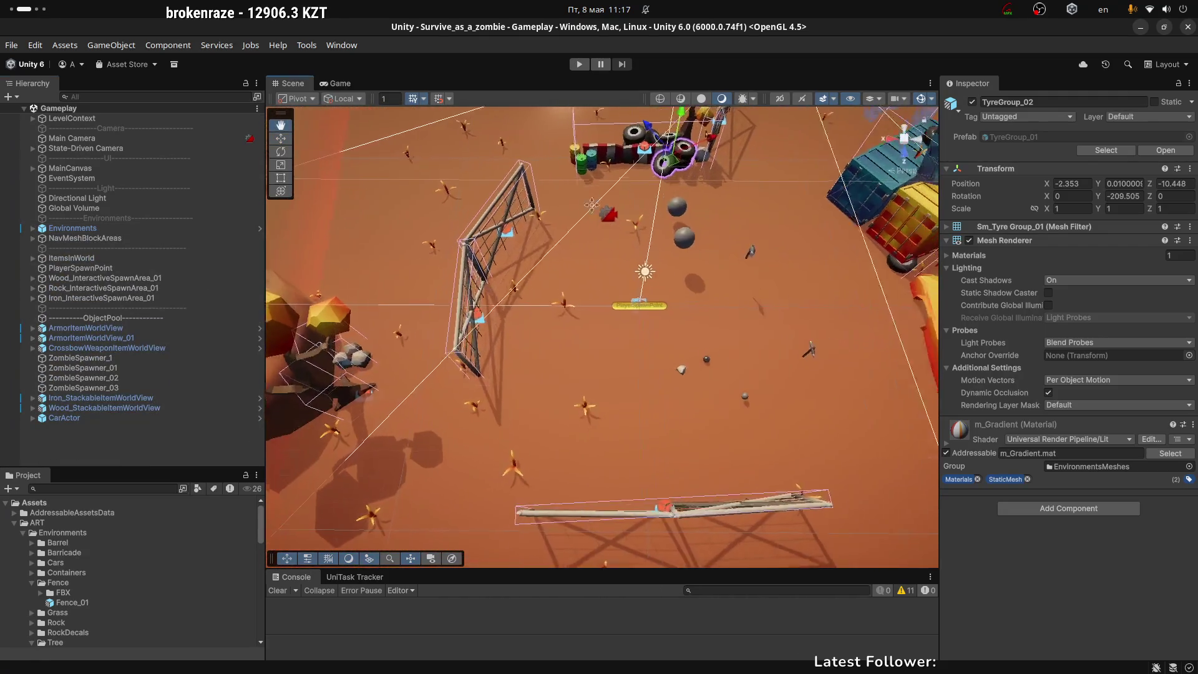
scroll(686, 223, "up", 8)
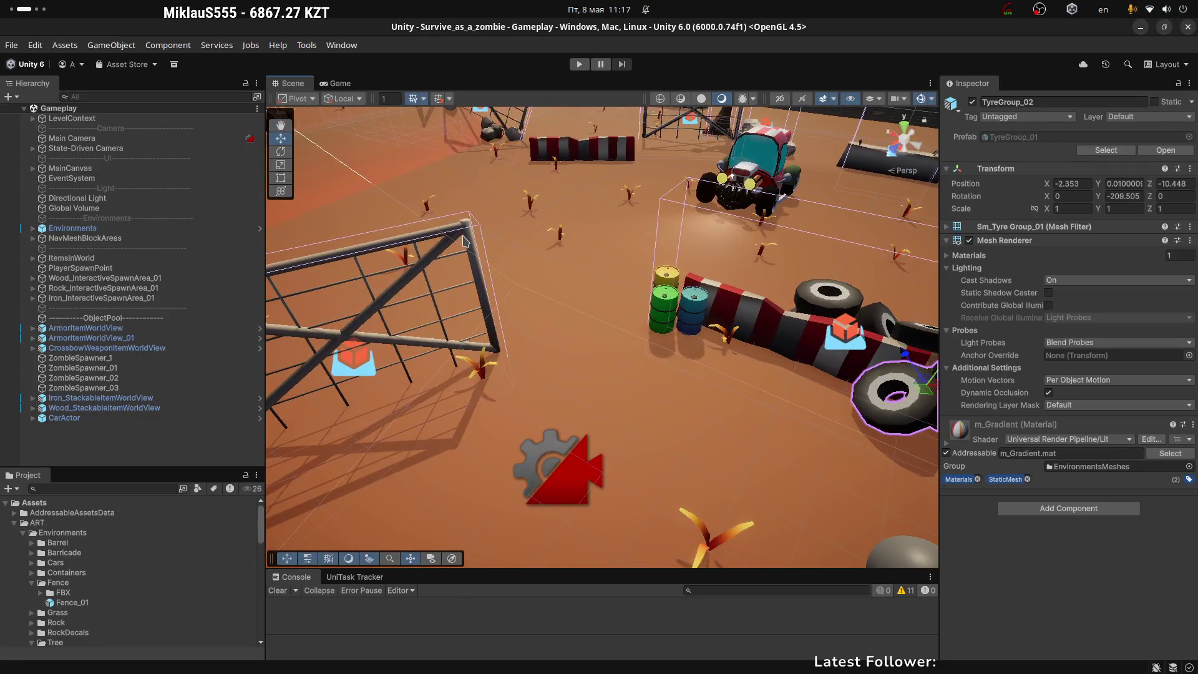
left_click(654, 367)
key("super+Page_Down")
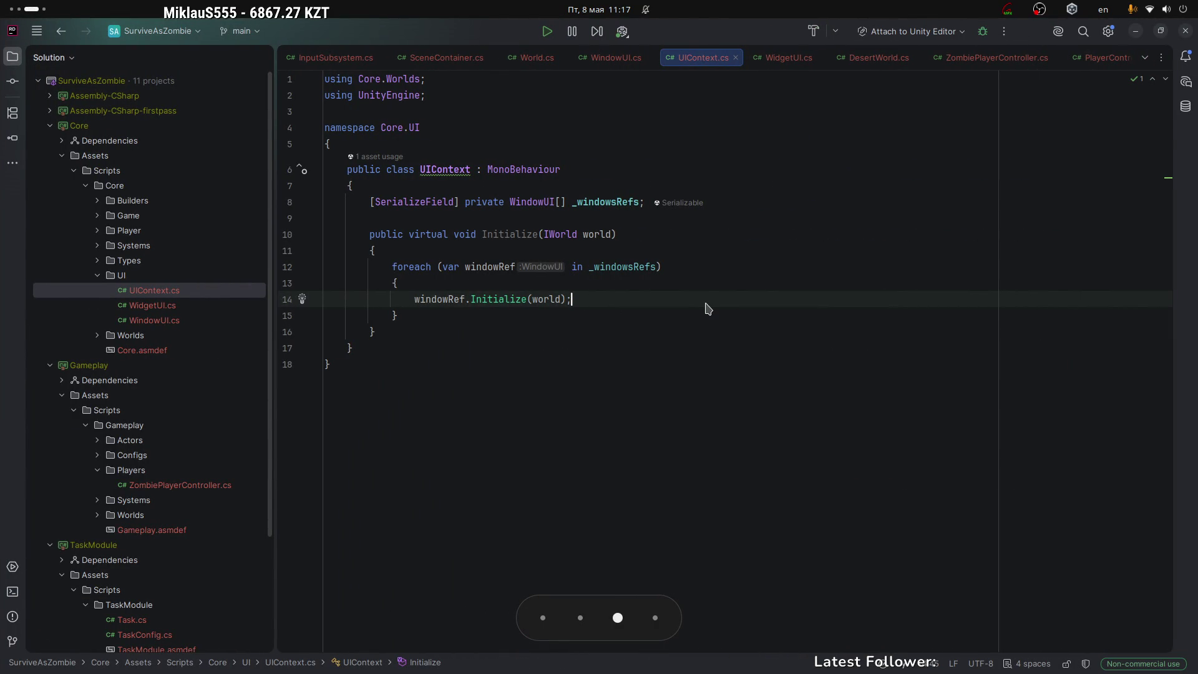
Uncheck Enable Preview on the OBS stream preview
key("super+Page_Up")
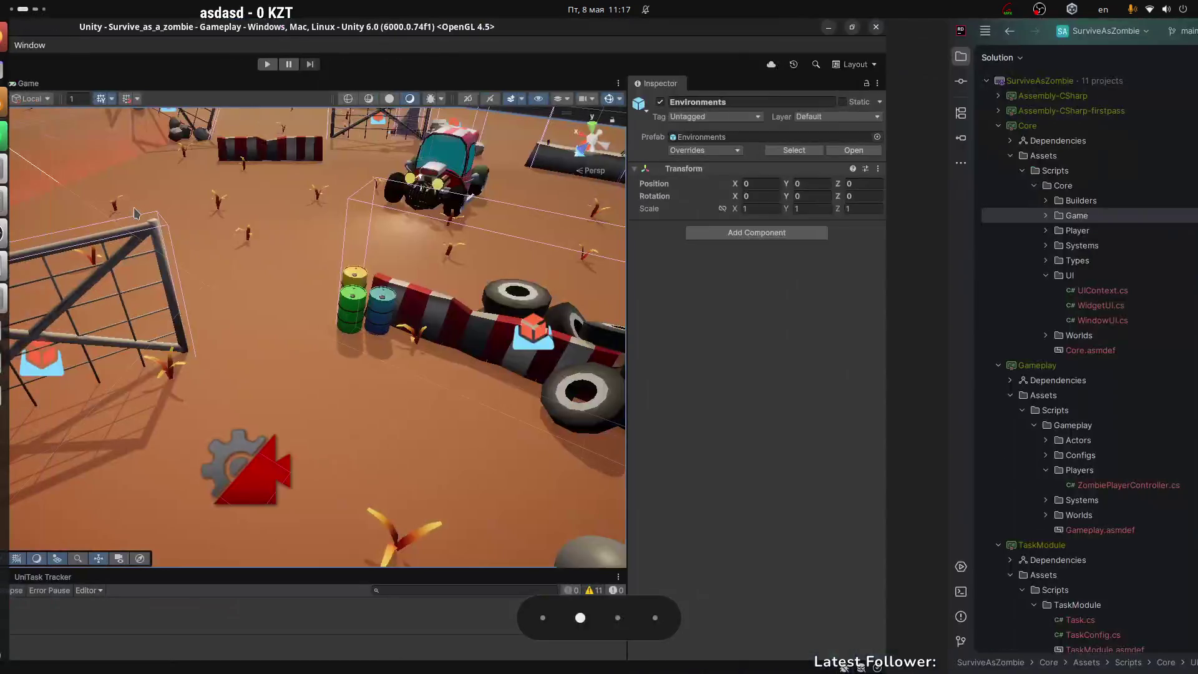
key("super+Page_Down")
key("super+Page_Down")
right_click(578, 188)
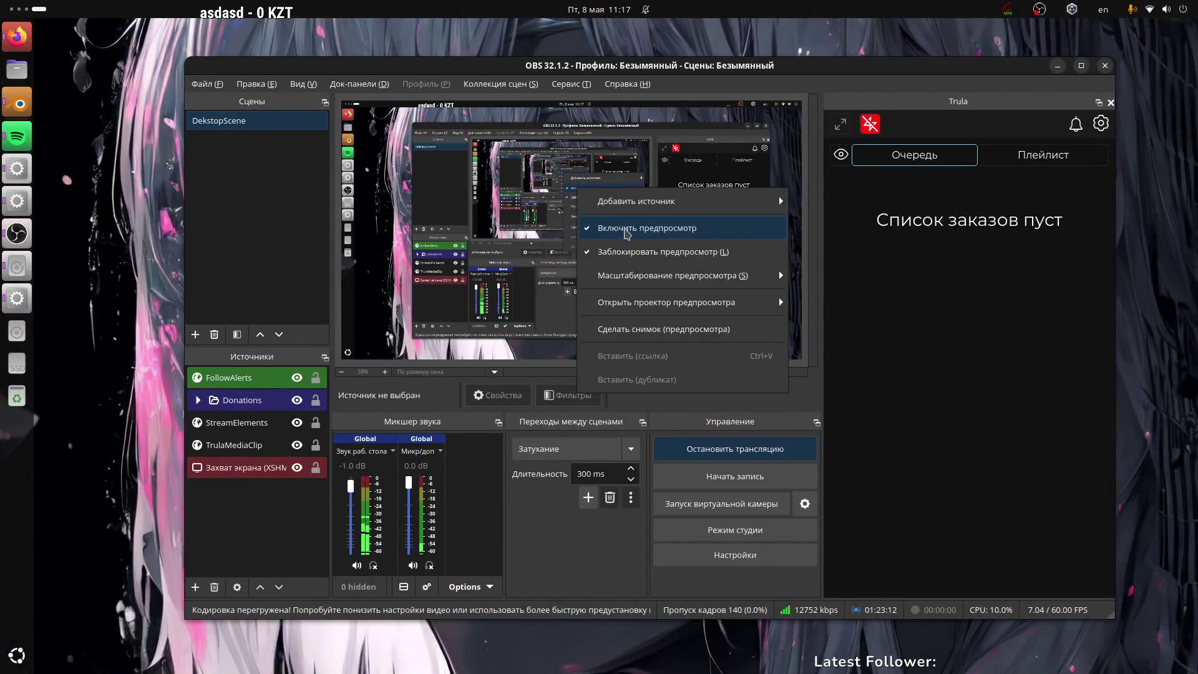
left_click(625, 228)
Switch workspaces over to Blender with ZombieProject.blend open
key("super+Page_Up")
key("super+Page_Down")
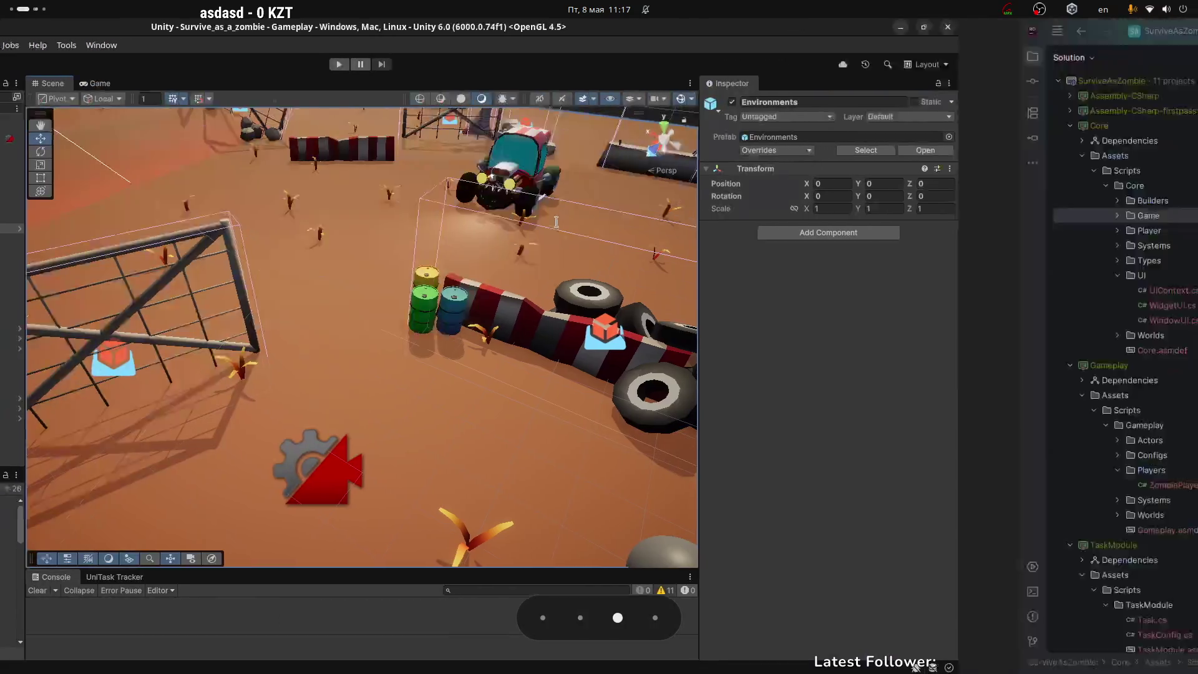
key("super+Page_Down")
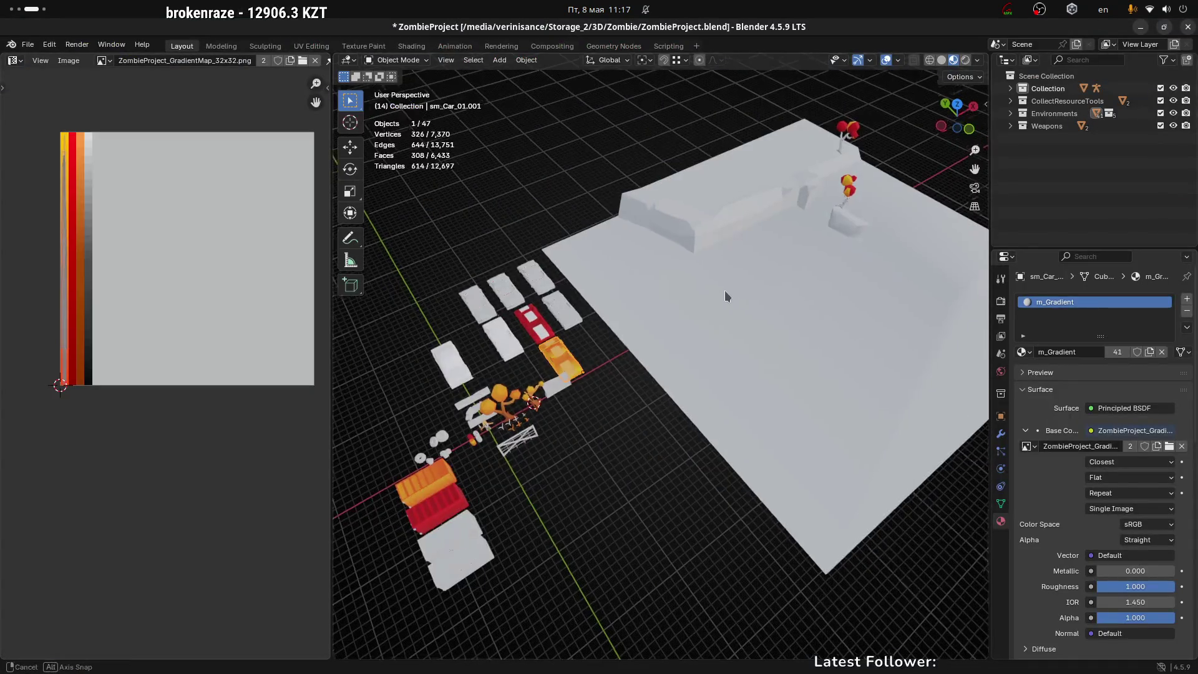
mouse_move(725, 285)
left_mouse_down()
mouse_move(668, 308)
mouse_move(620, 294)
mouse_move(683, 226)
left_mouse_up()
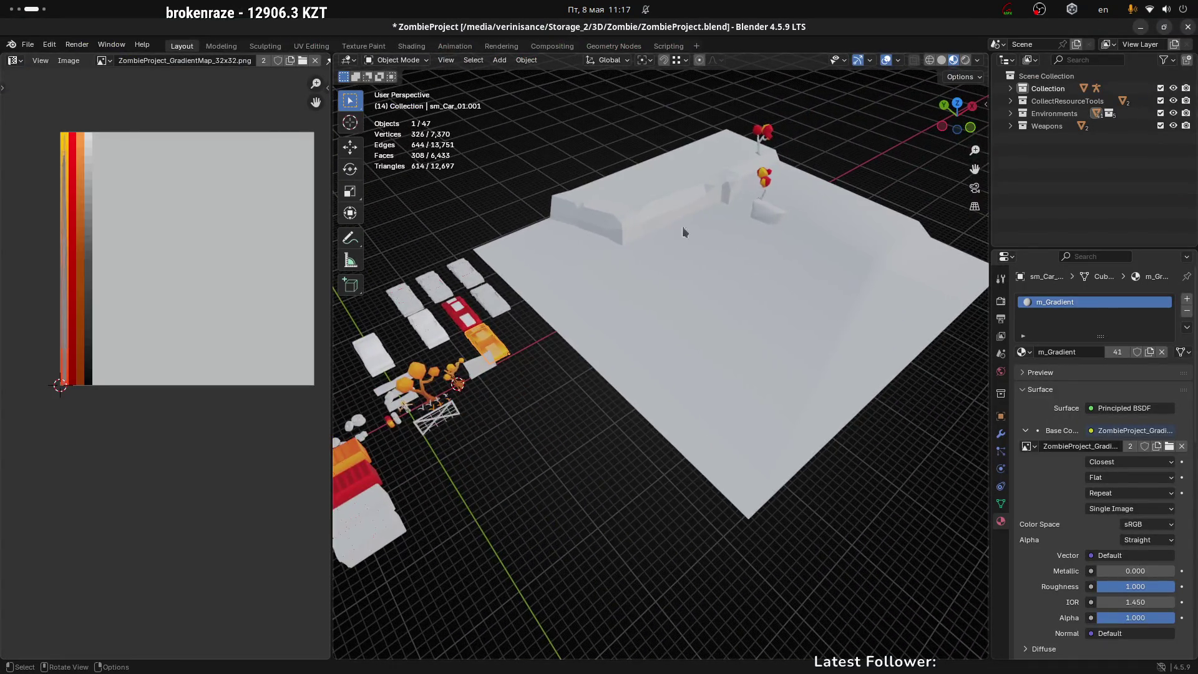
left_click(683, 226)
scroll(703, 264, "up", 2)
scroll(680, 332, "down", 4)
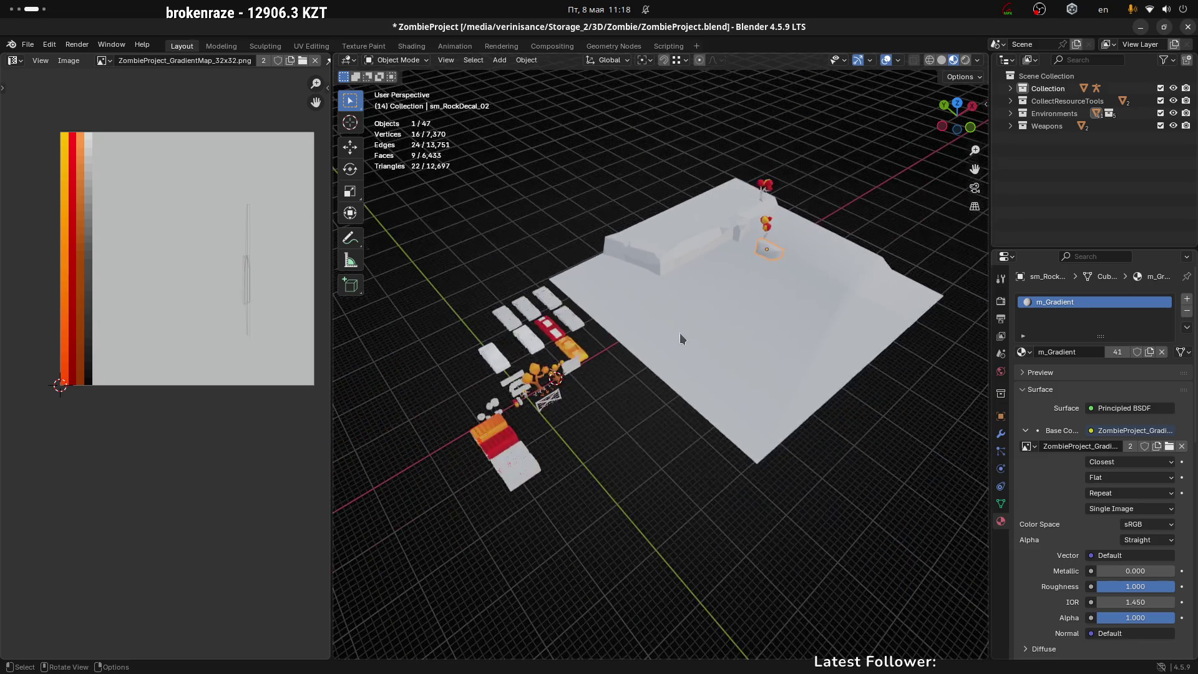
left_click(743, 337)
scroll(771, 317, "down", 3)
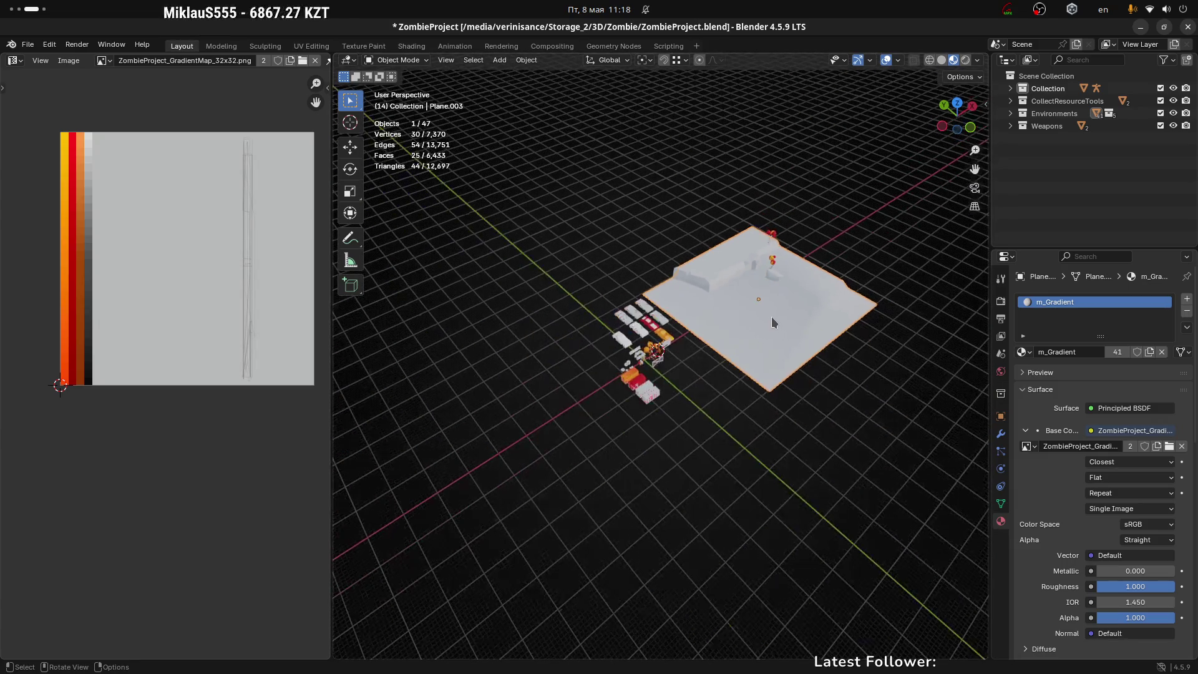
scroll(688, 222, "up", 5)
left_click(688, 206)
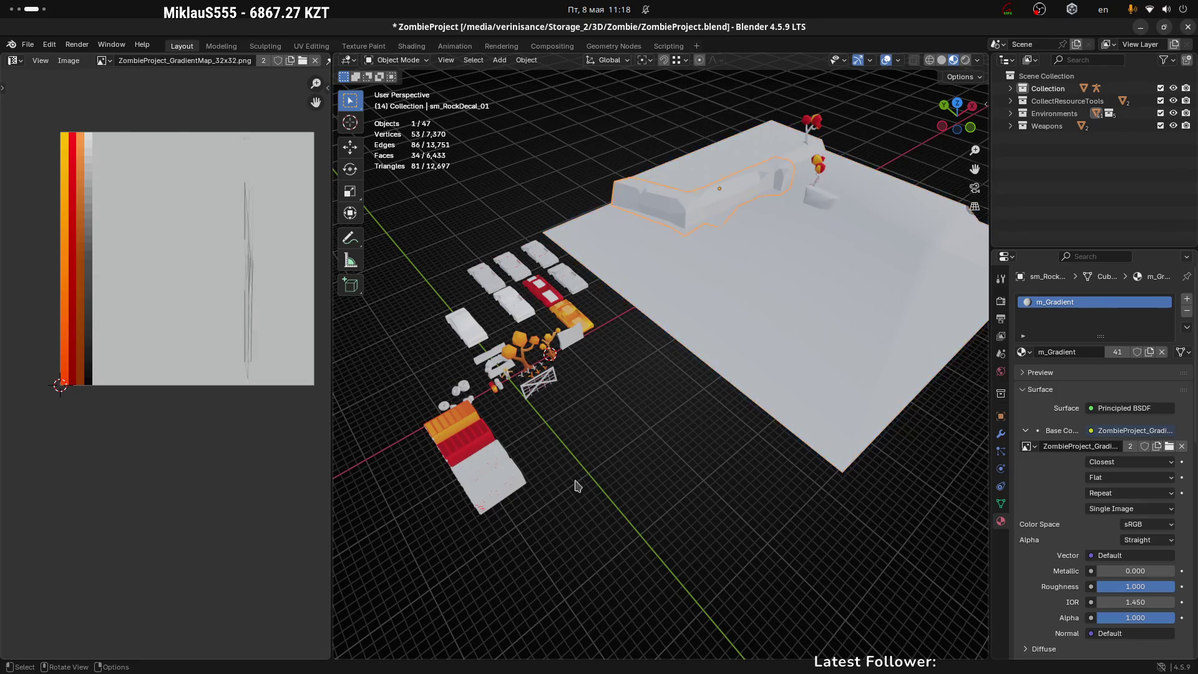
scroll(622, 350, "up", 2)
scroll(759, 186, "down", 2)
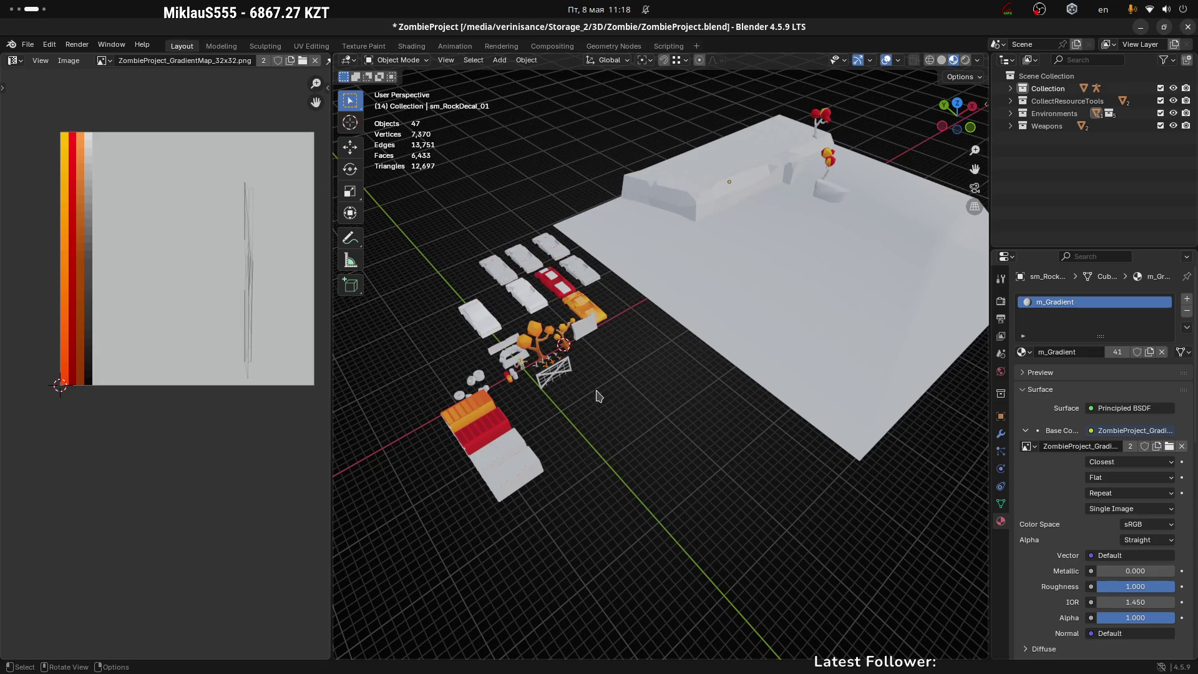
scroll(672, 290, "up", 2)
left_click(696, 209)
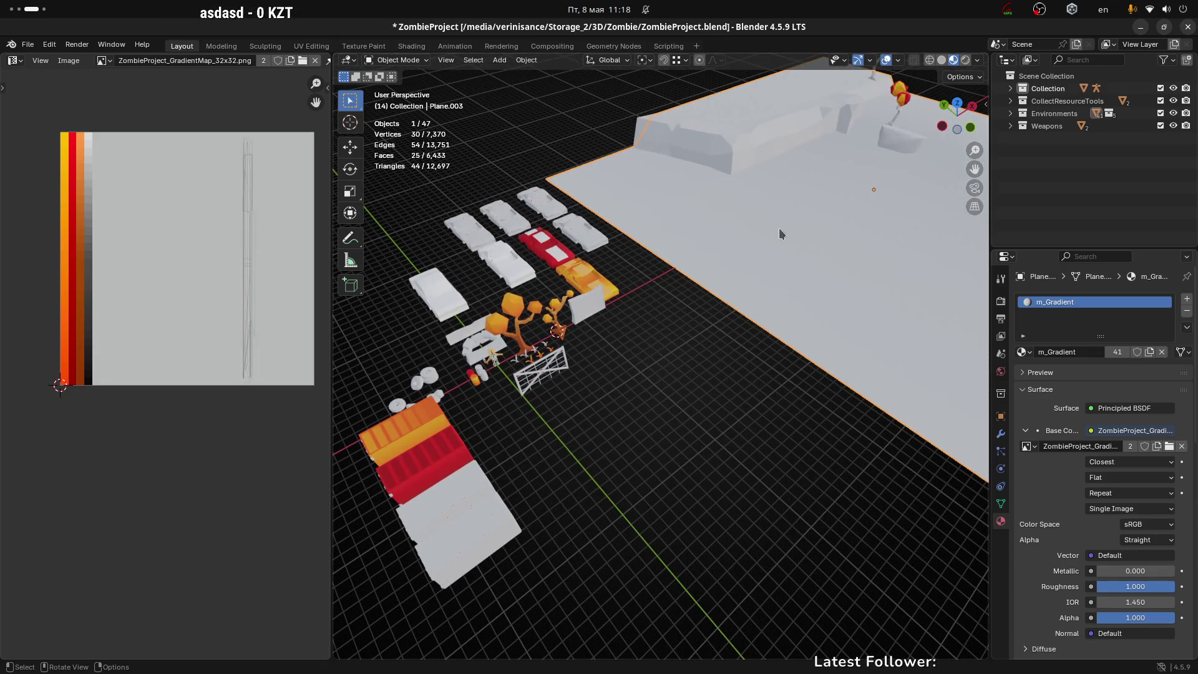
scroll(795, 226, "down", 3)
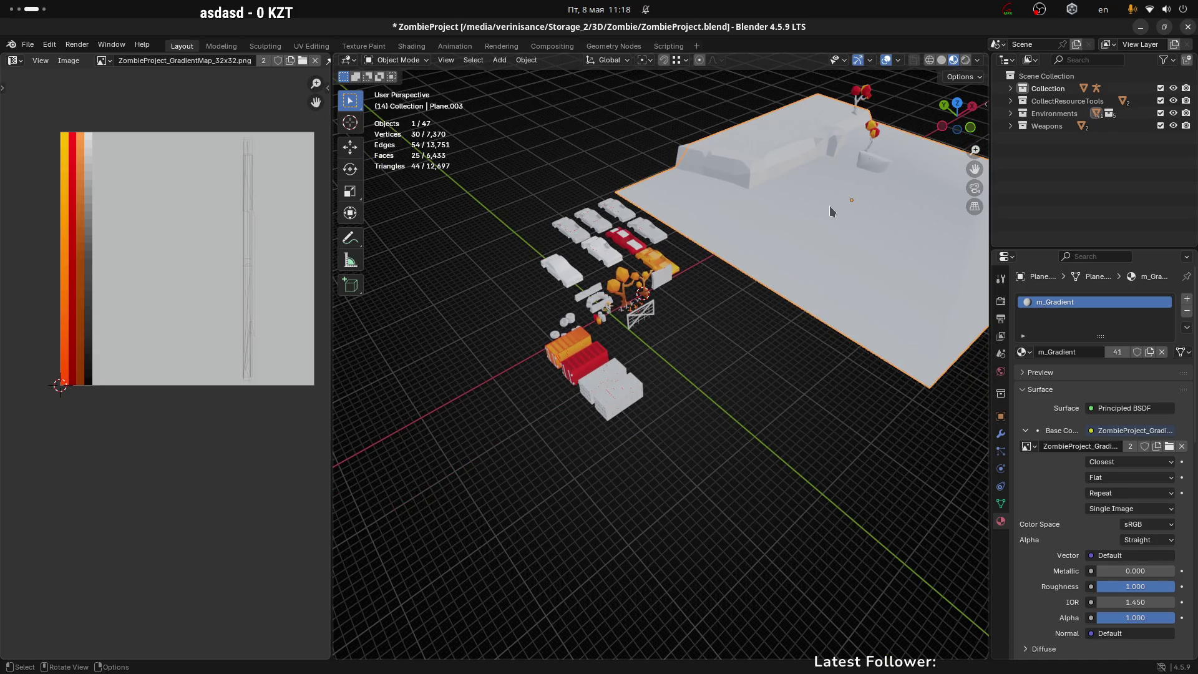
scroll(821, 232, "up", 2)
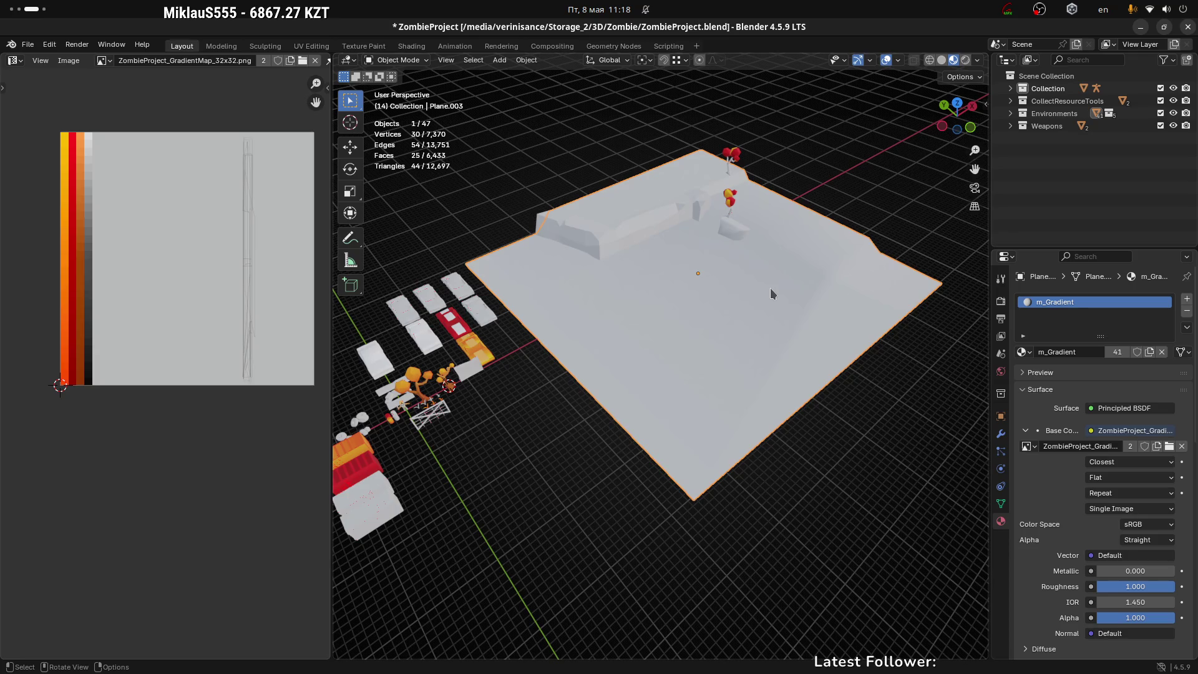
left_click(514, 502)
left_click_drag(633, 428, 760, 354)
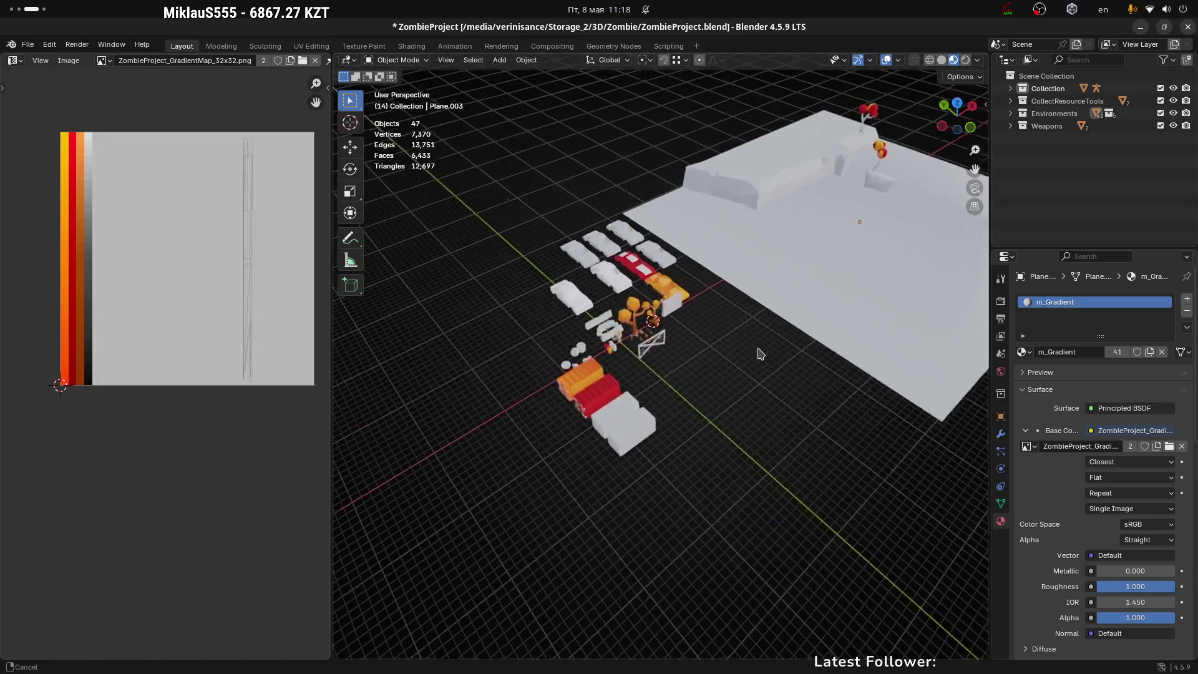
scroll(701, 293, "up", 3)
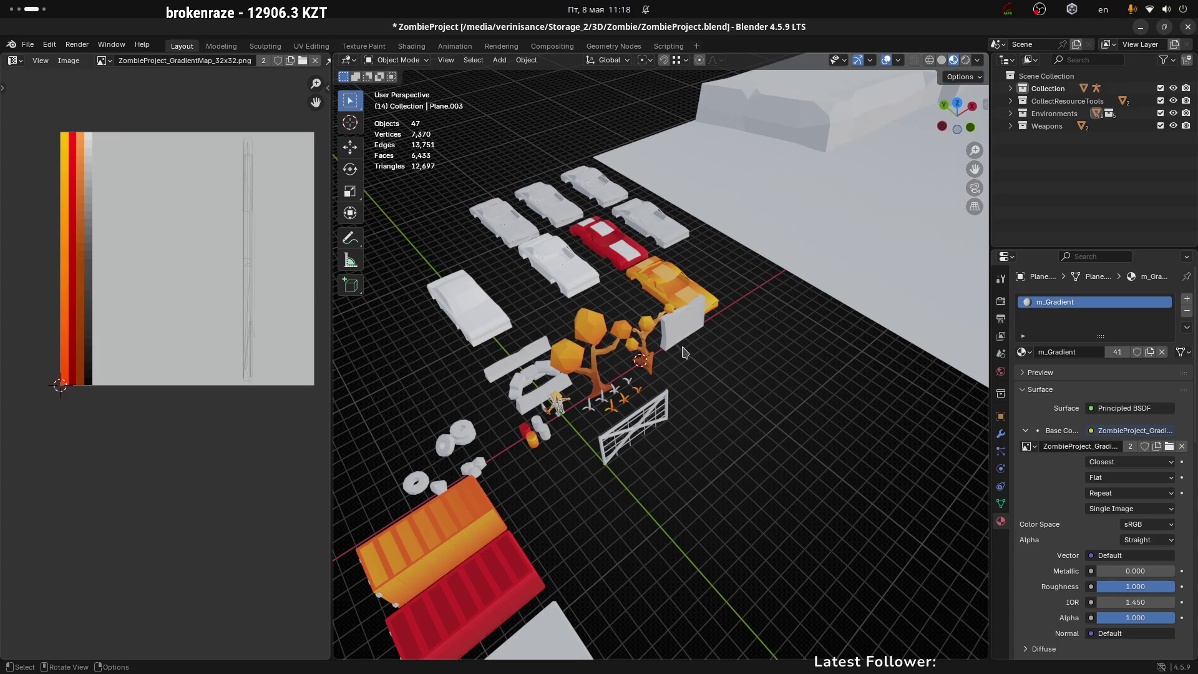
scroll(758, 275, "down", 3)
left_click_drag(721, 296, 638, 308)
left_click(689, 247)
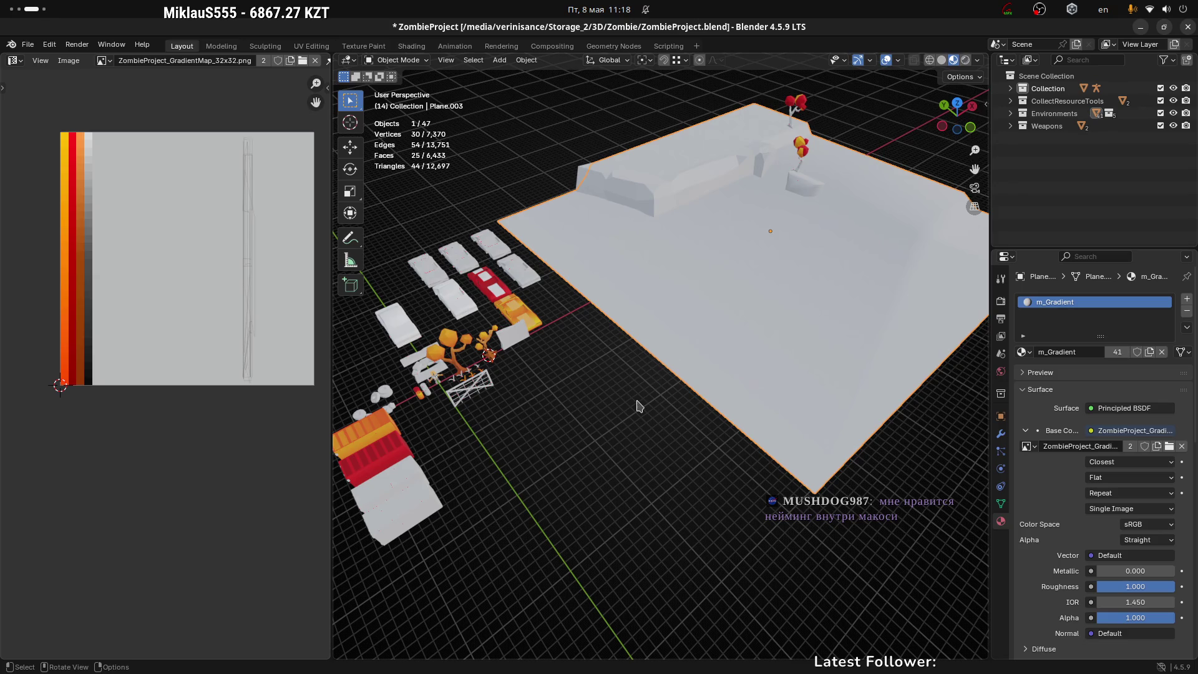
left_click(575, 353)
mouse_move(575, 357)
left_mouse_down()
mouse_move(629, 318)
mouse_move(558, 337)
mouse_move(637, 193)
left_mouse_up()
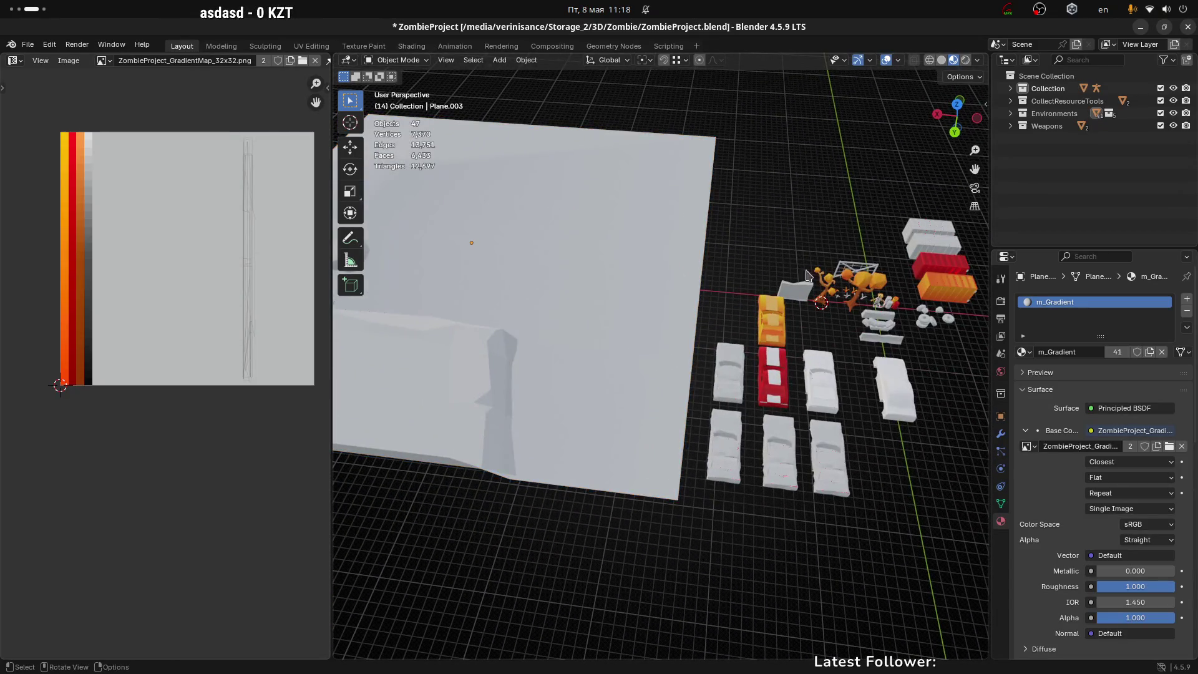
left_click_drag(597, 245, 672, 322)
scroll(673, 323, "up", 2)
key("ctrl+z")
scroll(677, 262, "down", 4)
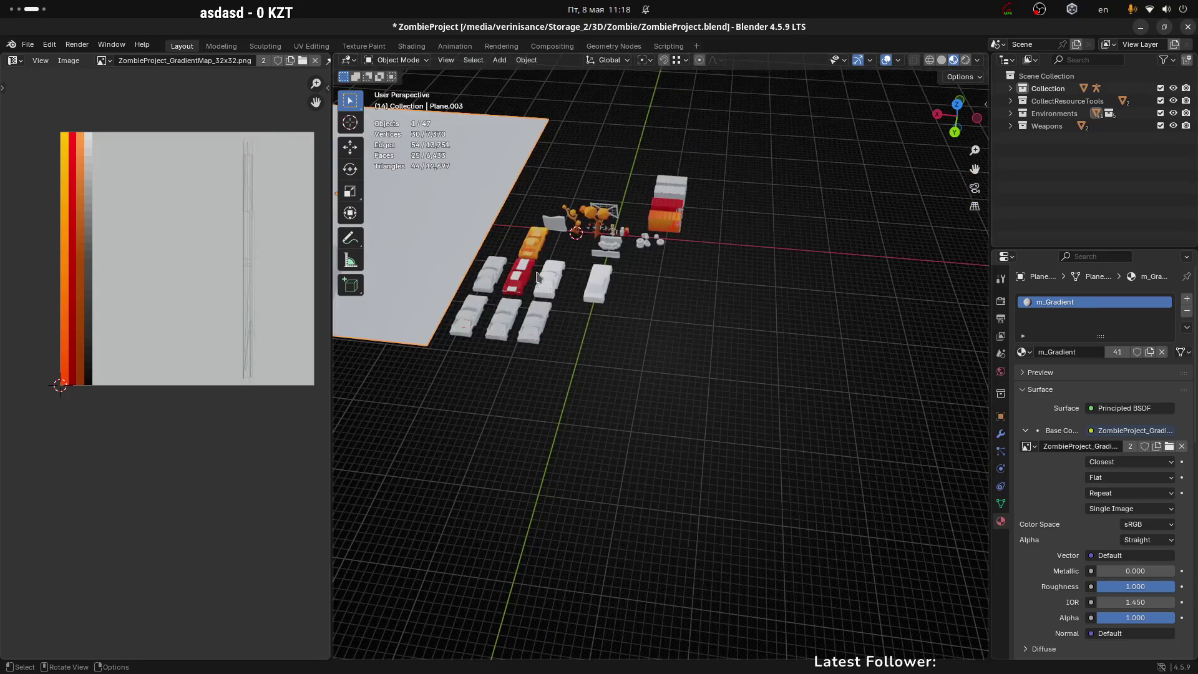
Hide the ground plane, sm_RockDecal_01, sm_RockDecal_02 and both red and white decals
key("h")
left_click_drag(560, 234, 627, 316)
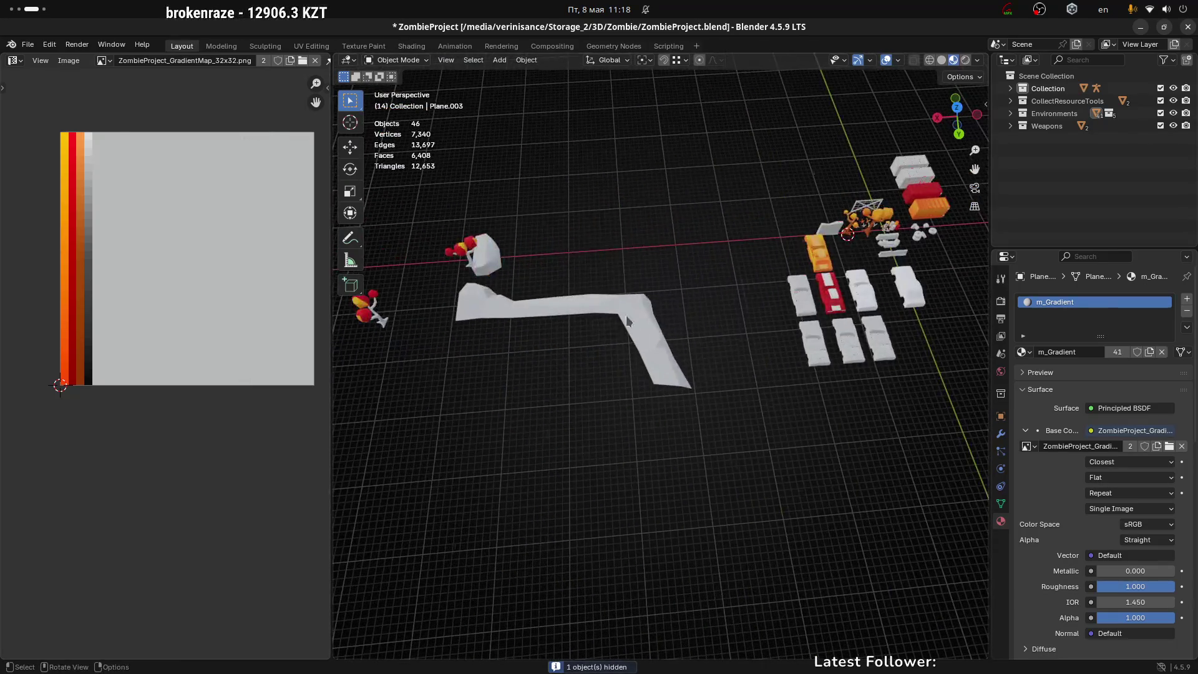
left_click(646, 312)
key("h")
left_click(465, 256)
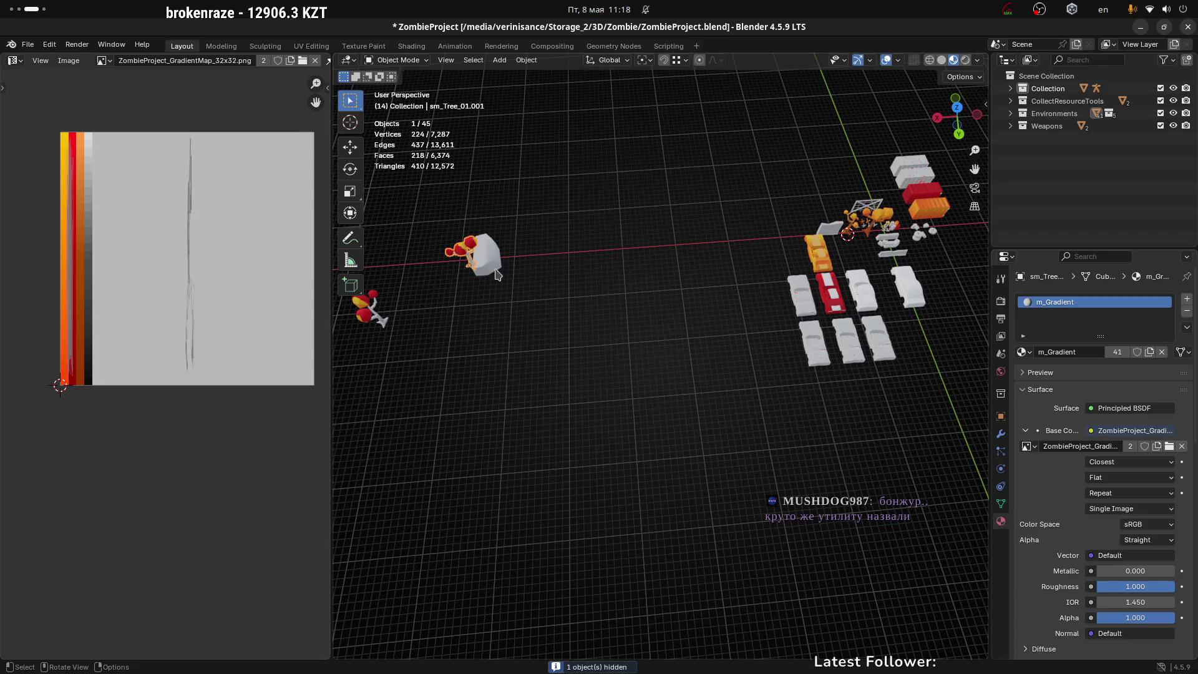
key("h")
left_click(462, 253)
key("h")
left_click(370, 307)
key("h")
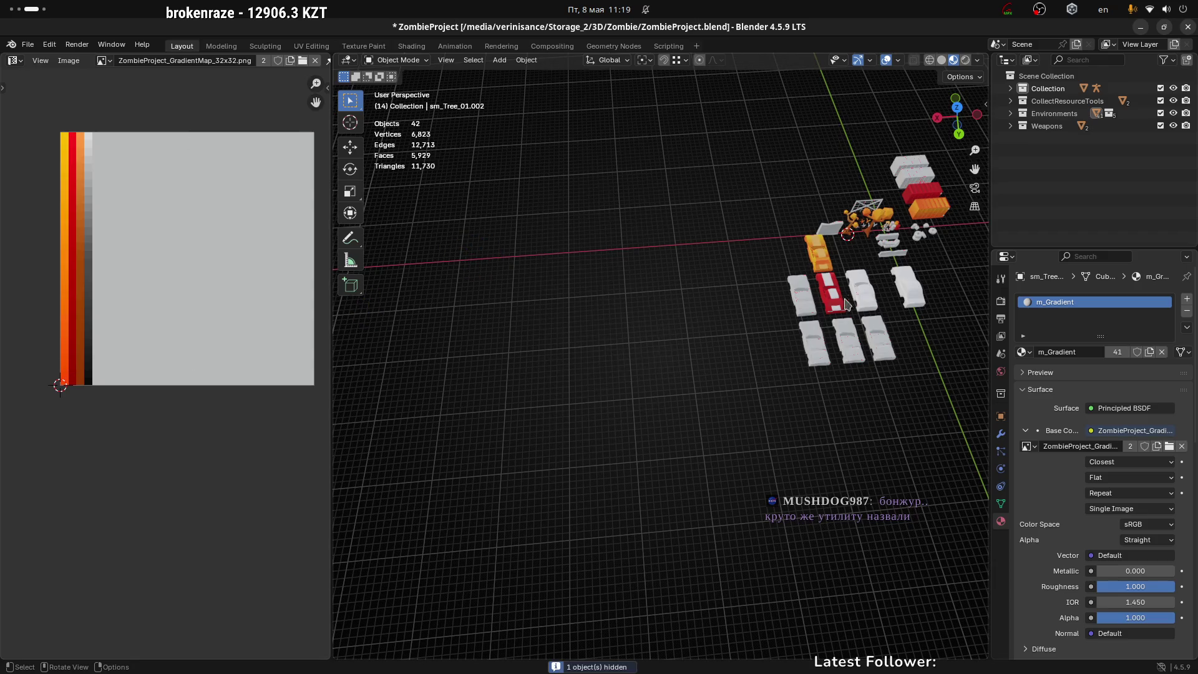
Select the tyre stack sm_TyreGroup_01 and orbit around the tyres
mouse_move(848, 303)
left_mouse_down()
mouse_move(892, 297)
mouse_move(709, 372)
mouse_move(890, 395)
mouse_move(767, 390)
left_mouse_up()
scroll(891, 296, "up", 5)
left_click(718, 337)
left_click(882, 385)
scroll(768, 391, "up", 3)
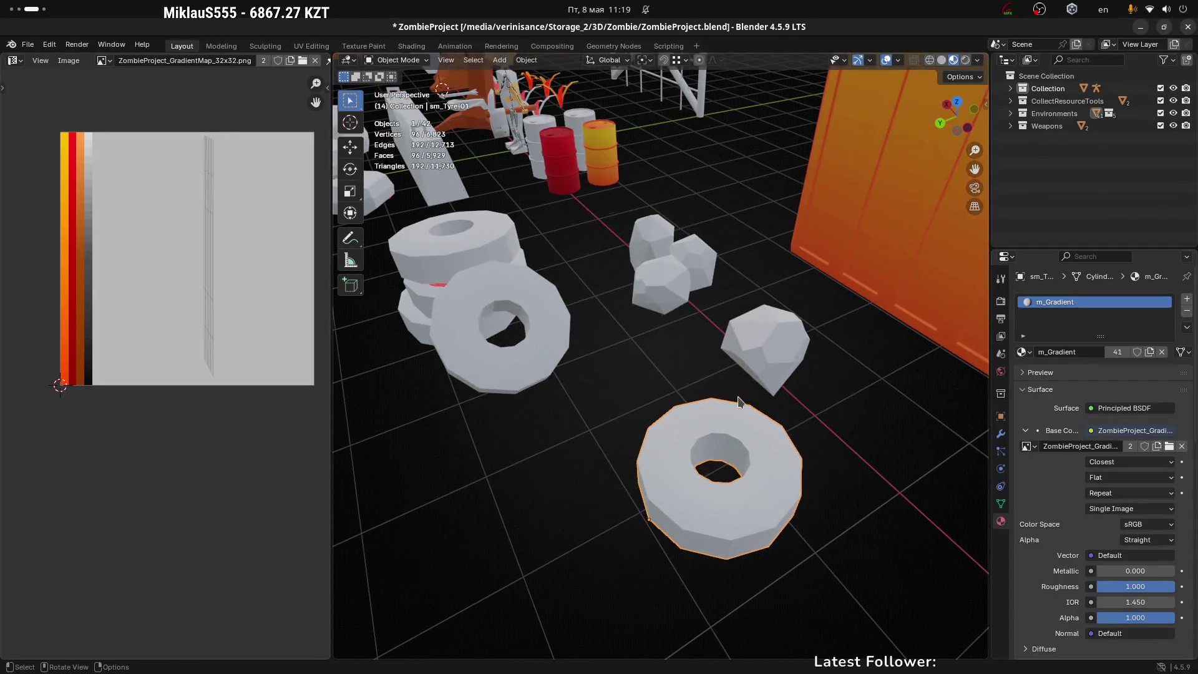
left_click(463, 245)
scroll(474, 281, "down", 2)
mouse_move(478, 324)
left_mouse_down()
mouse_move(462, 368)
mouse_move(621, 351)
left_mouse_up()
scroll(621, 351, "up", 1)
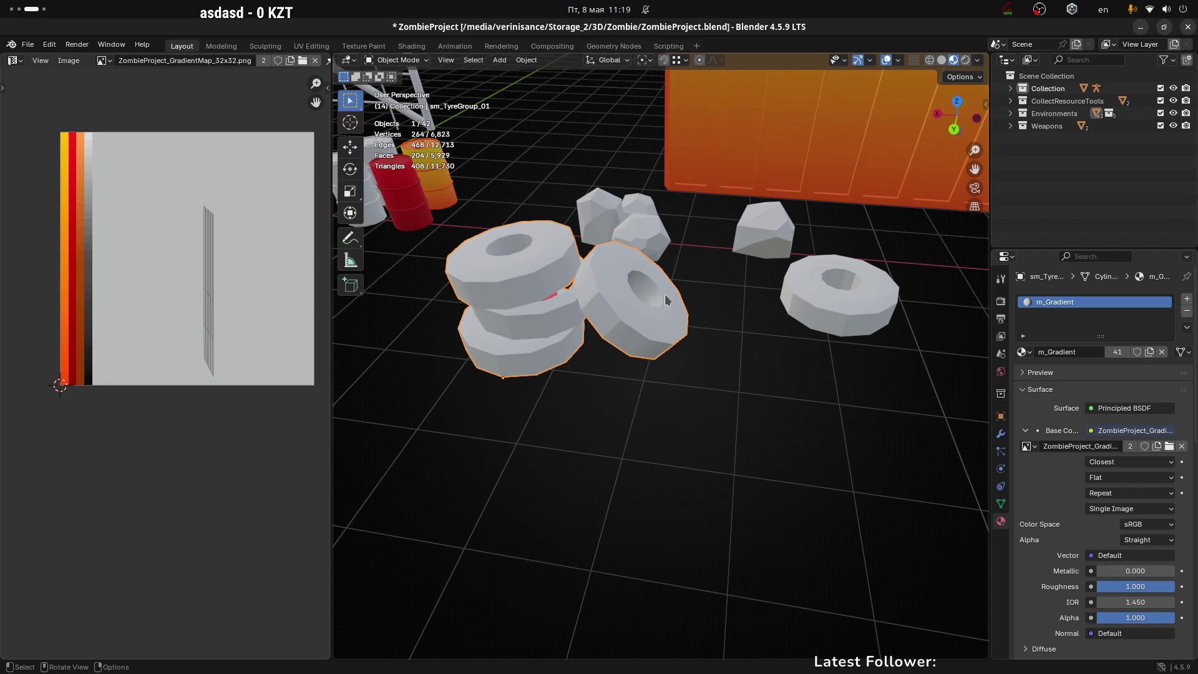
Inspect the tyre group's faces and vertices in Edit Mode against the gradient map
key("ctrl+Tab")
left_click(690, 289)
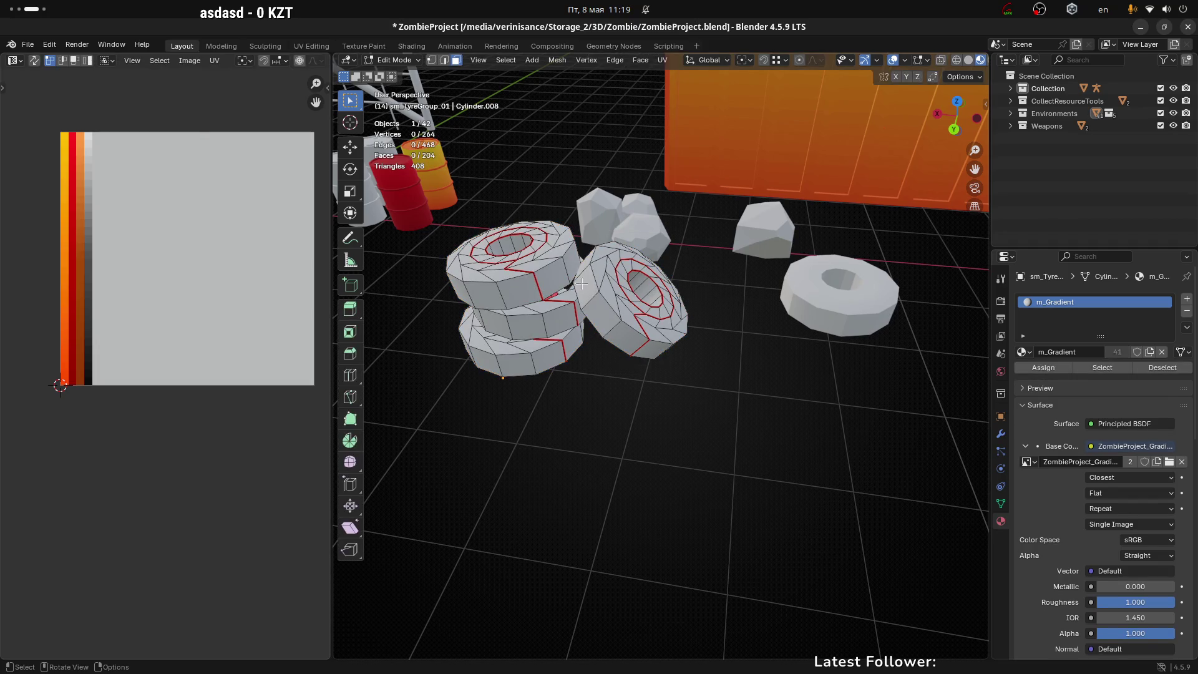
left_click(581, 284)
scroll(583, 284, "up", 5)
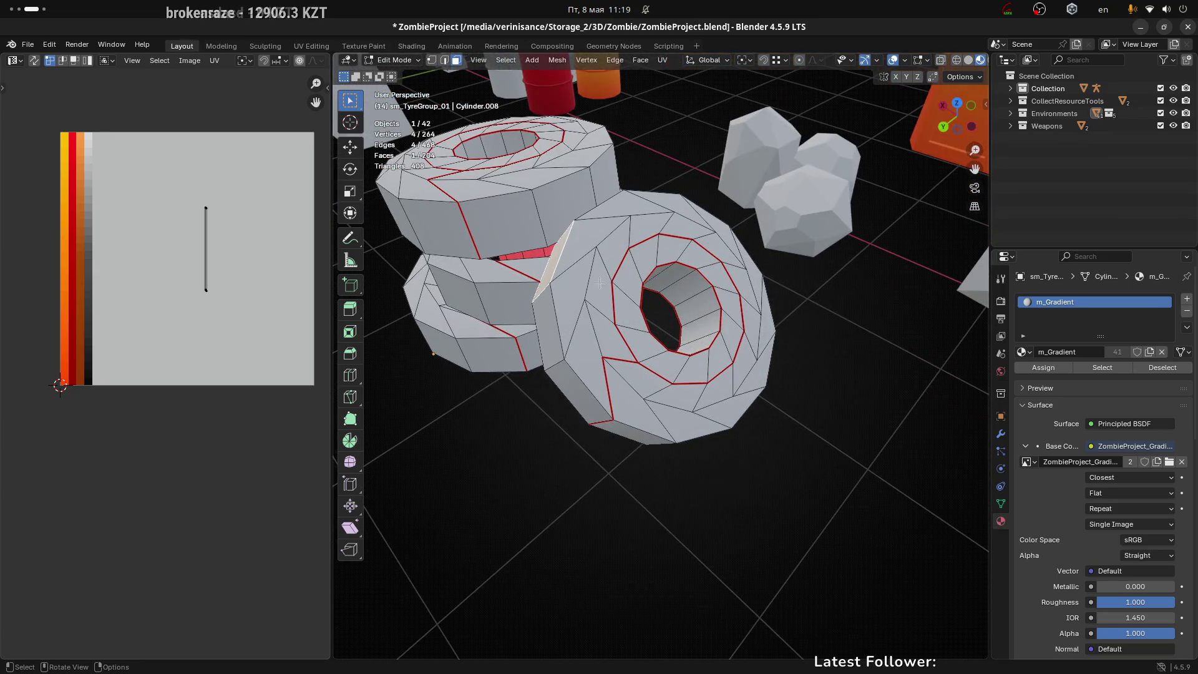
key("1")
left_click(572, 298)
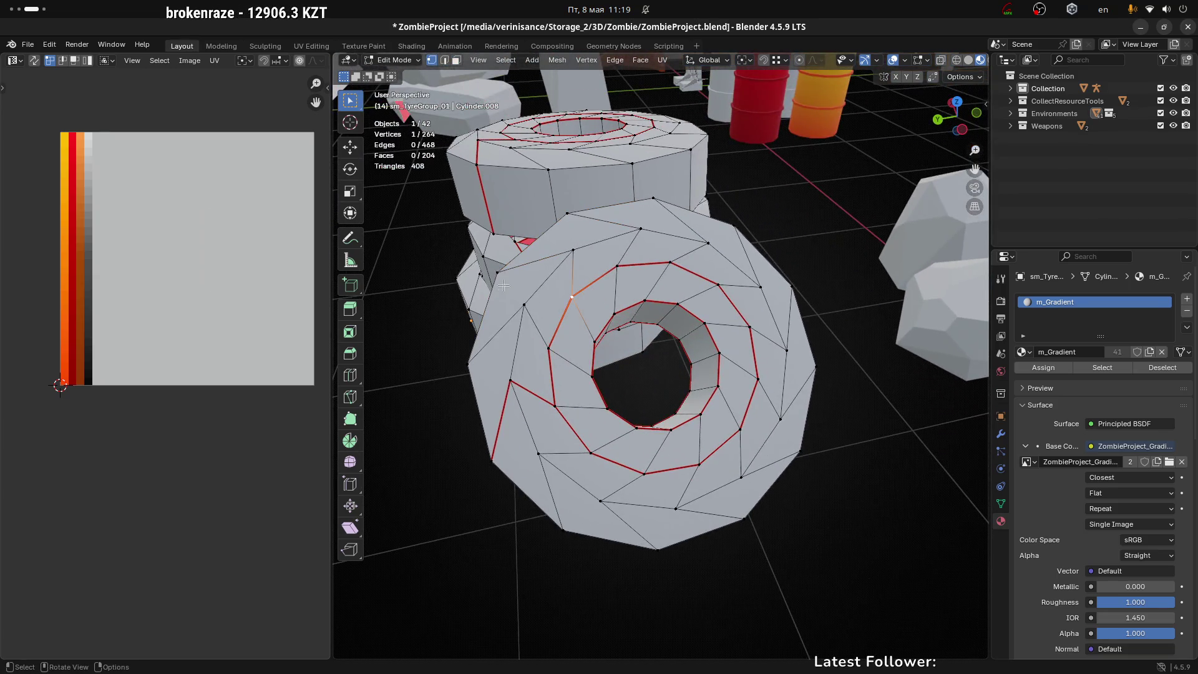
left_click(573, 251)
mouse_move(642, 319)
left_mouse_down()
mouse_move(648, 334)
mouse_move(582, 360)
mouse_move(626, 348)
mouse_move(659, 306)
mouse_move(643, 342)
mouse_move(588, 350)
mouse_move(634, 417)
left_mouse_up()
left_click(639, 306)
scroll(588, 350, "down", 3)
Return to Object Mode and select the single tyre sm_Tyre_01
key("Tab")
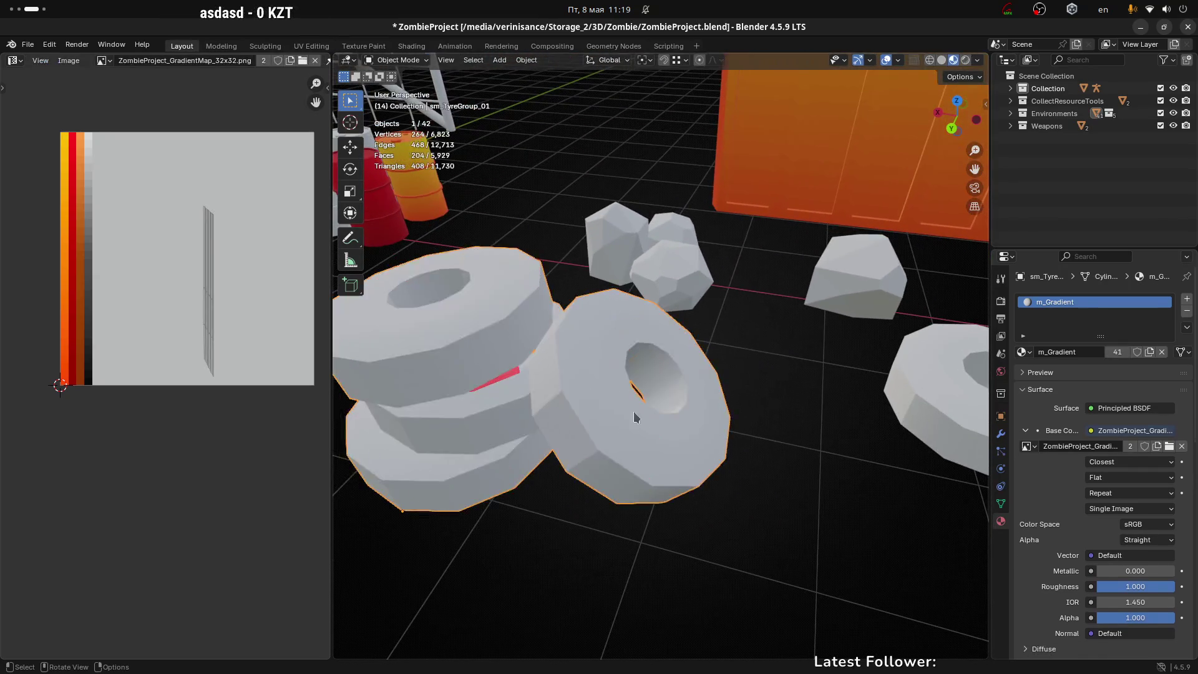
scroll(634, 417, "down", 4)
mouse_move(714, 490)
left_mouse_down()
mouse_move(669, 476)
mouse_move(655, 423)
left_mouse_up()
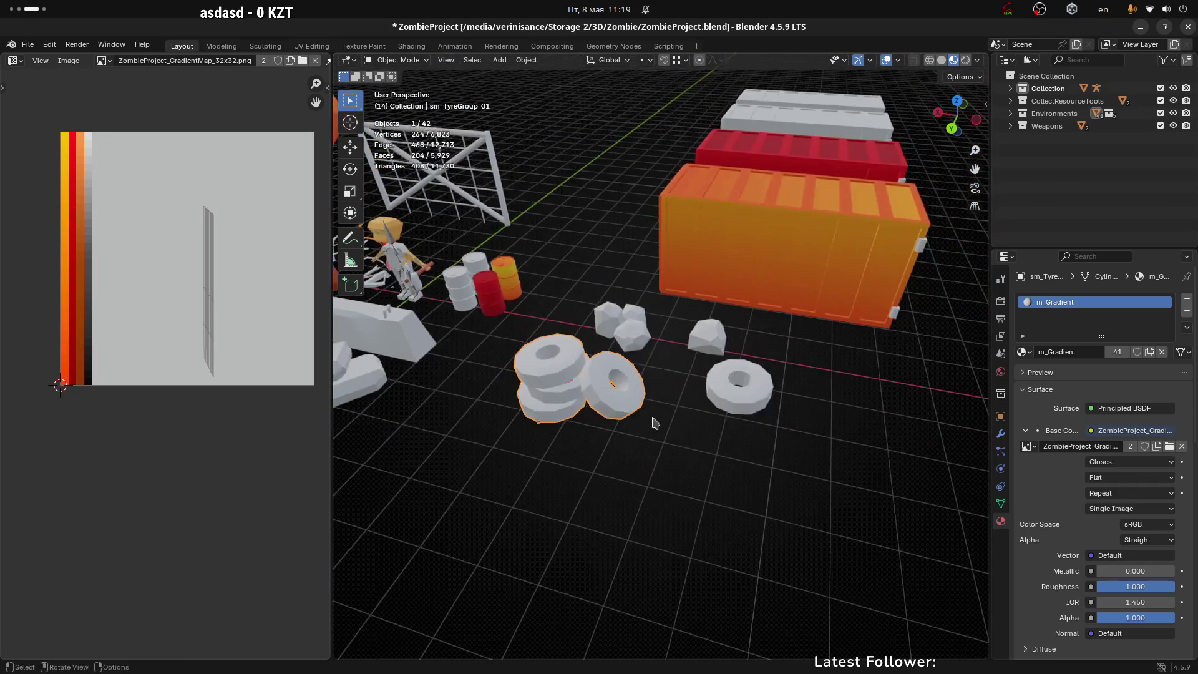
scroll(655, 423, "up", 1)
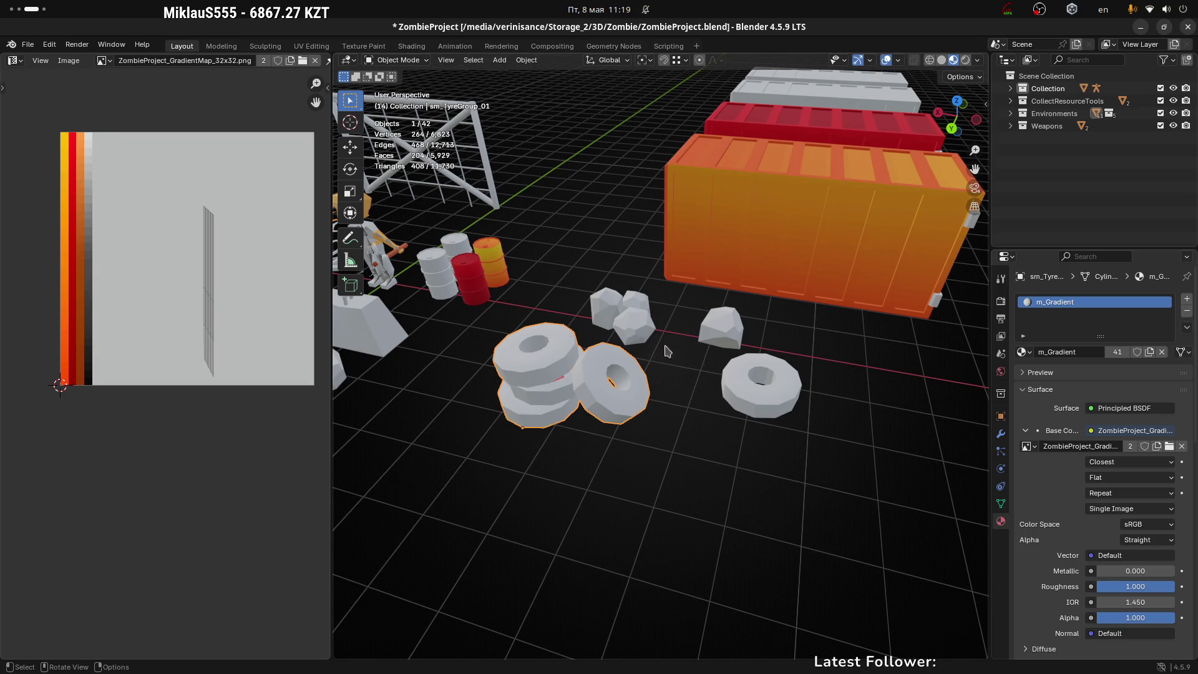
left_click(702, 342)
left_click(734, 379)
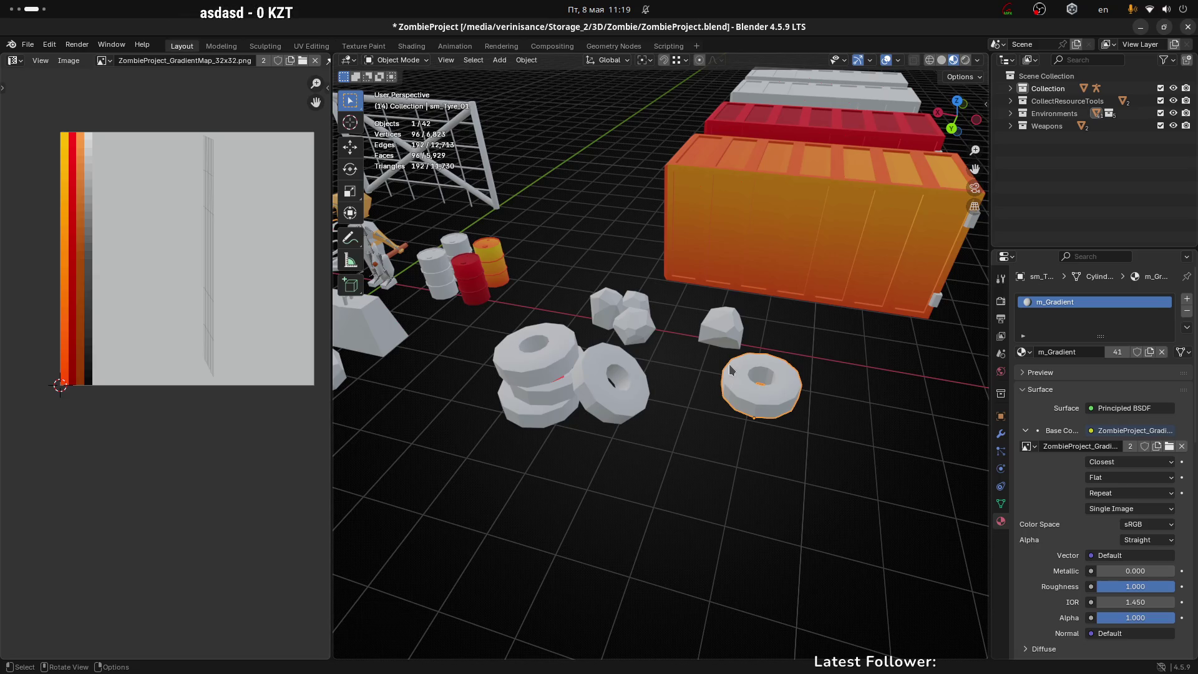
scroll(729, 365, "up", 3)
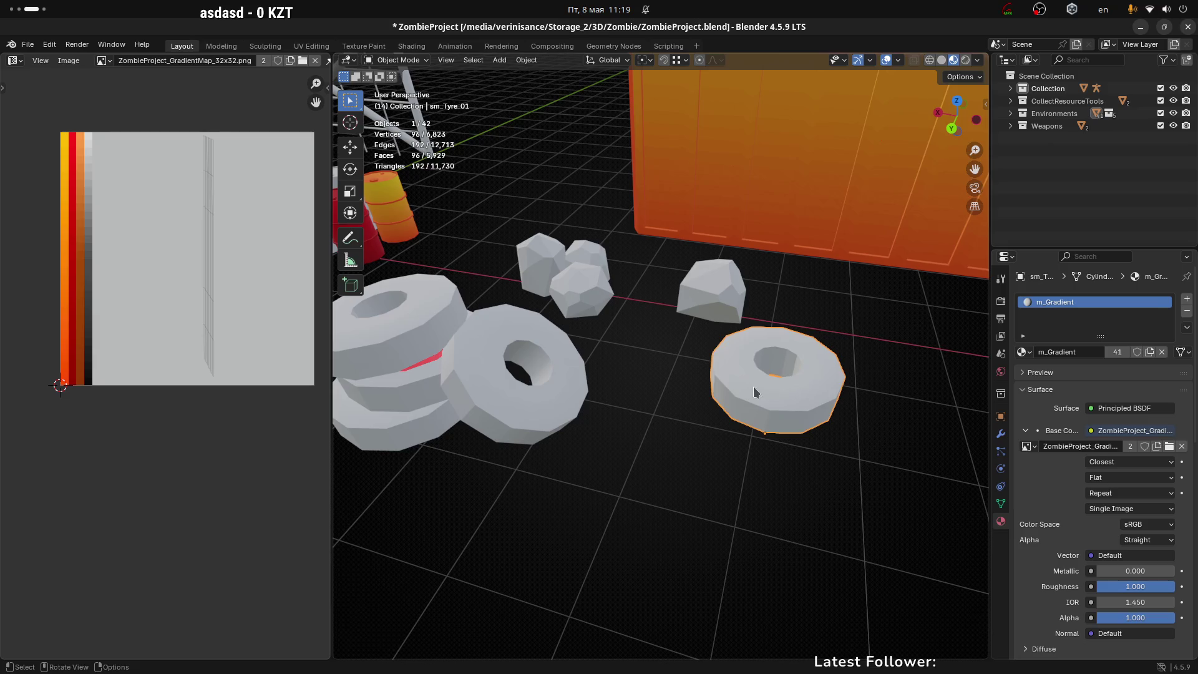
In Edit Mode on sm_Tyre_01, box-select a UV vertex and move it lower on the map
key("Tab")
left_click(813, 388, "alt")
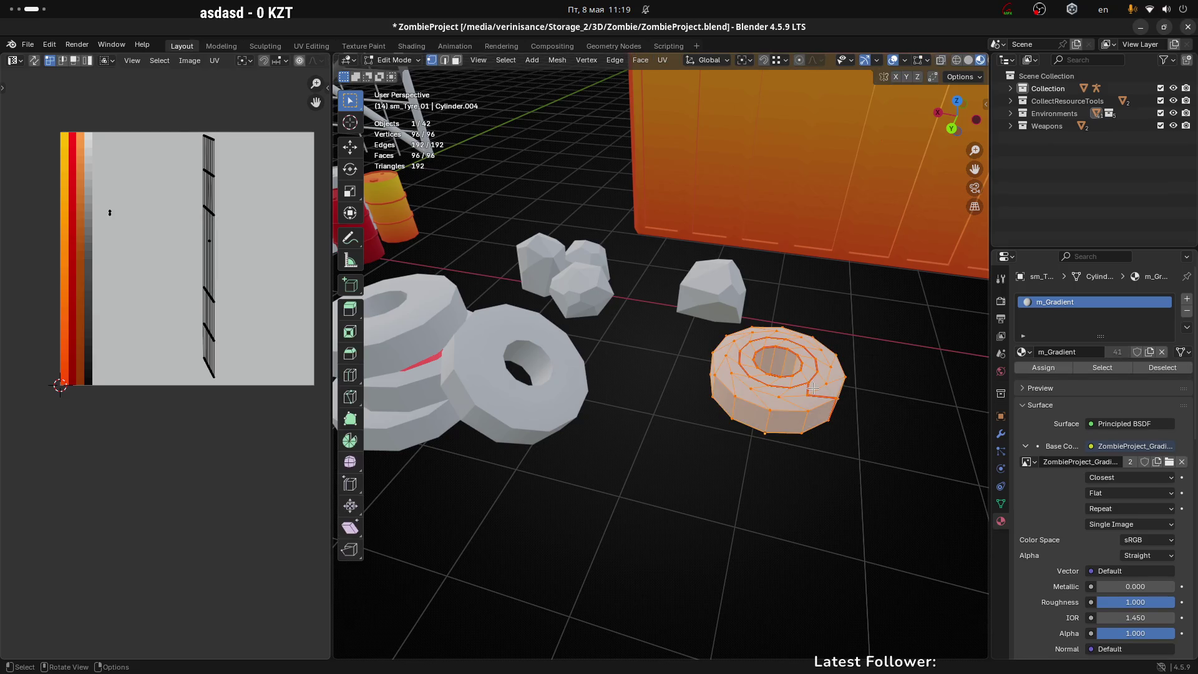
left_click_drag(85, 187, 131, 250)
key("g")
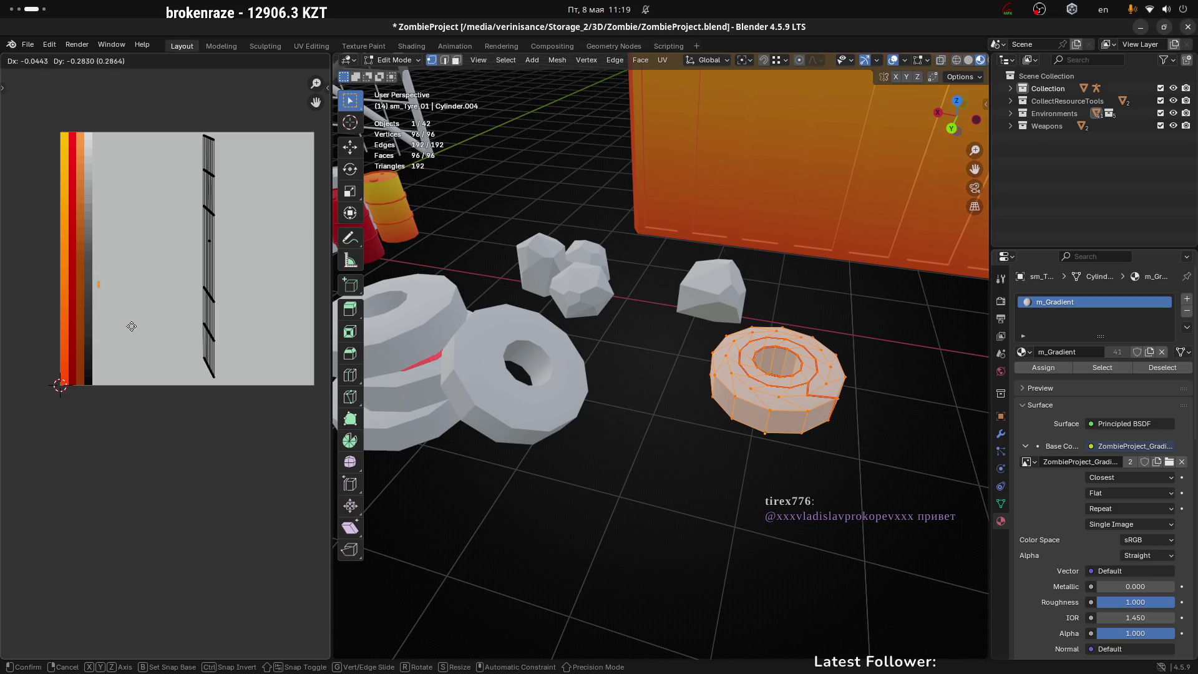
left_click(123, 426)
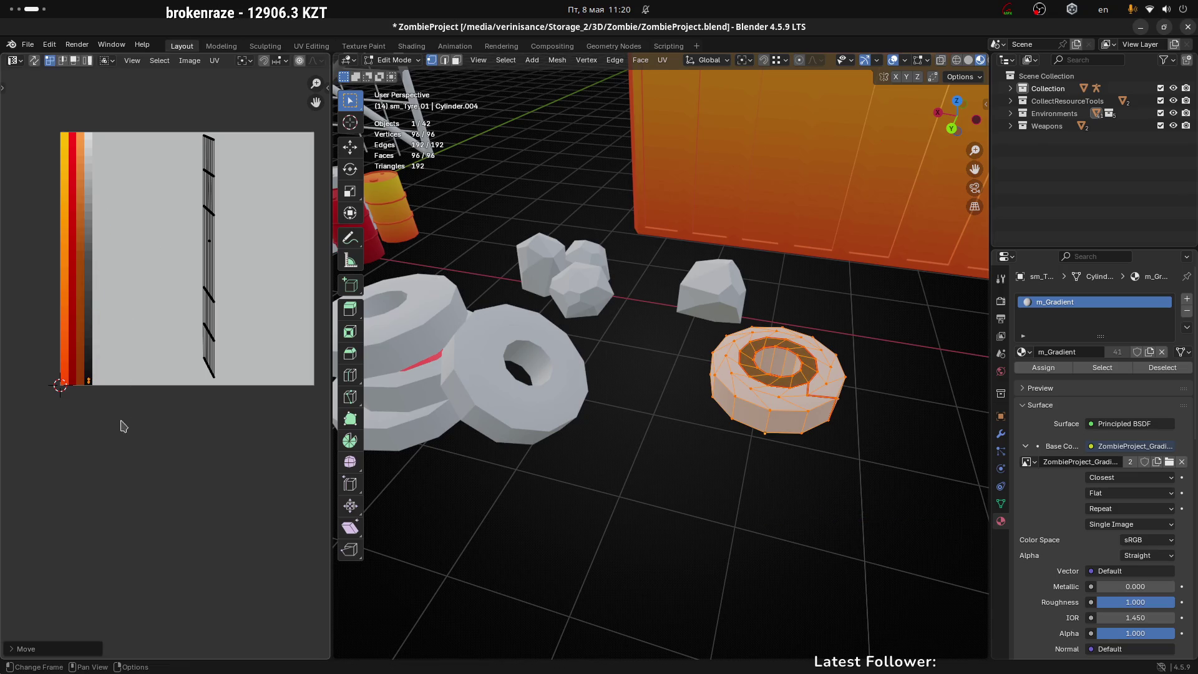
scroll(83, 362, "up", 6)
key("g")
scroll(164, 342, "down", 5)
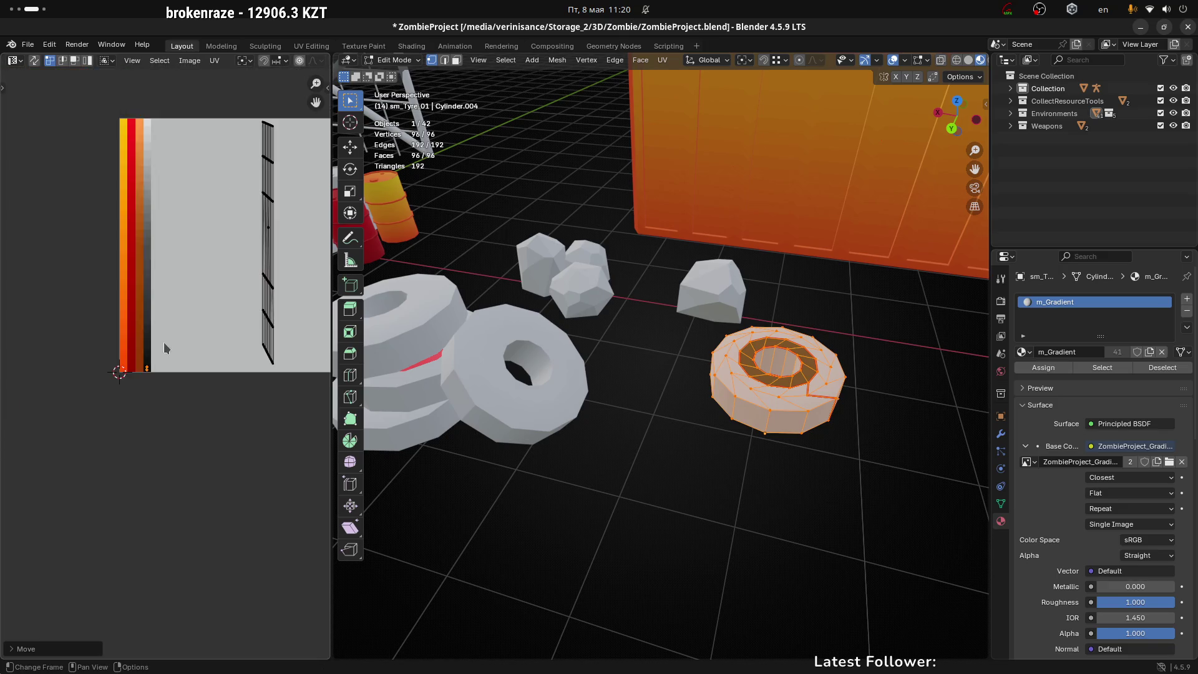
Select the whole UV strip and slide it horizontally to the gradient map's left edge
key("a")
key("Home")
key("g")
key("x")
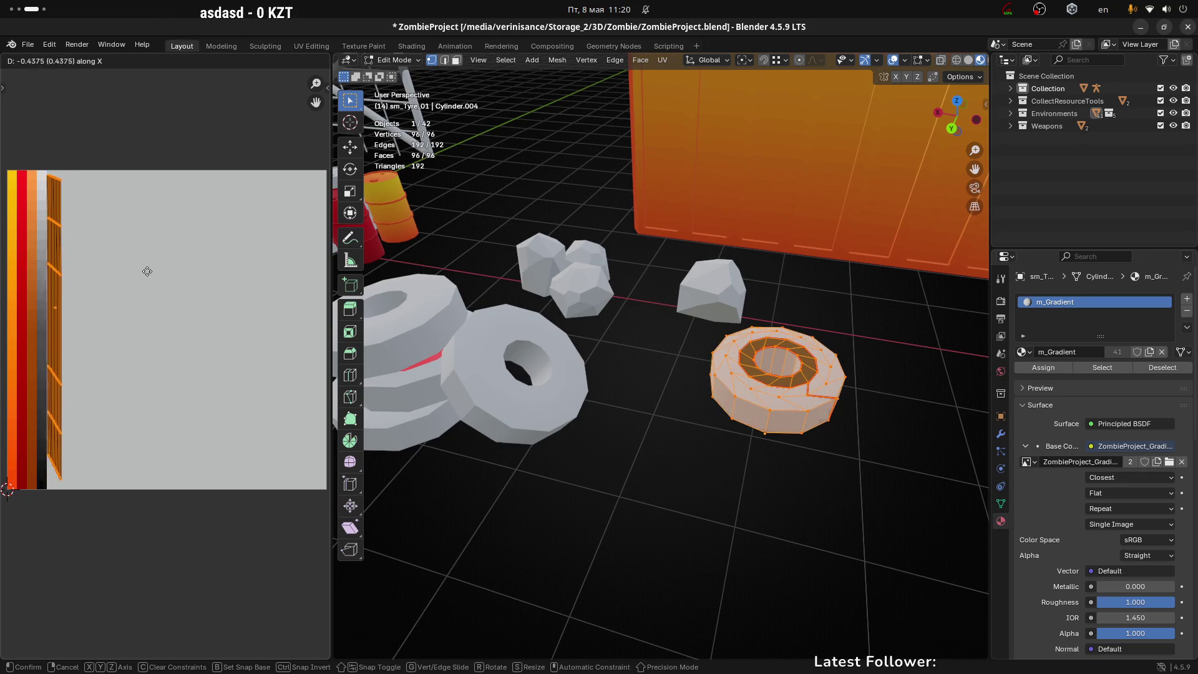
left_click(130, 270)
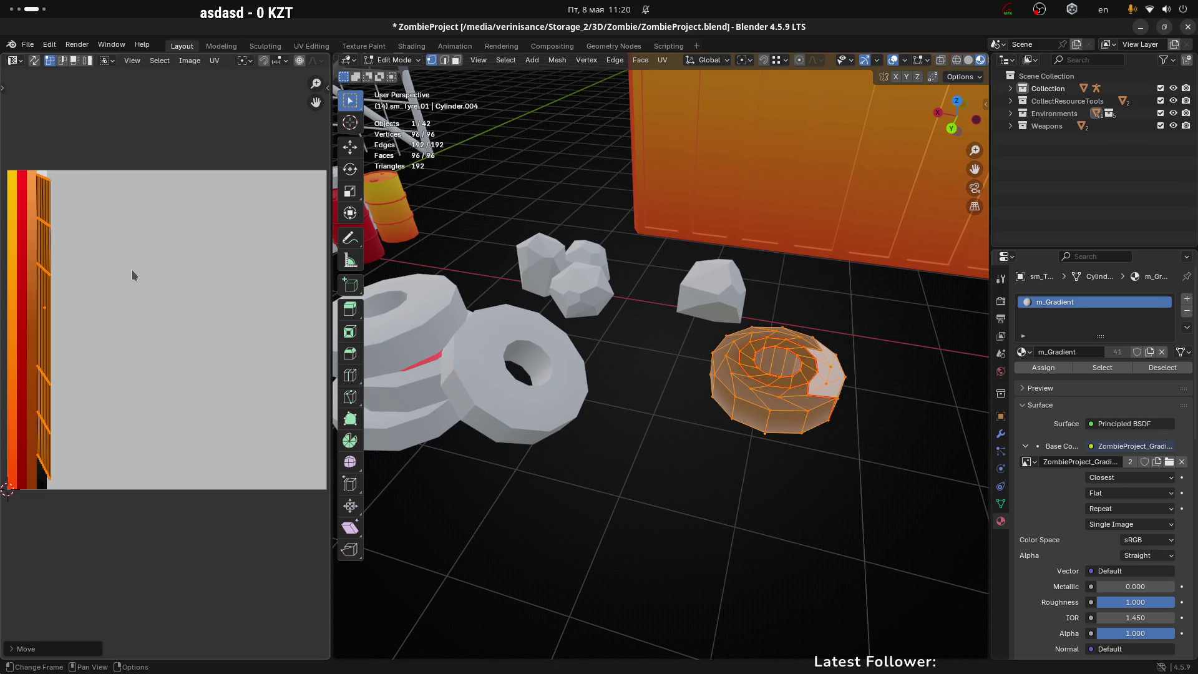
key("KP_Decimal")
Narrow the UV strip along X and nudge it onto the grayscale column
key("s")
key("x")
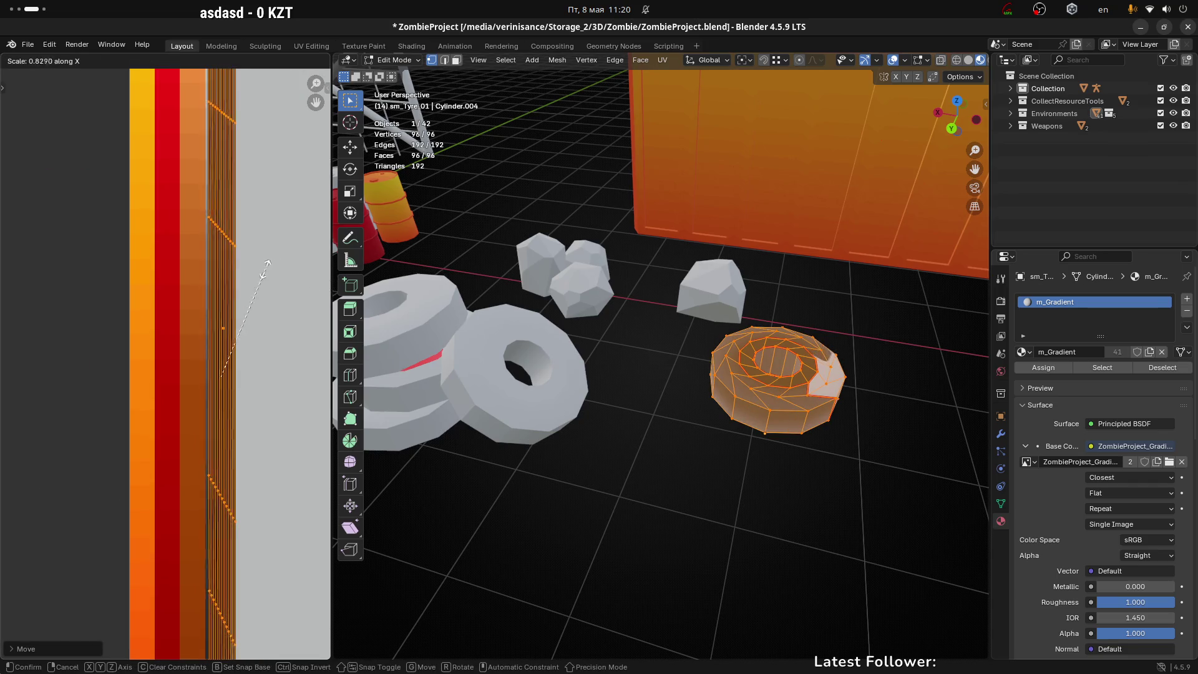
left_click(252, 287)
key("g")
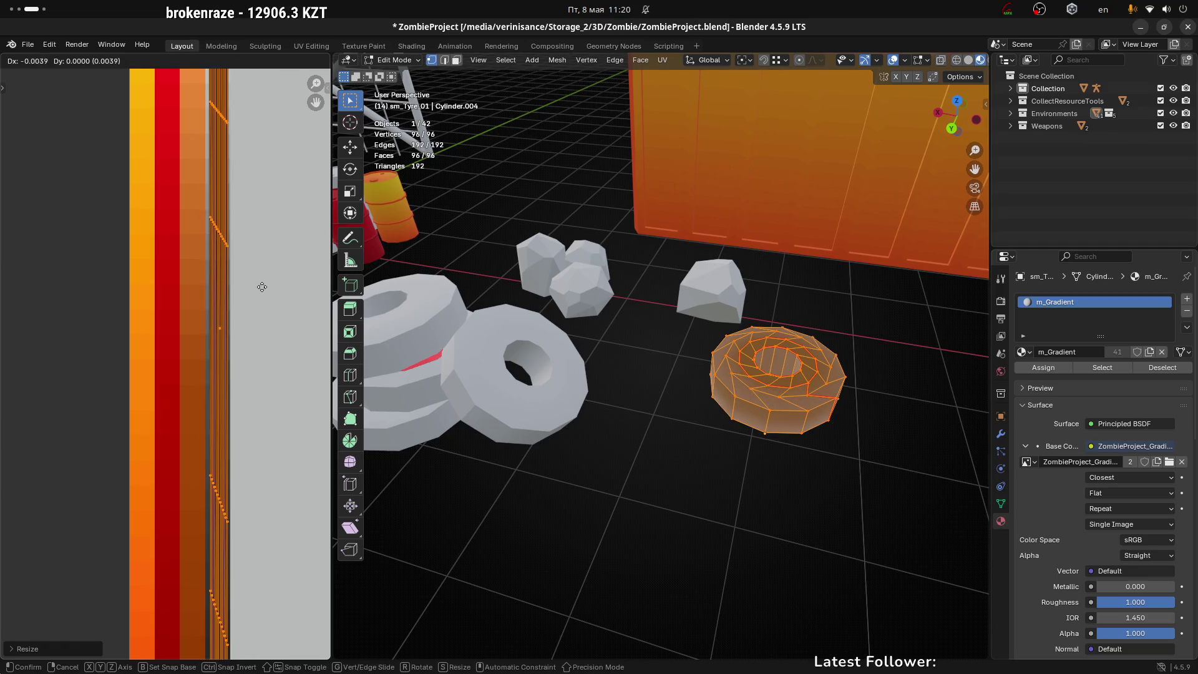
key("Escape")
key("g")
key("Escape")
key("g")
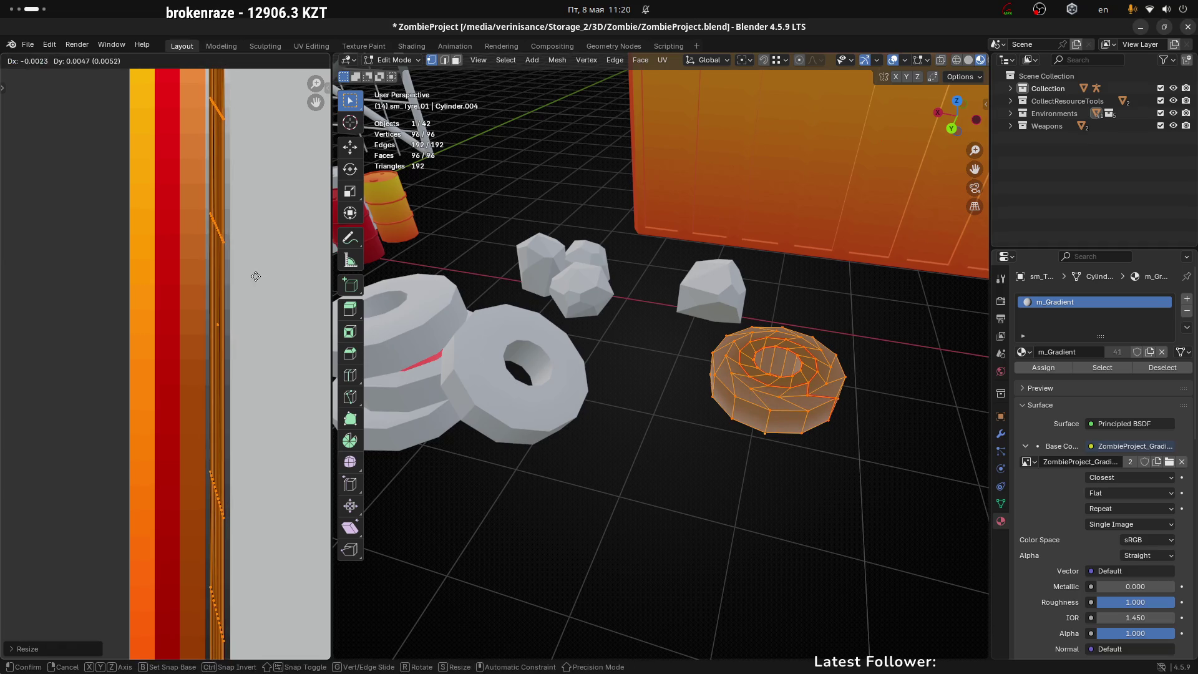
left_click(253, 270)
Return to Object Mode and inspect the tyre's new dark grey shading
scroll(249, 264, "down", 4)
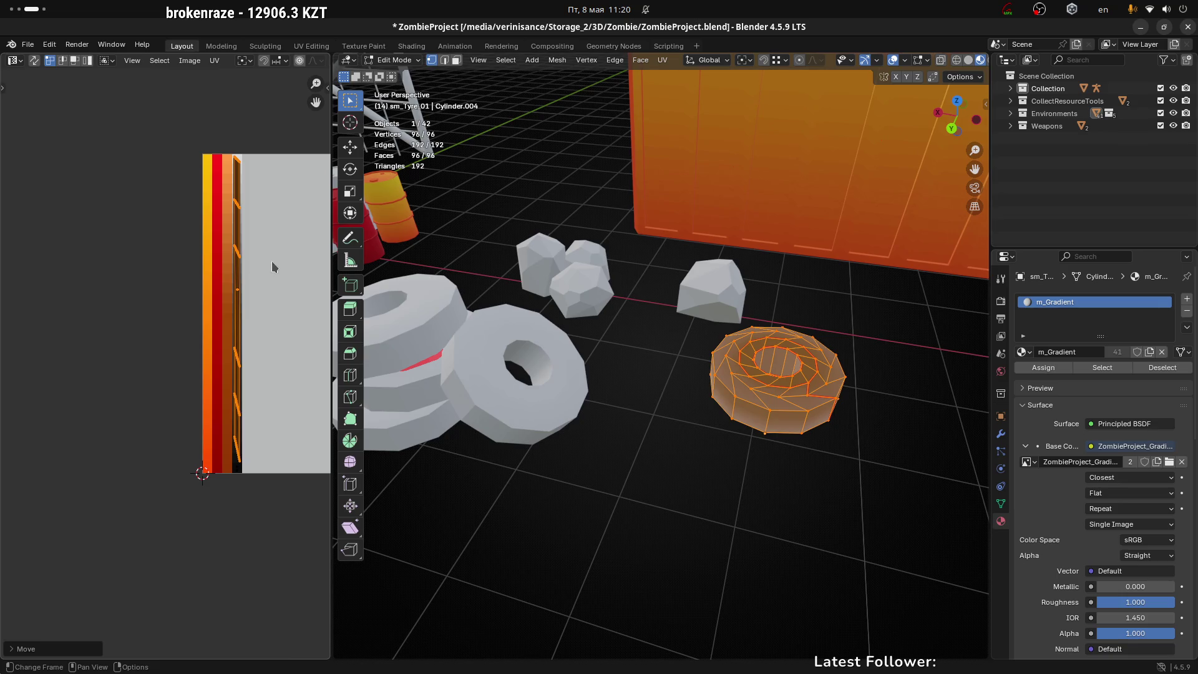
left_click(796, 473)
mouse_move(864, 449)
left_mouse_down()
mouse_move(725, 420)
mouse_move(864, 490)
mouse_move(760, 344)
mouse_move(687, 204)
mouse_move(706, 331)
mouse_move(694, 368)
mouse_move(808, 391)
mouse_move(907, 454)
mouse_move(749, 374)
left_mouse_up()
key("Tab")
left_click(710, 329)
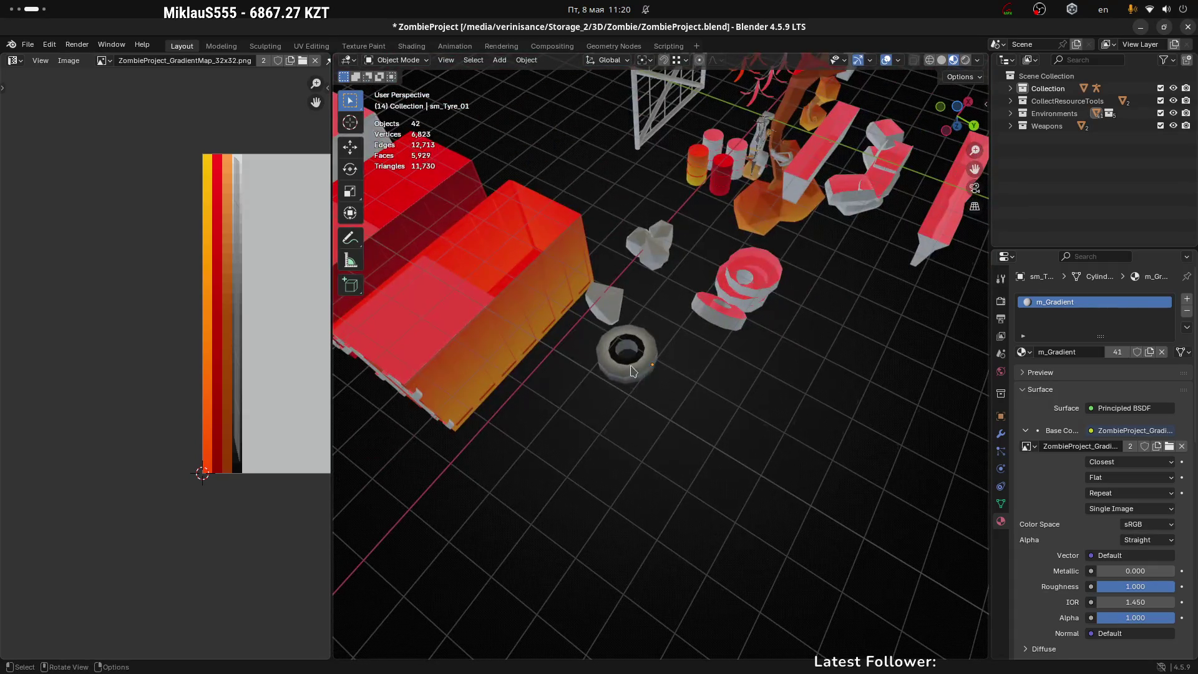
left_click(628, 352)
mouse_move(706, 440)
left_mouse_down()
mouse_move(690, 181)
mouse_move(602, 345)
mouse_move(709, 423)
mouse_move(631, 327)
left_mouse_up()
scroll(631, 327, "up", 5)
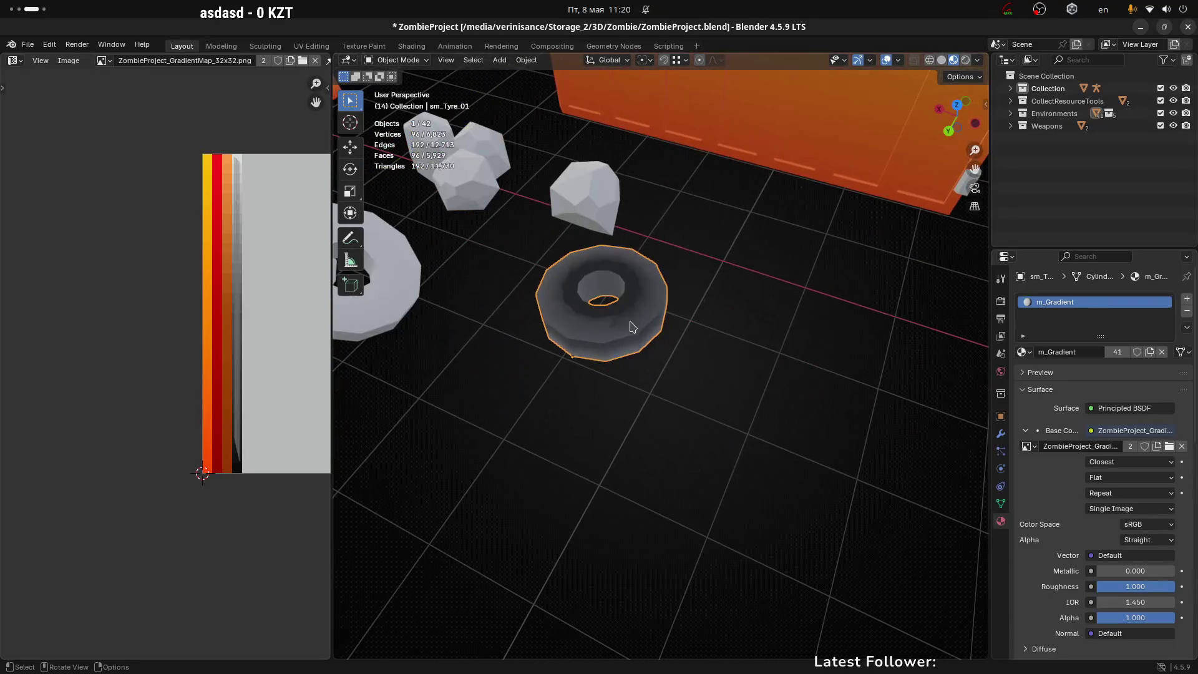
left_click_drag(678, 390, 712, 375)
scroll(712, 374, "up", 4)
Check a side face of the tyre in face select mode, then return to Object Mode and deselect
key("ctrl+Tab")
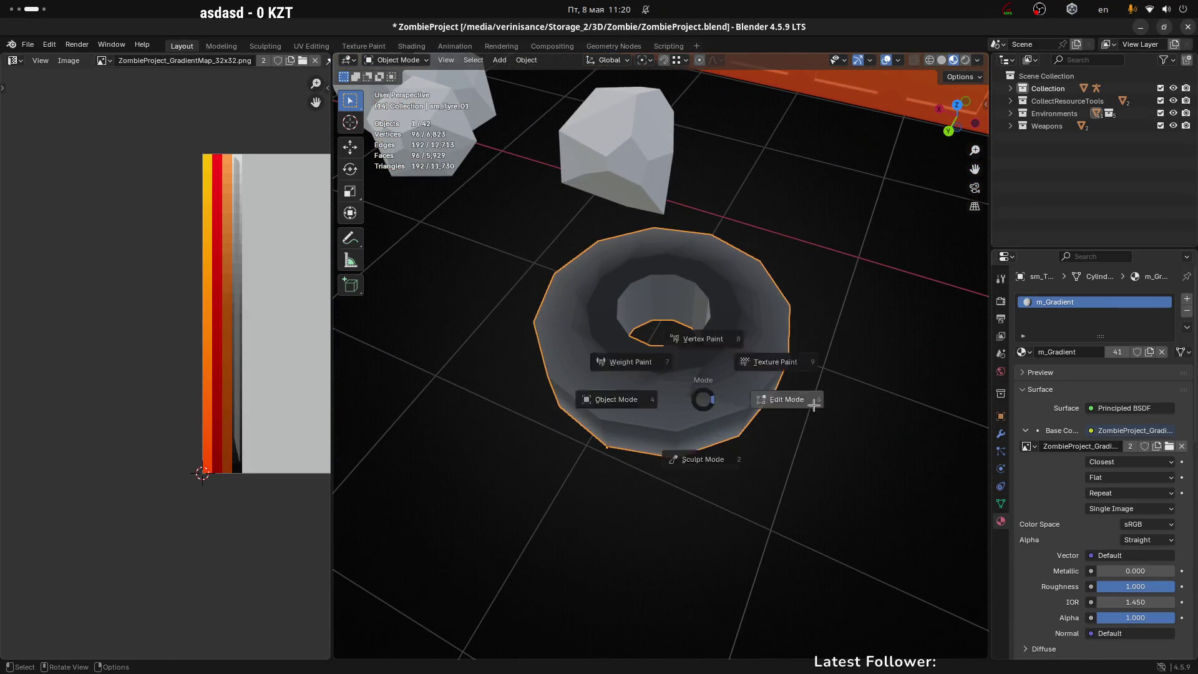
left_click(763, 397)
key("3")
left_click(684, 403)
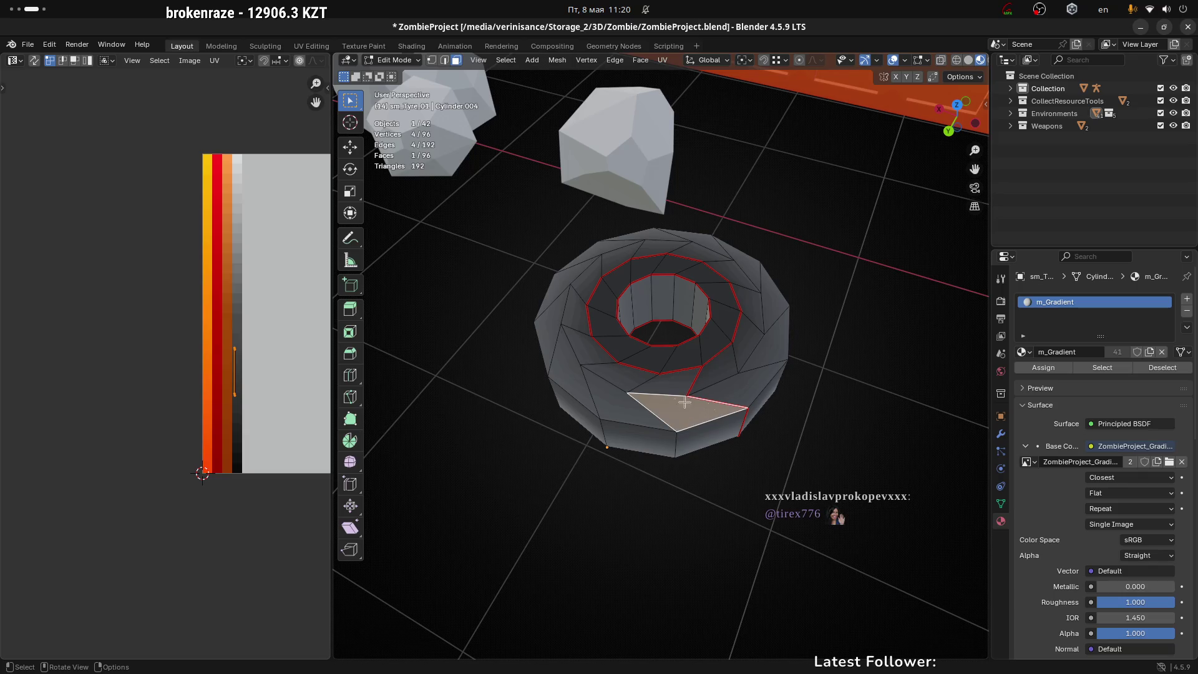
scroll(730, 382, "down", 8)
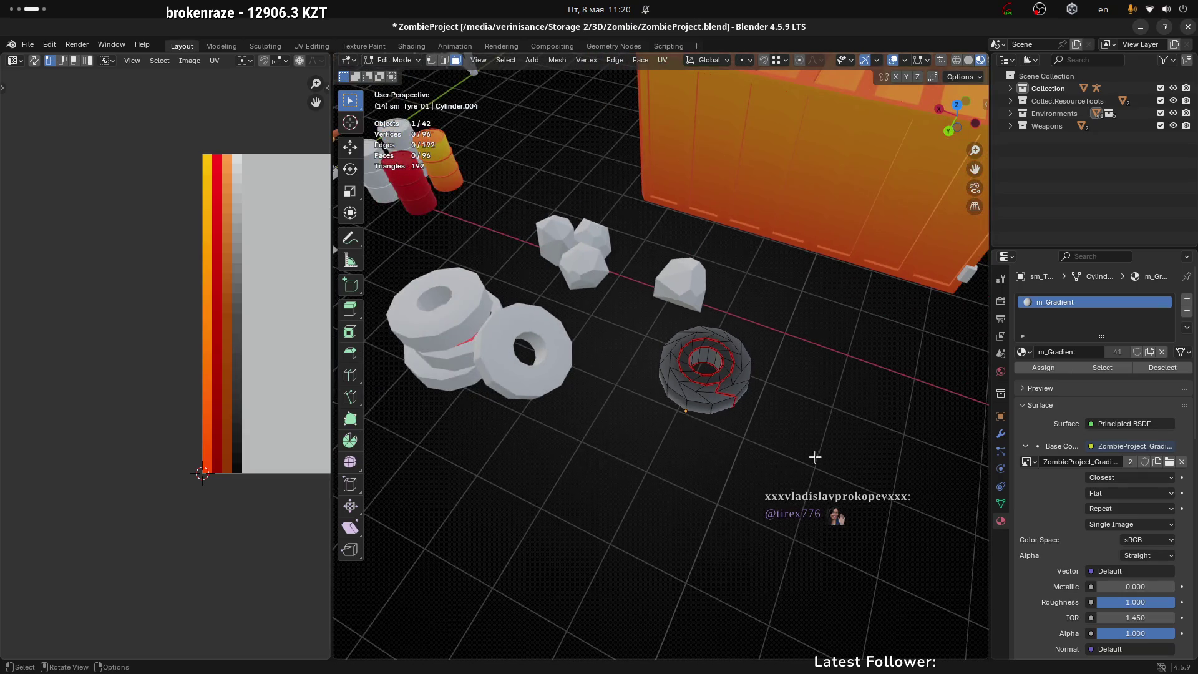
key("Tab")
left_click(721, 485)
mouse_move(721, 486)
left_mouse_down()
mouse_move(790, 483)
mouse_move(799, 468)
left_mouse_up()
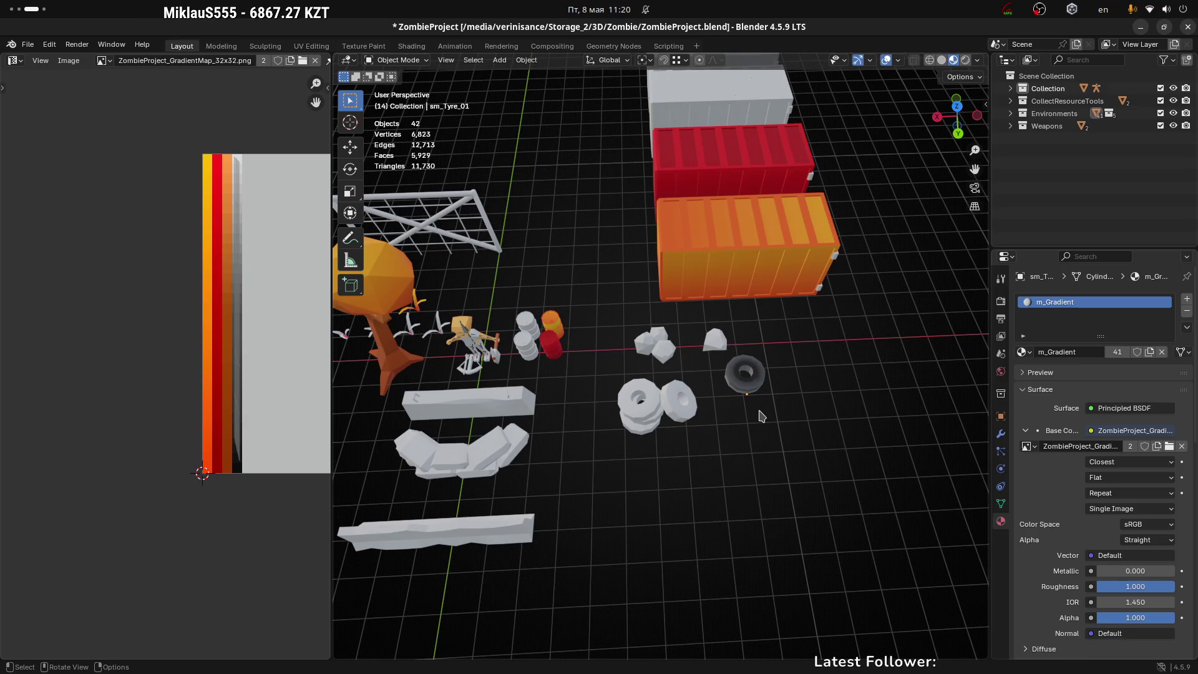
scroll(762, 414, "up", 5)
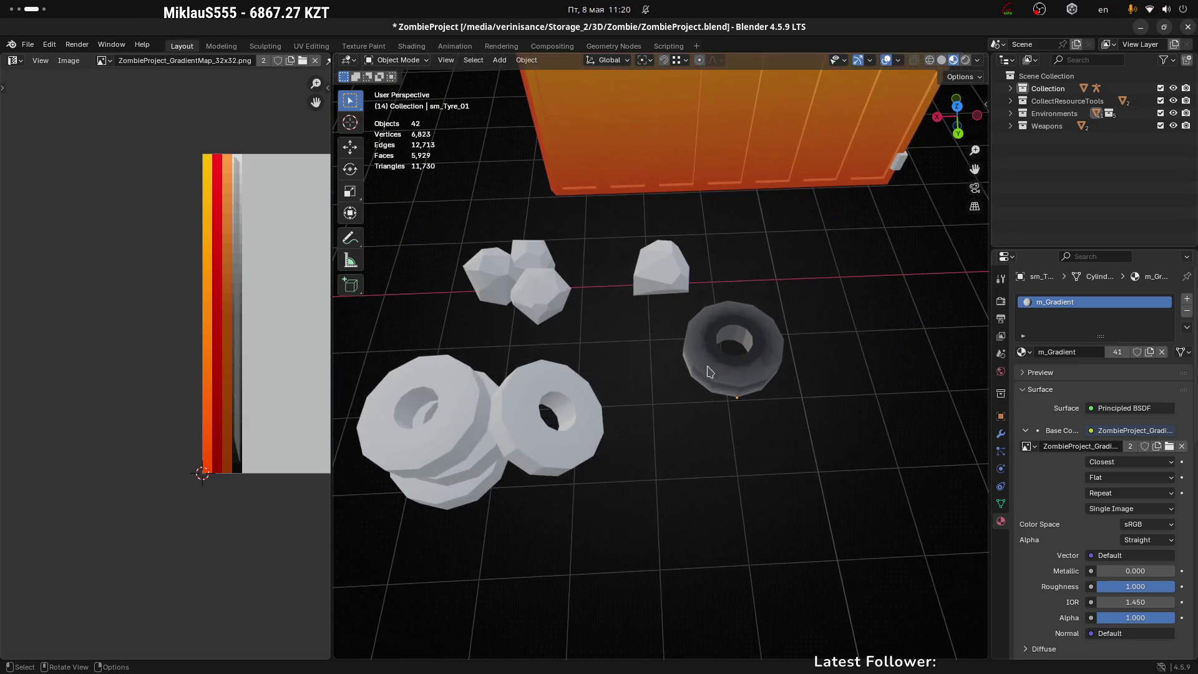
Rotate all of the tyre's UVs by 180 degrees, then clear the face selection
left_click(712, 360)
key("Tab")
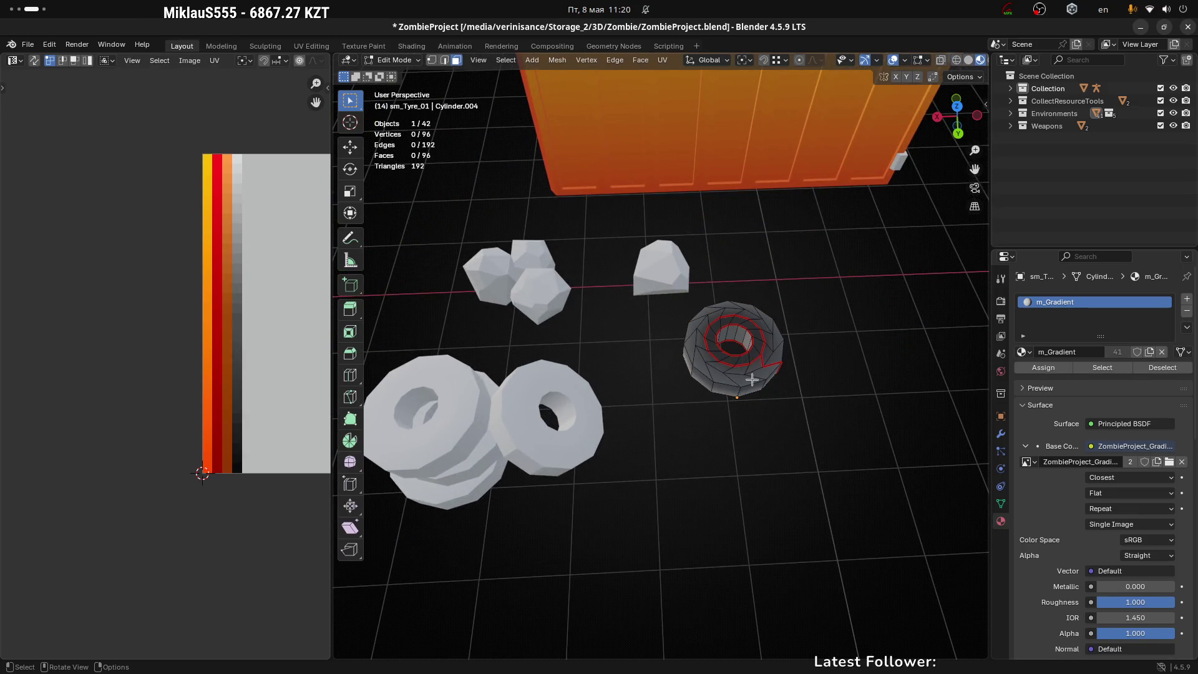
key("a")
mouse_move(165, 93)
left_mouse_down()
mouse_move(284, 475)
mouse_move(286, 458)
left_mouse_up()
type("r")
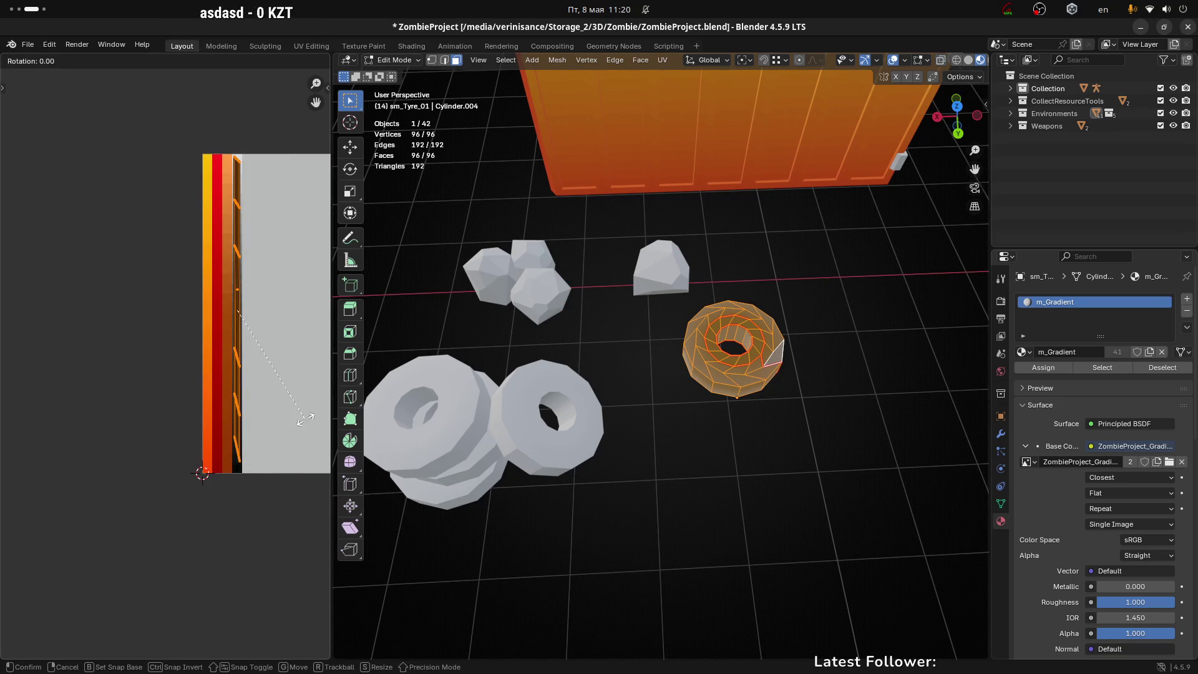
type("180")
key("Return")
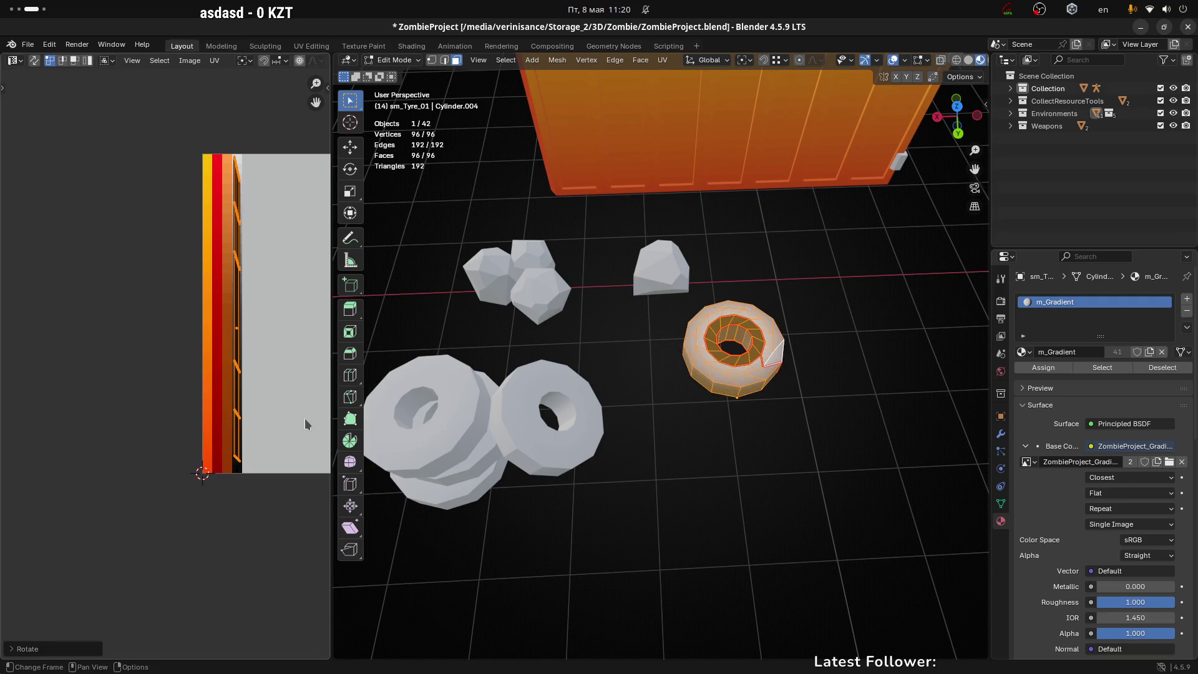
left_click(806, 541)
mouse_move(806, 540)
left_mouse_down()
mouse_move(773, 498)
mouse_move(812, 393)
mouse_move(703, 297)
mouse_move(701, 252)
mouse_move(758, 452)
left_mouse_up()
Turn the UV island of two tyre side faces vertical and move it down the gradient column
scroll(757, 453, "up", 5)
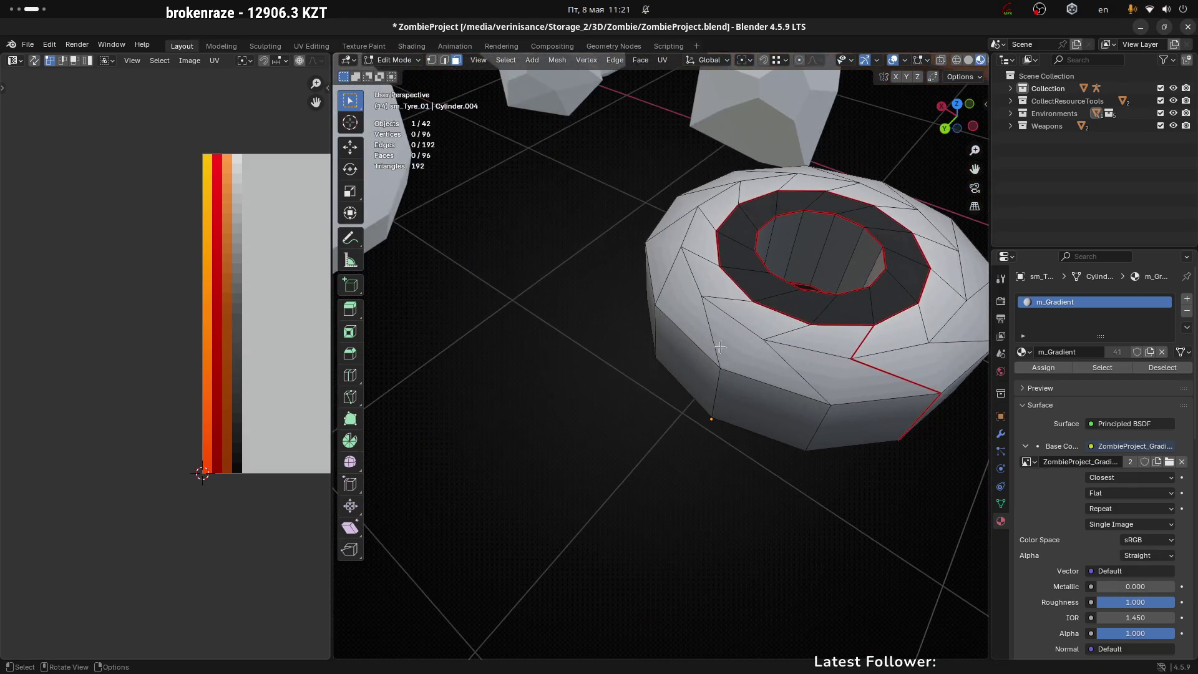
left_click(762, 317)
left_click(743, 351, "shift")
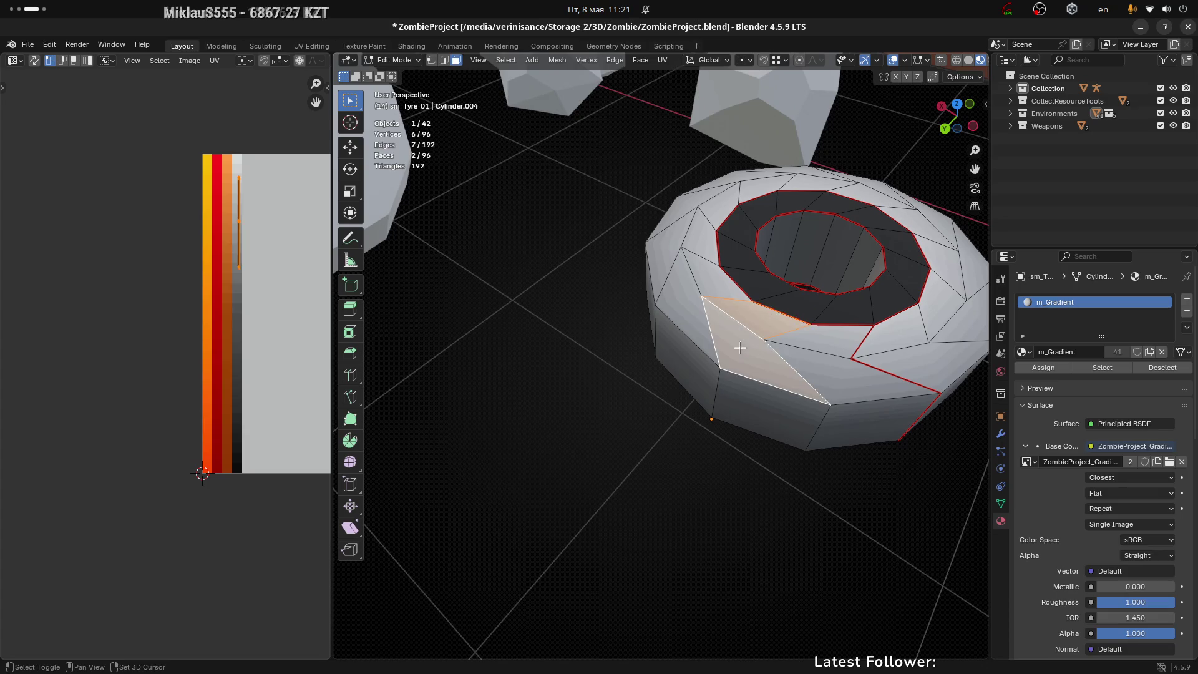
key("g")
left_click(291, 312)
key("r")
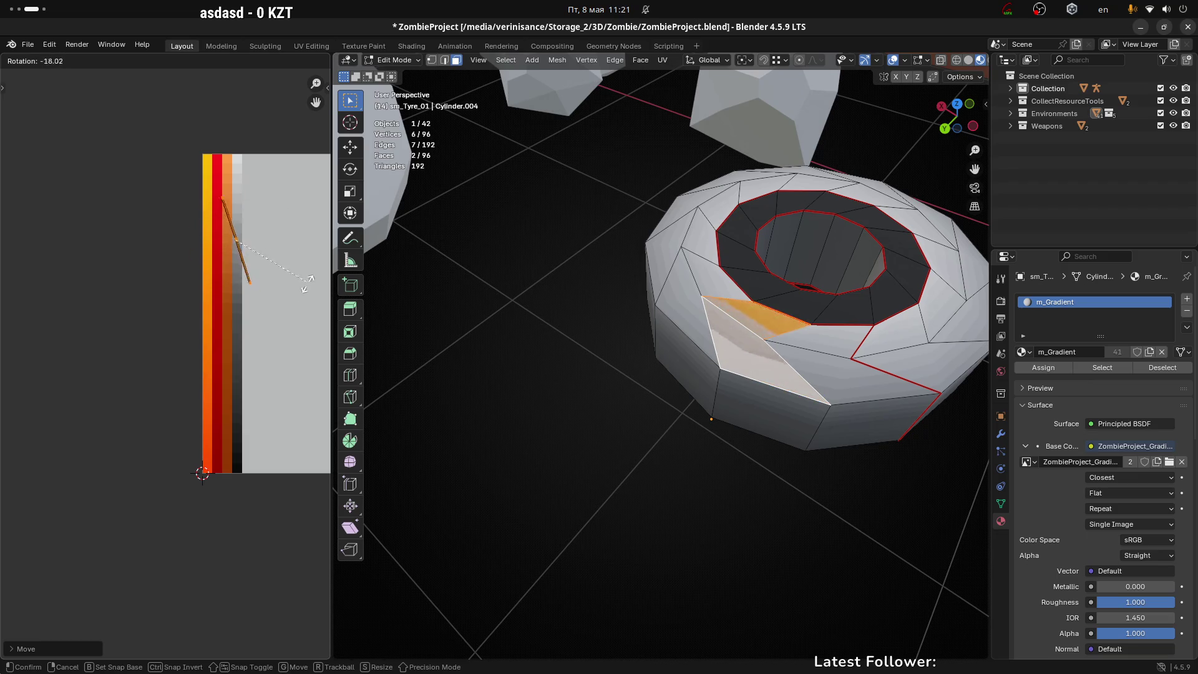
left_click(292, 306)
key("g")
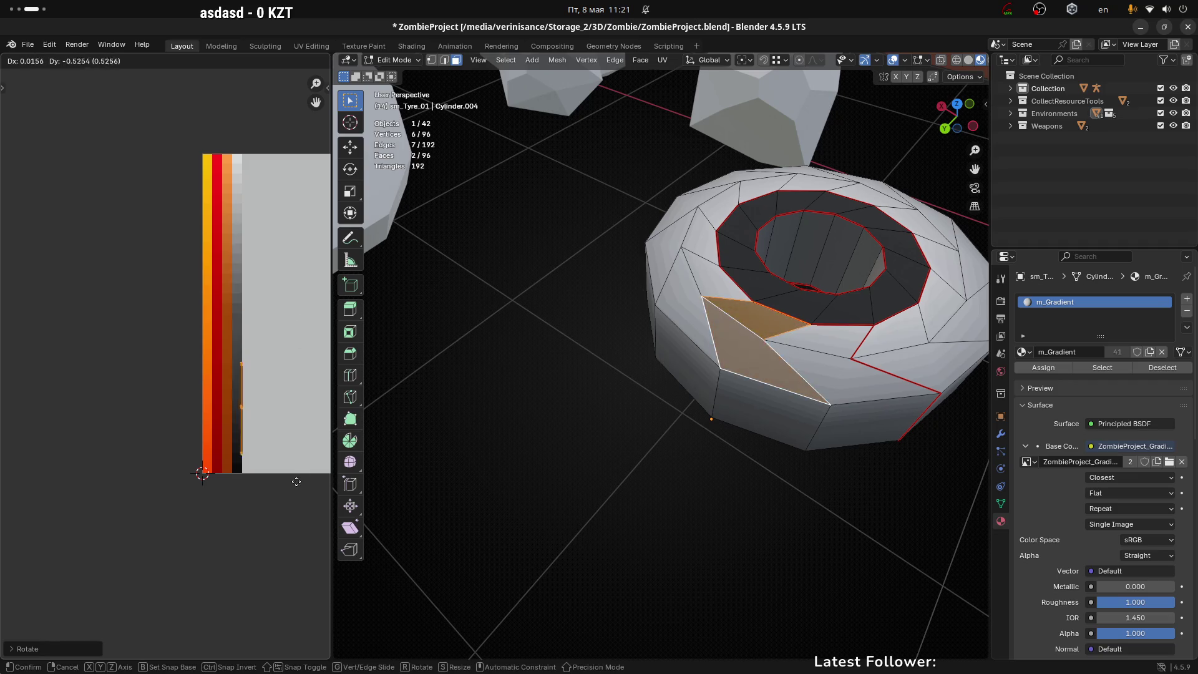
left_click(294, 476)
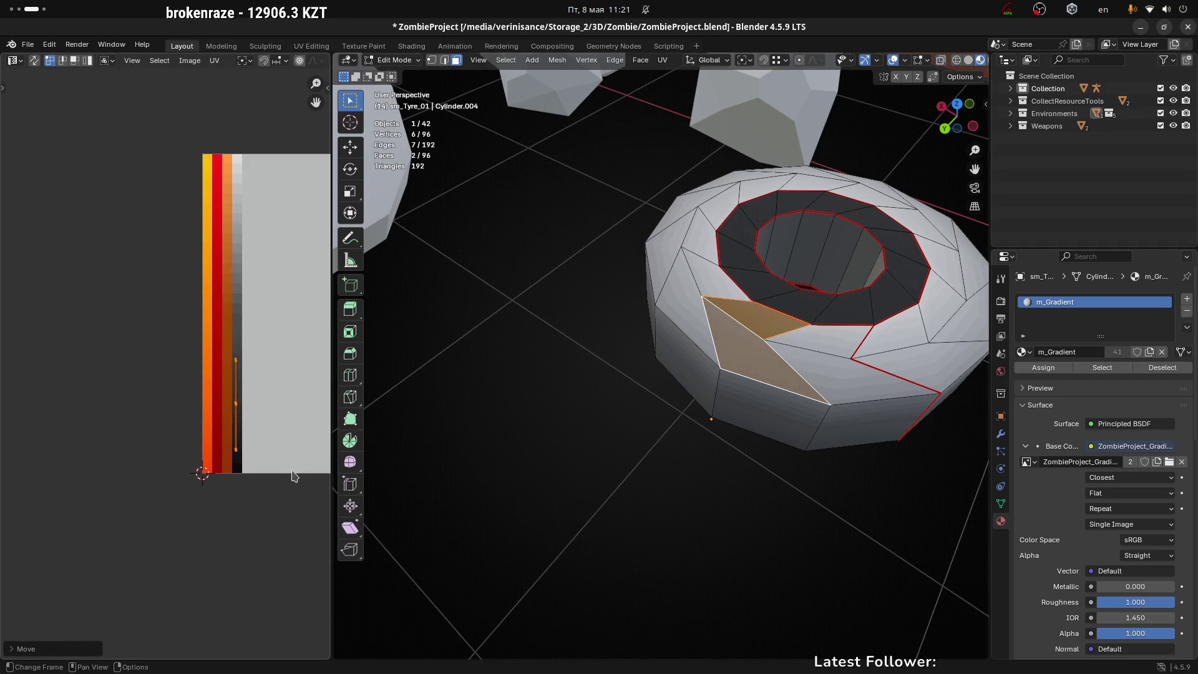
left_click(293, 440)
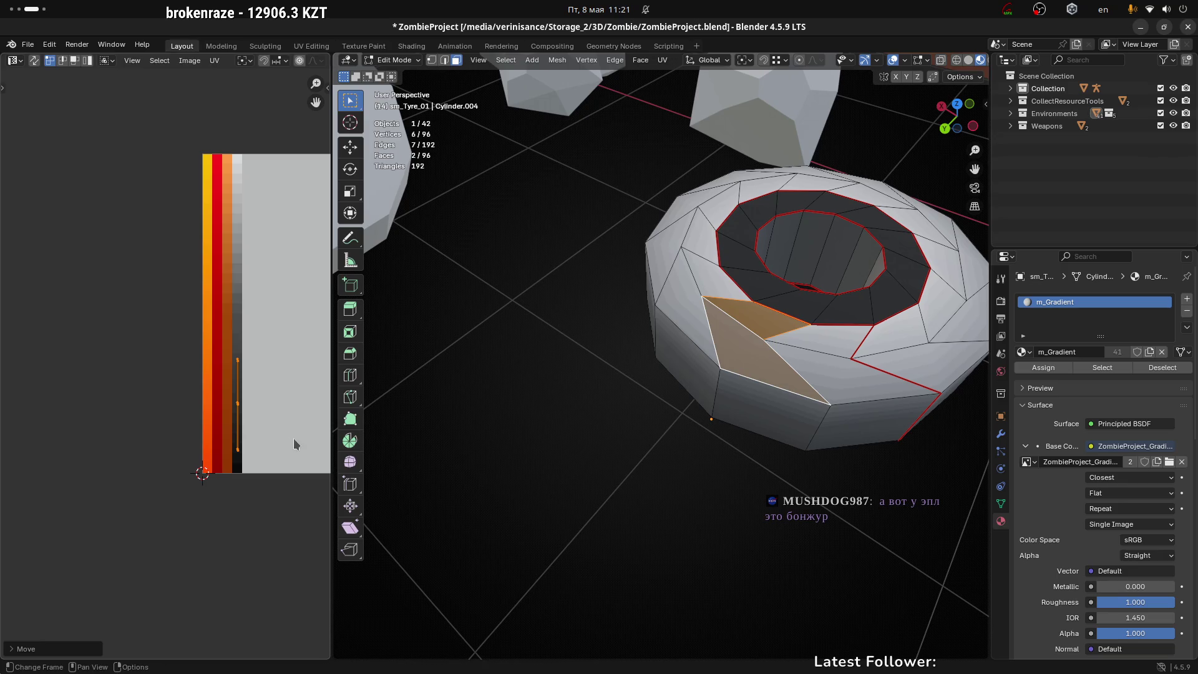
left_click(724, 445)
Select two more tyre faces and the tyre's outer top ring
scroll(724, 445, "down", 4)
left_click(796, 402)
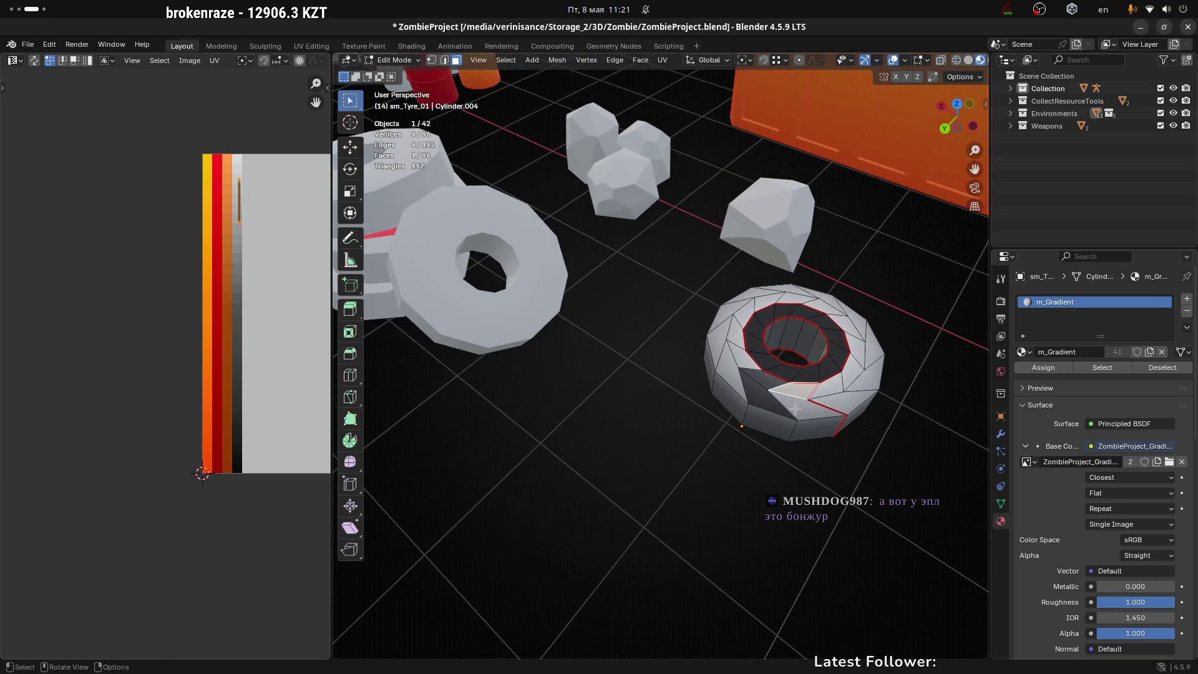
left_click(795, 409, "shift")
left_click(804, 407, "alt+shift")
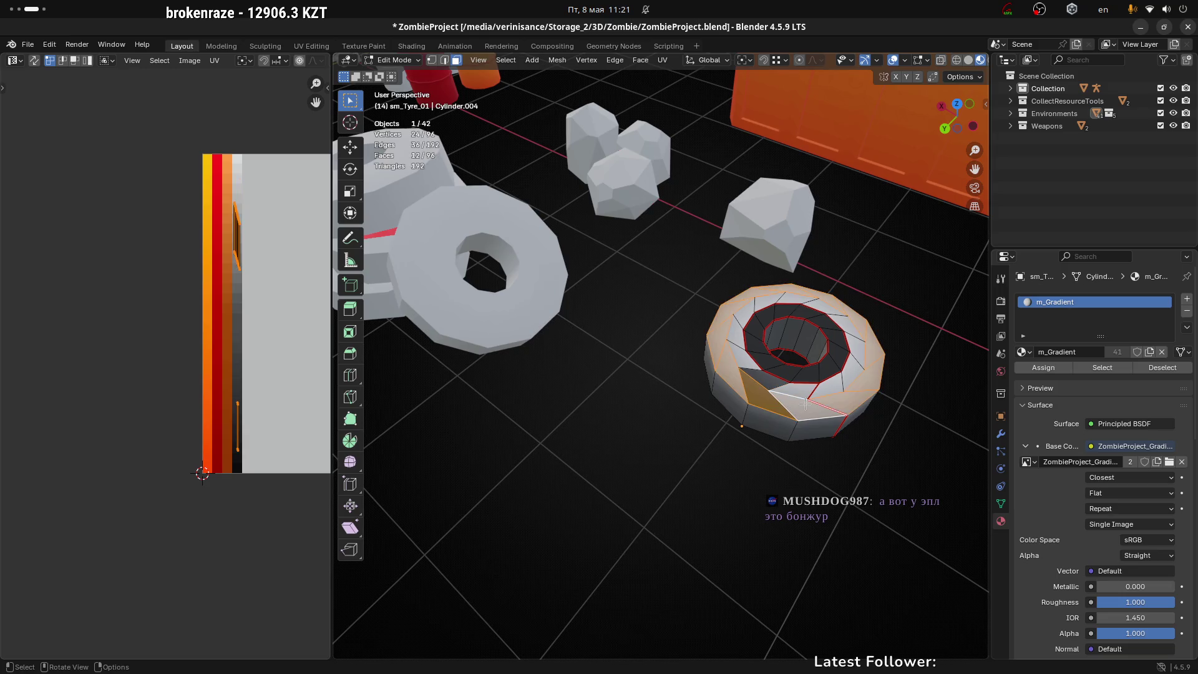
Select the tyre's whole outer side face loop
left_click_drag(803, 411, 915, 369)
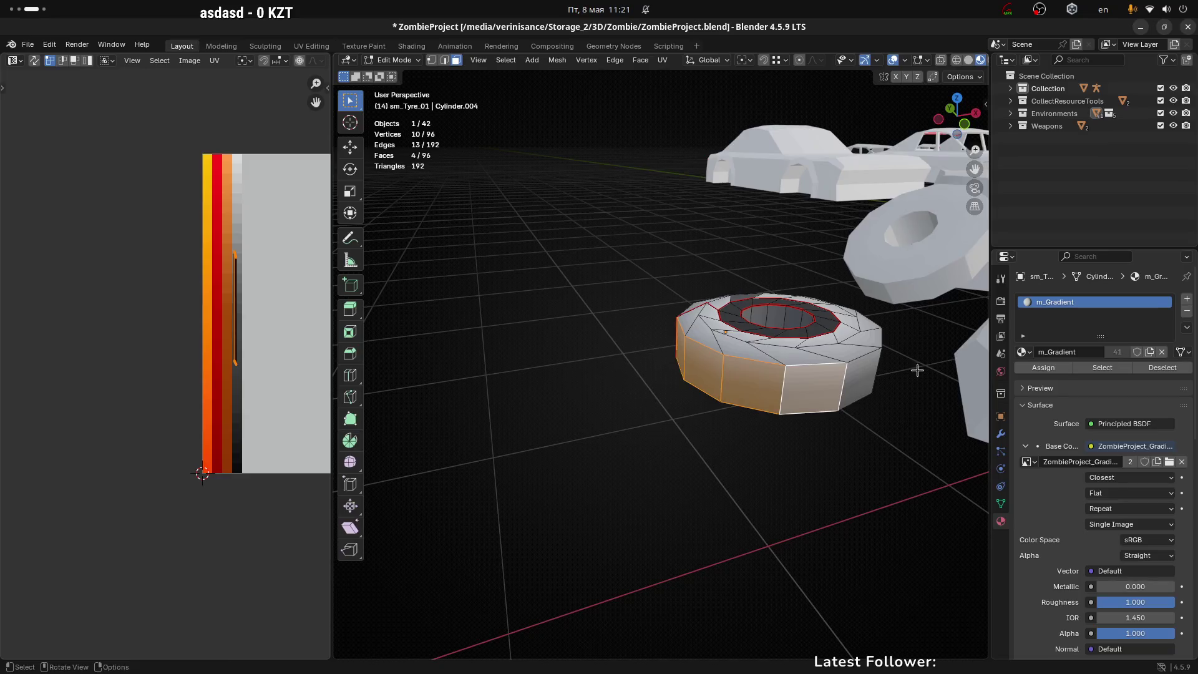
scroll(820, 406, "up", 3)
left_click(820, 406, "ctrl")
left_click(720, 470, "alt")
mouse_move(721, 470)
left_mouse_down()
mouse_move(631, 485)
mouse_move(577, 453)
mouse_move(142, 335)
left_mouse_up()
scroll(150, 337, "down", 2)
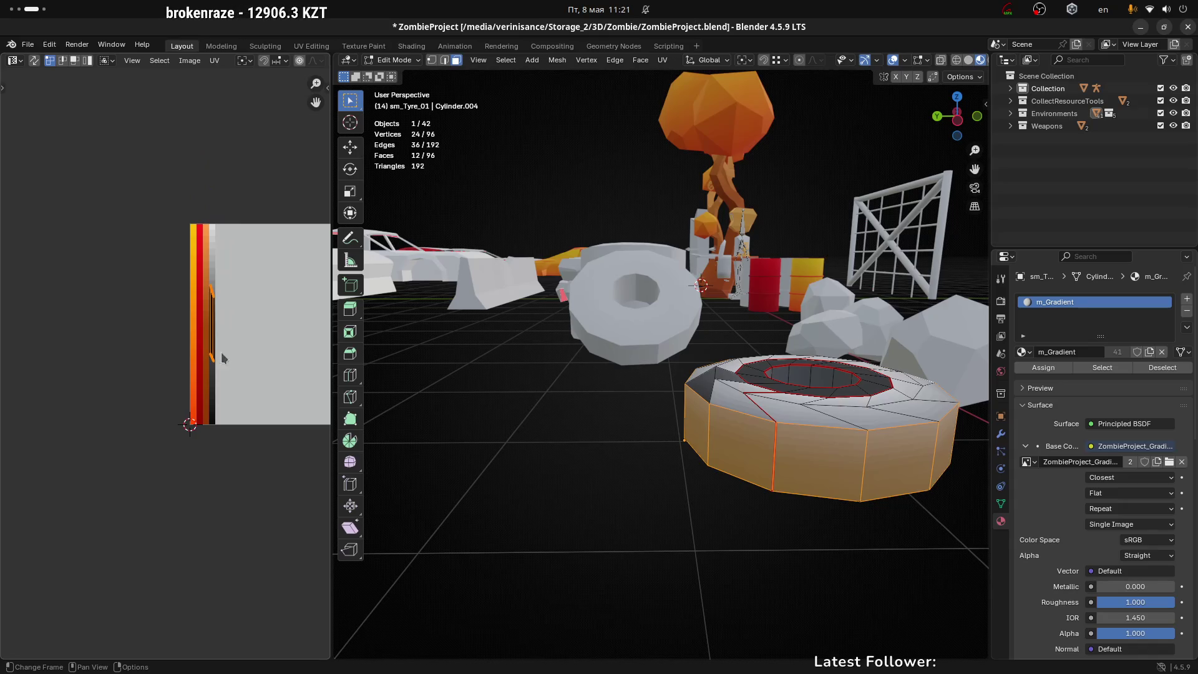
scroll(245, 360, "up", 3)
Move and scale down the side loop's UVs, placing them near the column's dark bottom
key("g")
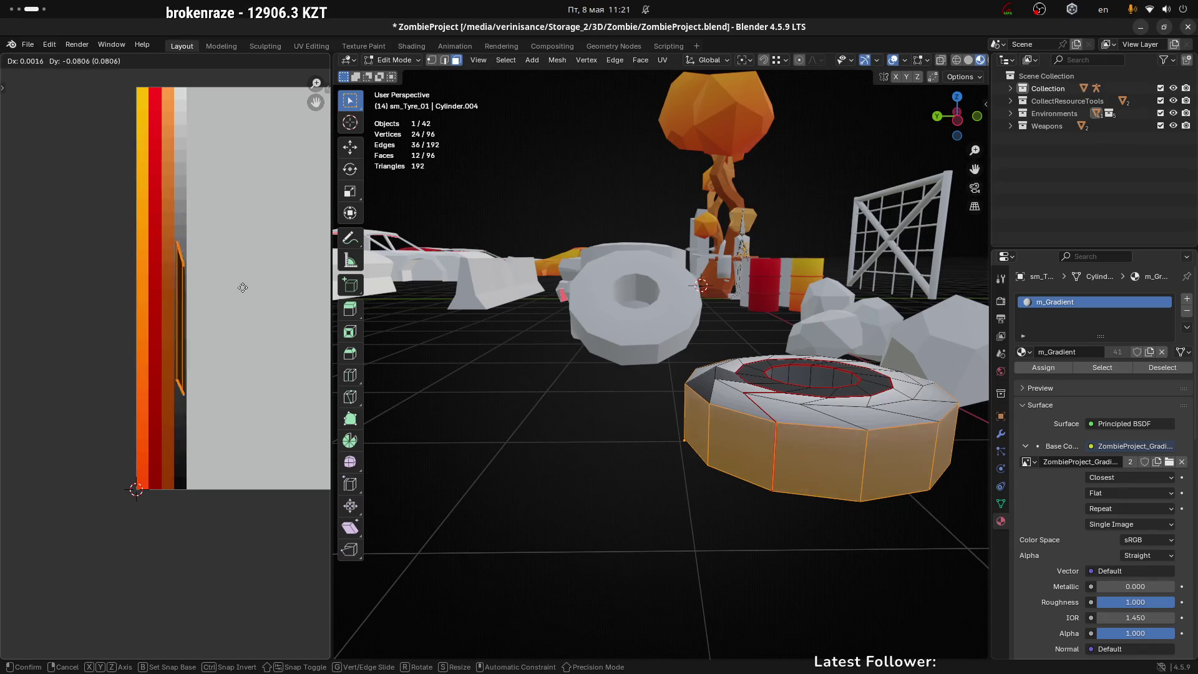
left_click(241, 372)
key("s")
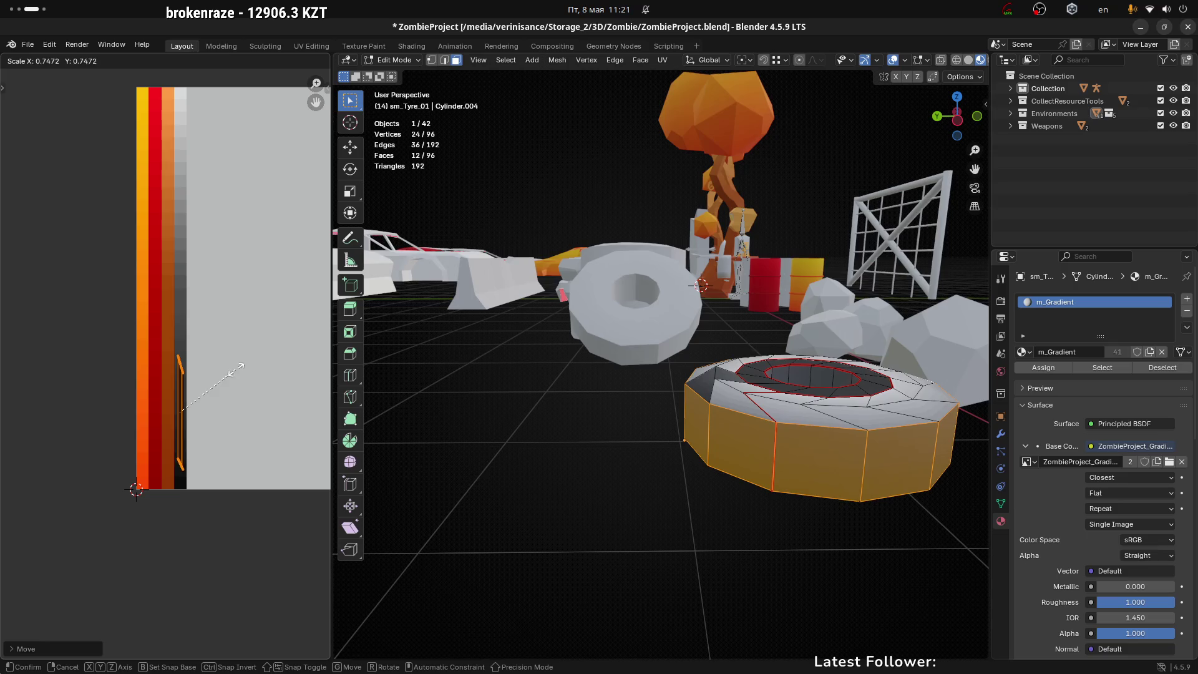
left_click(231, 372)
key("g")
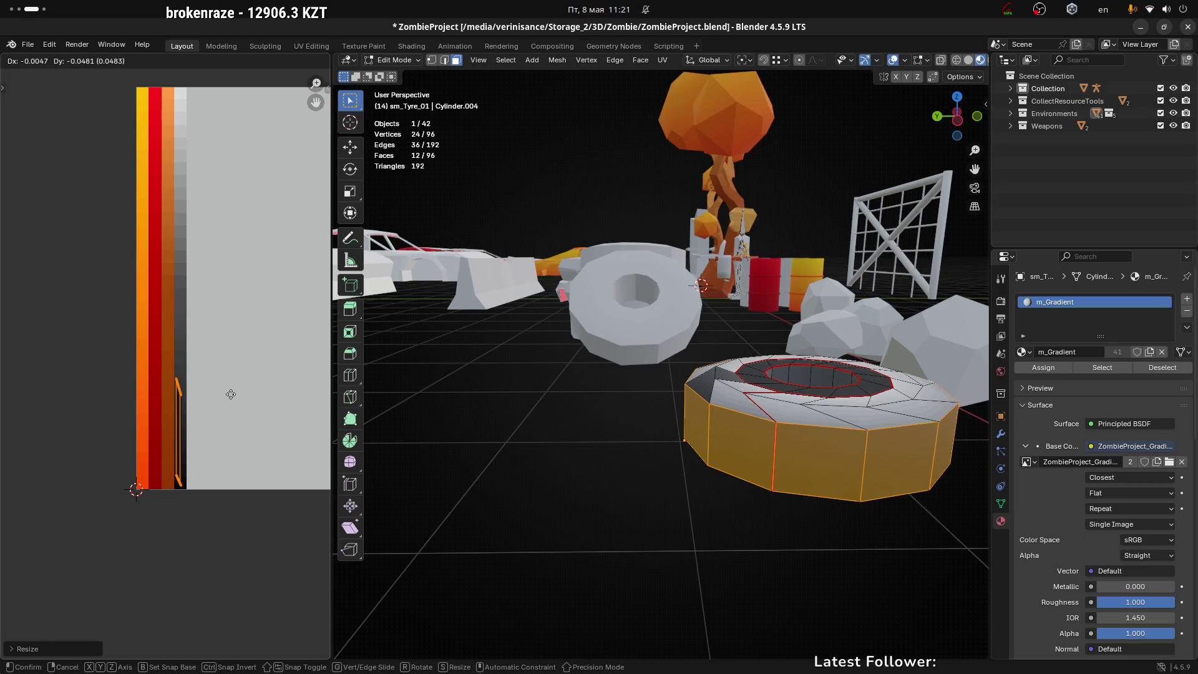
left_click(233, 395)
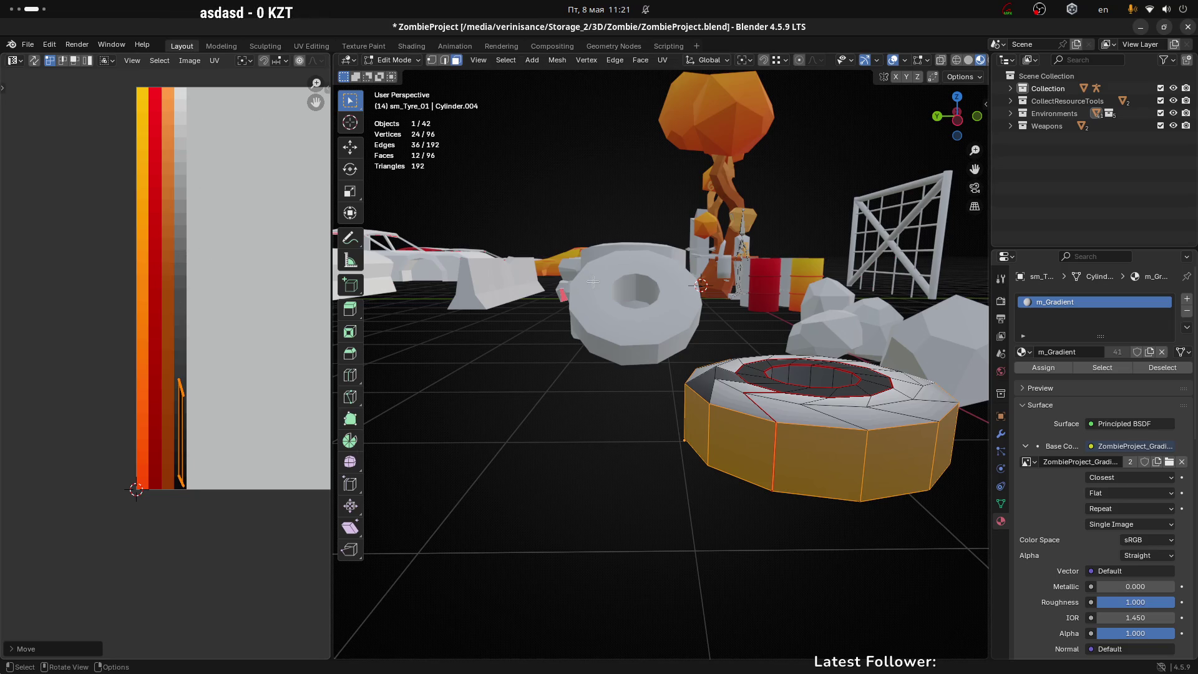
Launch Krita by searching 'kri' in the activities overview
key("super")
type("kri")
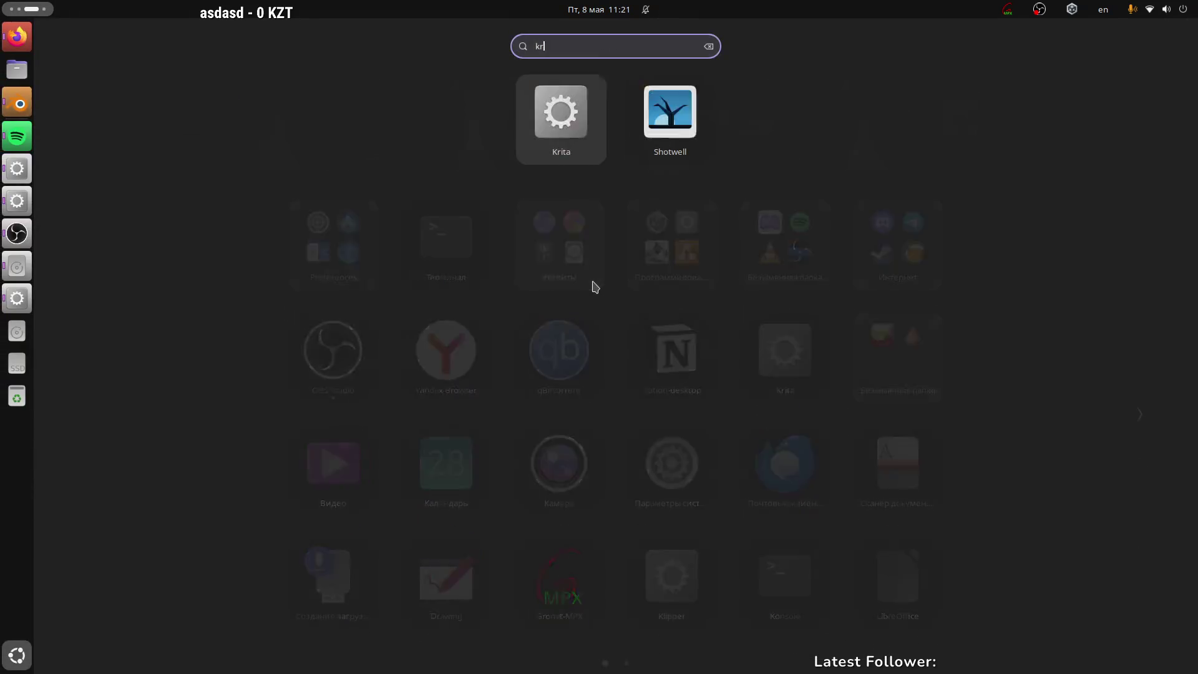
key("Return")
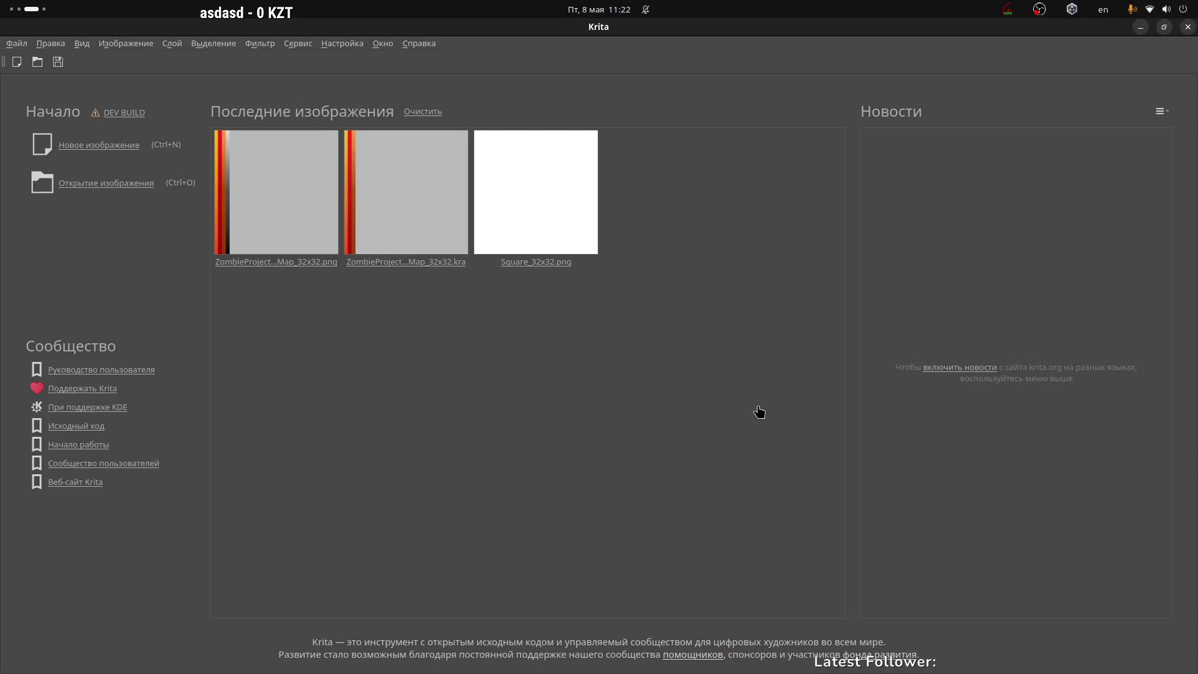
Open ZombieProject_GradientMap_32x32.kra and shift a rectangular selection one column right
left_click(402, 175)
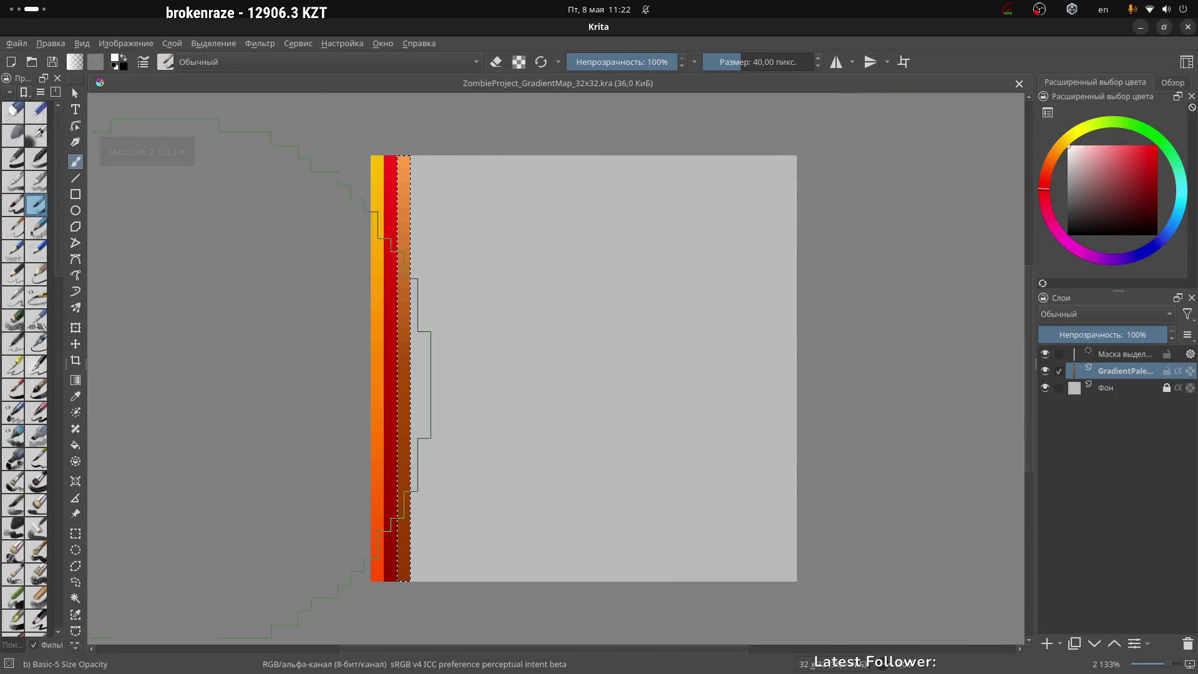
key("ctrl+r")
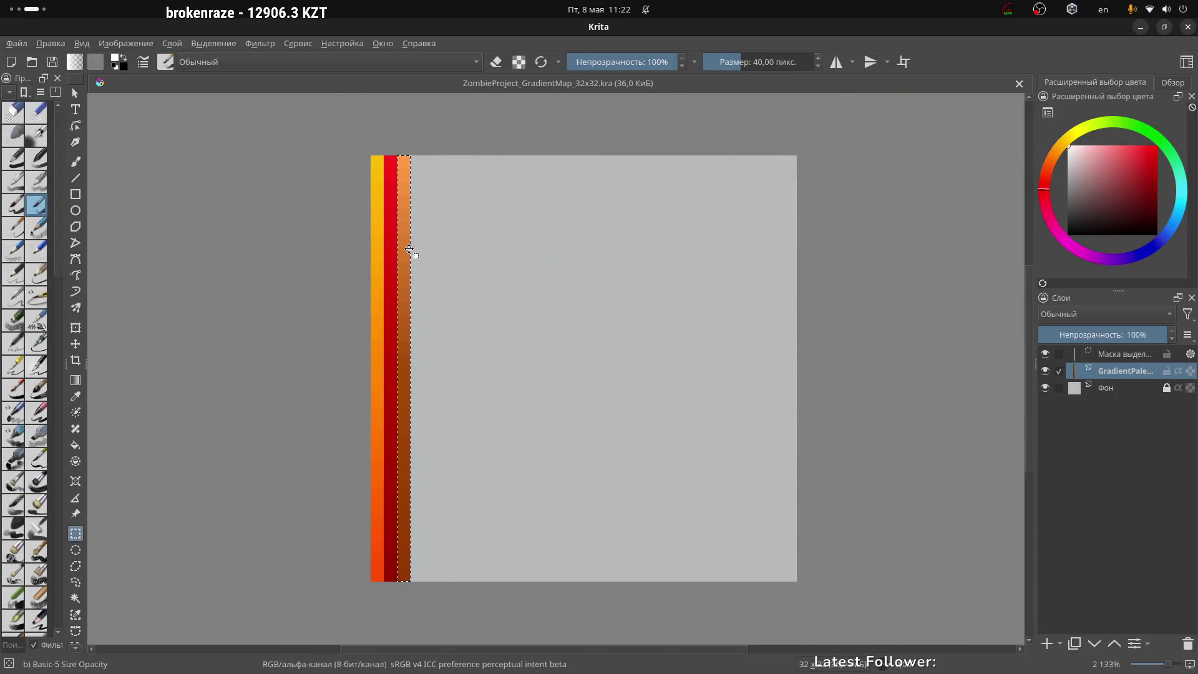
left_click_drag(409, 247, 420, 247)
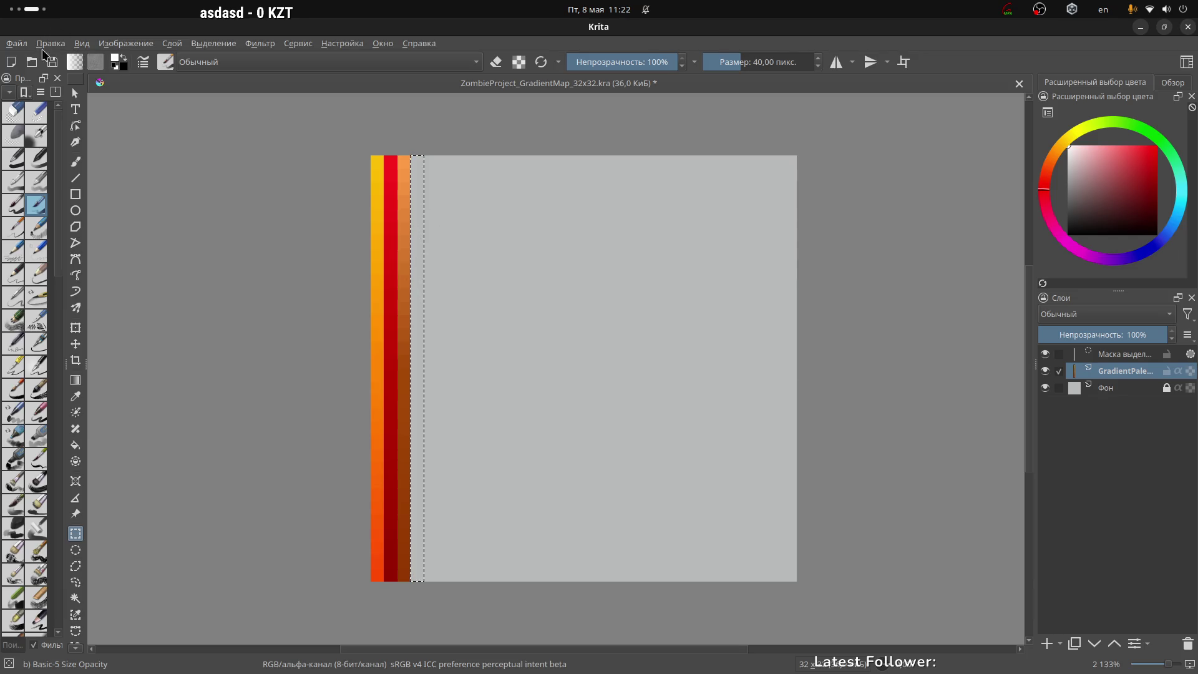
Open ZombieProject_GradientMap_32x32.png from the Textures folder as a new Krita tab
left_click(17, 44)
key("Escape")
key("ctrl+o")
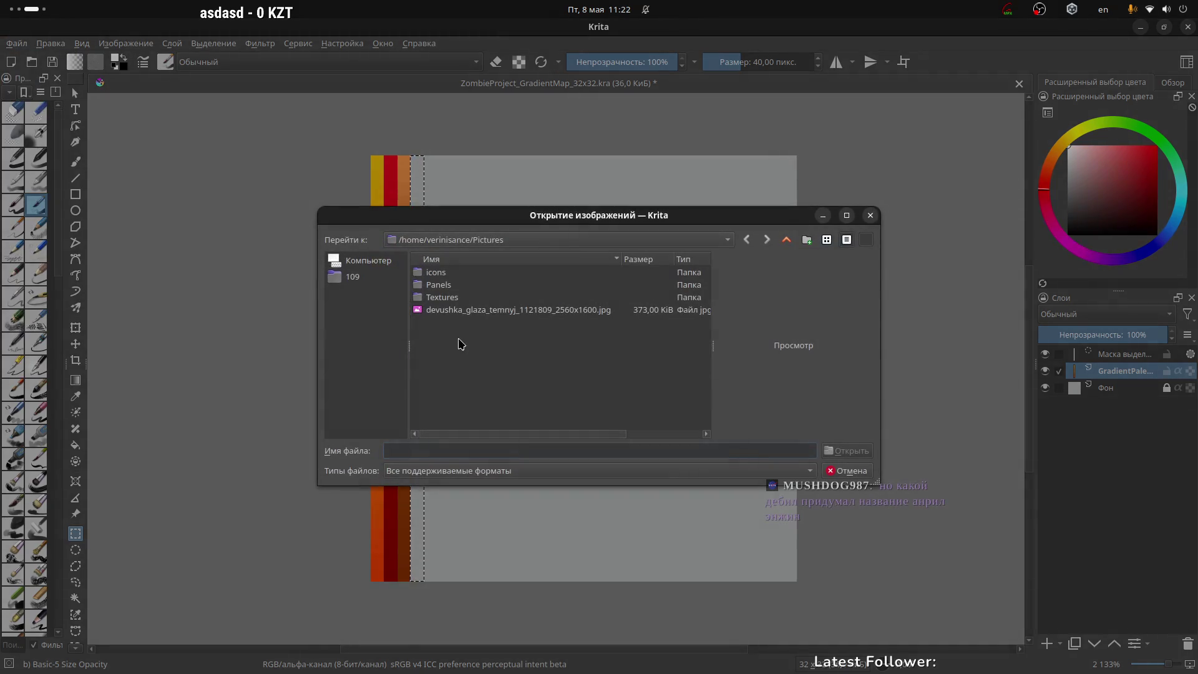
left_click(448, 299)
double_click(452, 303)
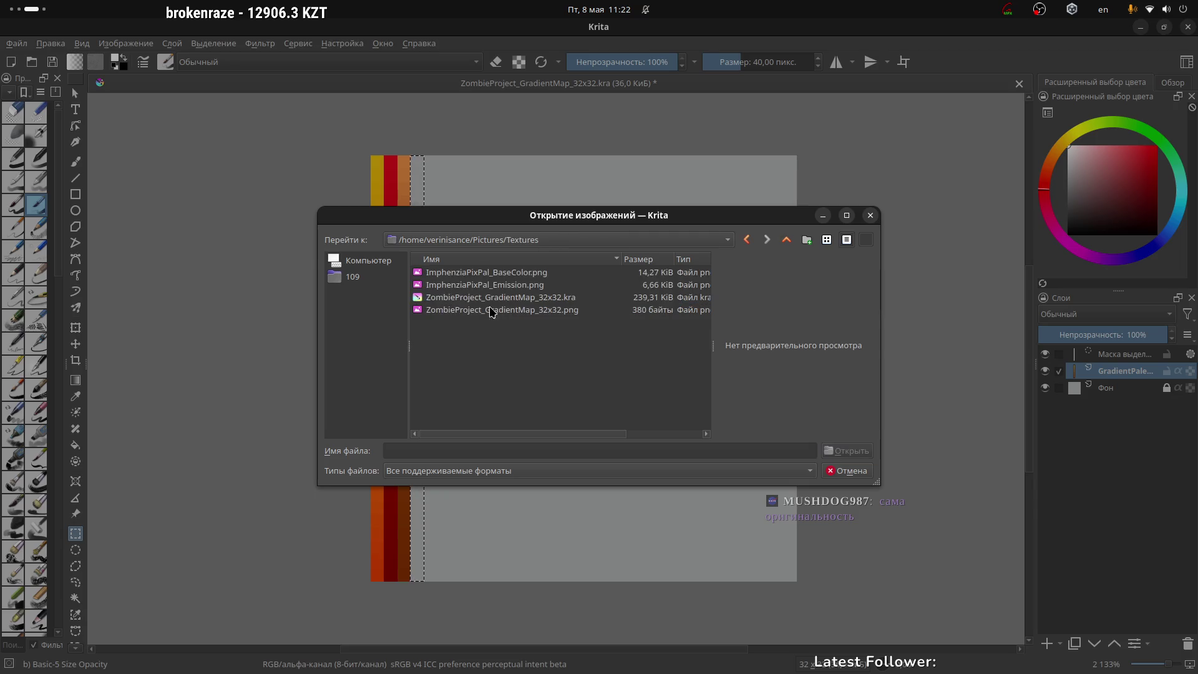
left_click(536, 299)
left_click(548, 310)
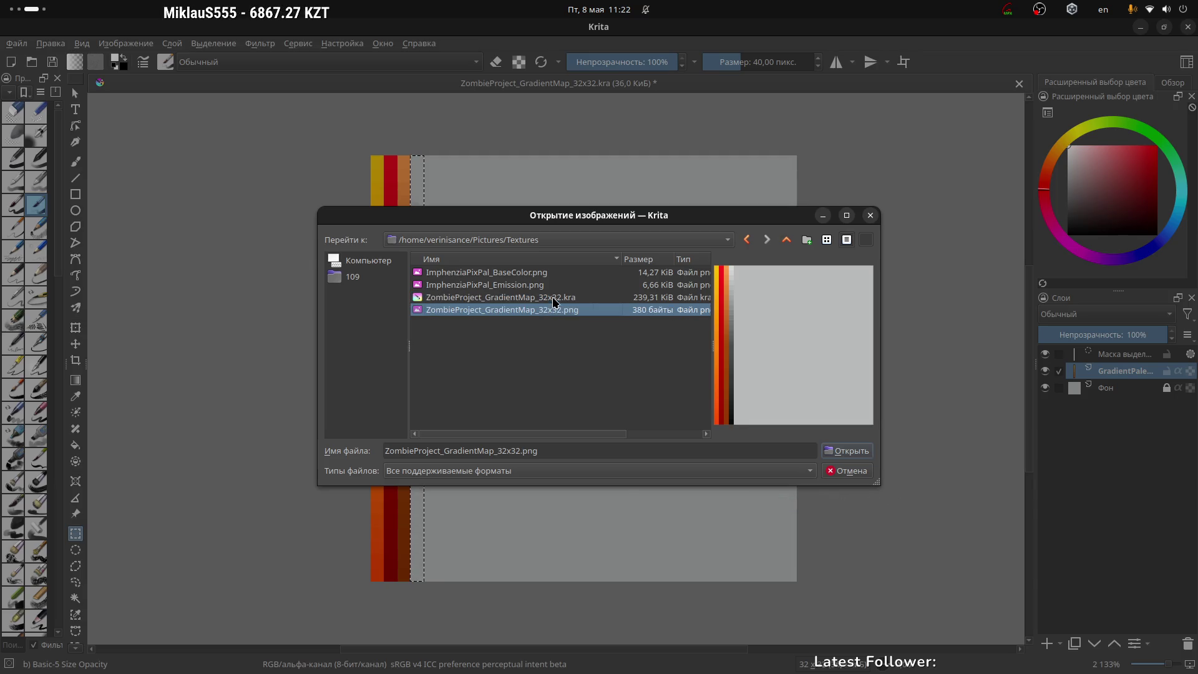
left_click(554, 298)
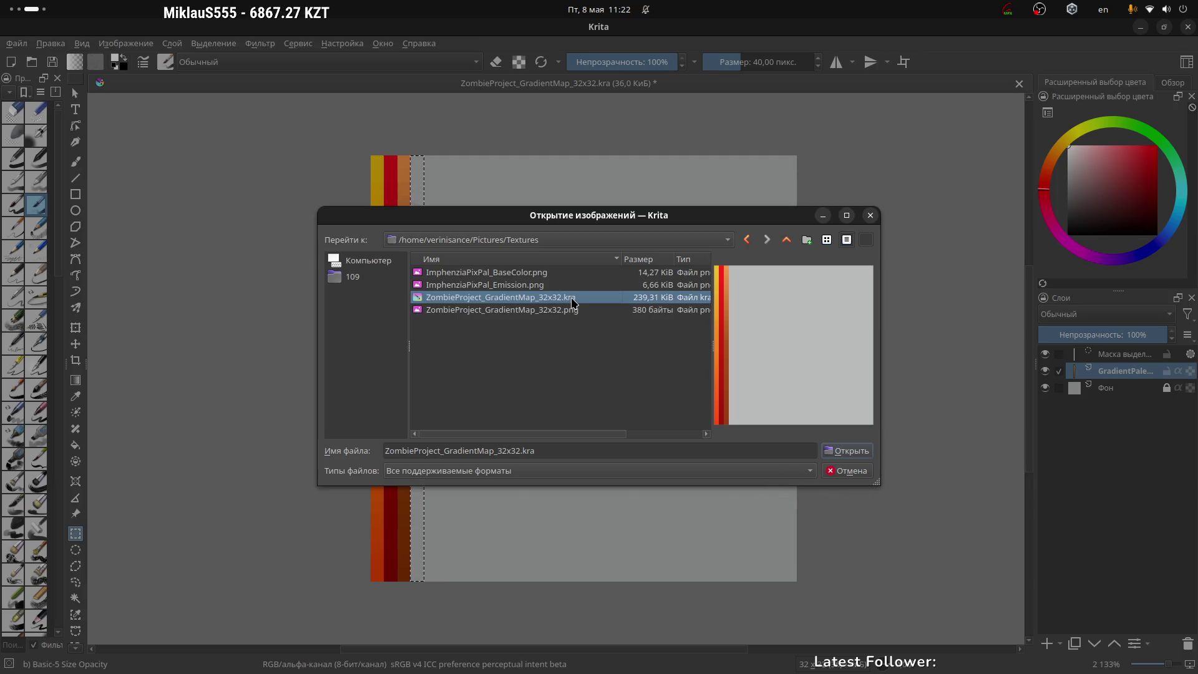
left_click(575, 311)
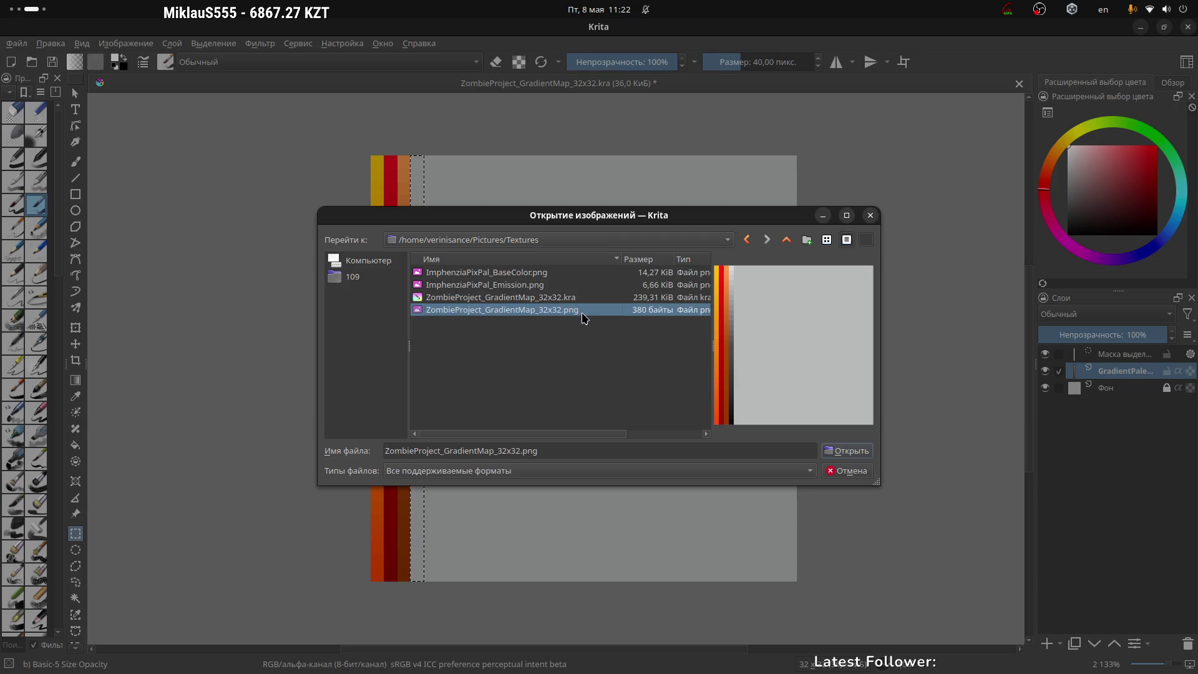
double_click(582, 314)
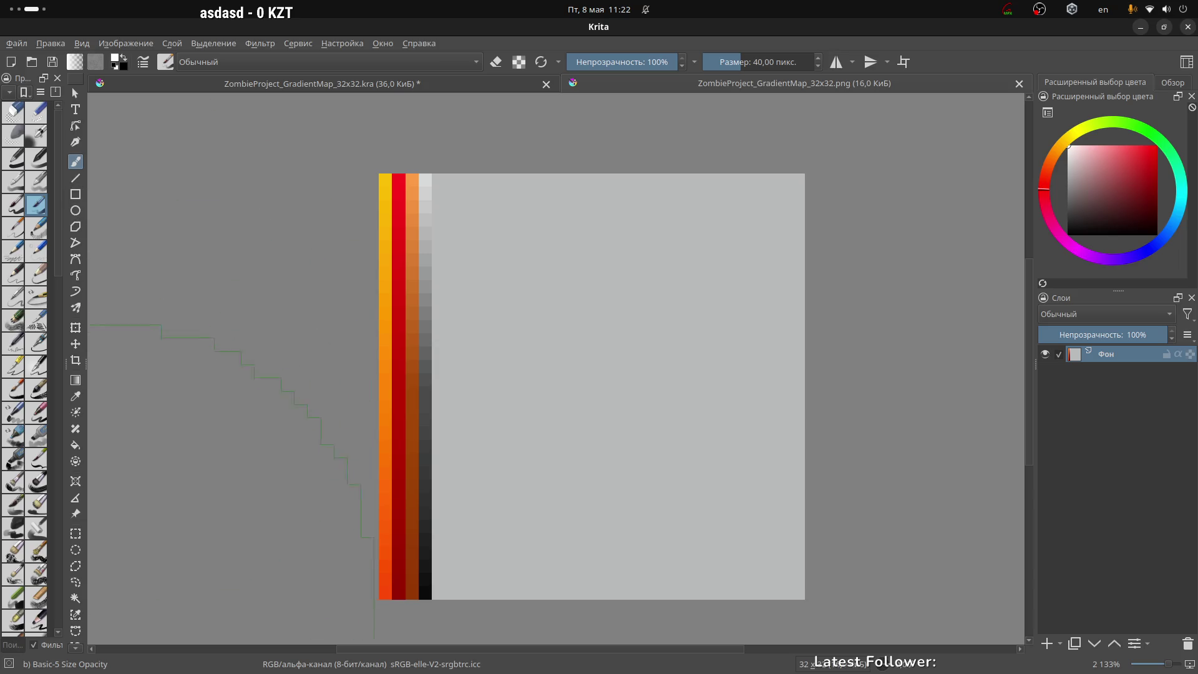
Clear the old selection and select a 2-pixel-wide, full-height column beside the grayscale strip
left_click(75, 533)
mouse_move(431, 172)
left_mouse_down()
mouse_move(472, 341)
mouse_move(473, 453)
mouse_move(428, 616)
mouse_move(439, 632)
mouse_move(445, 520)
left_mouse_up()
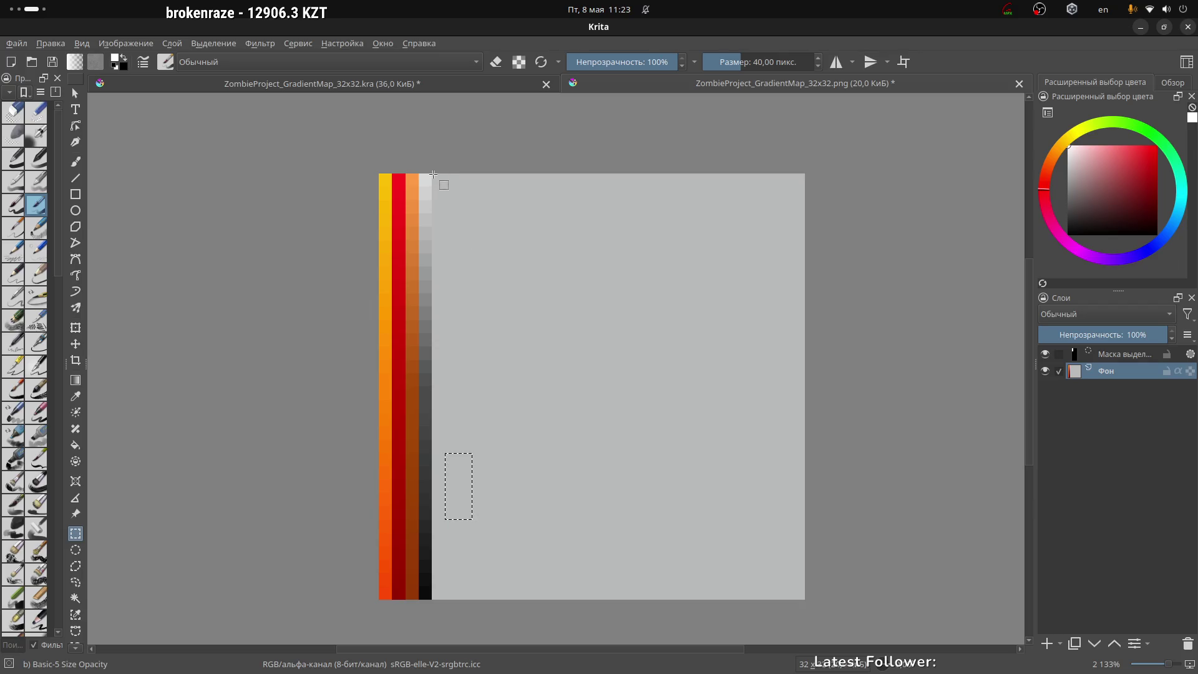
right_click(455, 471)
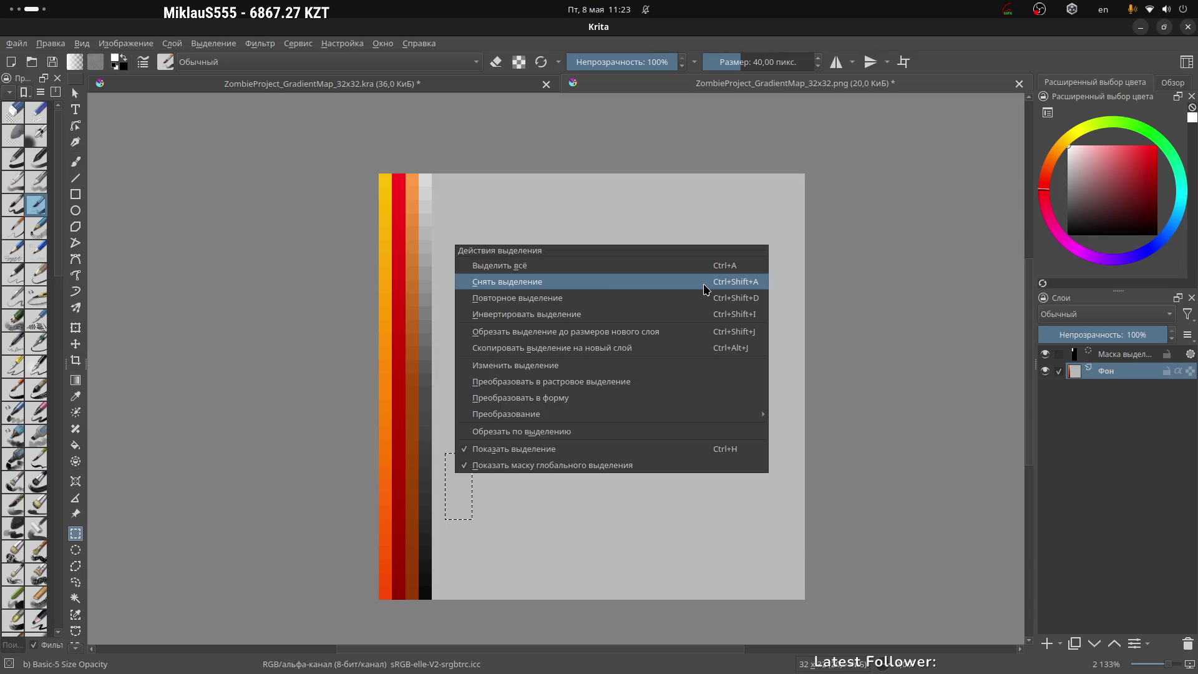
left_click(529, 283)
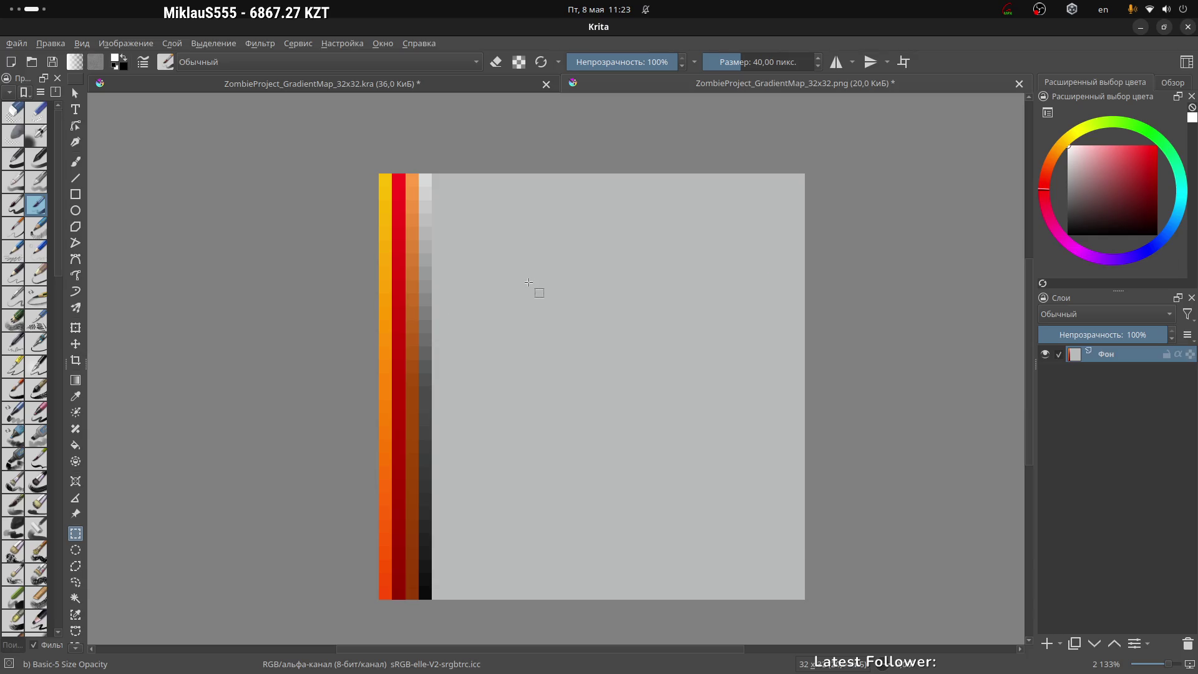
left_click(441, 197)
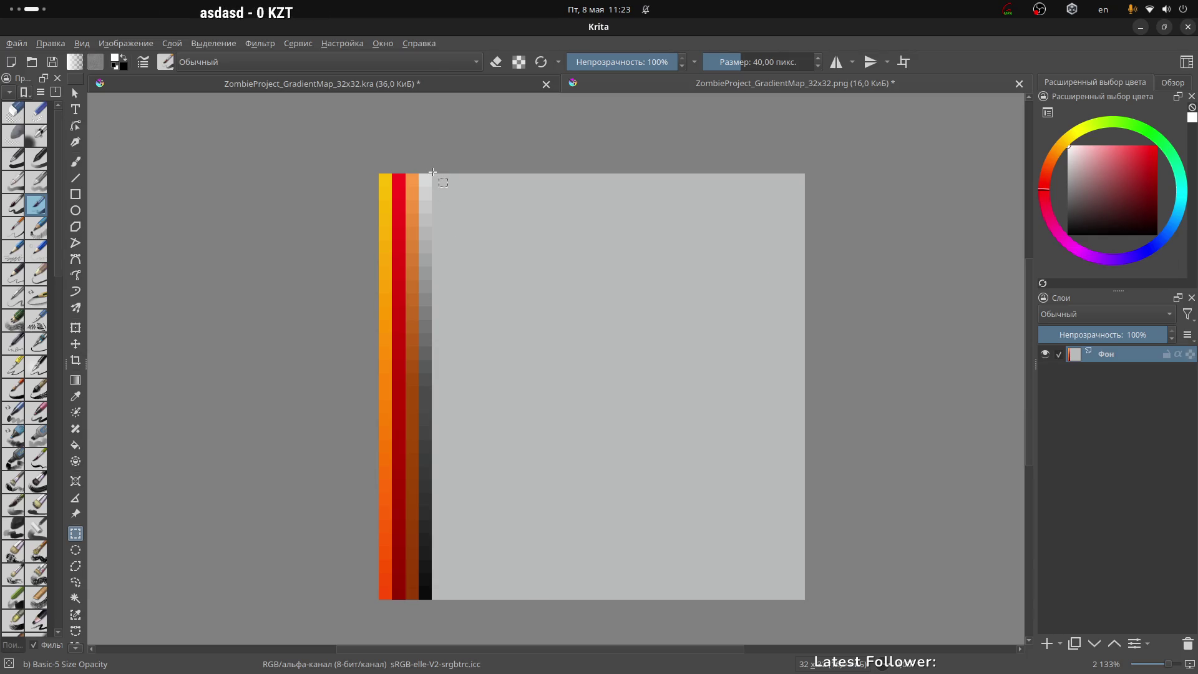
mouse_move(432, 171)
left_mouse_down()
mouse_move(462, 288)
mouse_move(443, 348)
mouse_move(448, 599)
left_mouse_up()
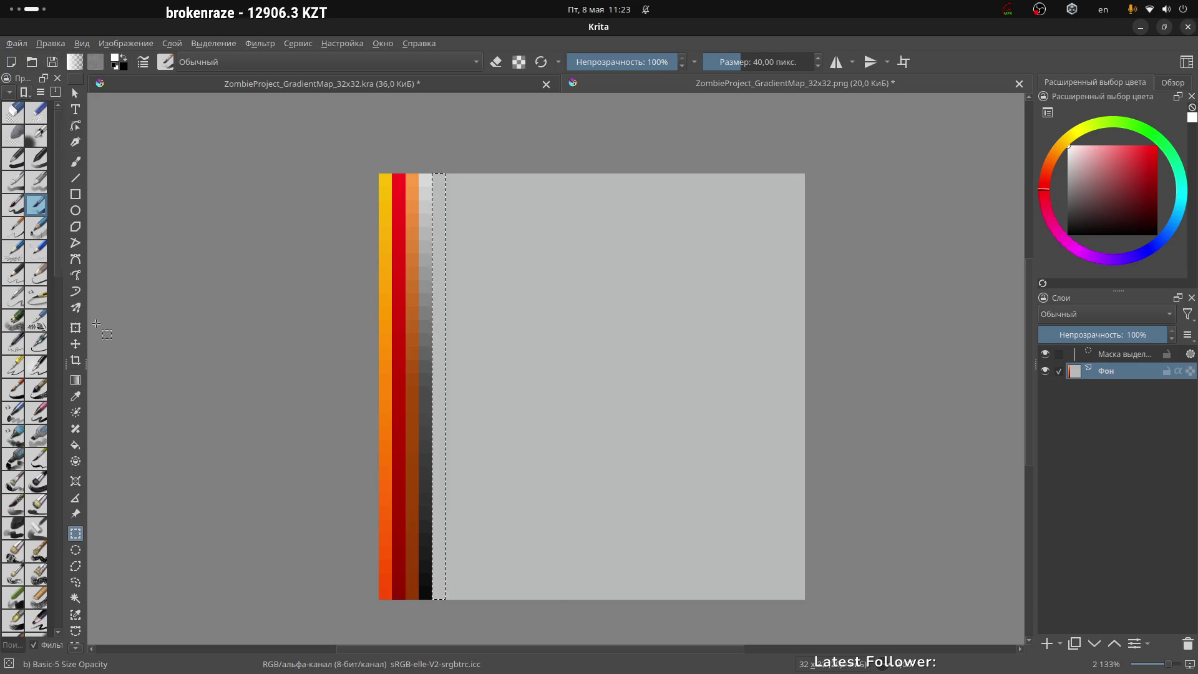
Start a new stop gradient from the WhiteBlackGradient preset with the Gradient tool
left_click(78, 380)
left_click(74, 62)
scroll(165, 212, "down", 5)
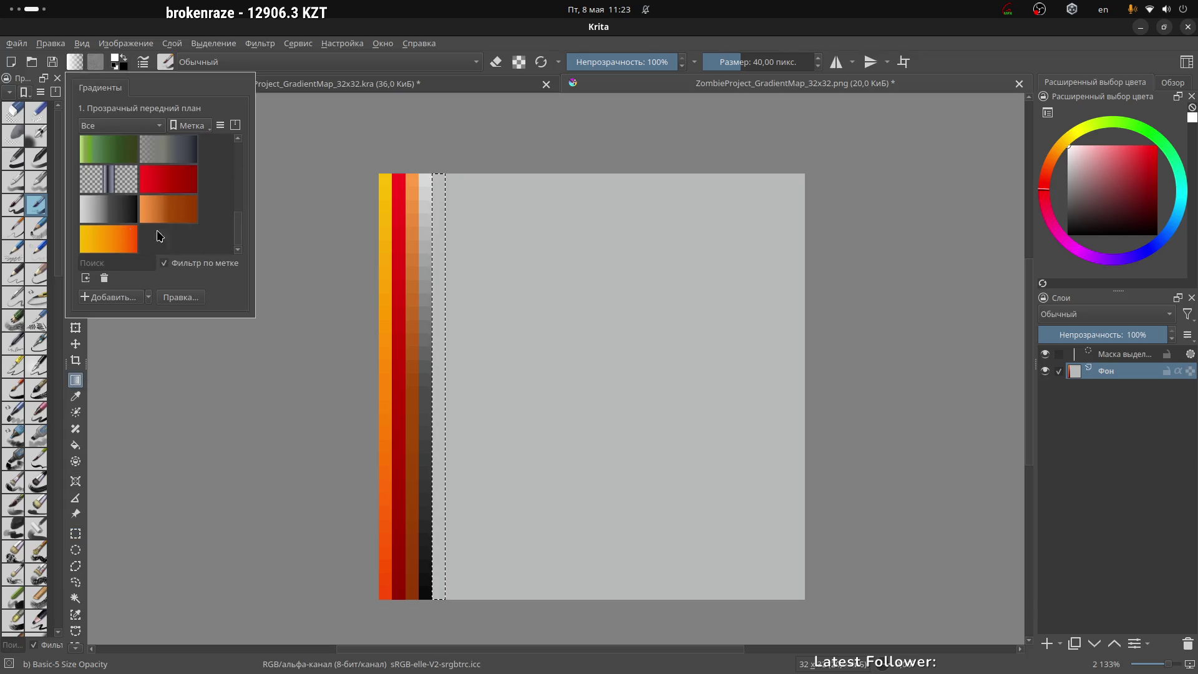
left_click(115, 216)
left_click(148, 301)
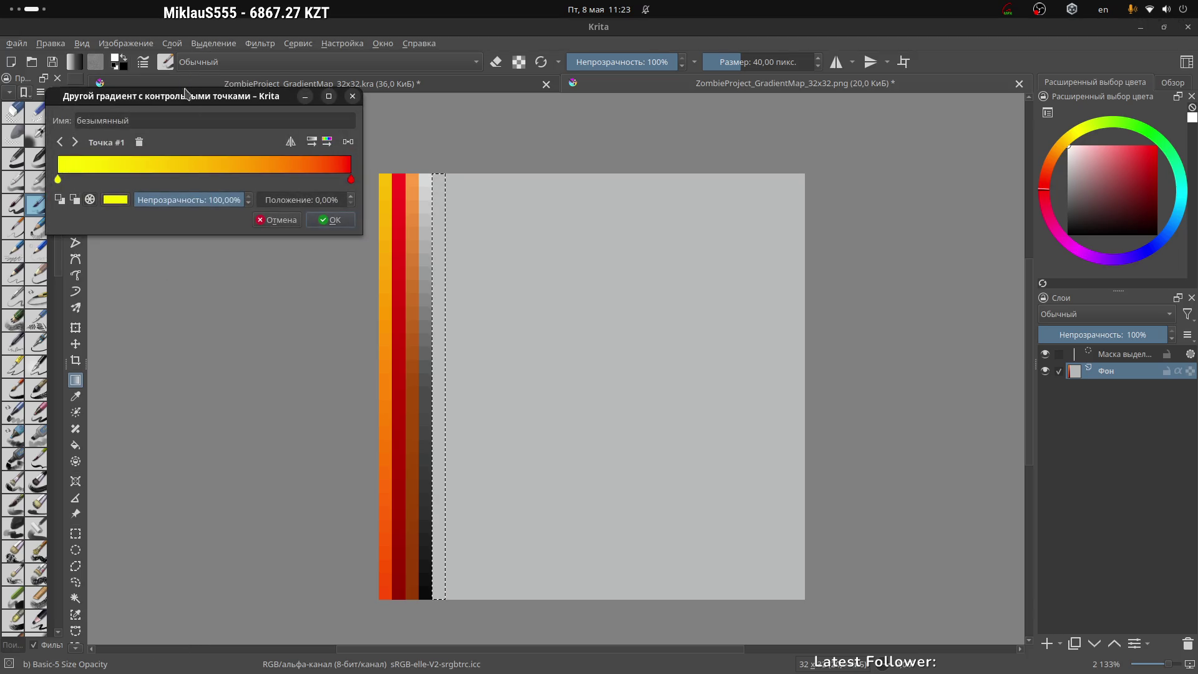
left_click_drag(198, 98, 734, 179)
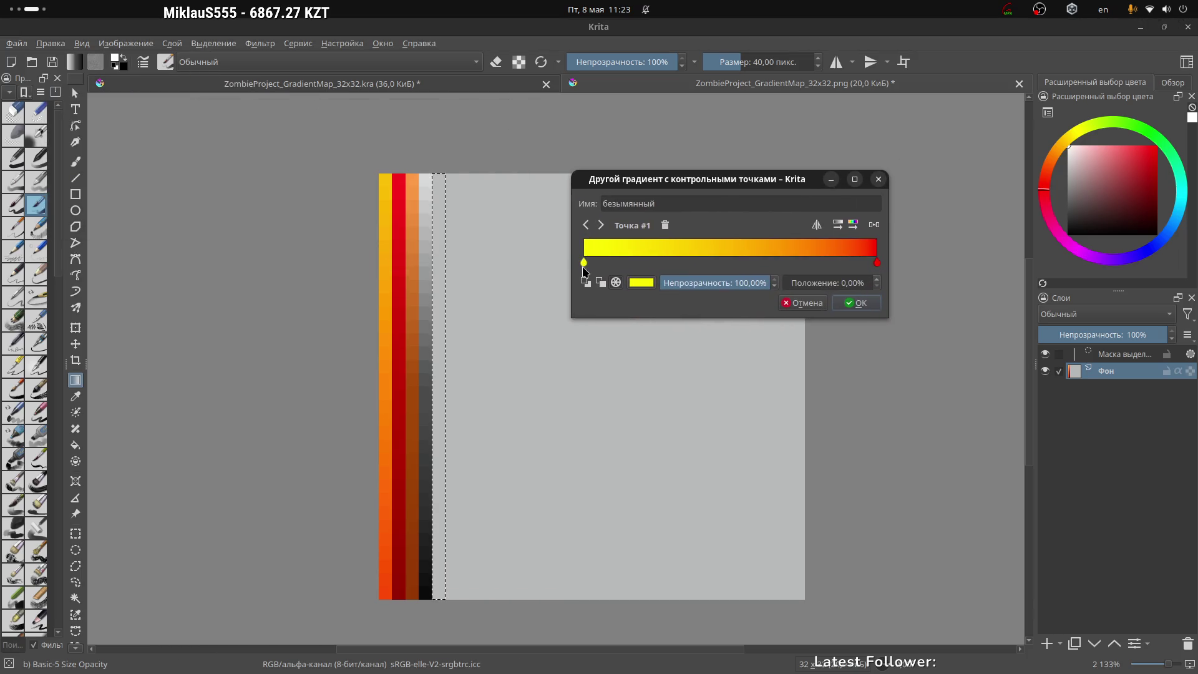
Set the first stop to grey #666666 and add a grey middle stop at 52.55%
left_click(646, 284)
left_click_drag(631, 147, 593, 183)
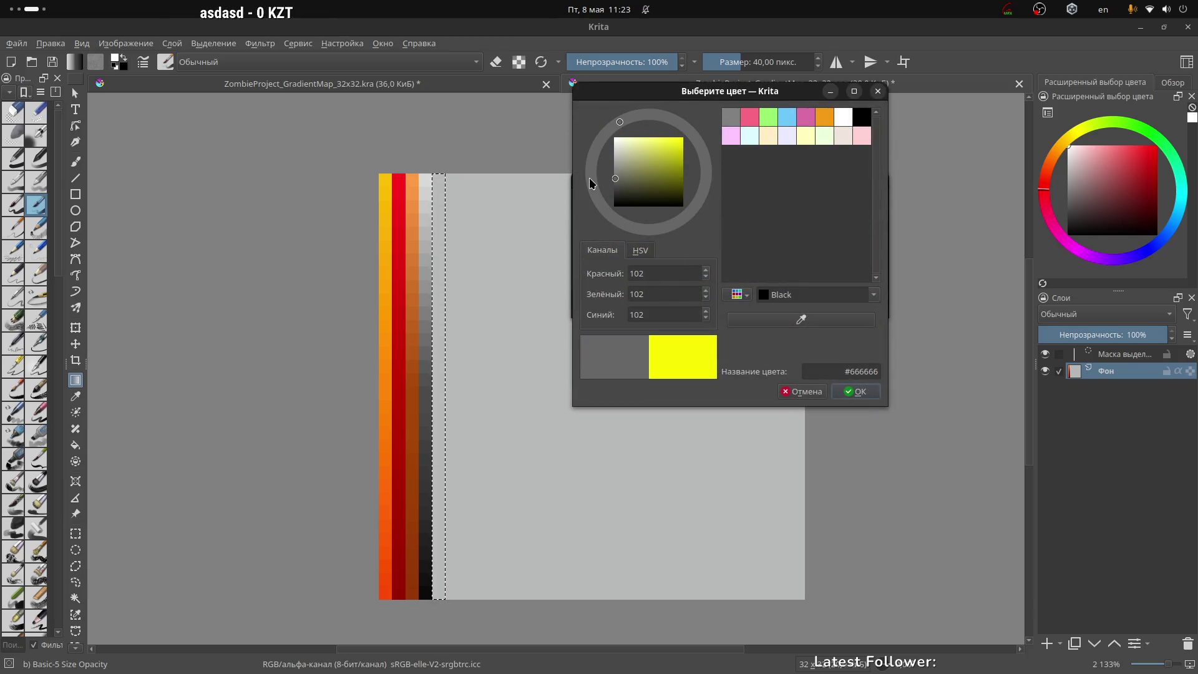
left_click(842, 372)
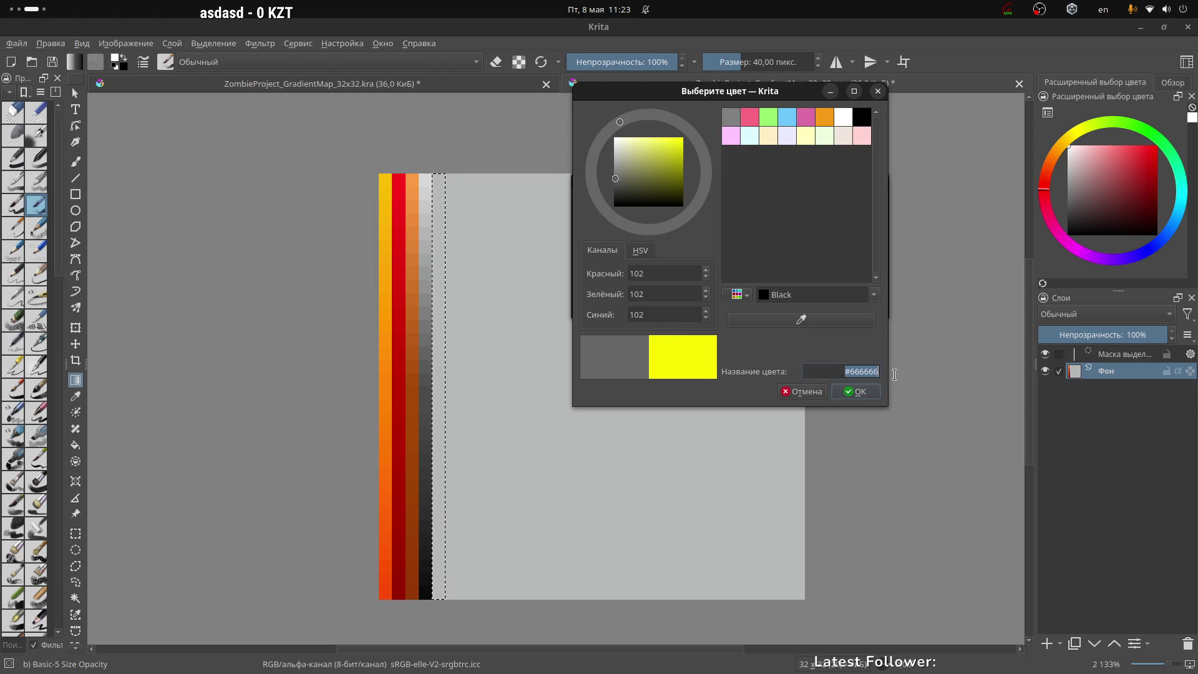
left_click(867, 391)
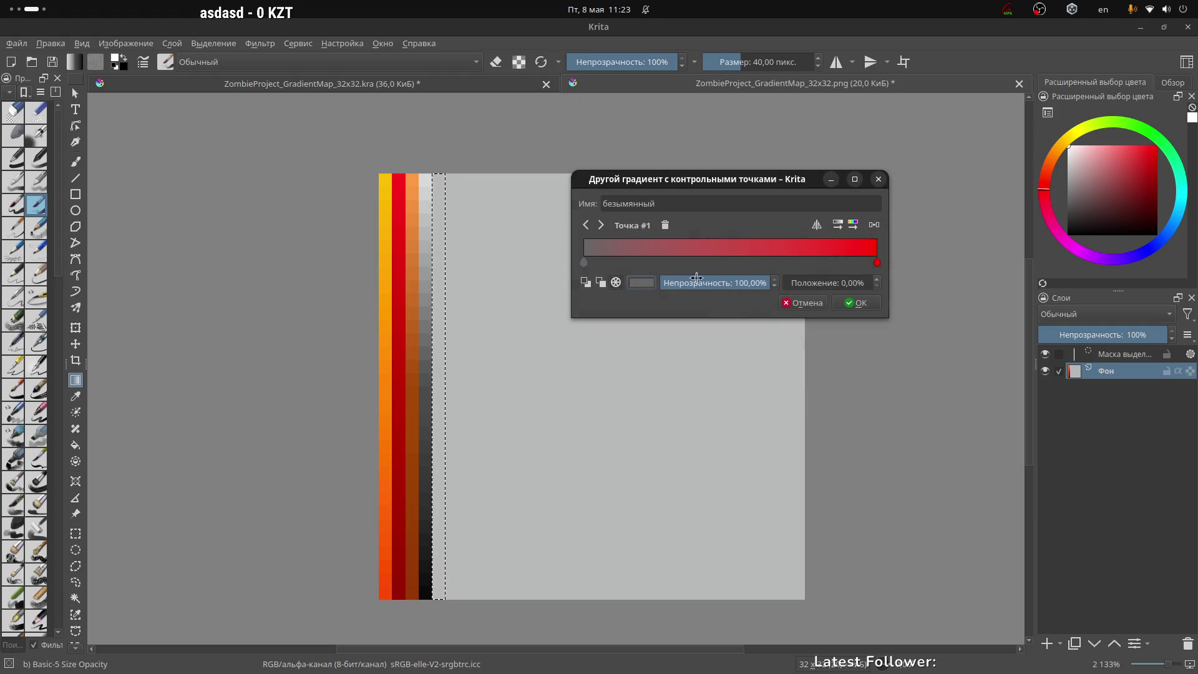
left_click(877, 263)
left_click(644, 284)
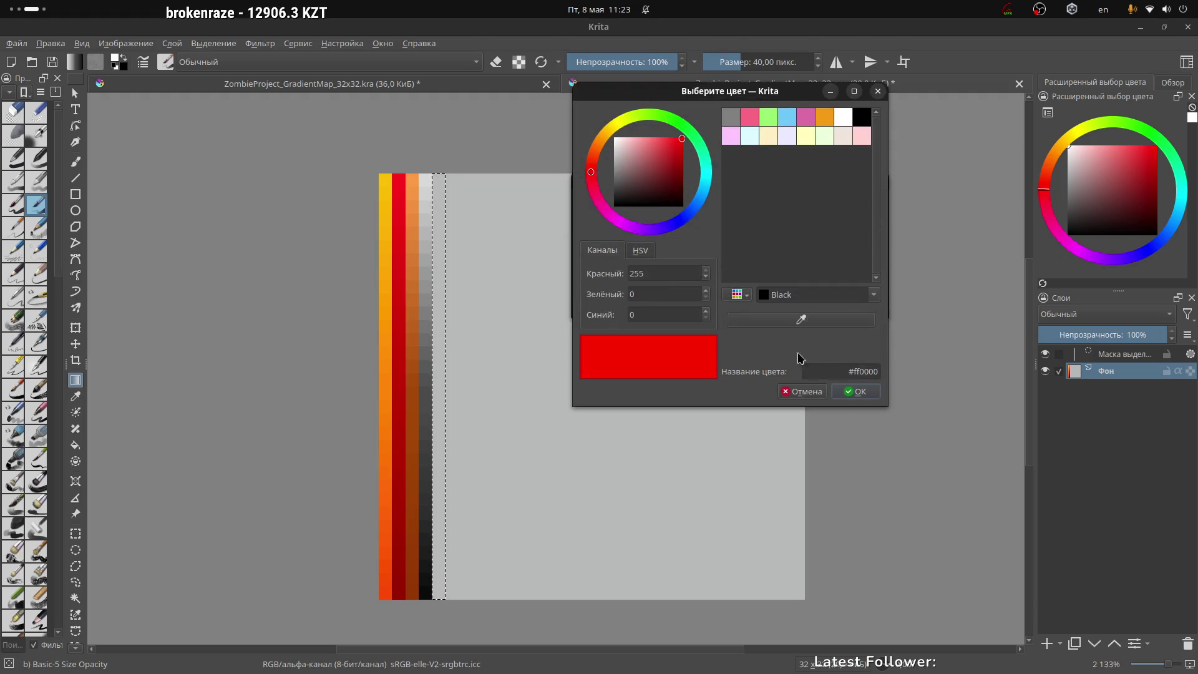
left_click(878, 91)
left_click(737, 263)
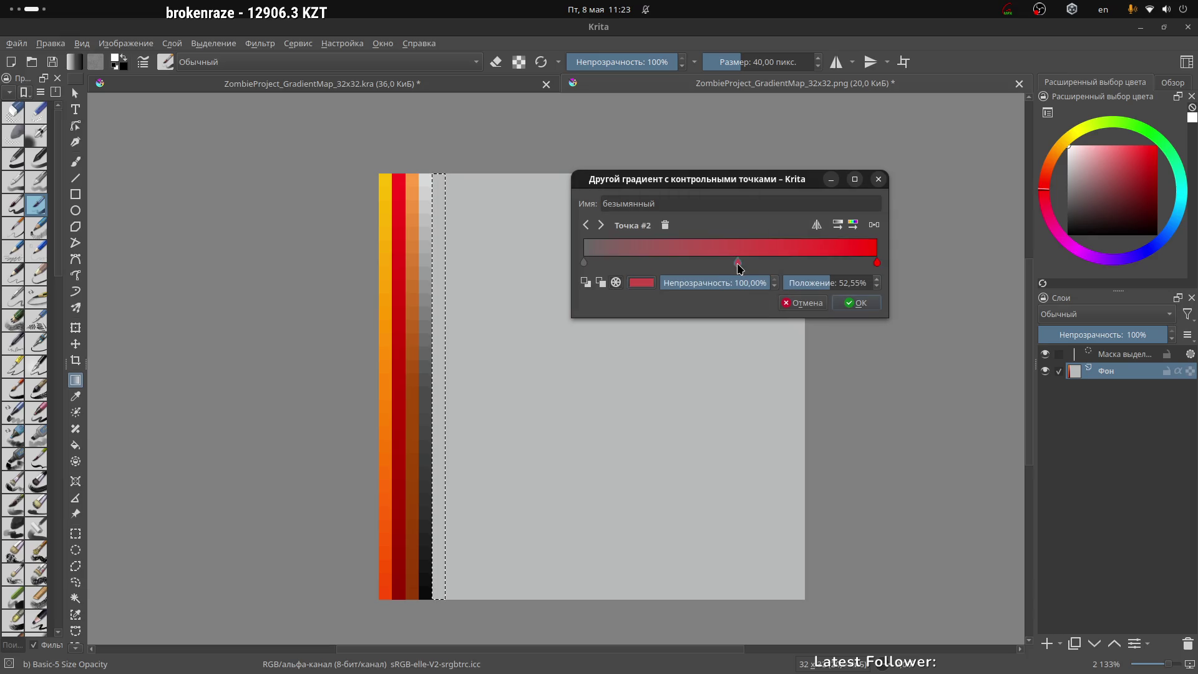
left_click(642, 282)
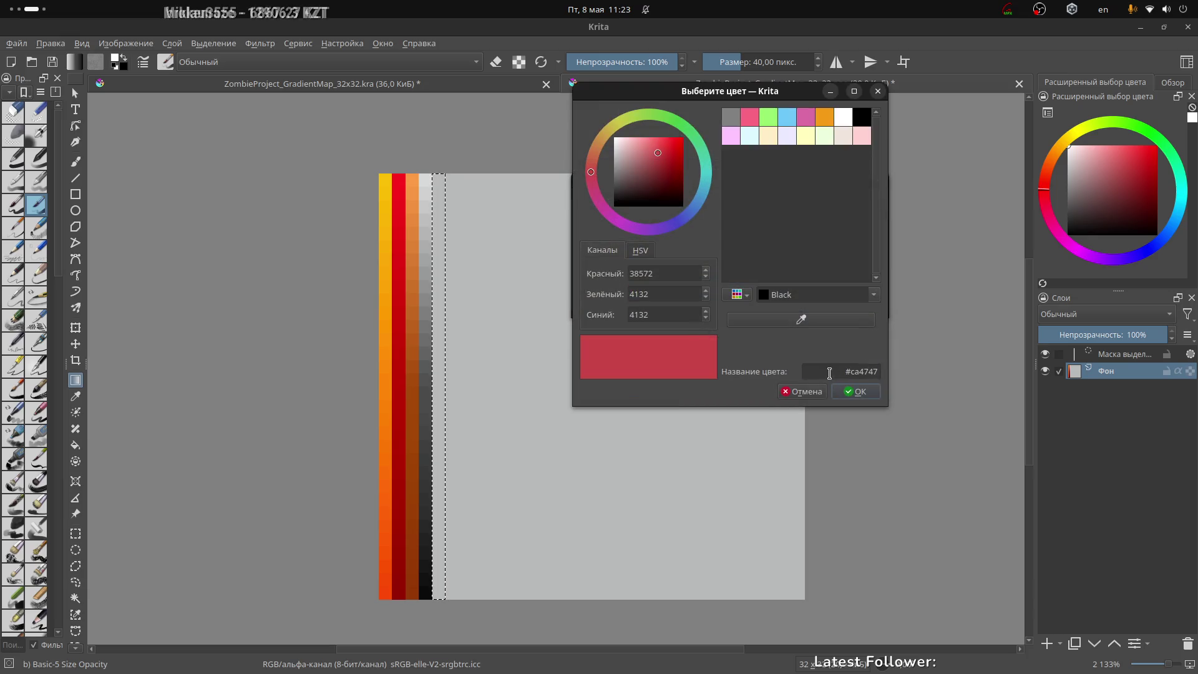
key("Return")
left_click(859, 391)
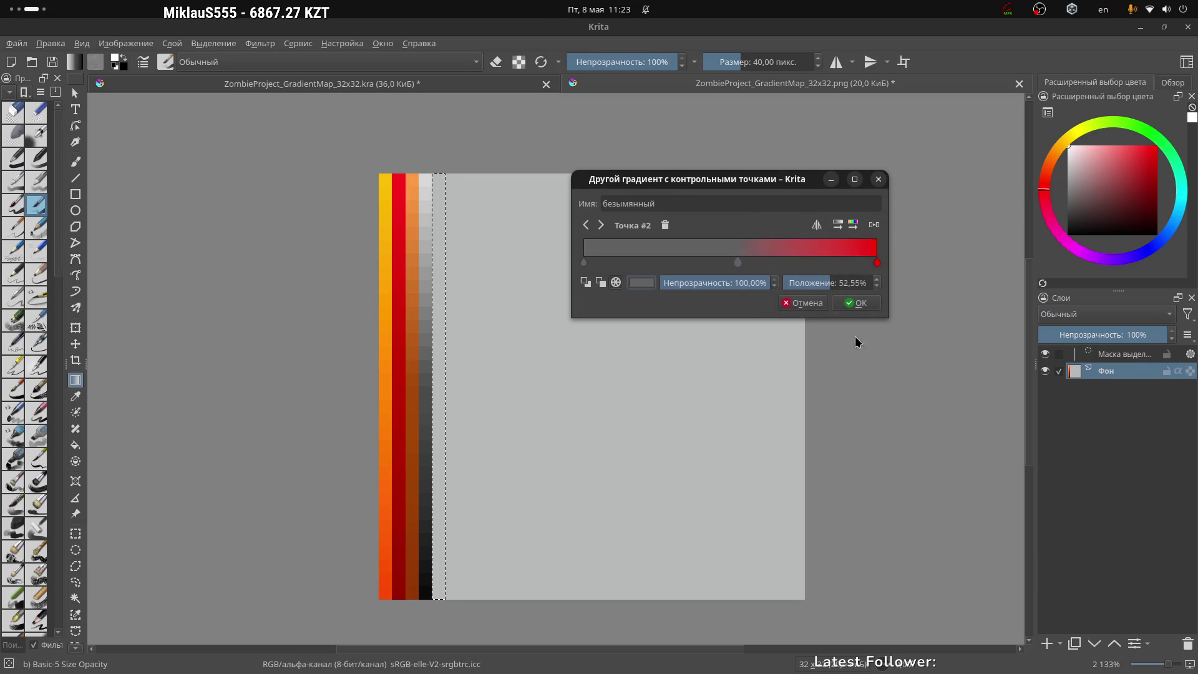
Make the right stop black and the left stop near-black, then save over the existing gradient
left_click(872, 275)
left_click(641, 283)
mouse_move(637, 171)
left_mouse_down()
mouse_move(611, 219)
mouse_move(607, 206)
left_mouse_up()
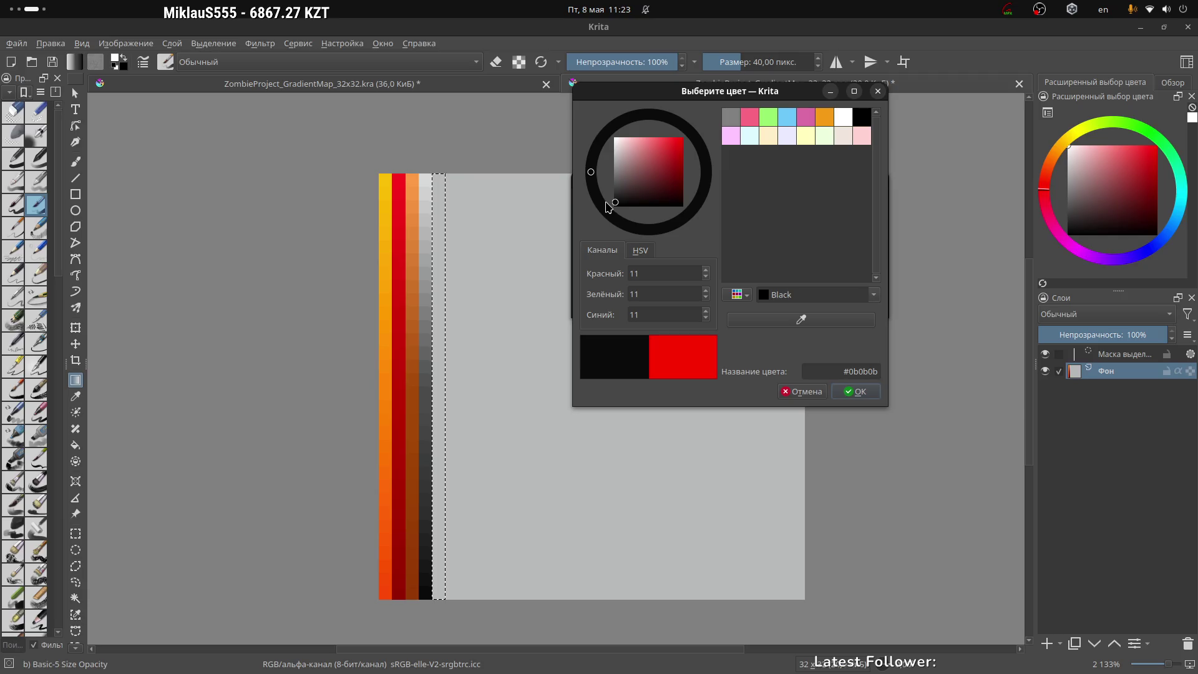
left_click(860, 391)
left_click(585, 265)
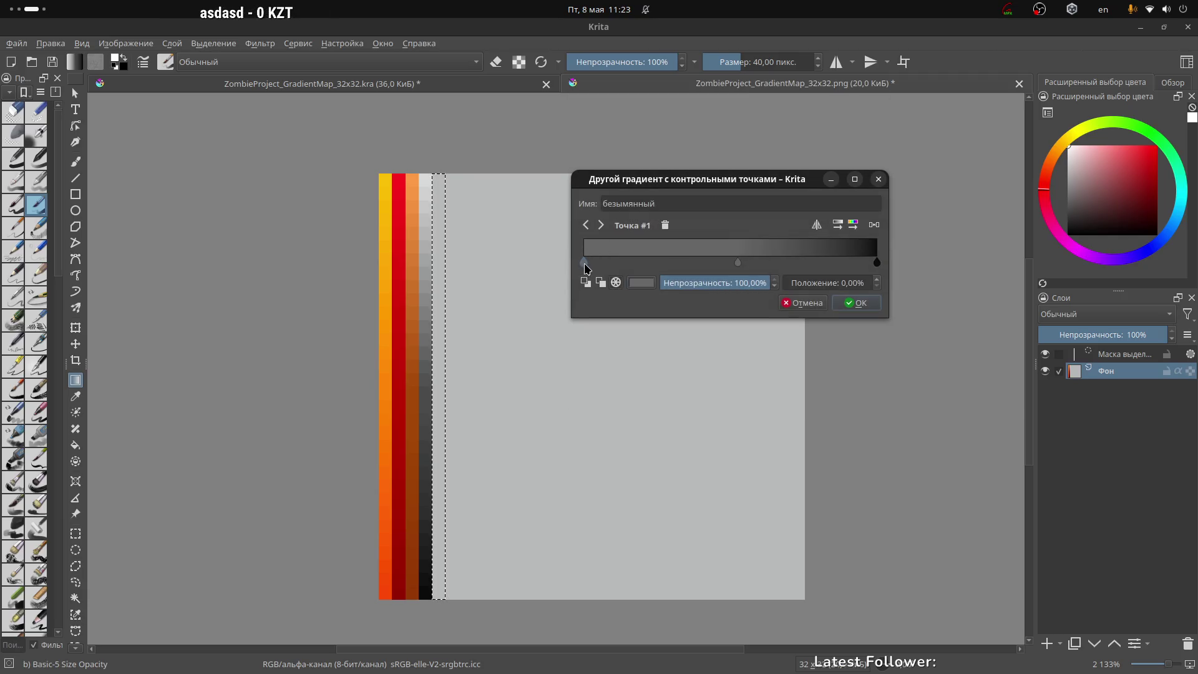
left_click(641, 283)
left_click_drag(632, 188, 603, 210)
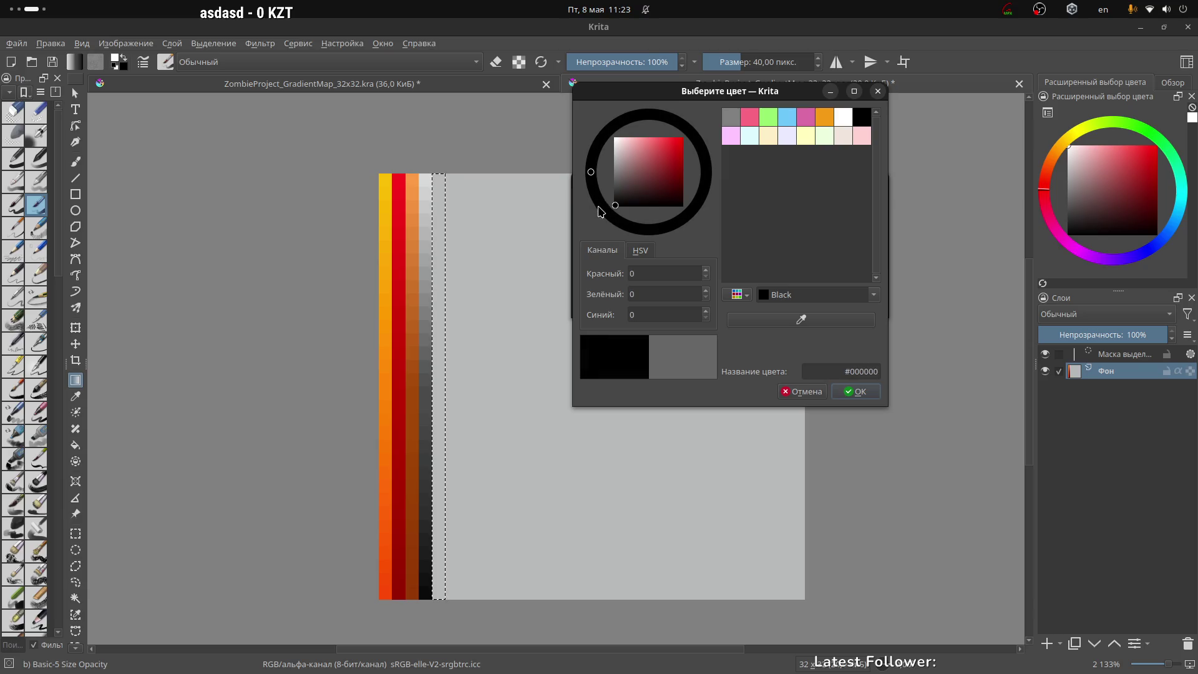
left_click(851, 392)
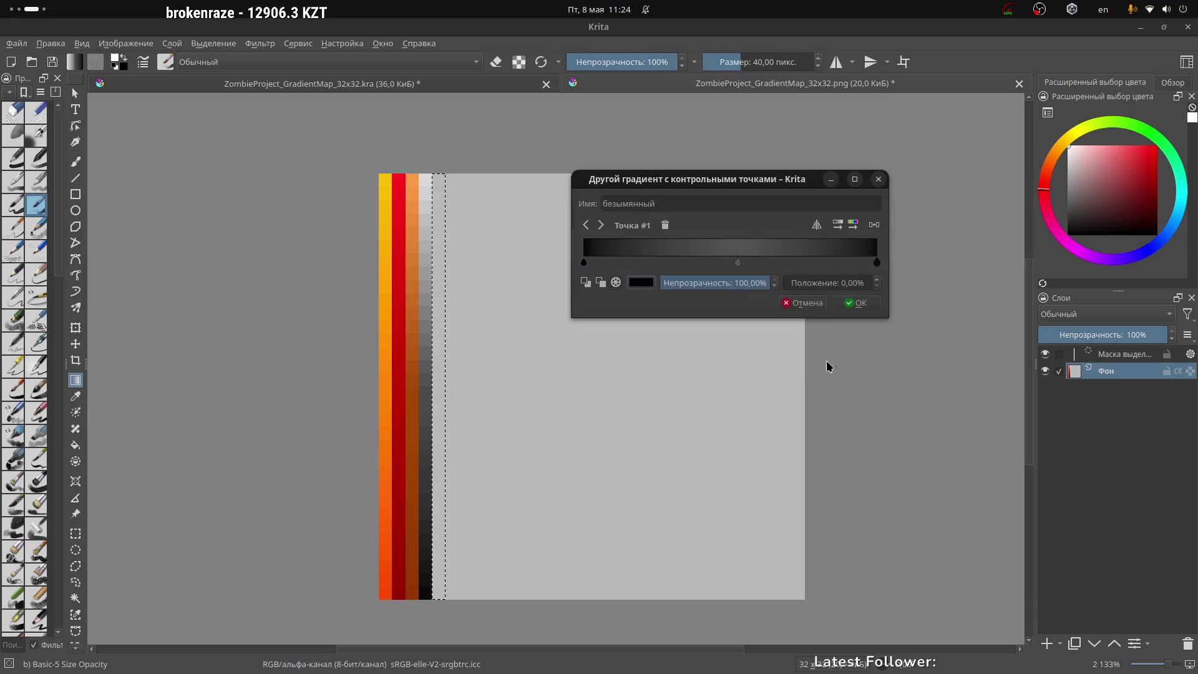
left_click_drag(746, 180, 692, 171)
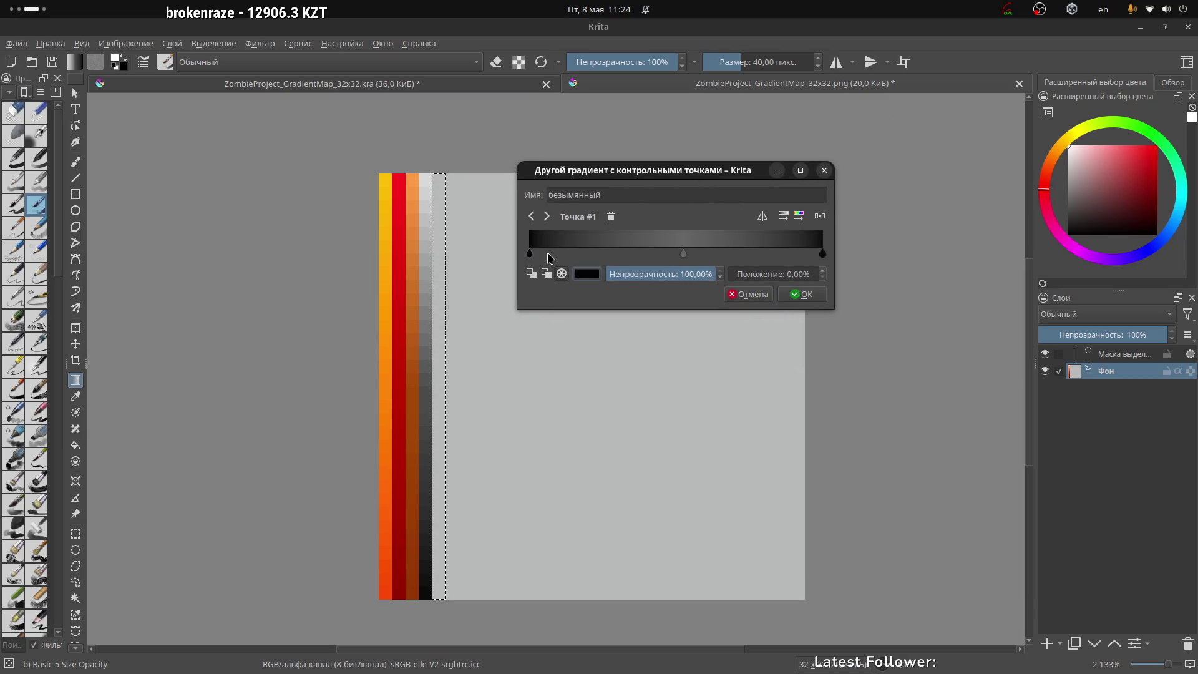
left_click(809, 297)
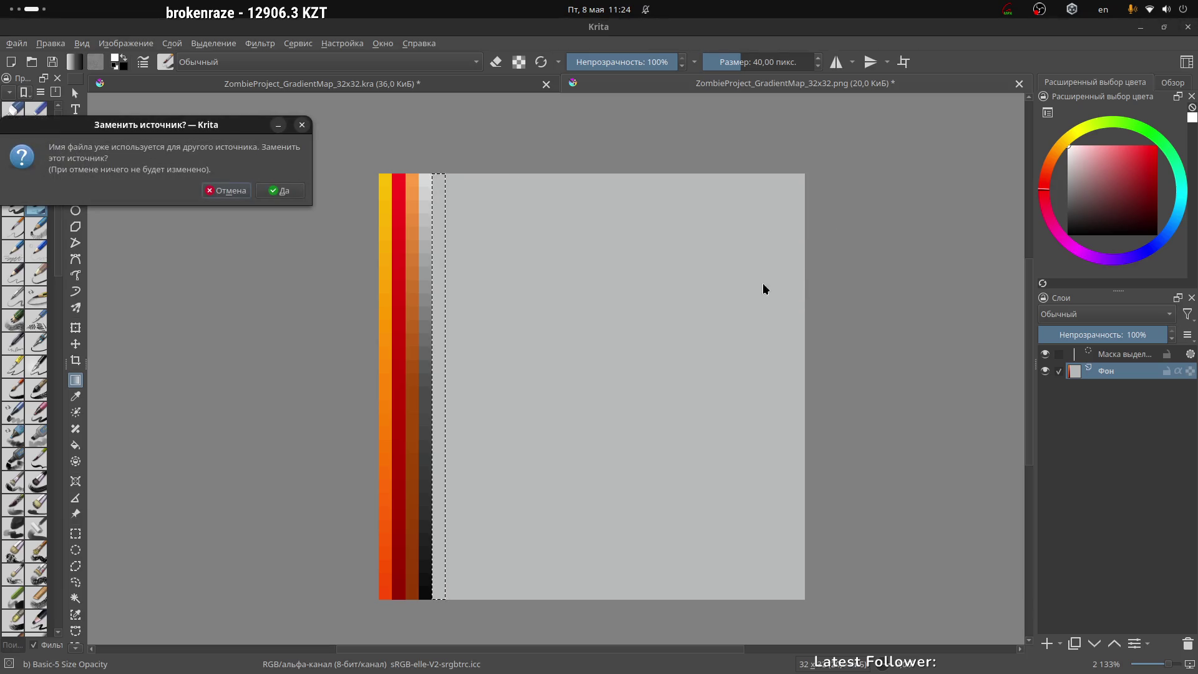
left_click(279, 192)
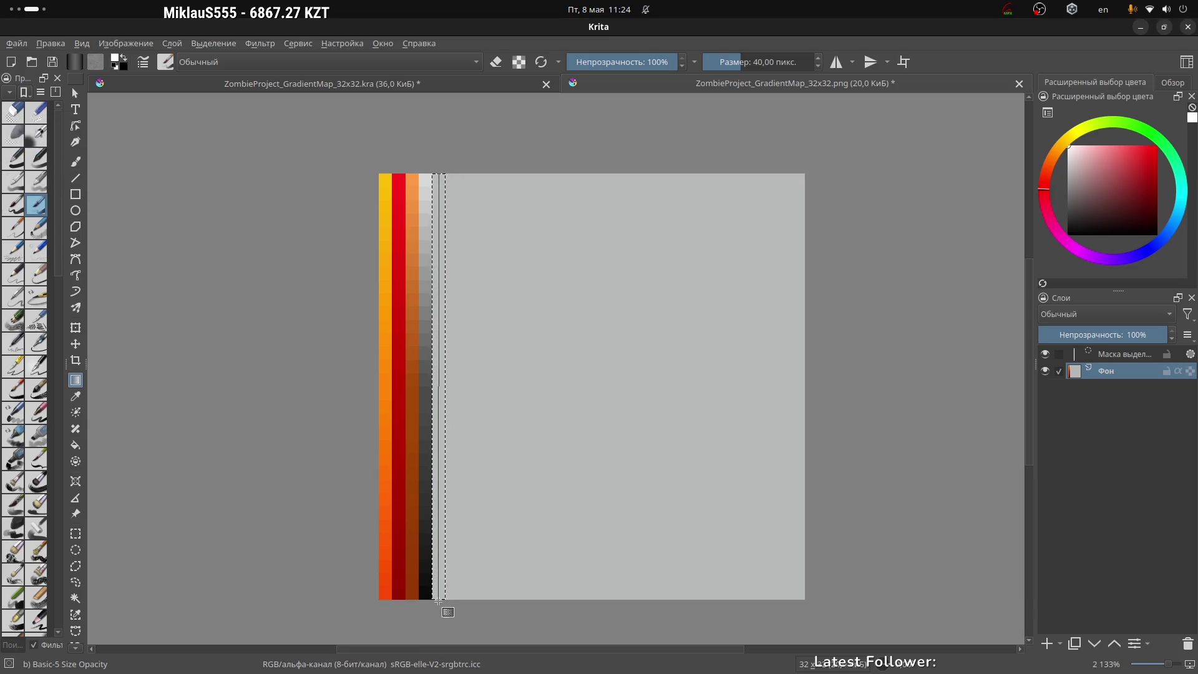
Fill the selected column with the new black-to-grey gradient, reselecting that preset
left_click_drag(440, 598, 441, 598)
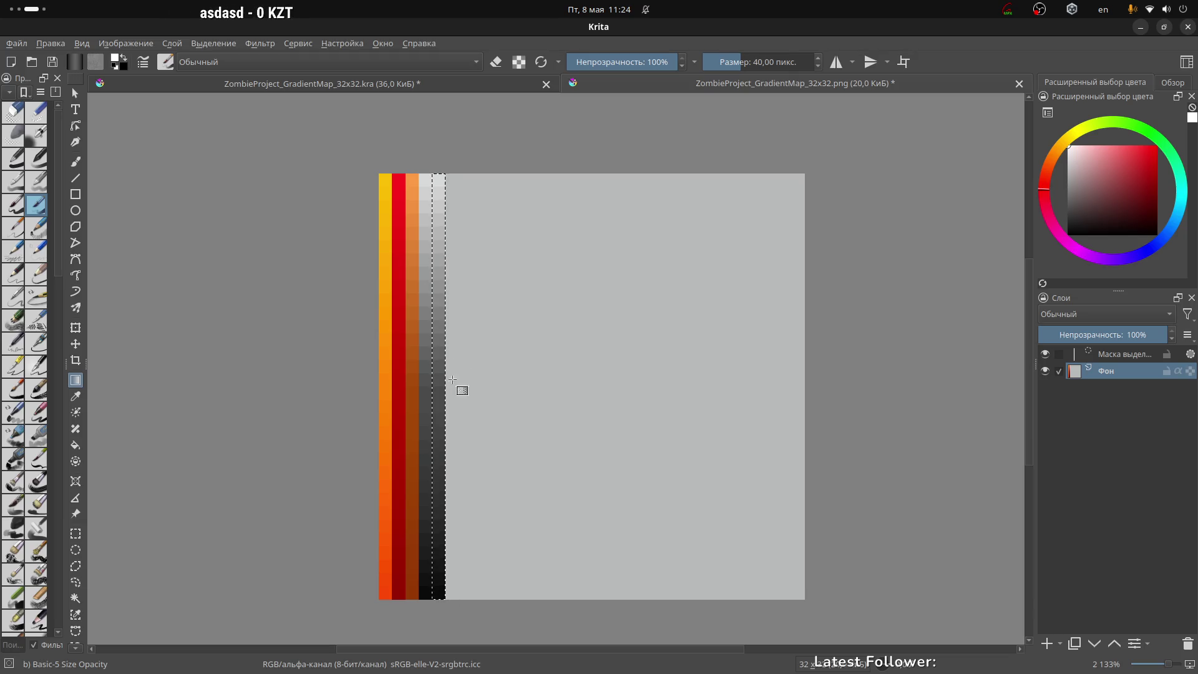
left_click_drag(468, 331, 171, 144)
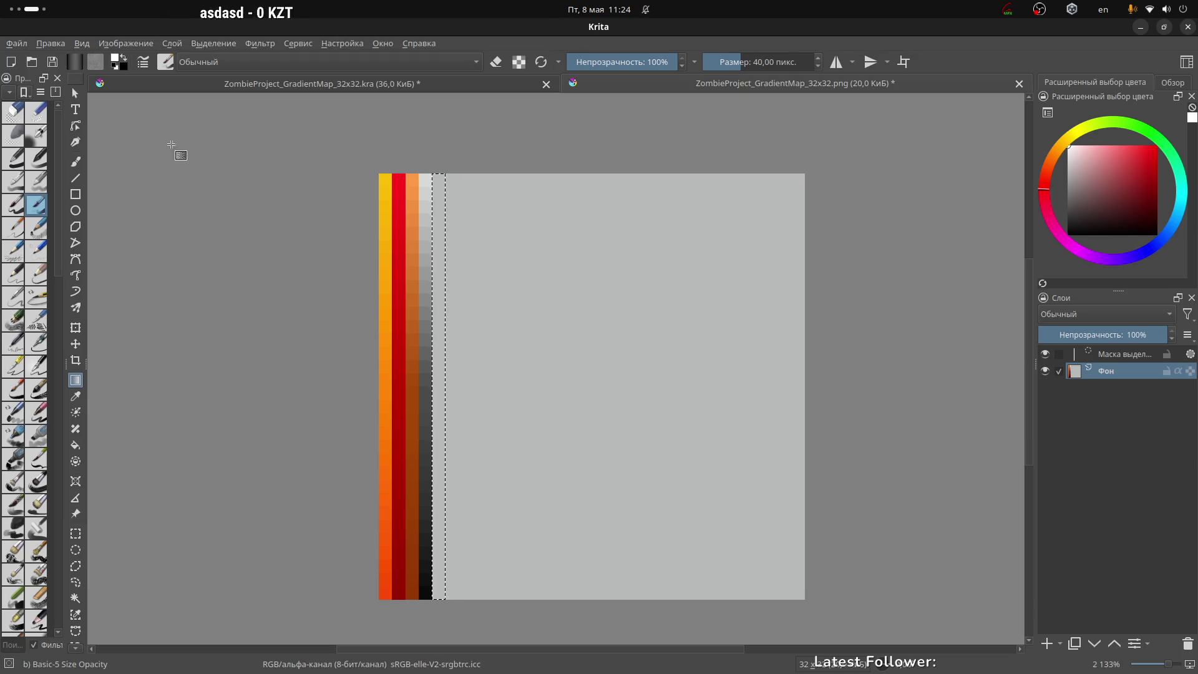
left_click(74, 62)
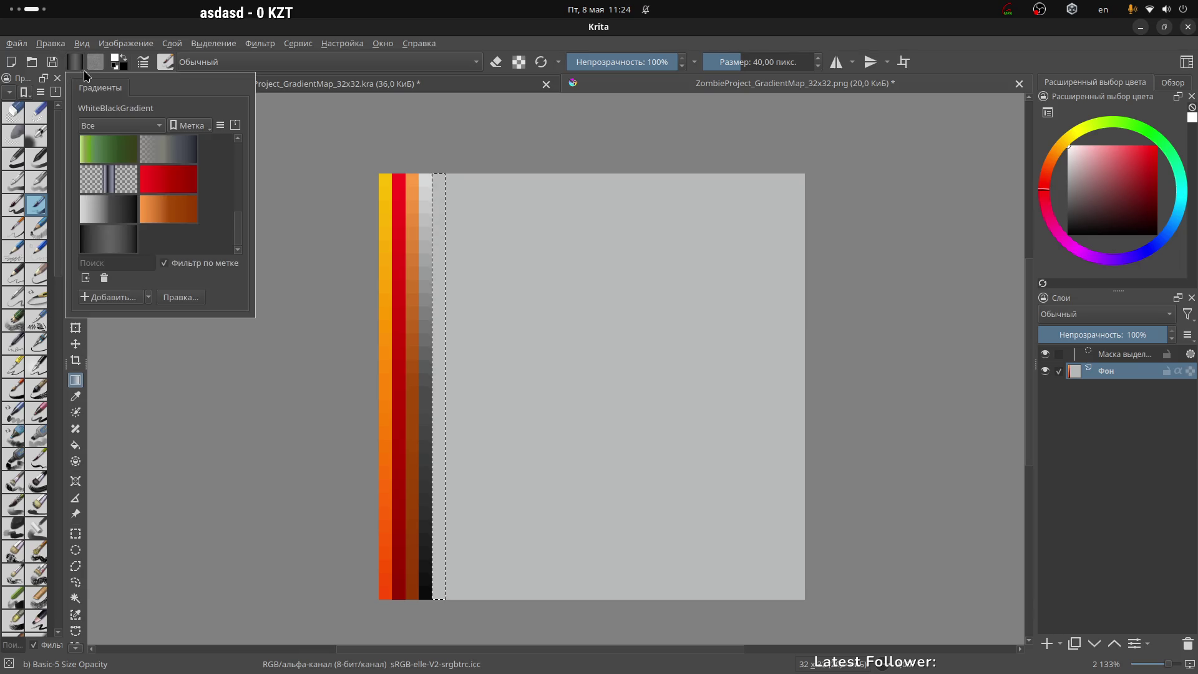
left_click(117, 239)
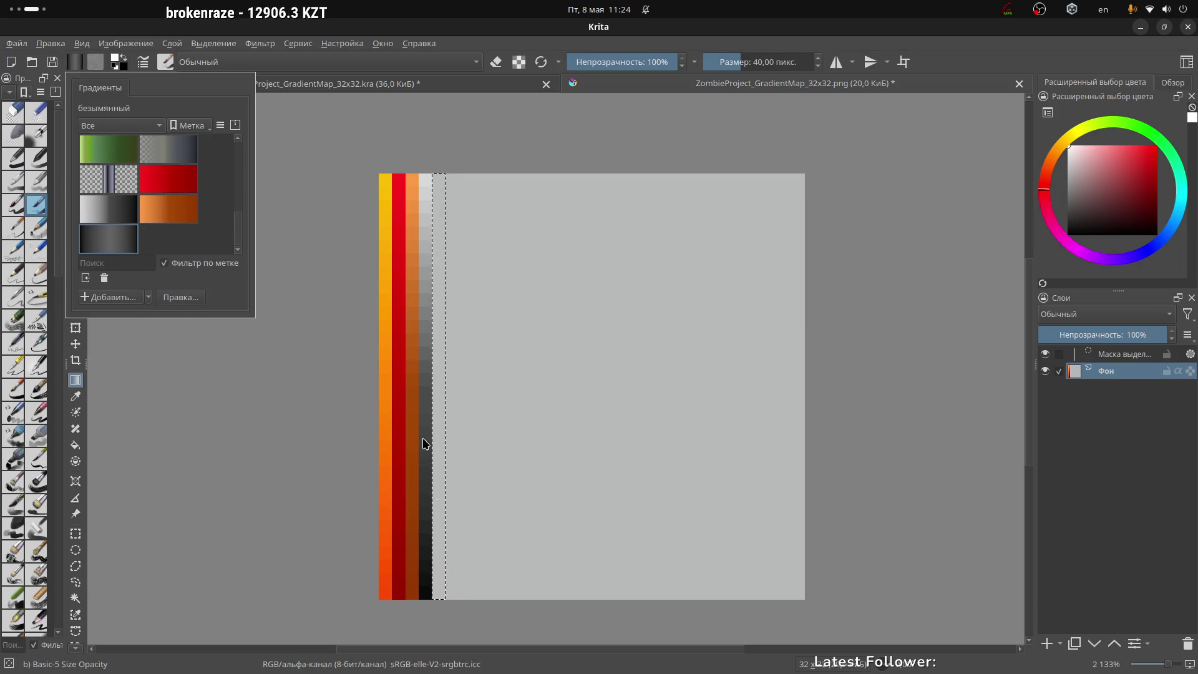
left_click(440, 179)
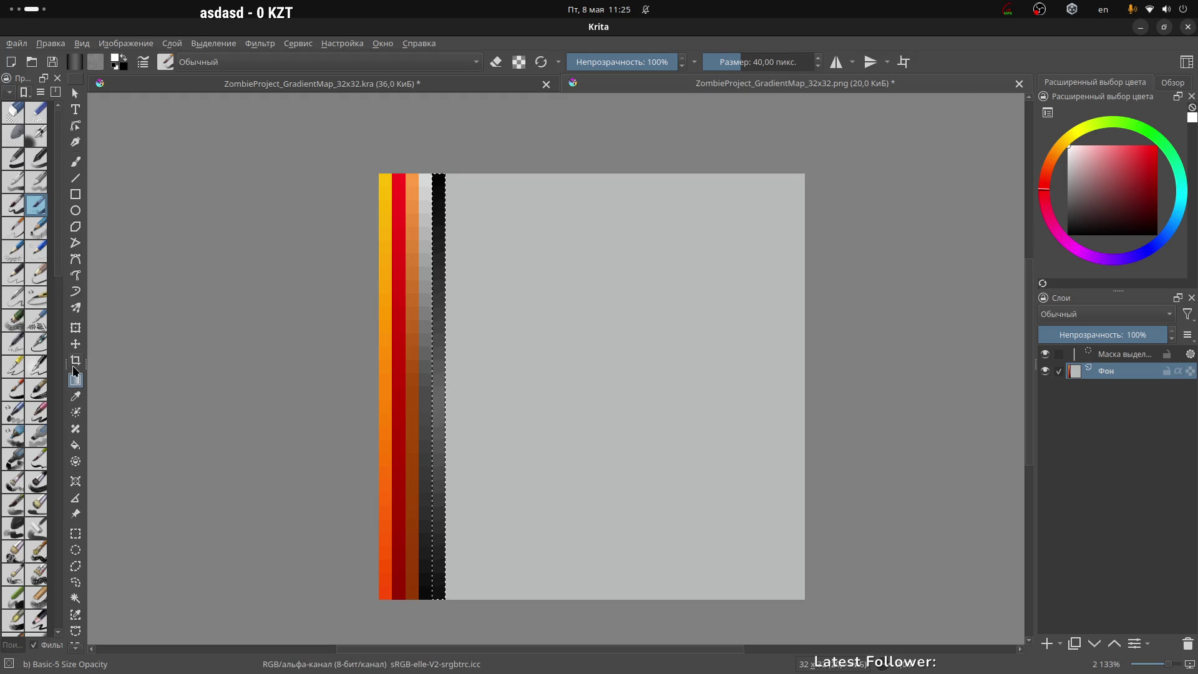
left_click(76, 537)
left_click(74, 62)
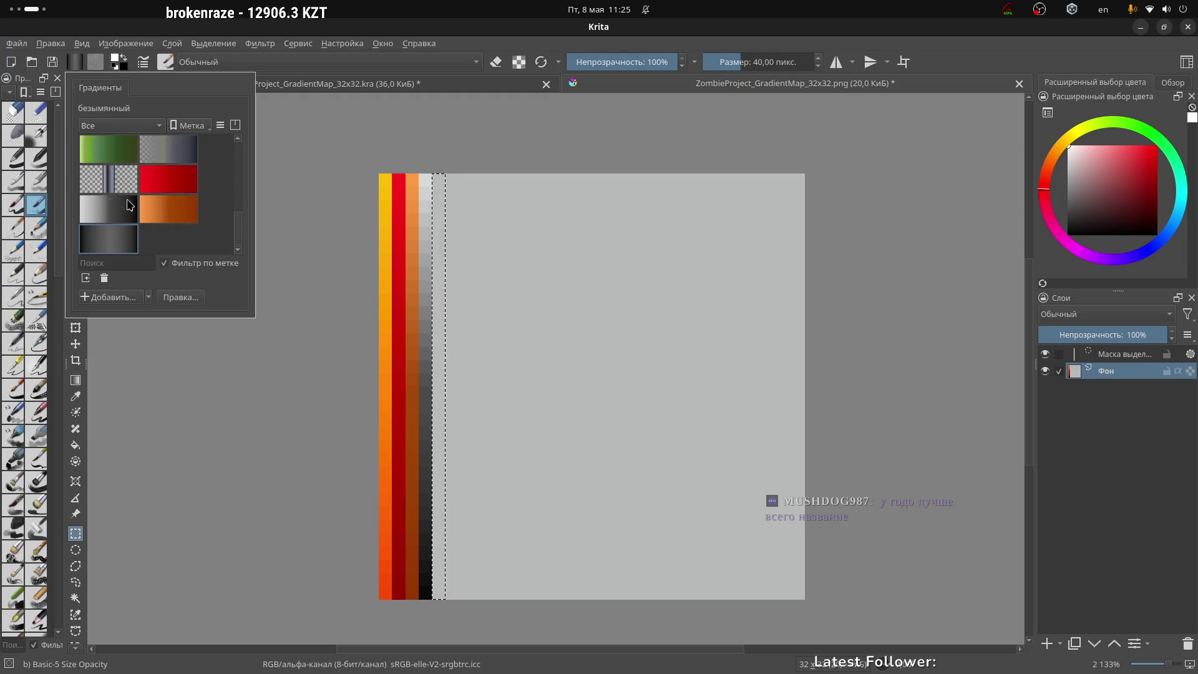
right_click(100, 242)
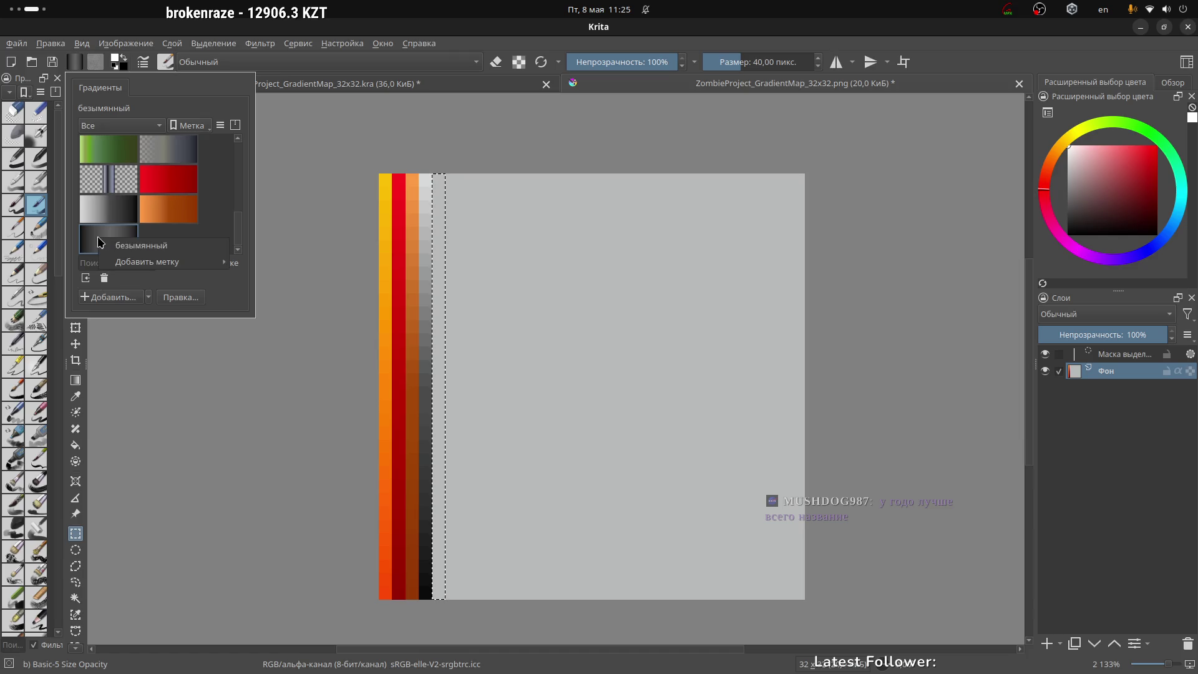
left_click(135, 252)
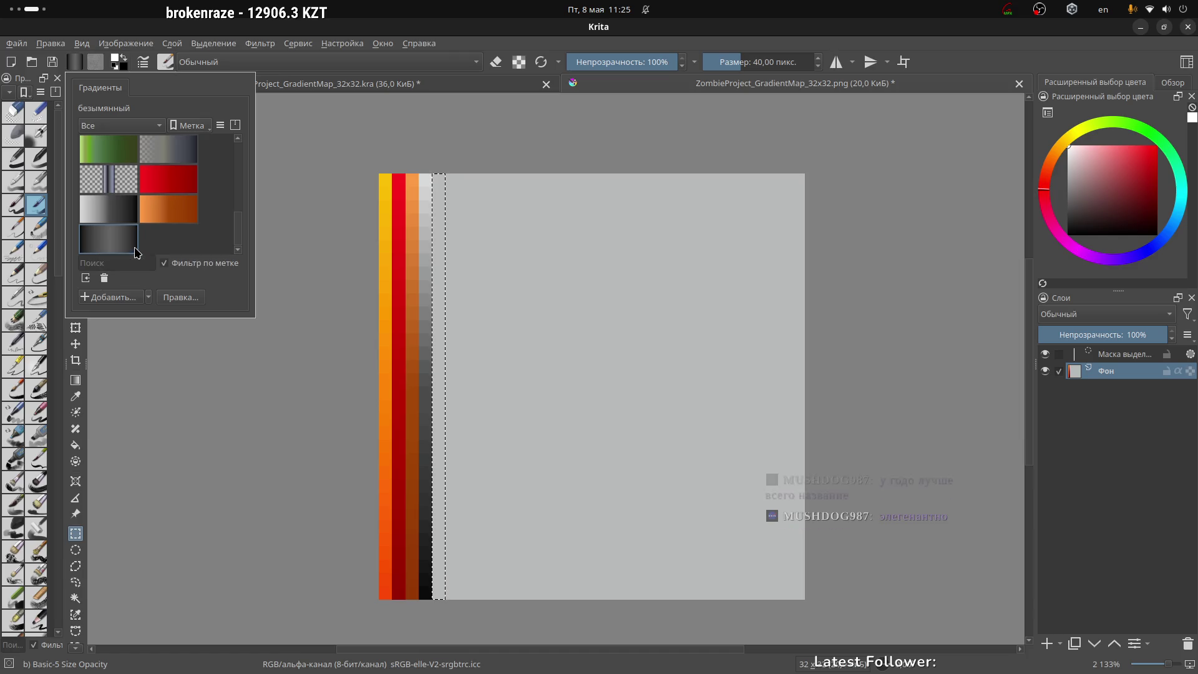
left_click(118, 298)
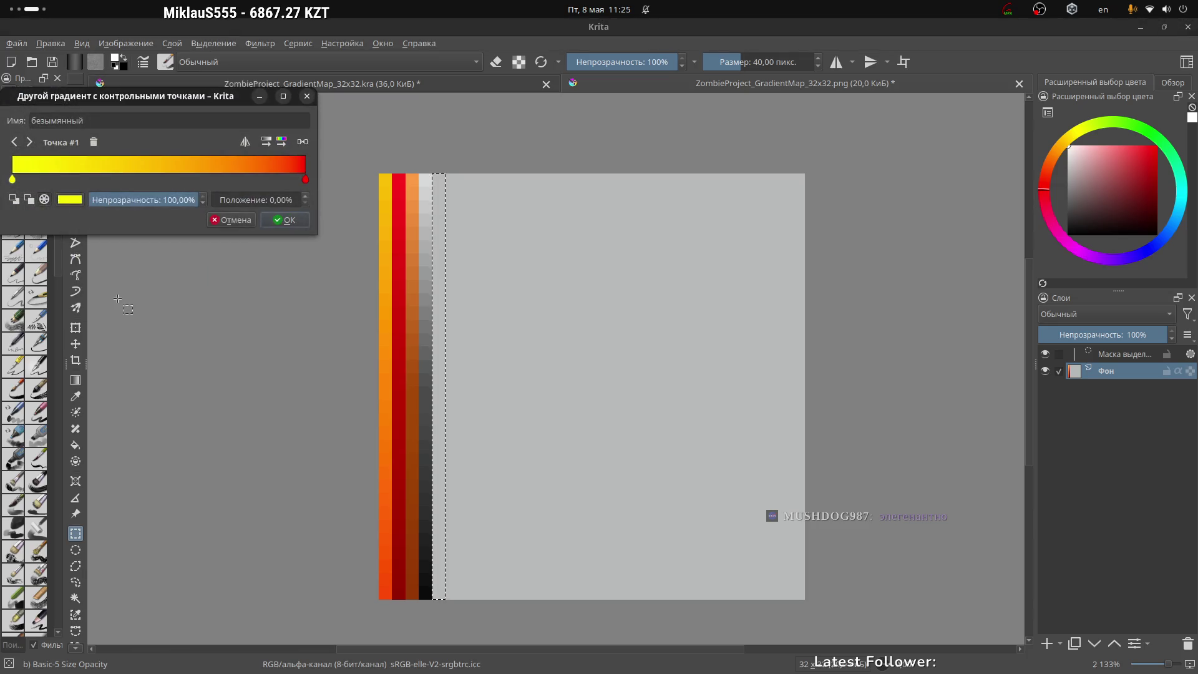
left_click(232, 220)
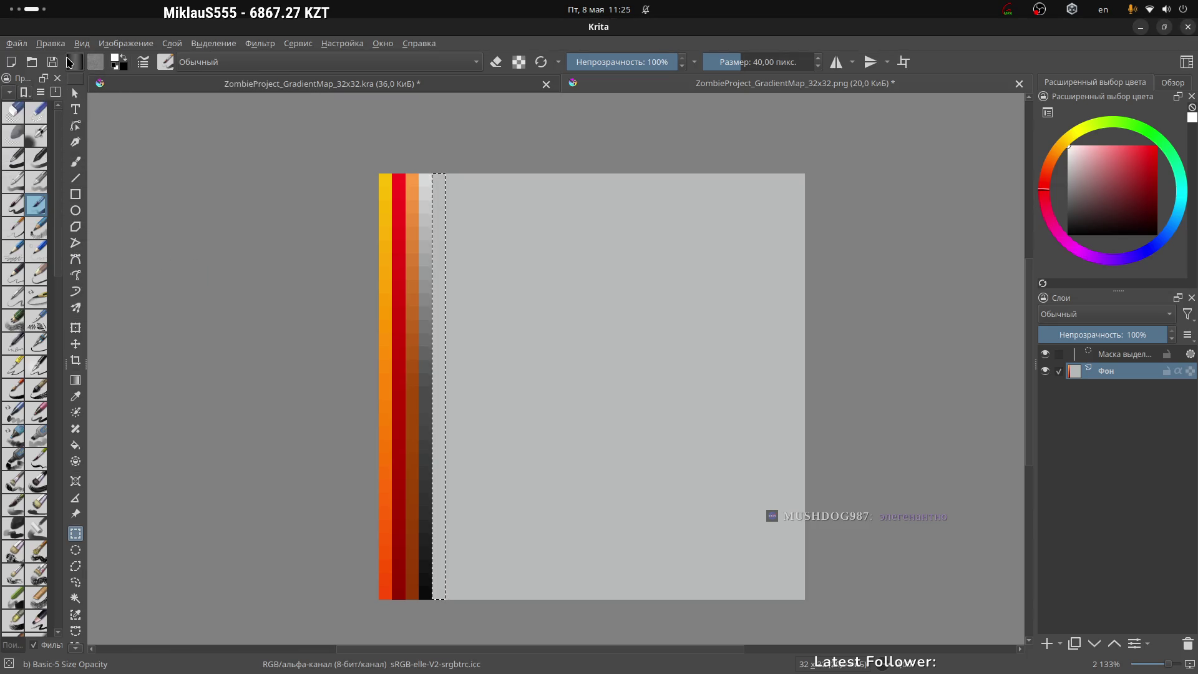
left_click(71, 61)
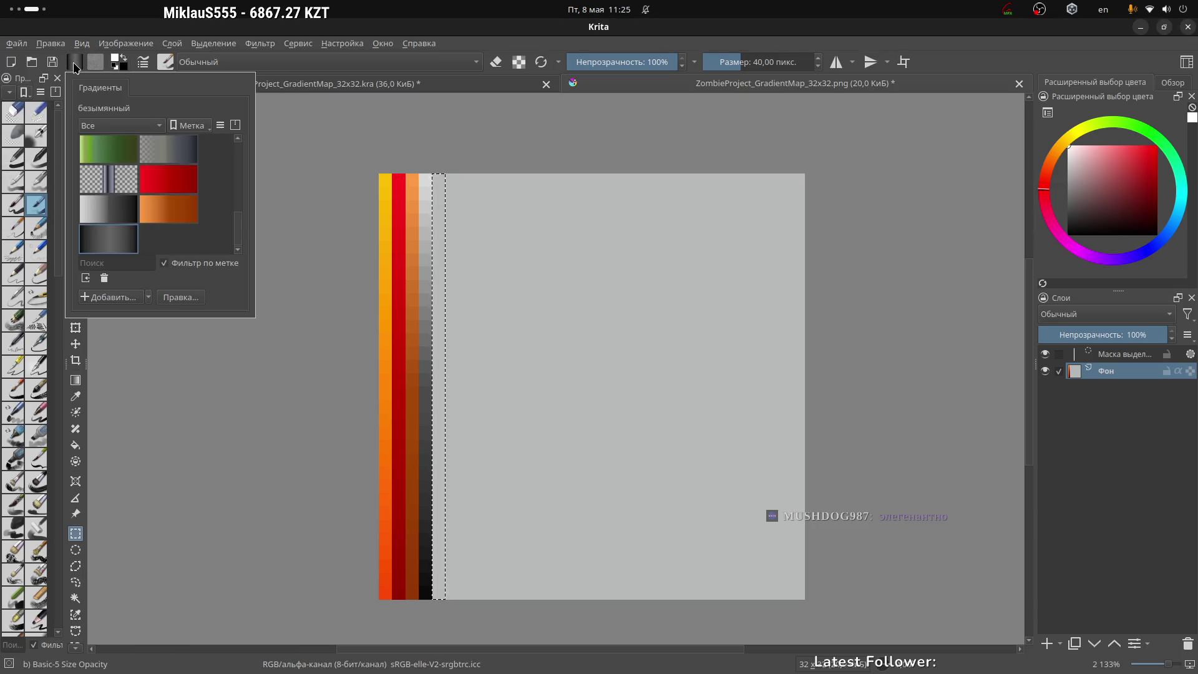
right_click(119, 241)
mouse_move(175, 269)
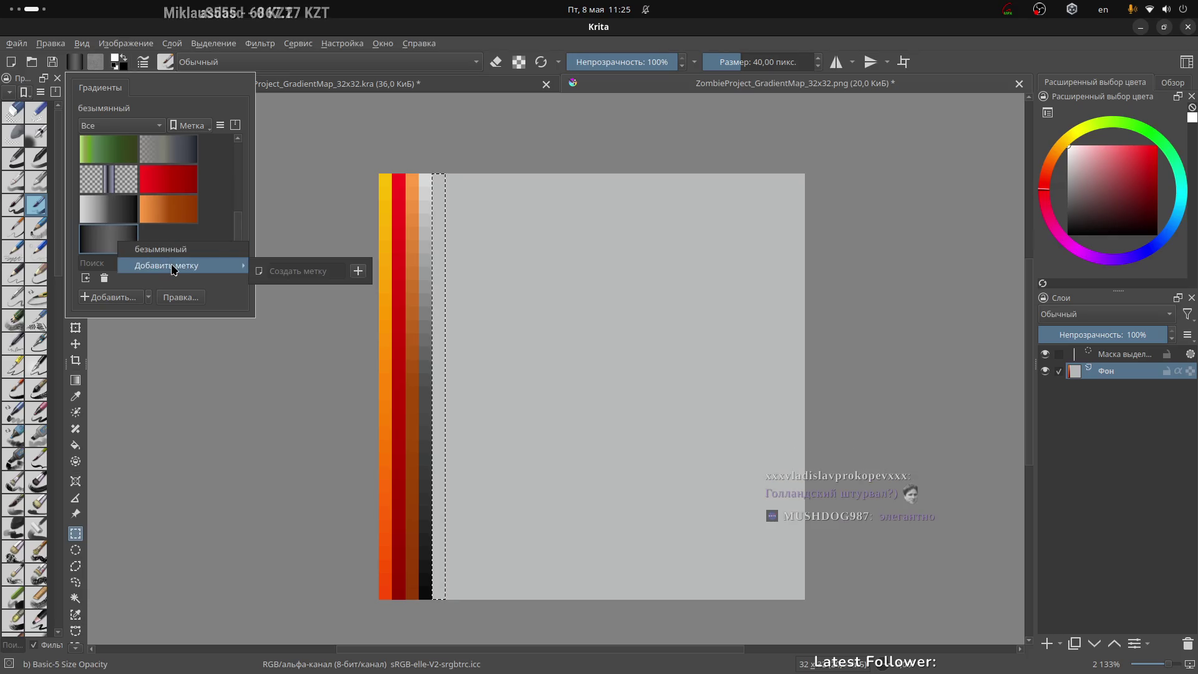
left_click(167, 238)
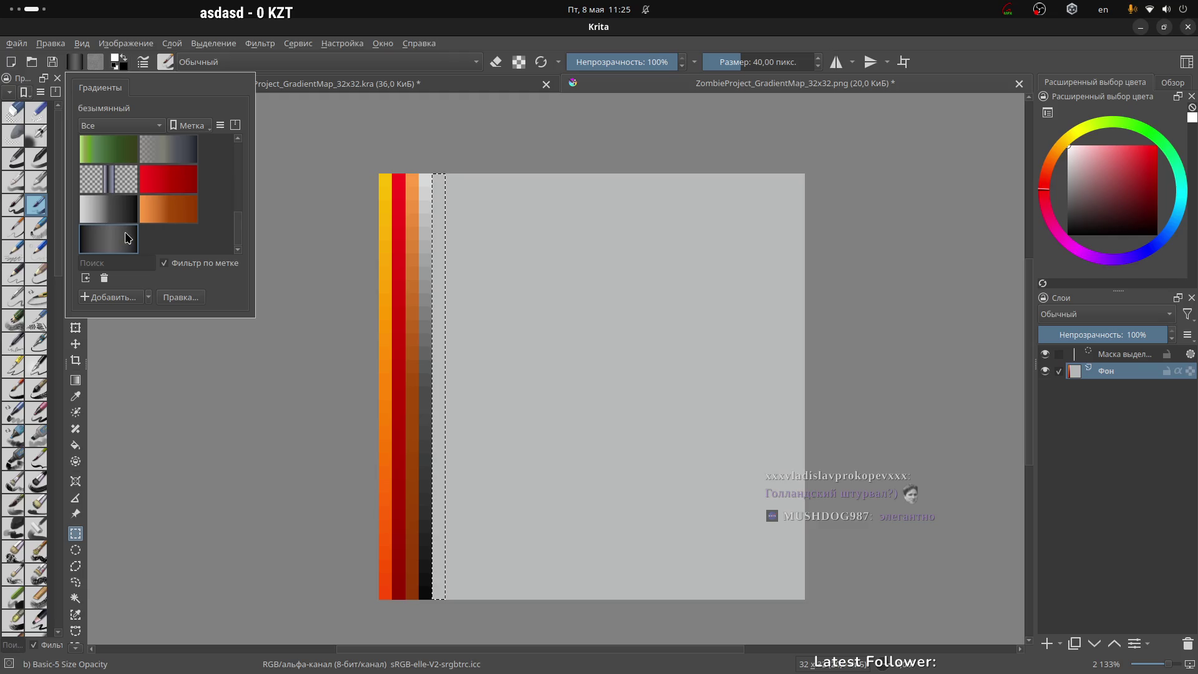
left_click(149, 297)
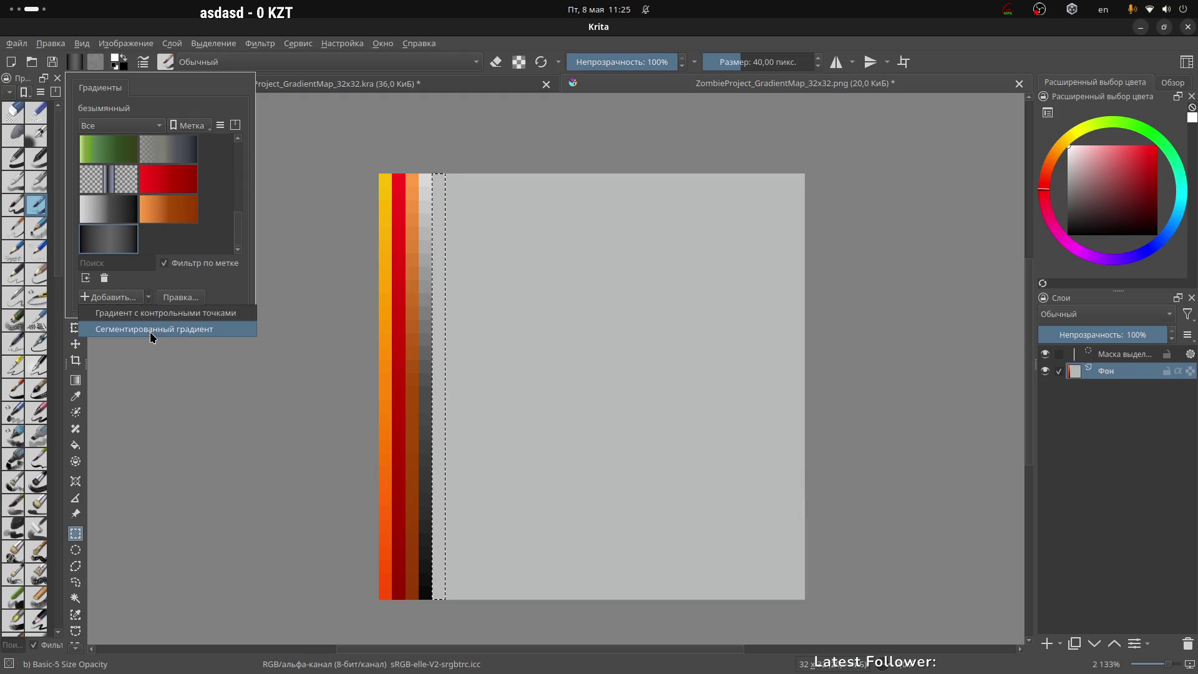
left_click(151, 332)
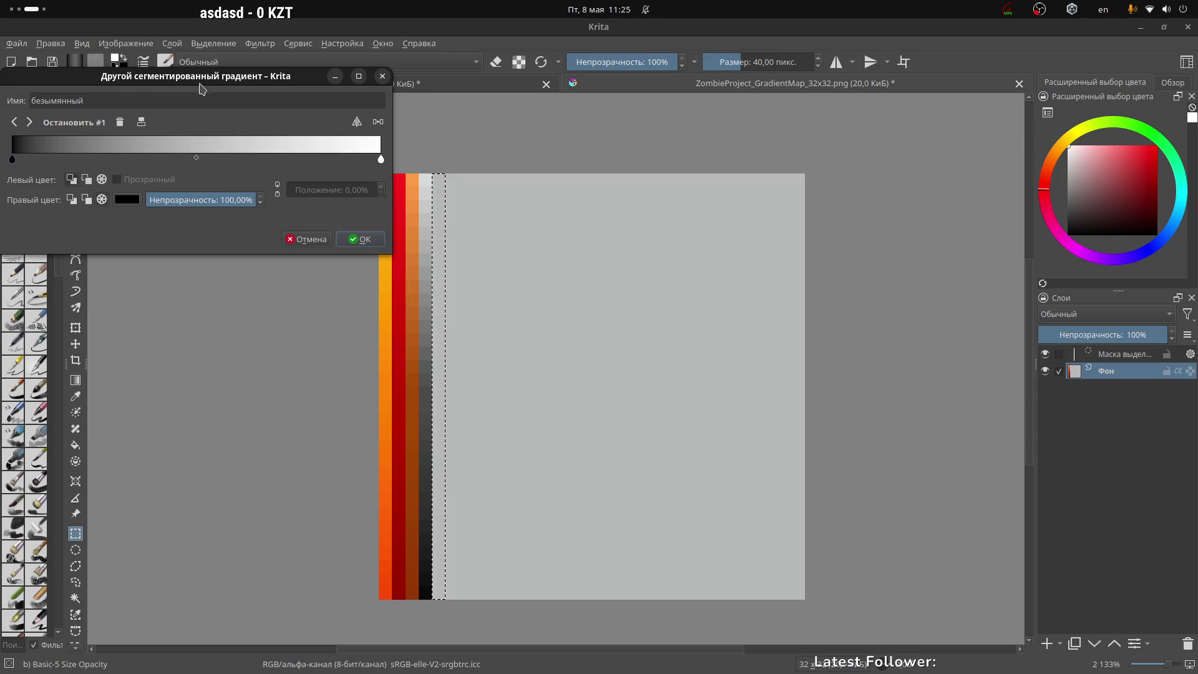
left_click_drag(208, 83, 299, 136)
left_click(397, 291)
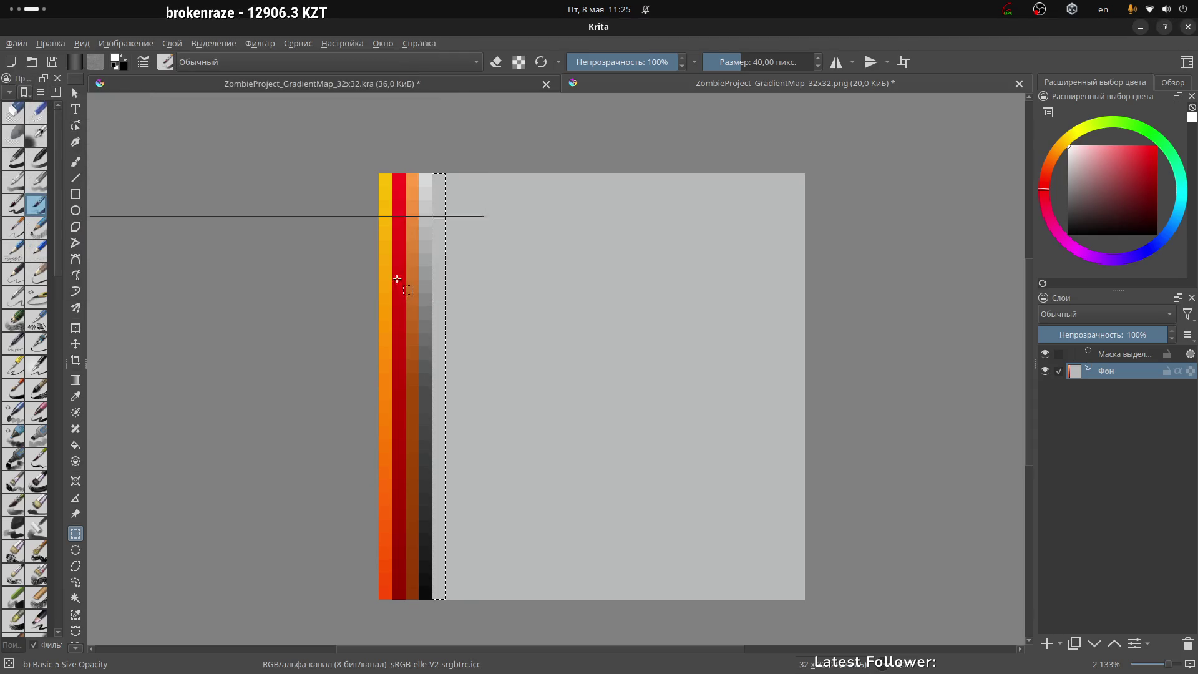
left_click(74, 62)
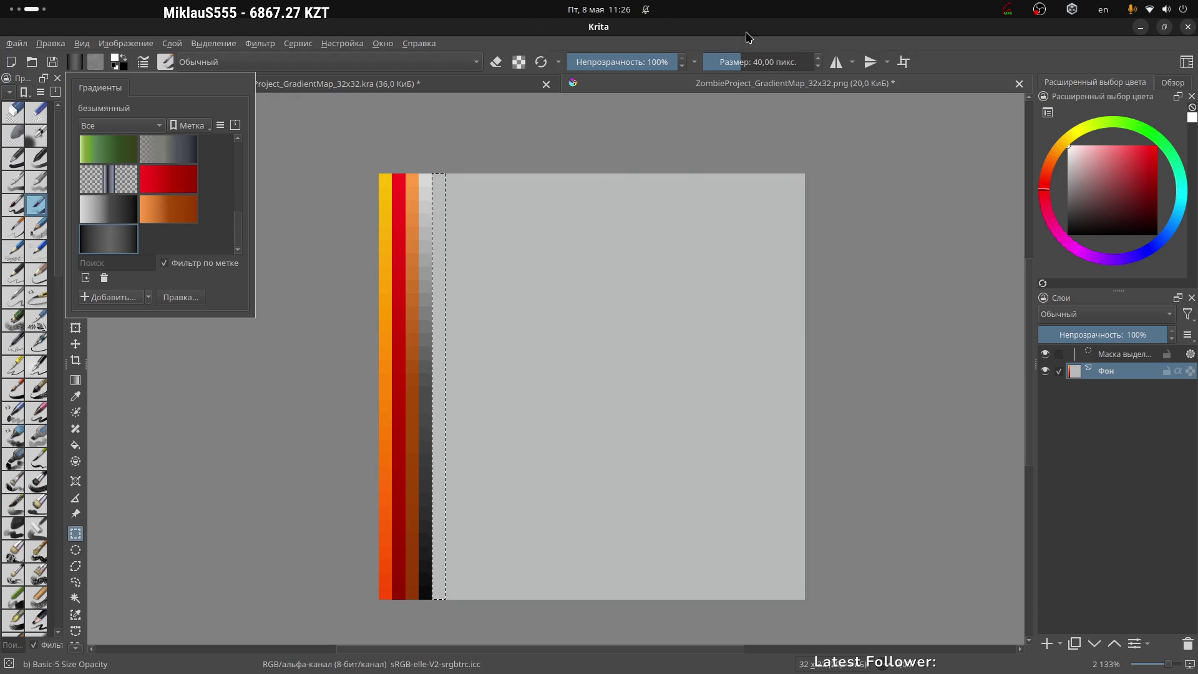
key("alt+Tab")
key("alt+Tab")
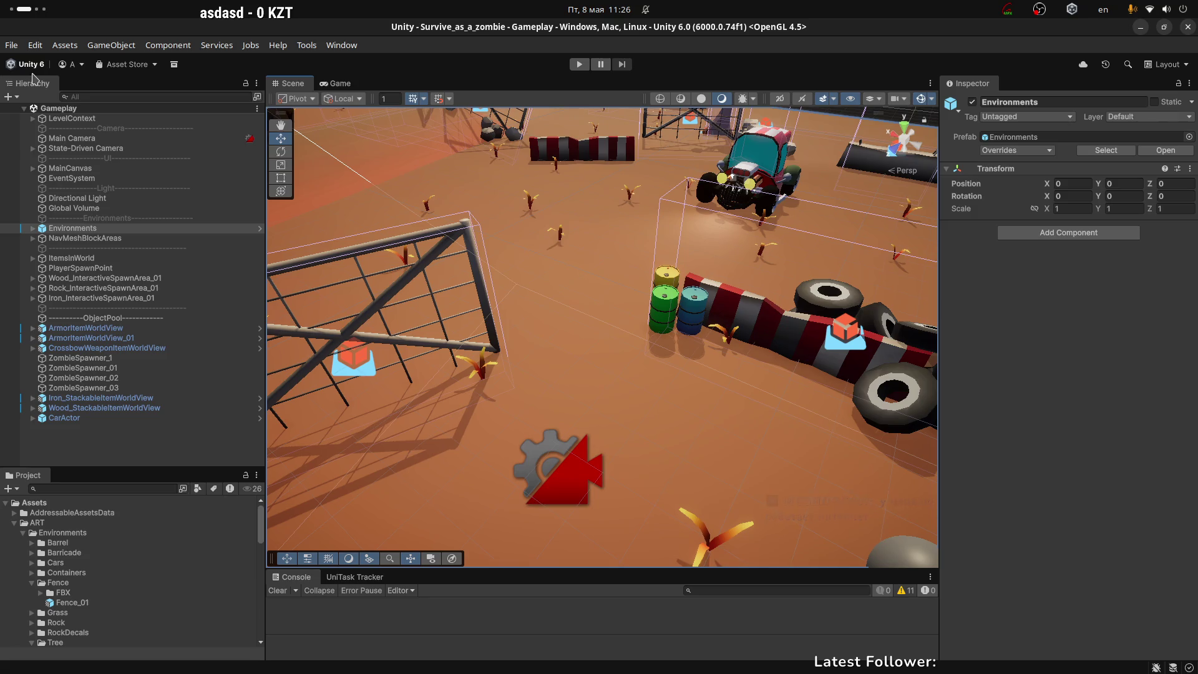
Switch to the browser workspace showing the Twitch stream manager dashboard
key("super+Left")
key("super+Left")
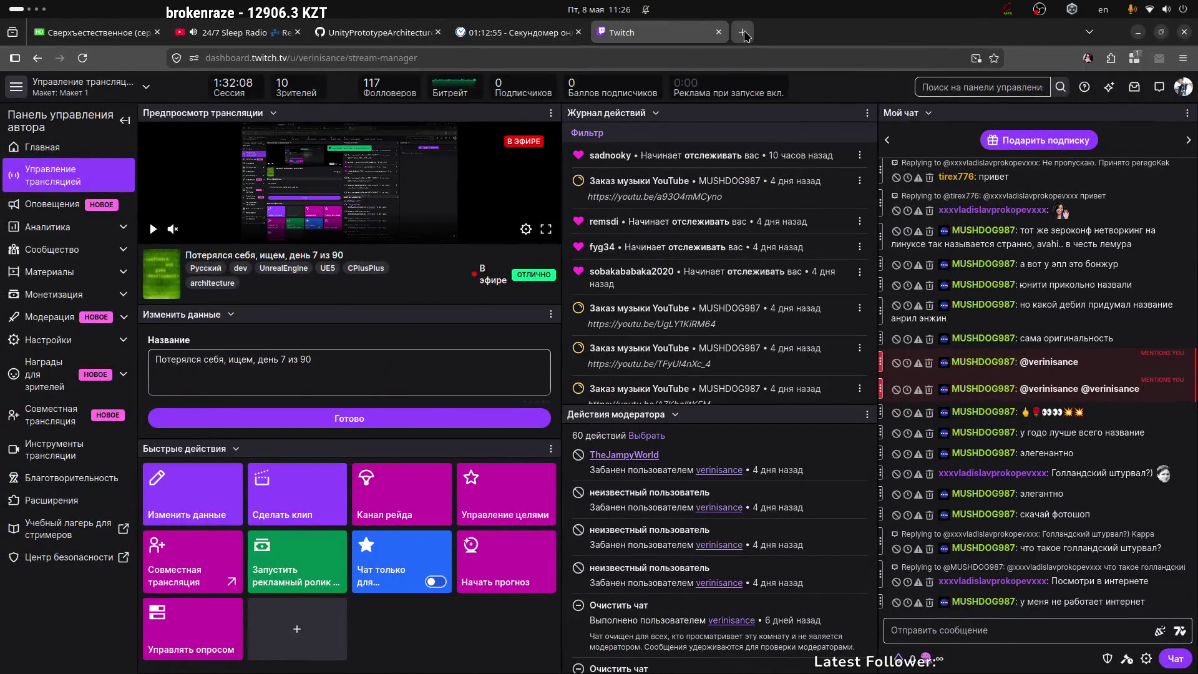
left_click(744, 33)
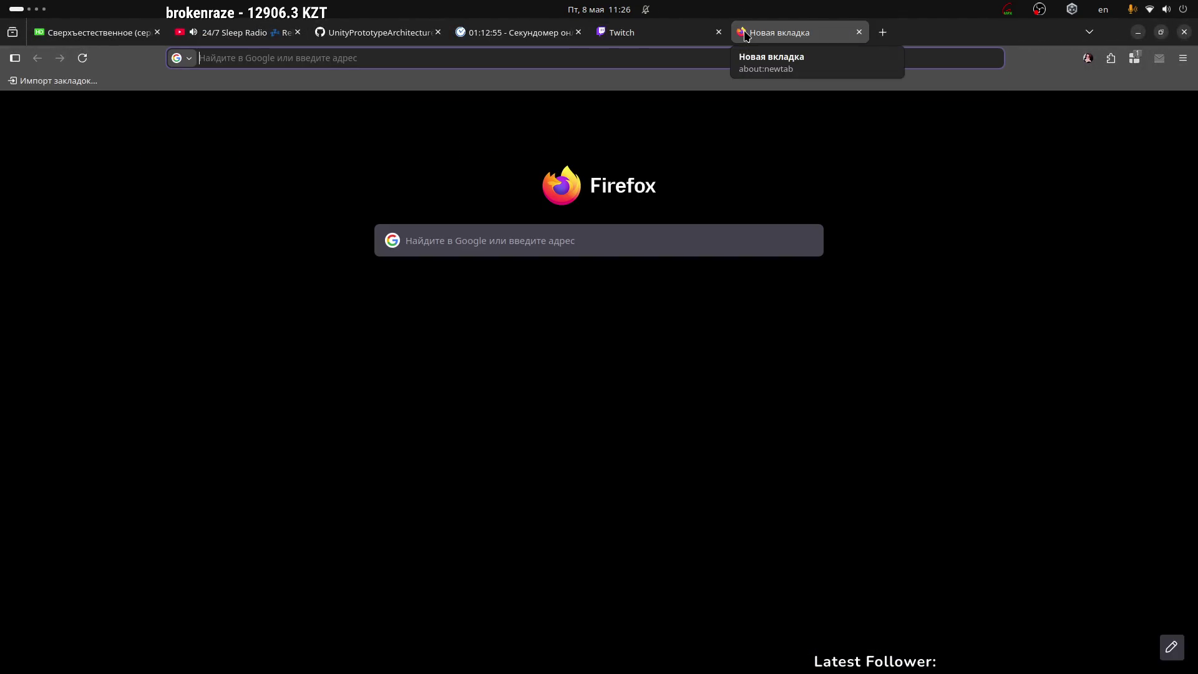
type("image")
key("Return")
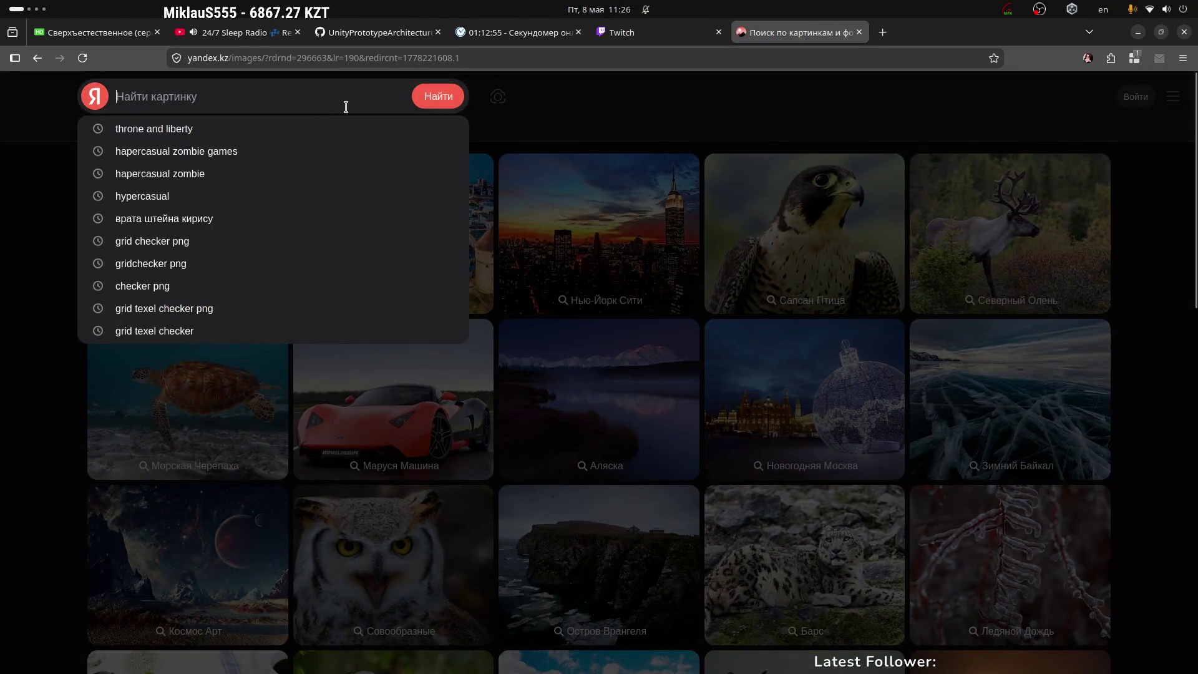
type("ue 5")
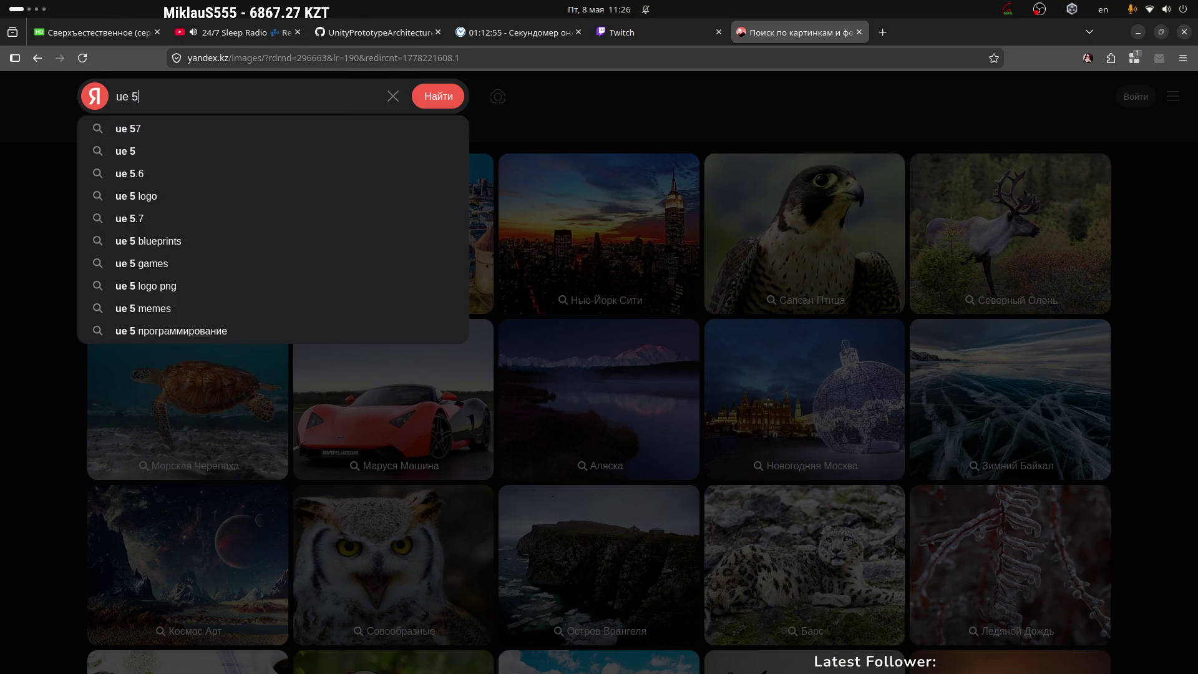
key("Return")
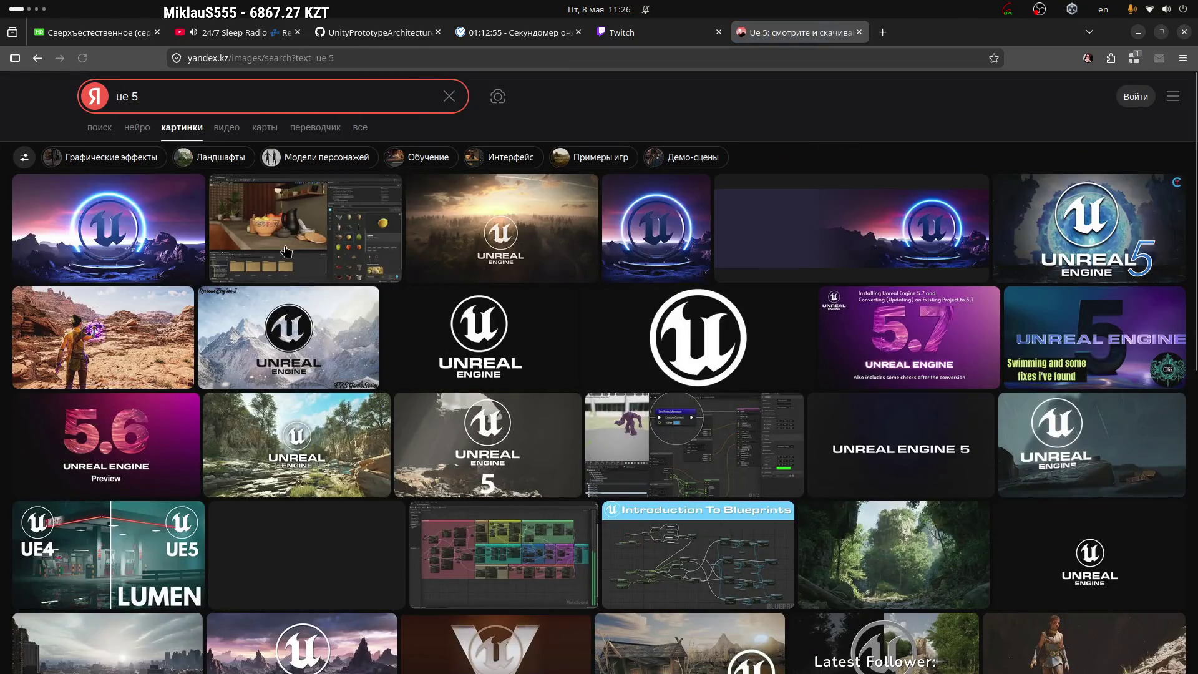
left_click(323, 238)
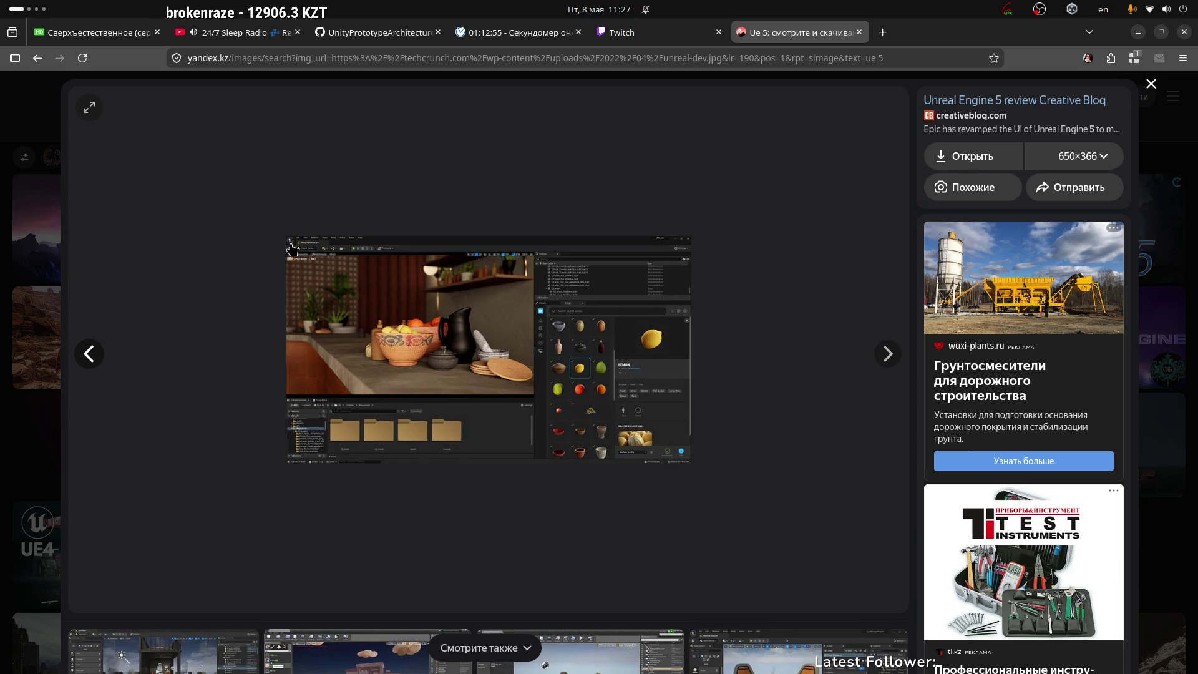
left_click(1152, 84)
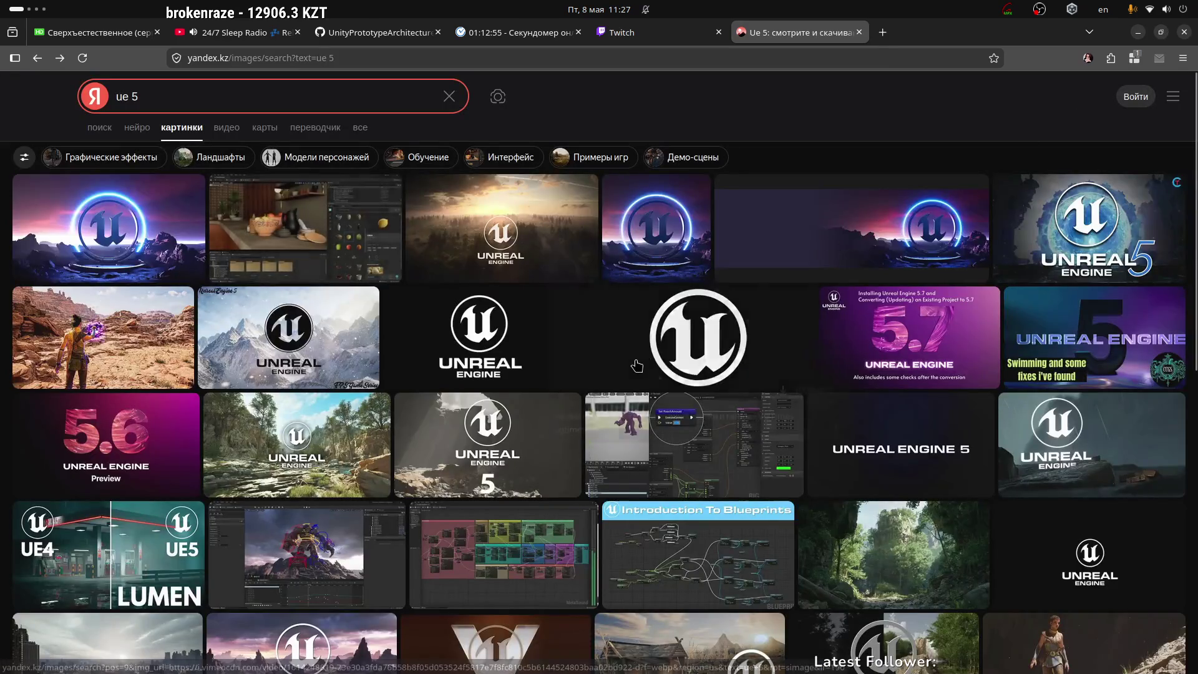
scroll(581, 359, "down", 4)
scroll(581, 359, "up", 3)
mouse_move(581, 359)
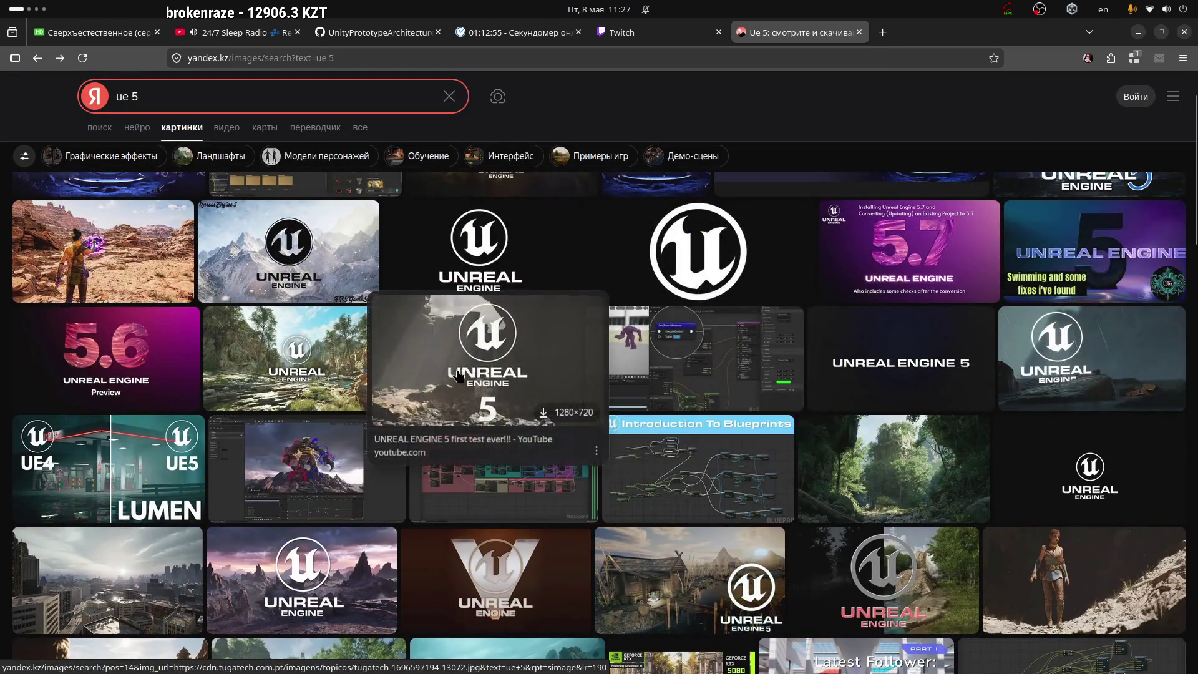
scroll(452, 381, "down", 2)
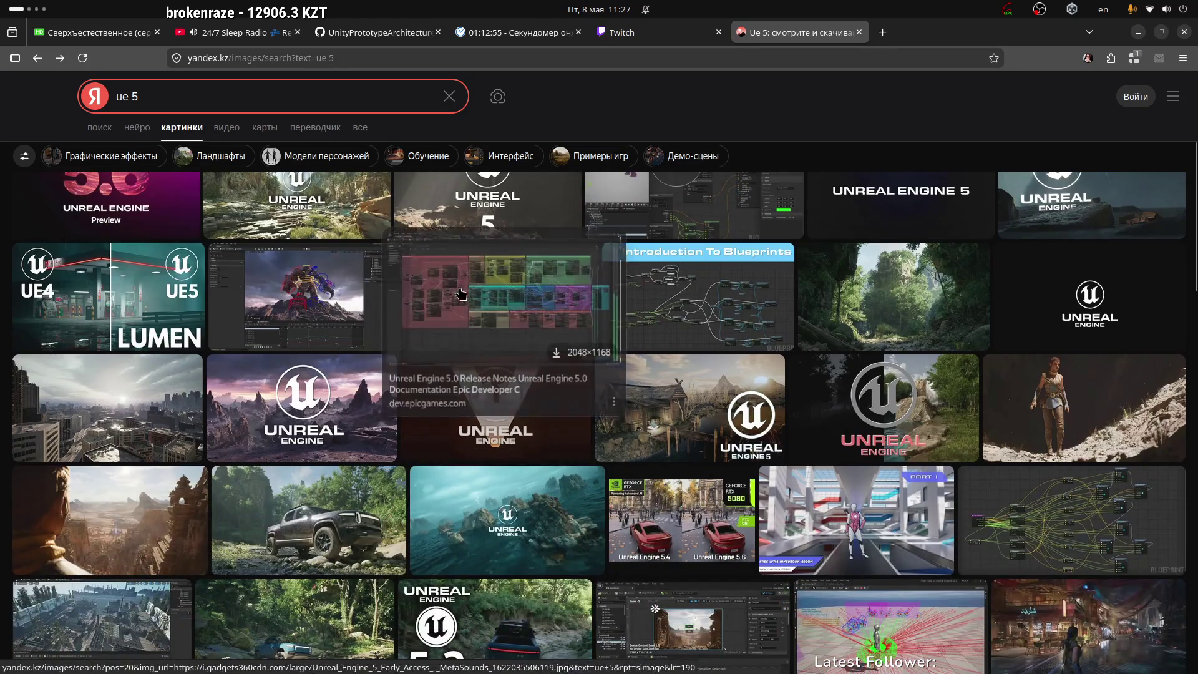
scroll(712, 416, "down", 4)
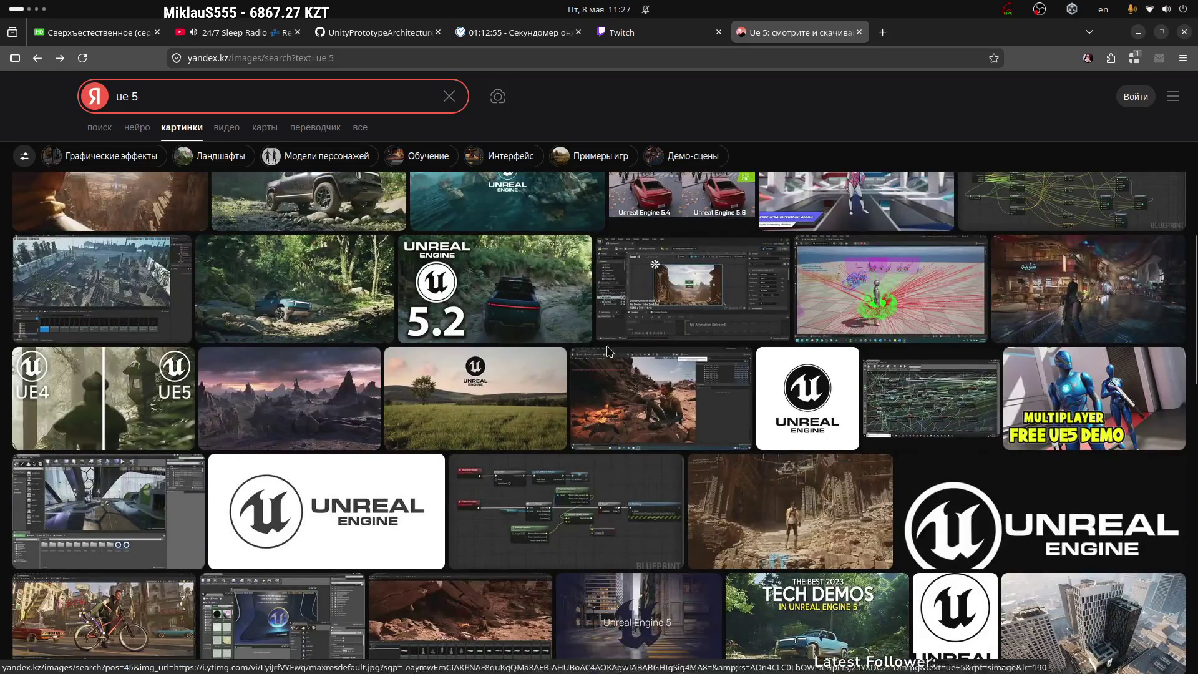
left_click(640, 303)
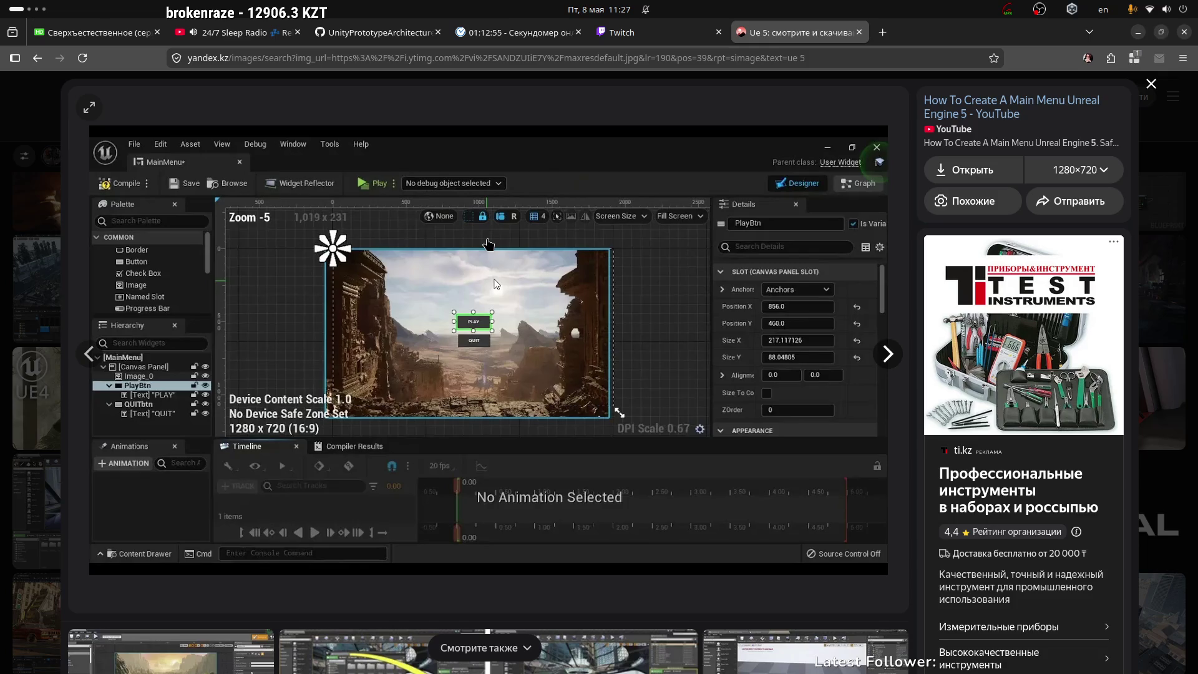
left_click(1151, 83)
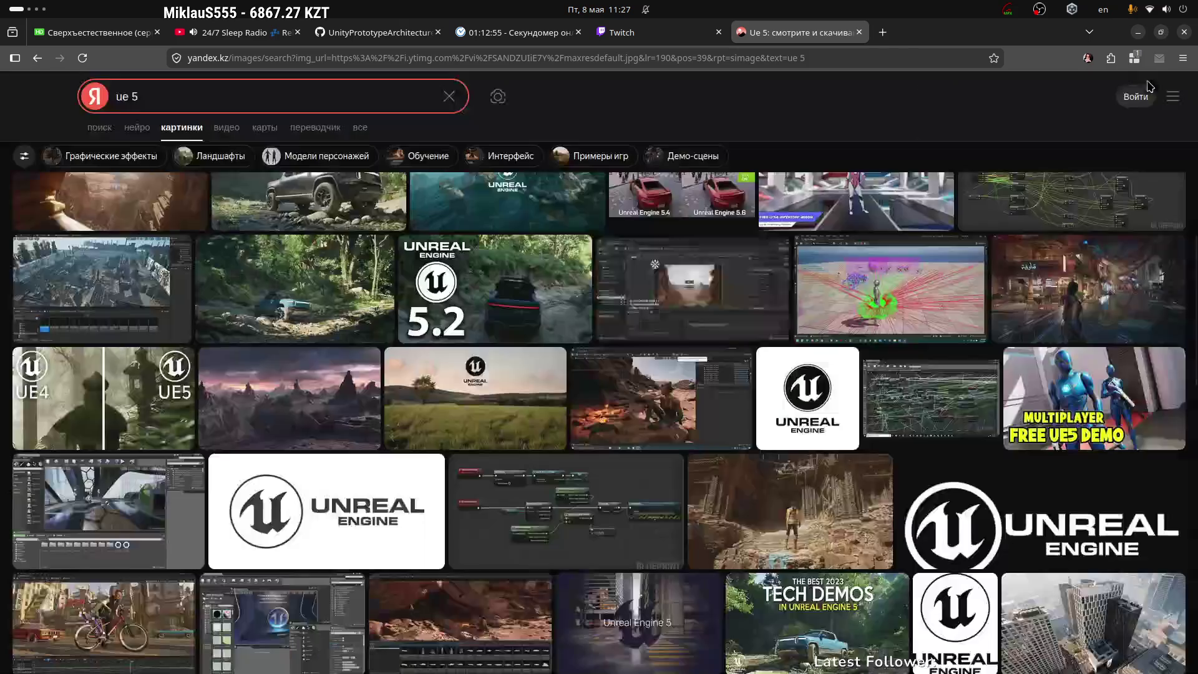
Close the image search tab and return to the Unity editor workspace
left_click(859, 32)
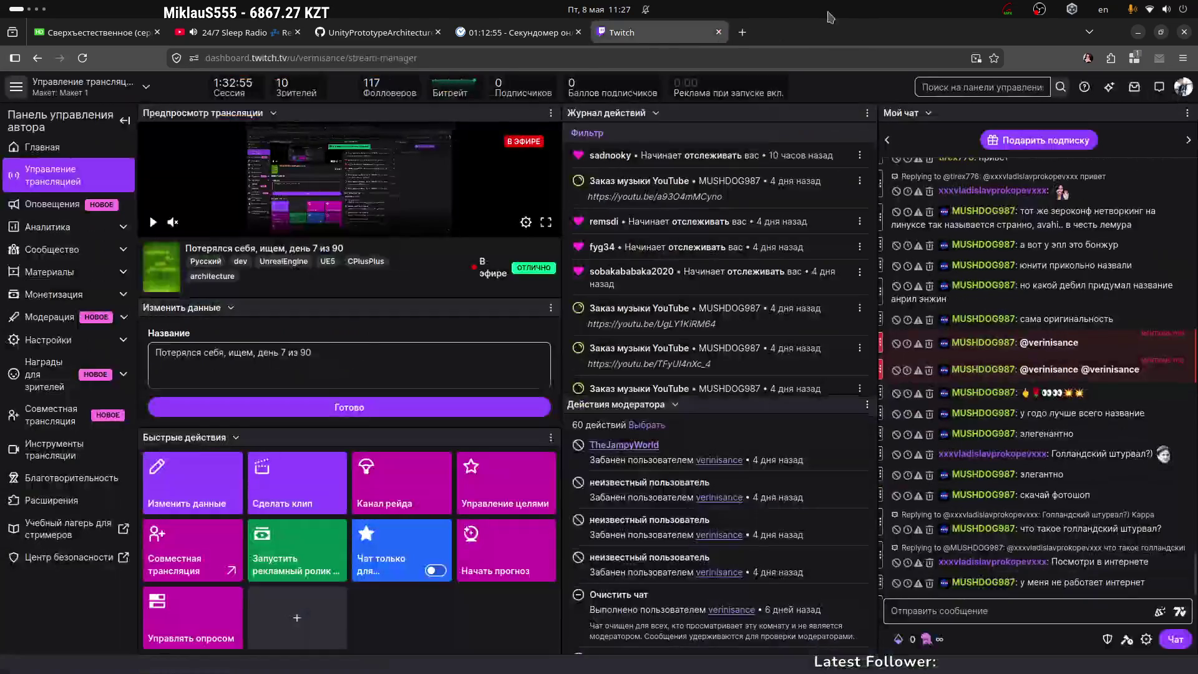
key("ctrl+alt+Right")
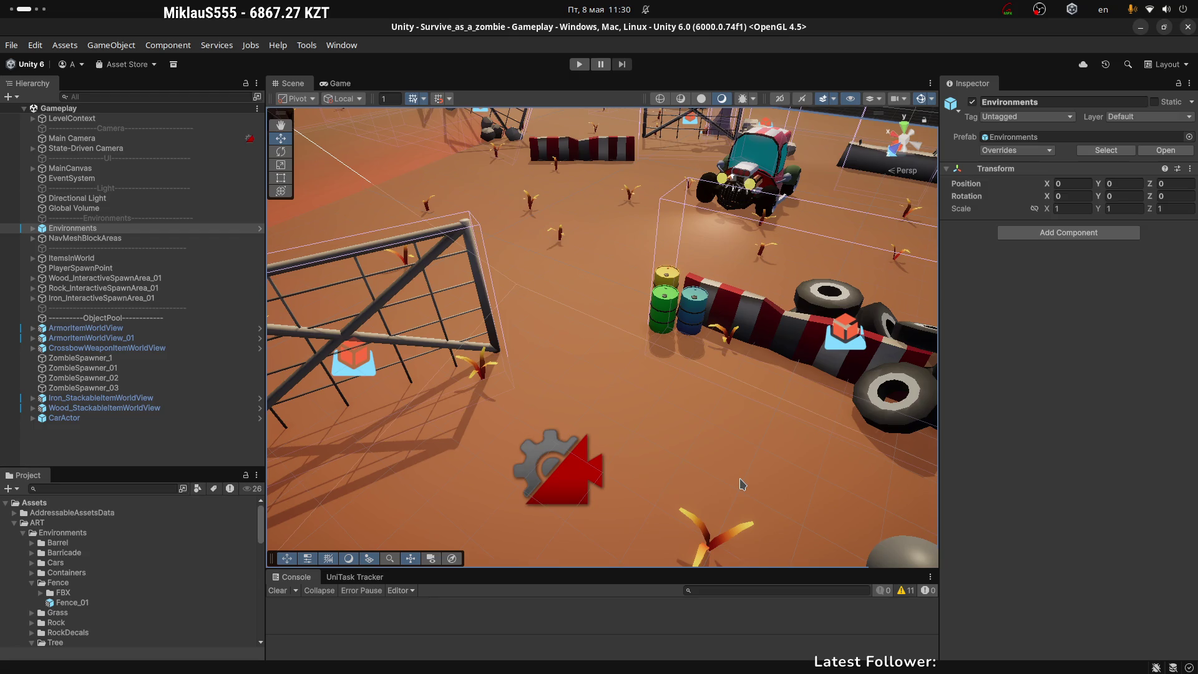
Orbit the scene camera, then show the Game view with the inventory grid
scroll(640, 276, "down", 2)
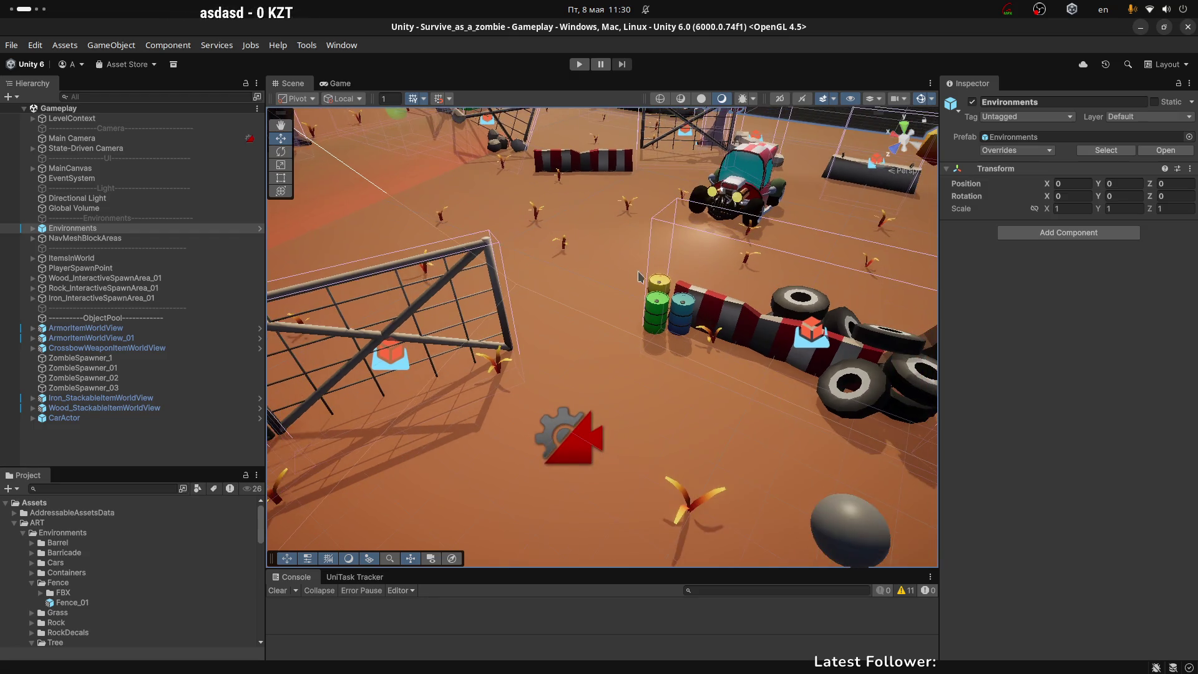
left_click_drag(640, 276, 696, 283)
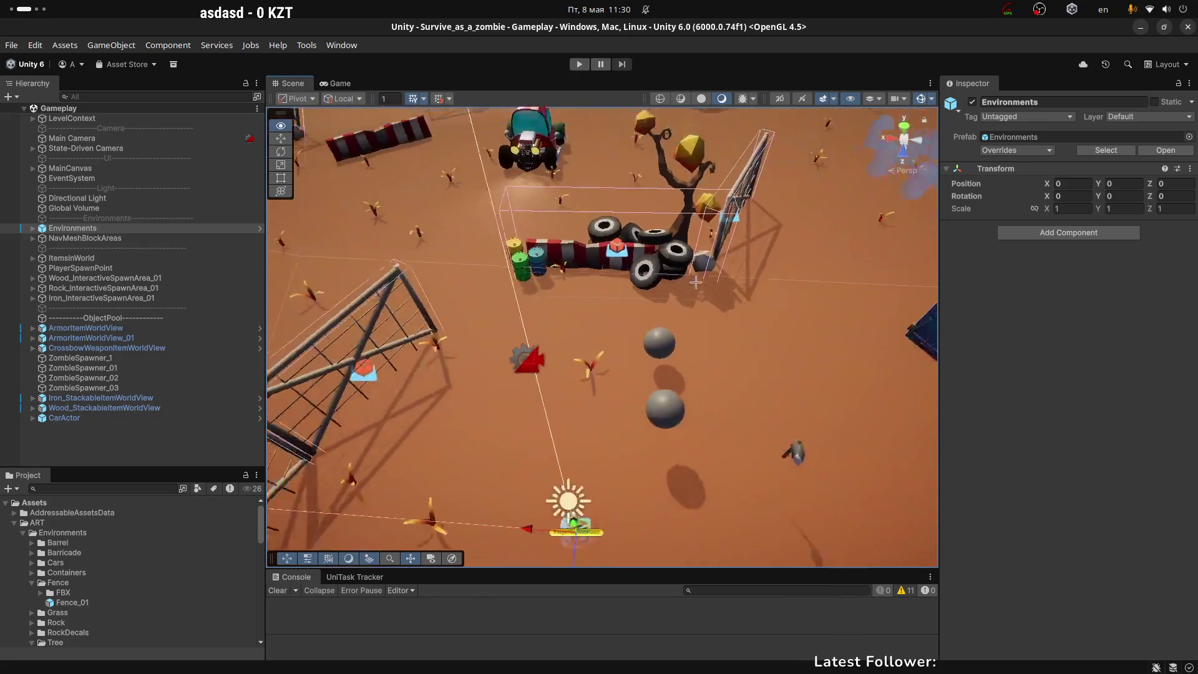
scroll(696, 282, "down", 5)
left_click(340, 84)
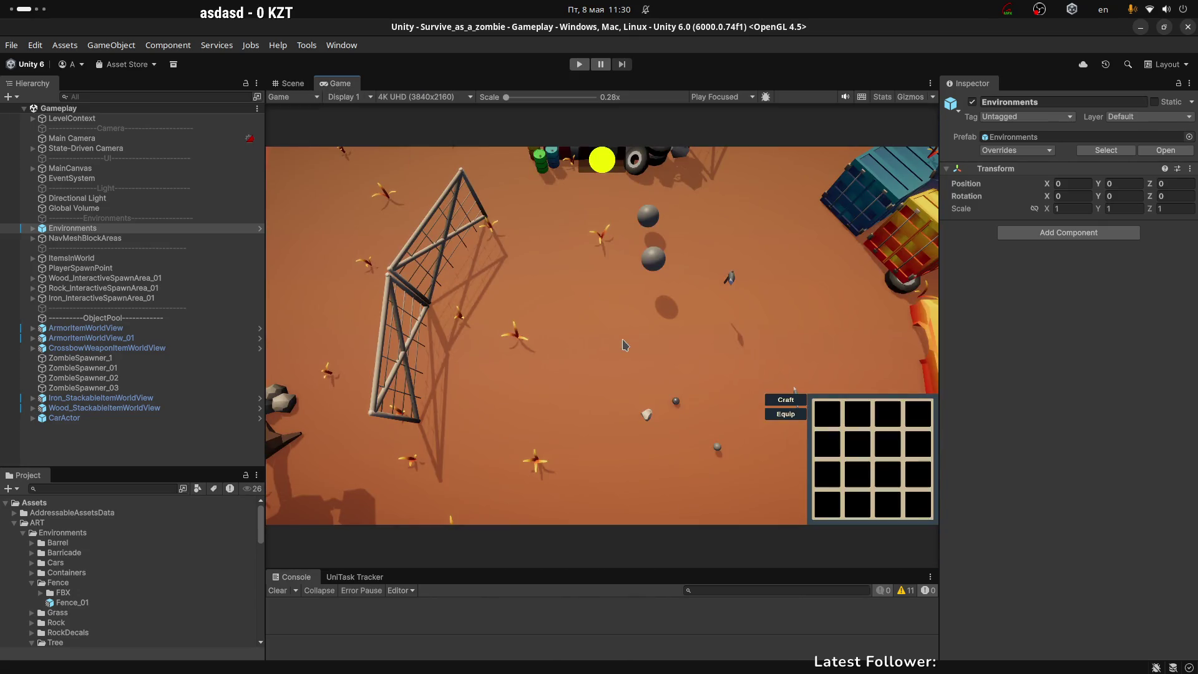
left_click(293, 84)
mouse_move(789, 285)
left_mouse_down()
mouse_move(836, 295)
mouse_move(715, 255)
left_mouse_up()
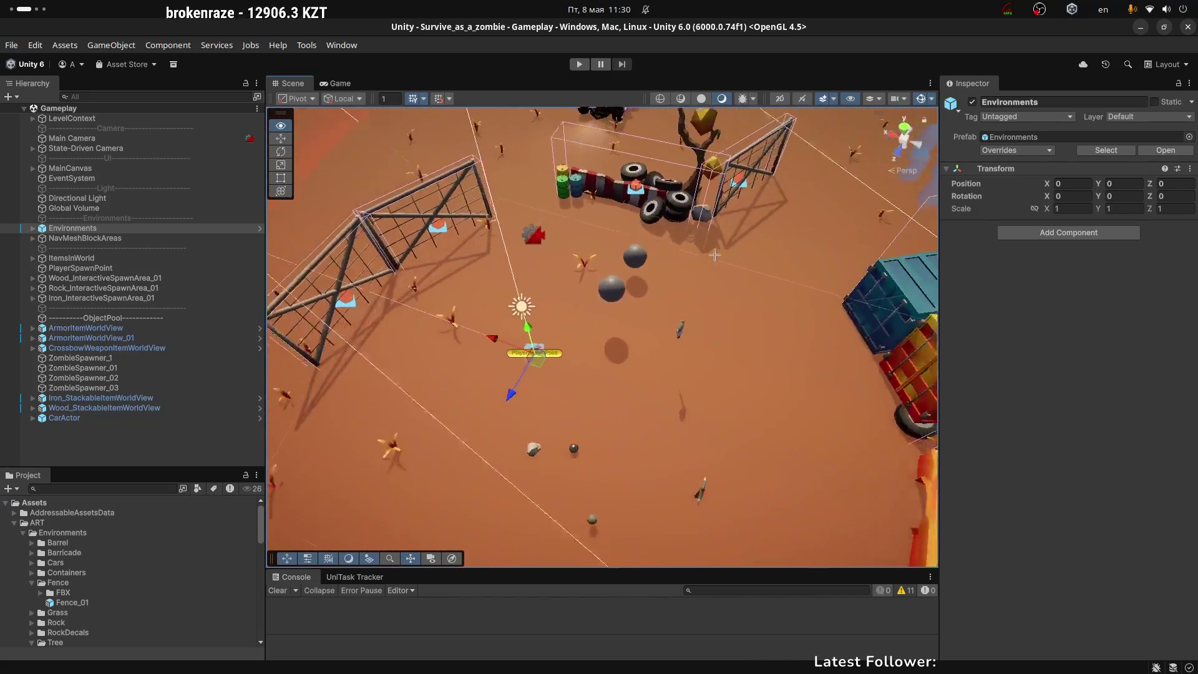
scroll(715, 254, "down", 10)
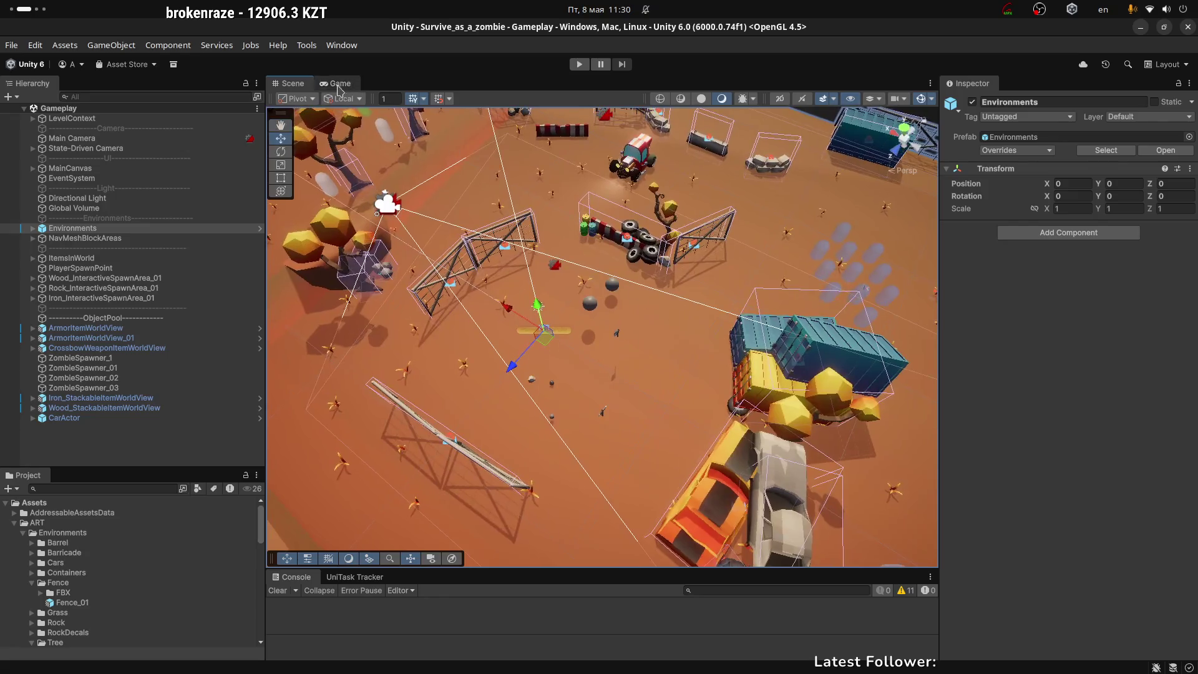
left_click(339, 85)
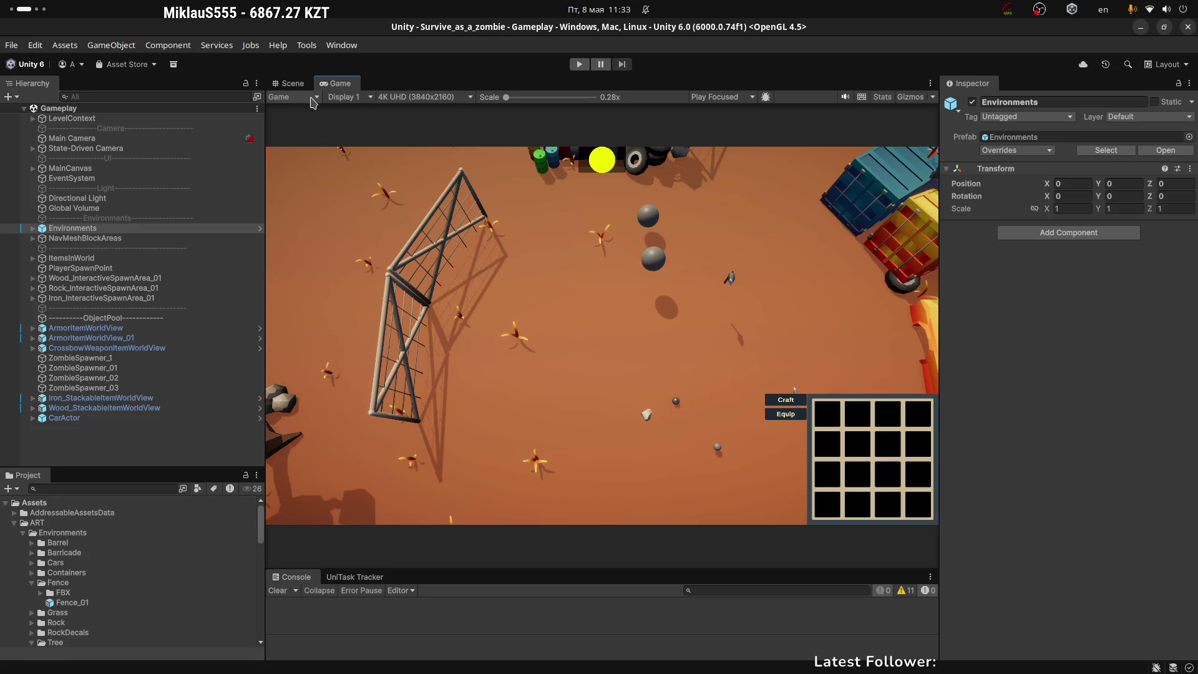
Select CarActor in the Hierarchy and frame the car in the Scene view
left_click(291, 83)
left_click(342, 83)
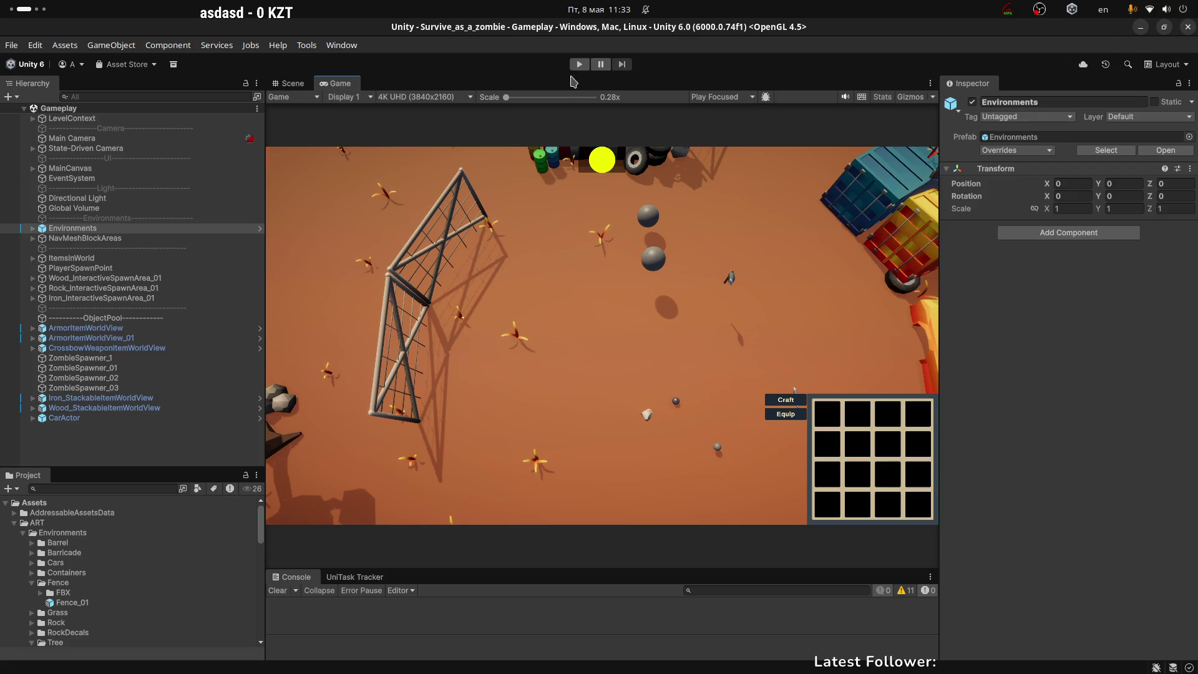
left_click(291, 83)
left_click(64, 418)
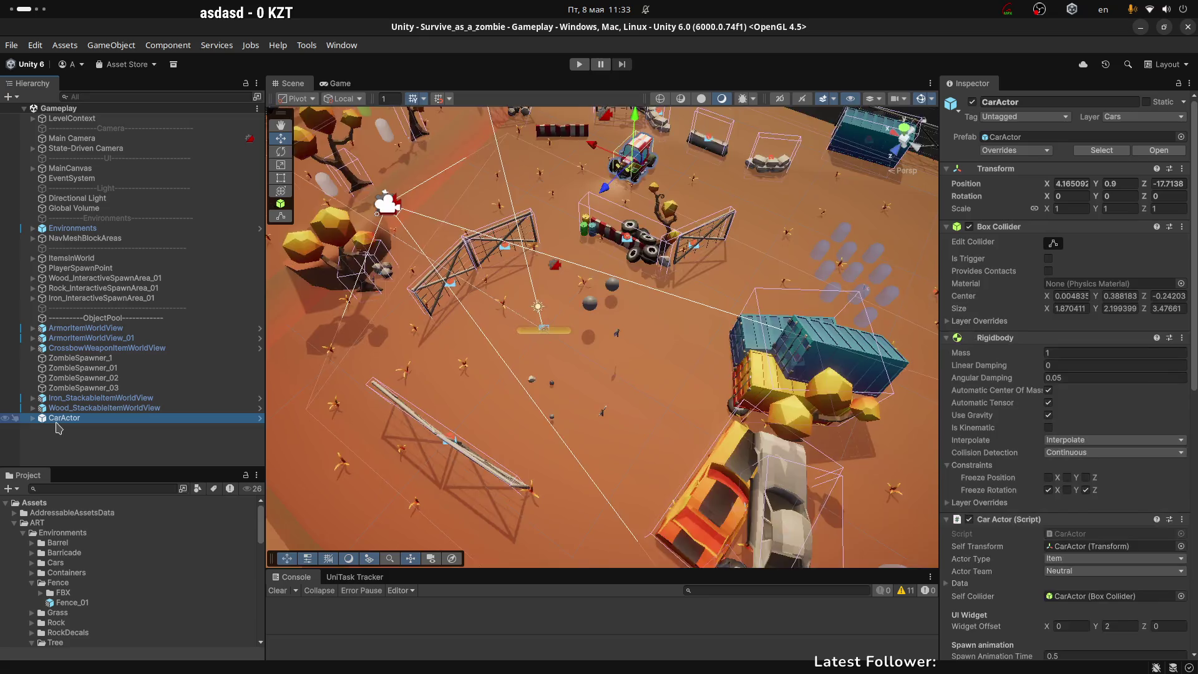
key("f")
left_click_drag(570, 268, 985, 422)
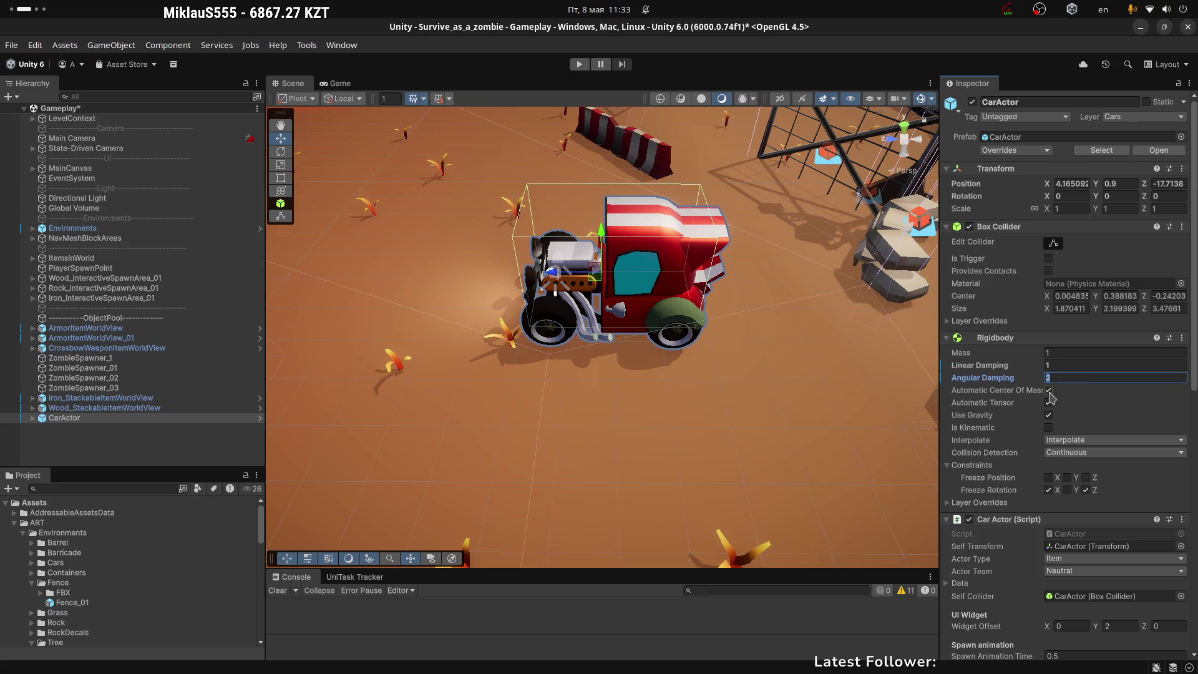
Set Rigidbody Linear Damping to 1 and Angular Damping to 2, then play in Game view
scroll(1023, 384, "down", 3)
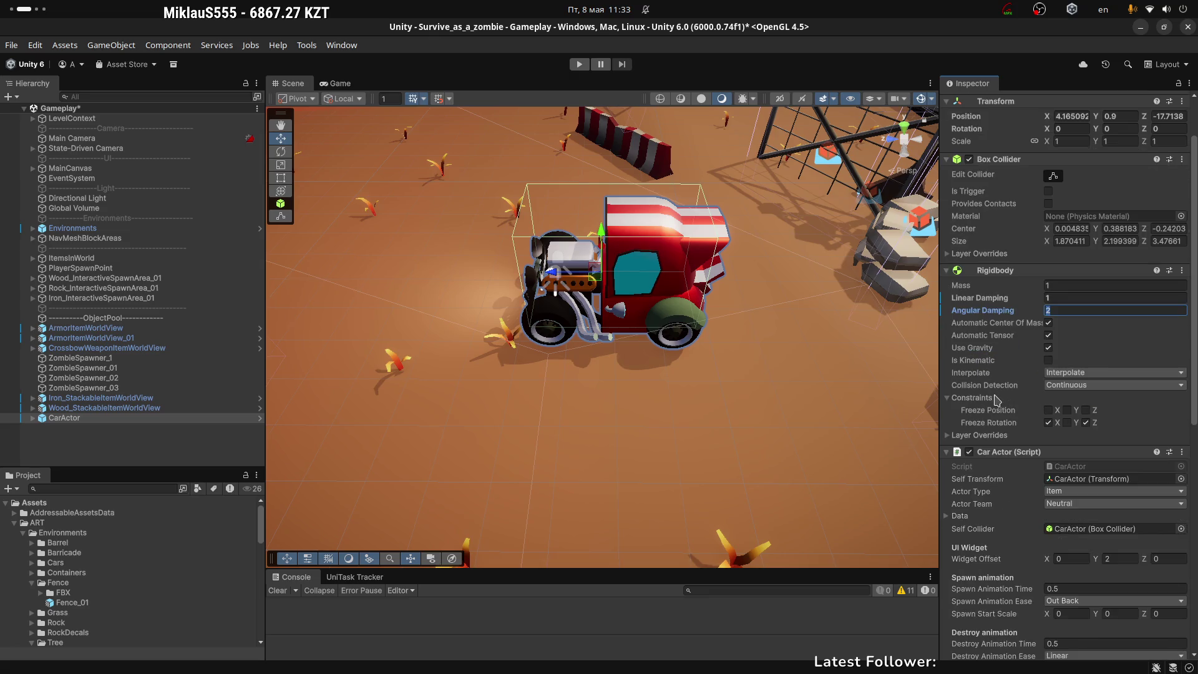
scroll(1011, 440, "down", 15)
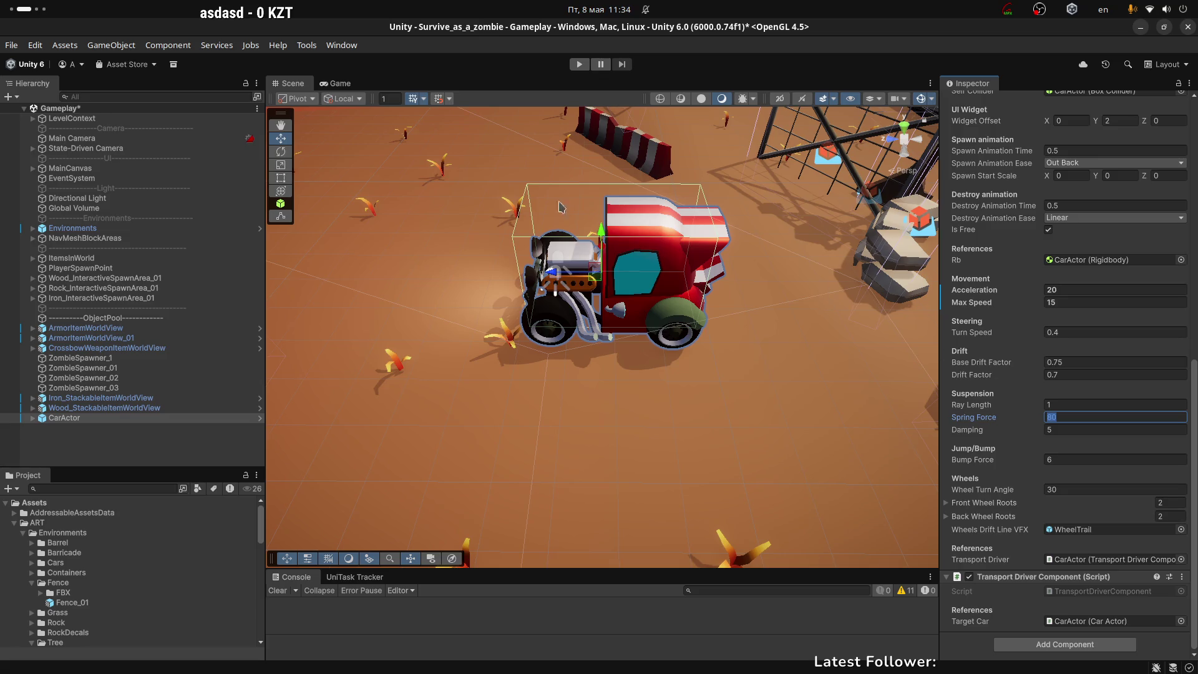
scroll(998, 280, "up", 10)
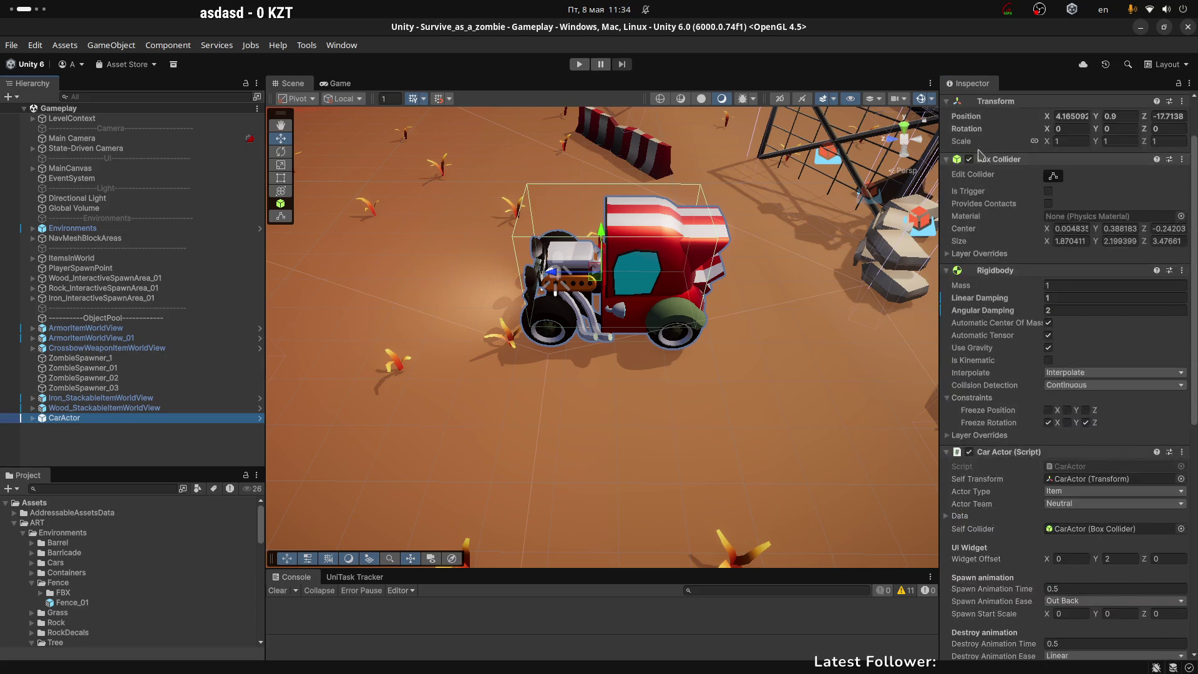
left_click(1029, 206)
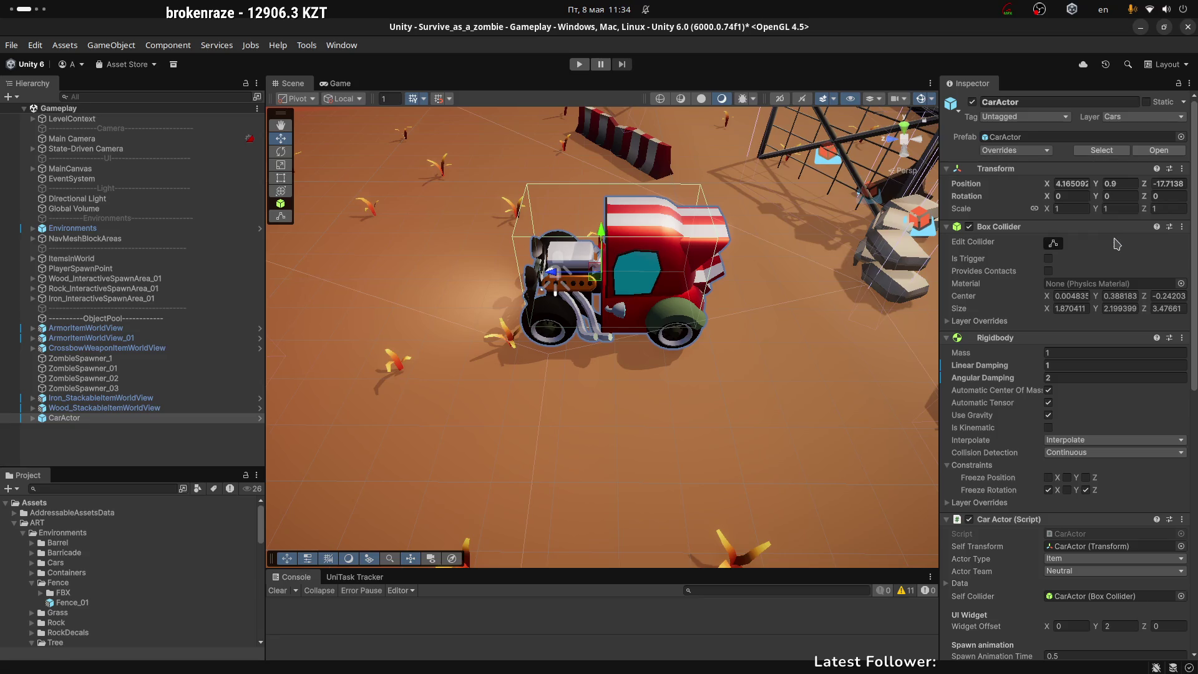
left_click(338, 84)
left_click(580, 65)
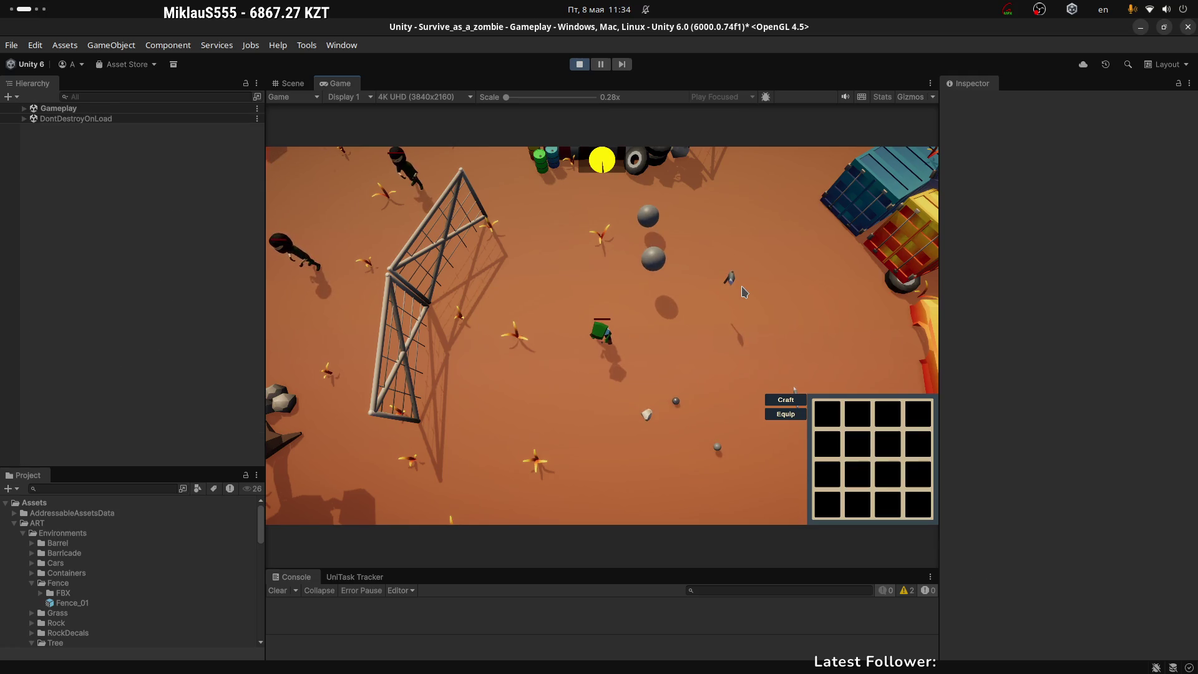
Walk the player across the map to the car and get in
key("w")
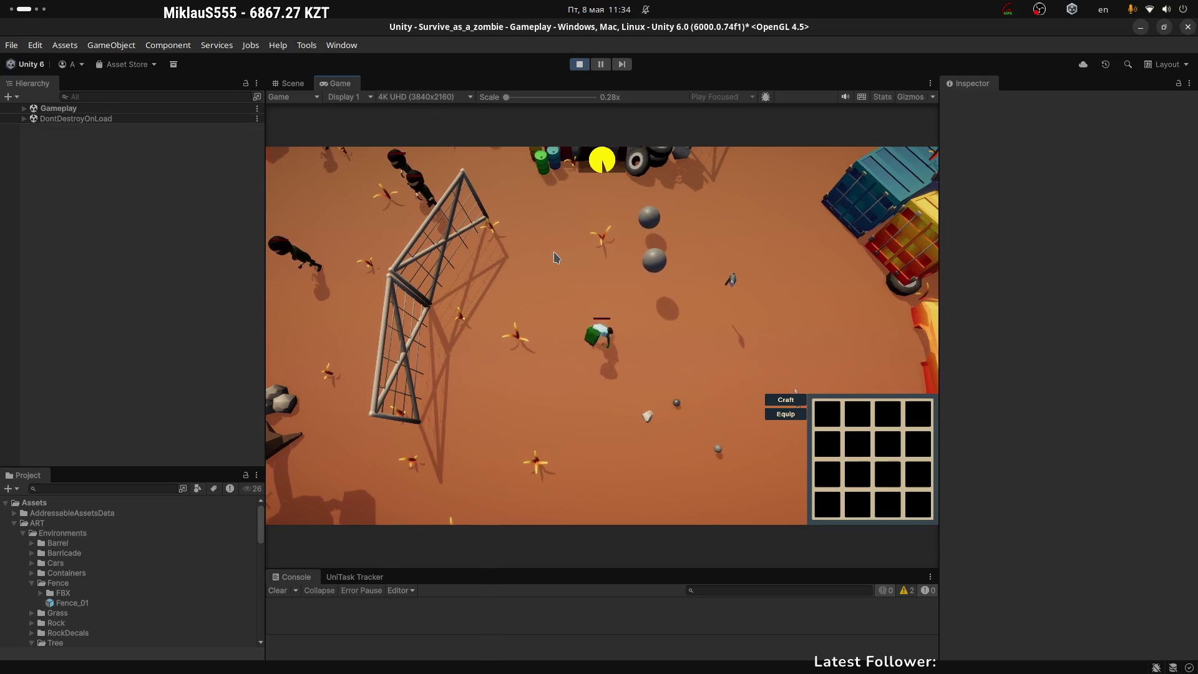
key("w")
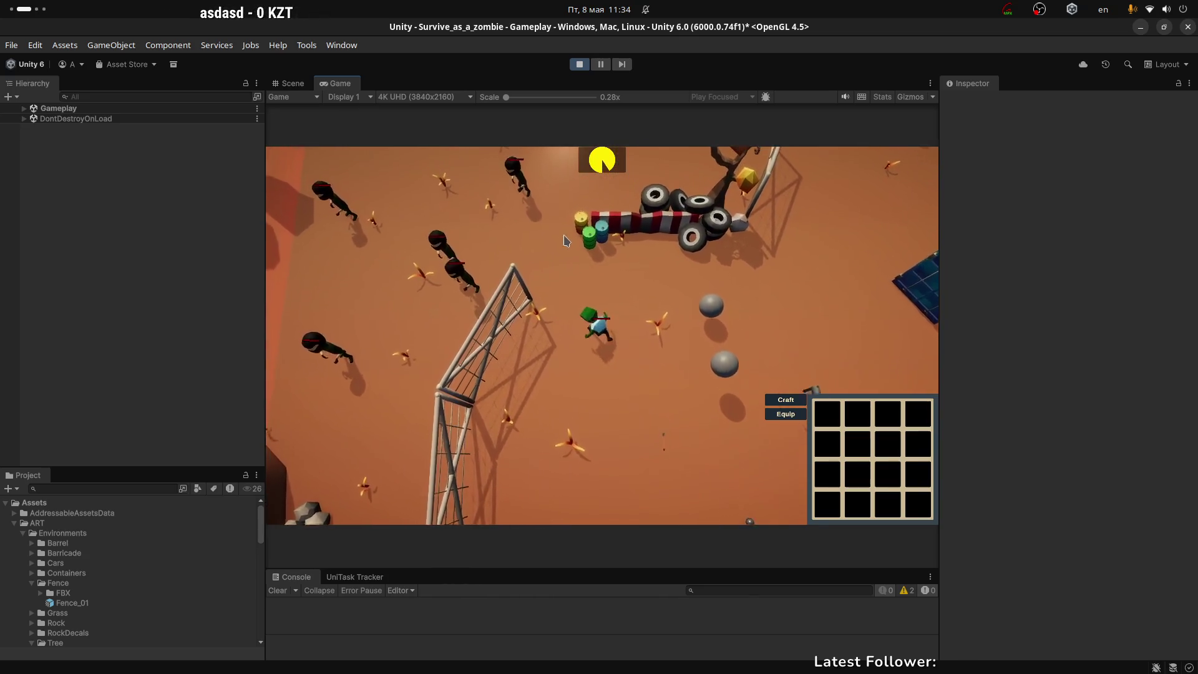
key("w")
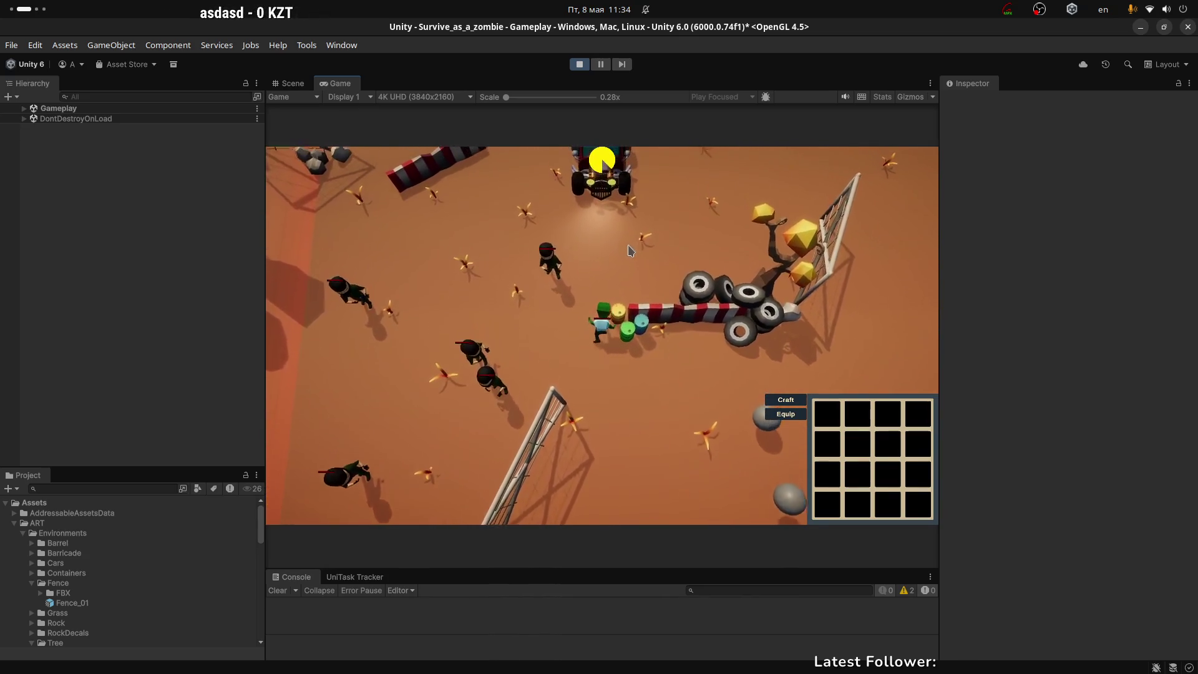
key("w")
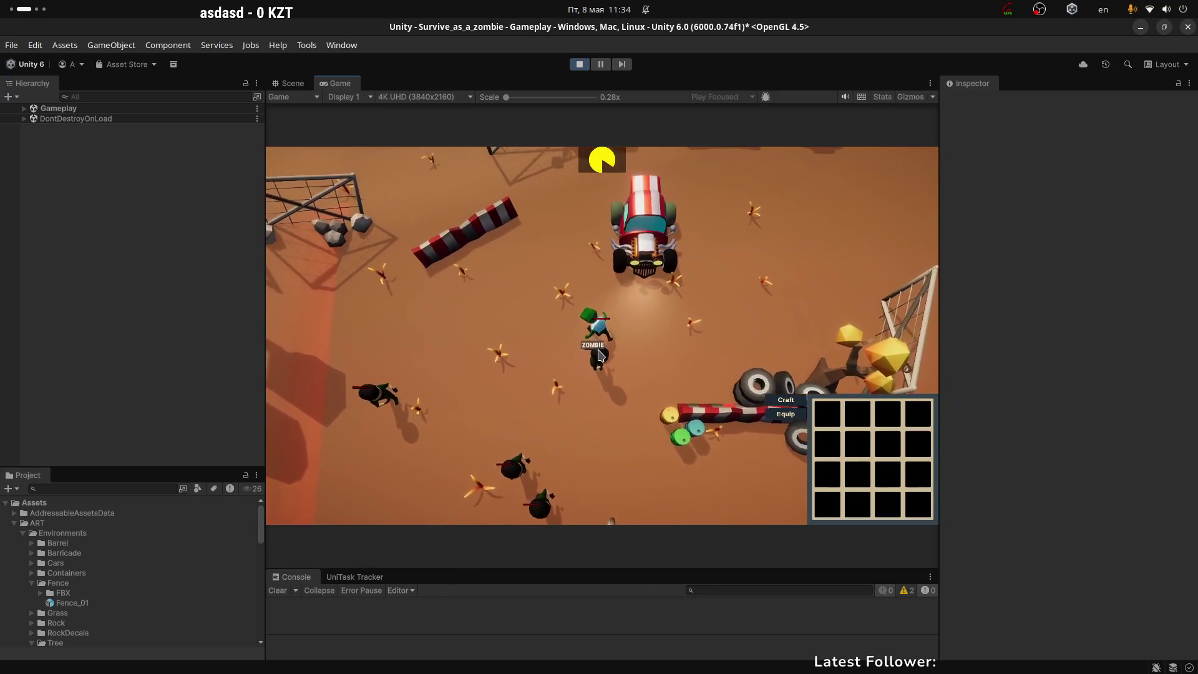
key("w")
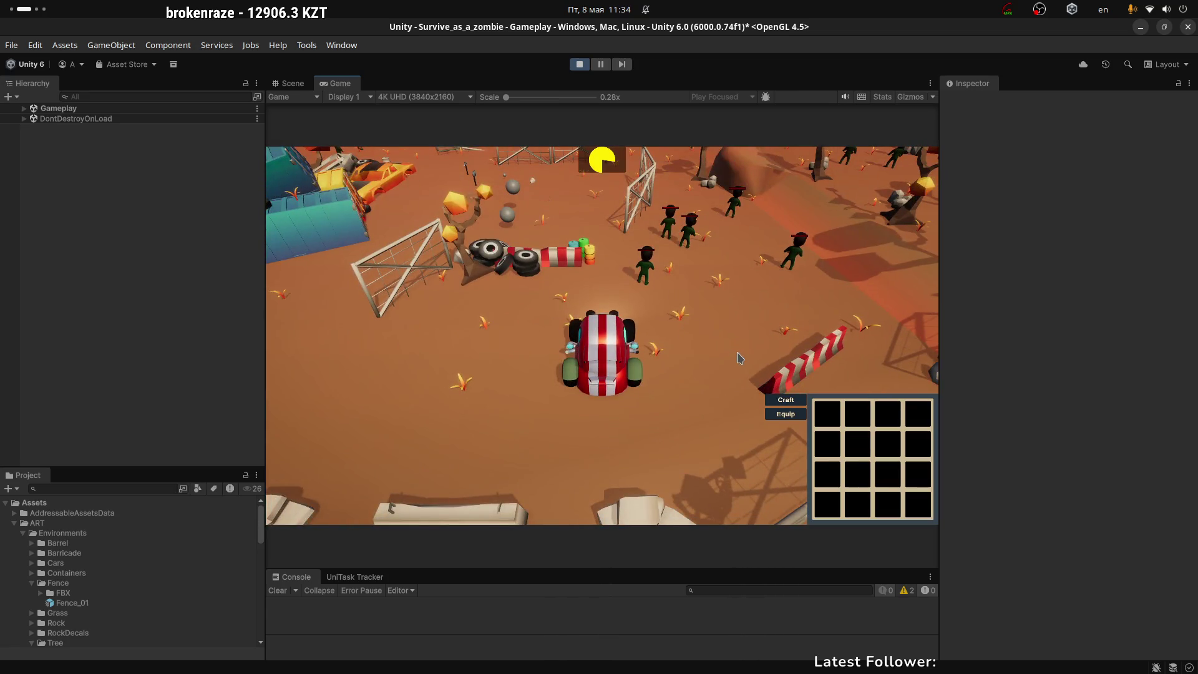
Drive the car around the desert map past zombies, fences and containers
key("w")
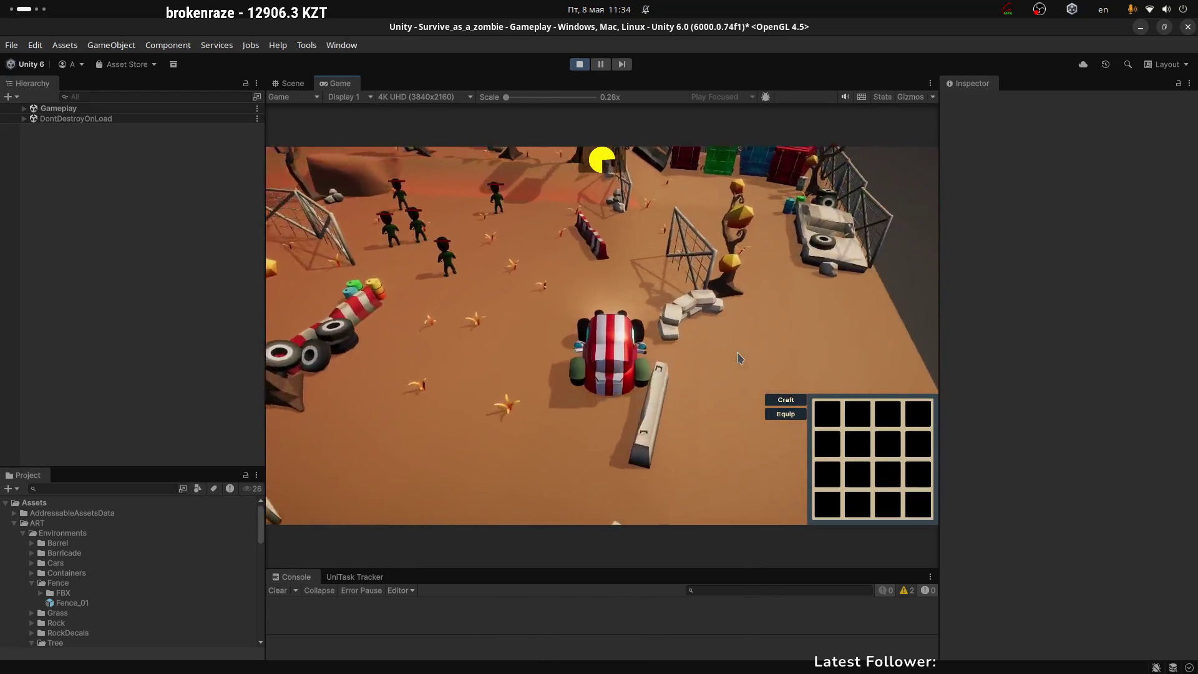
key("w")
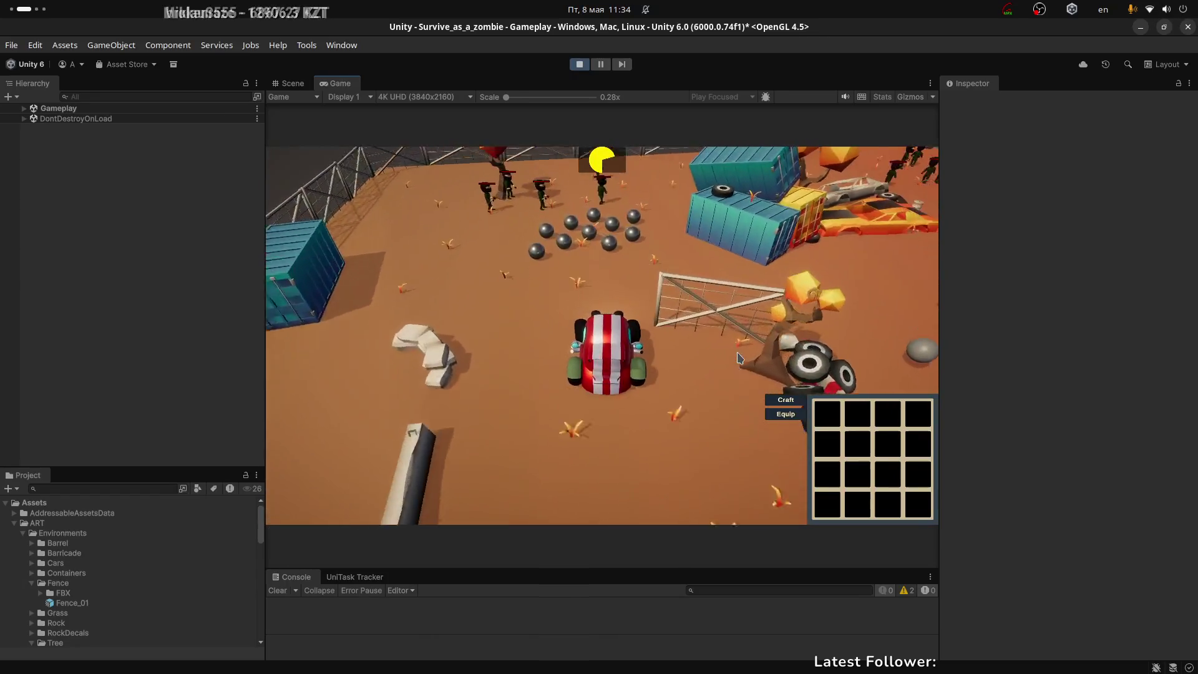
key("w")
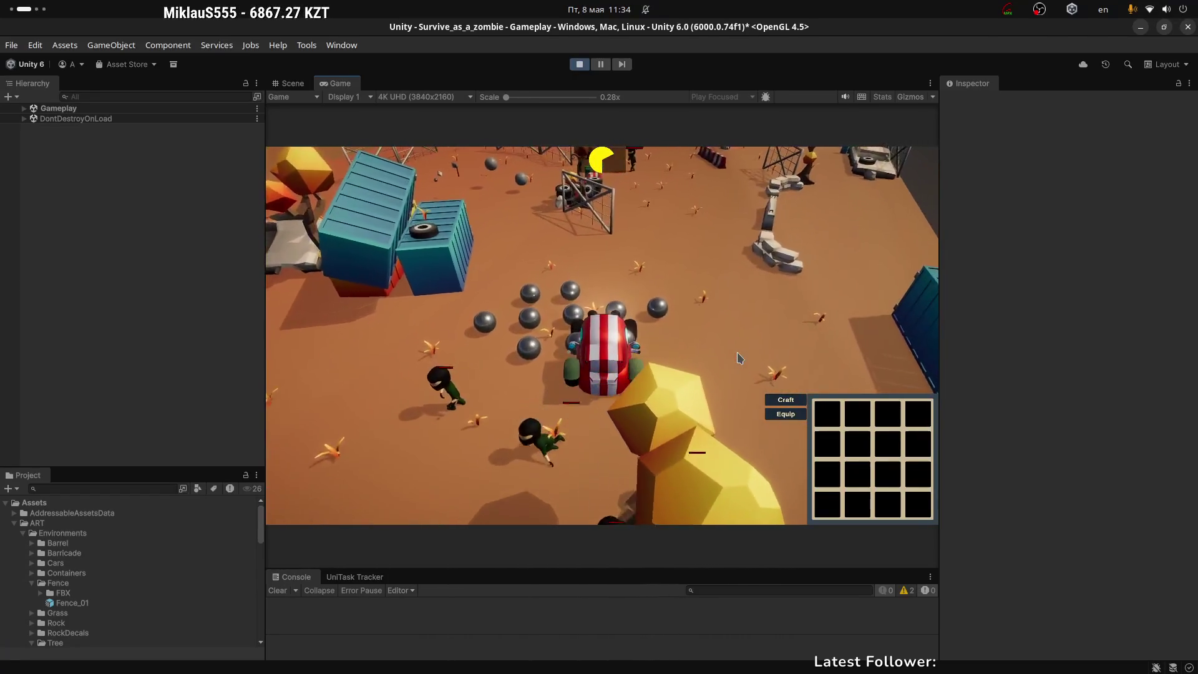
key("w")
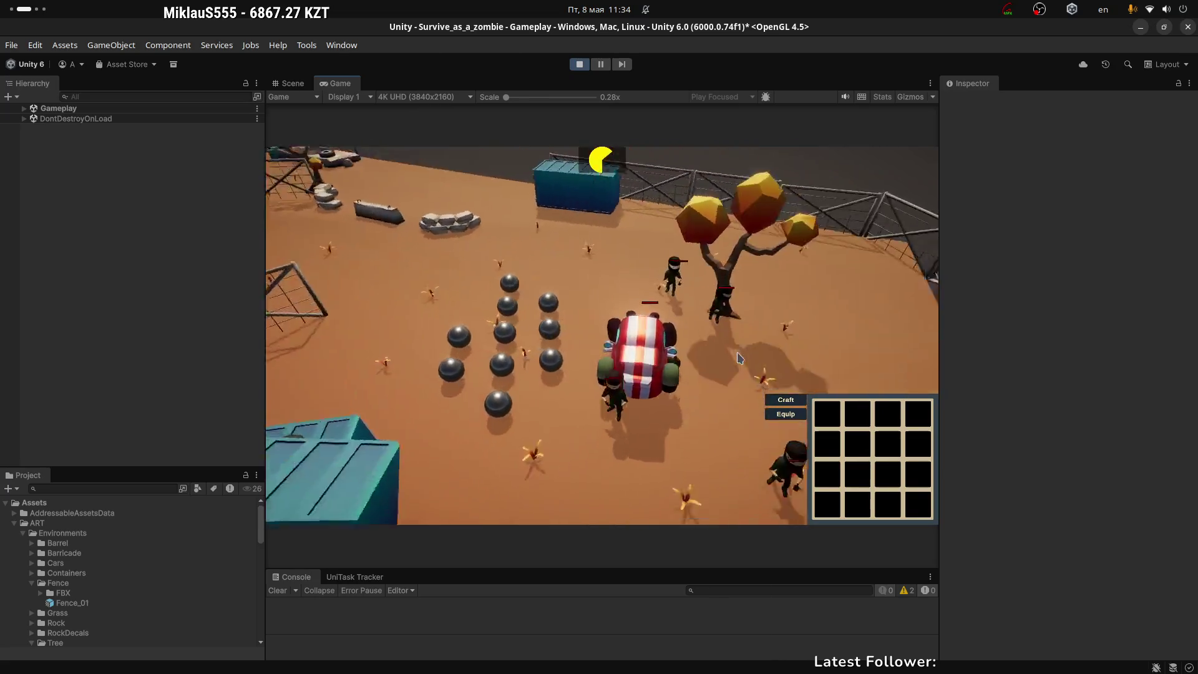
key("w")
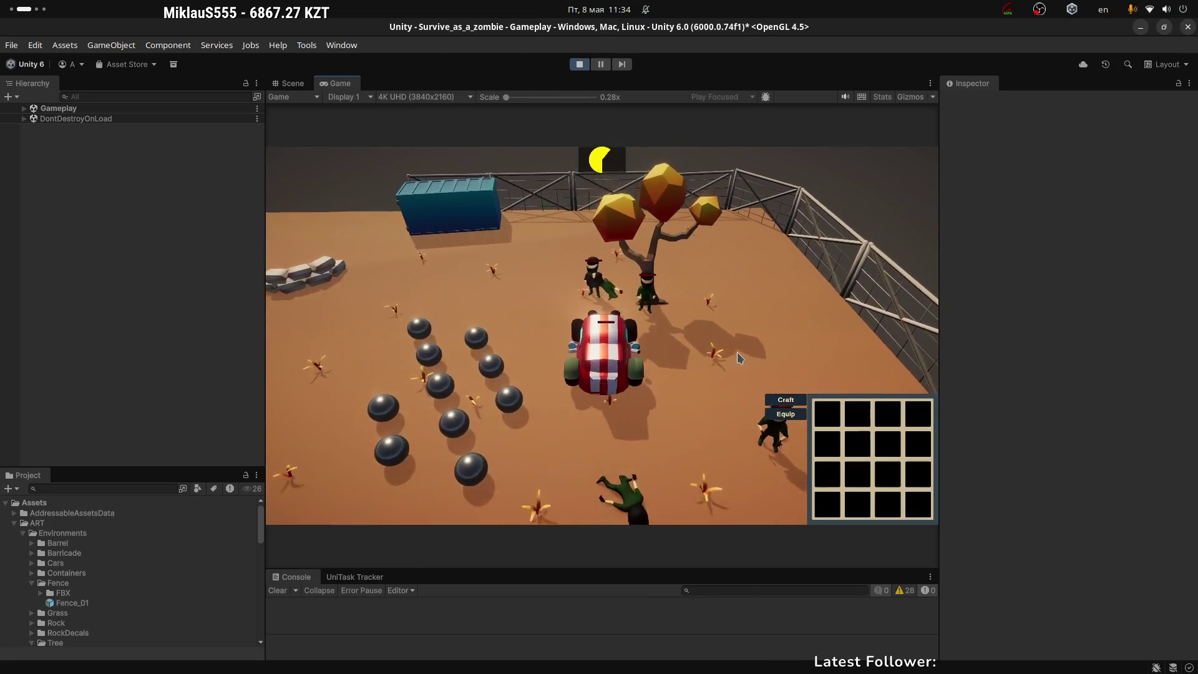
key("w")
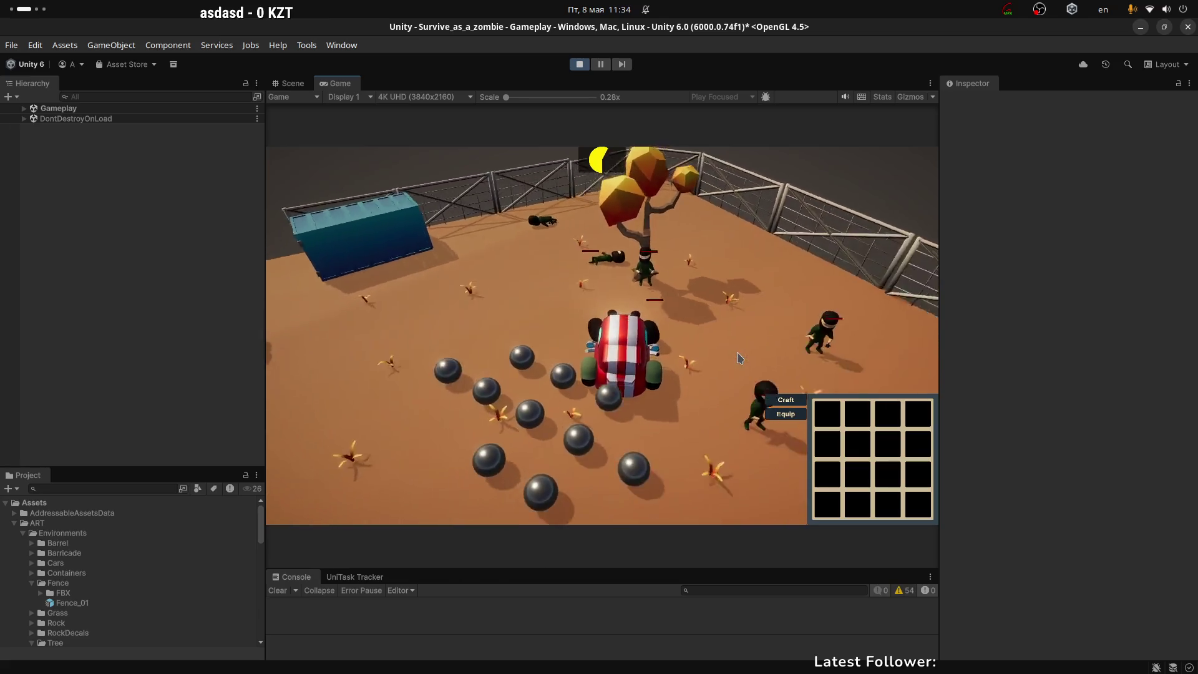
key("w")
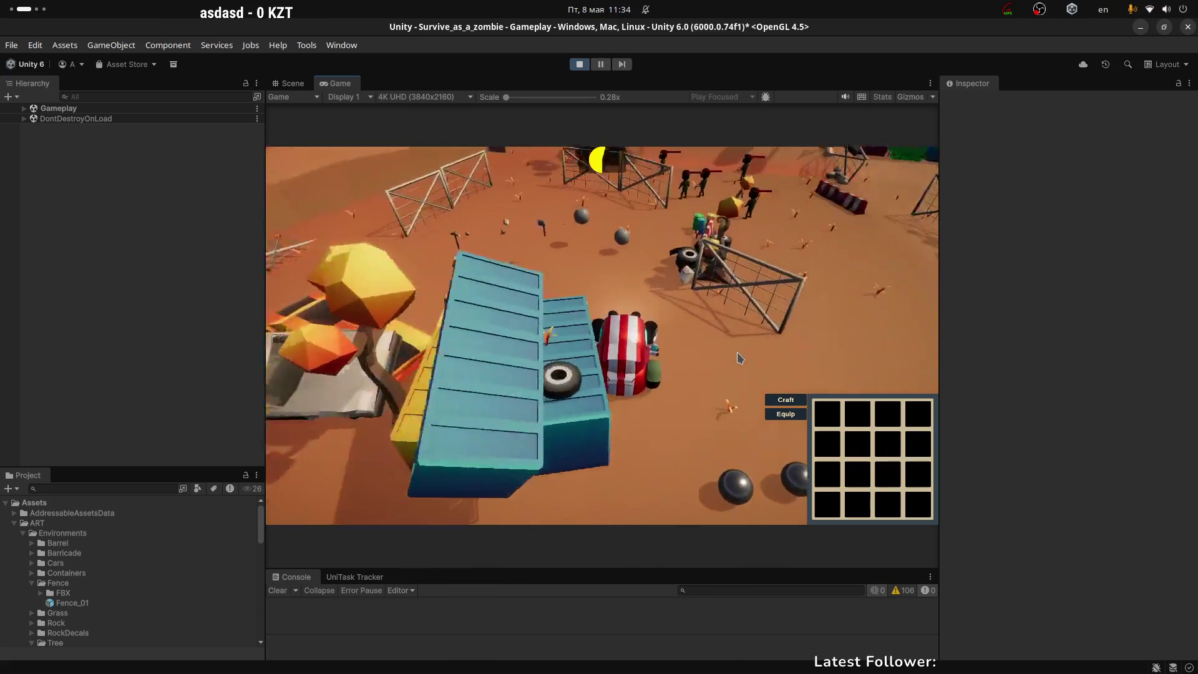
key("a")
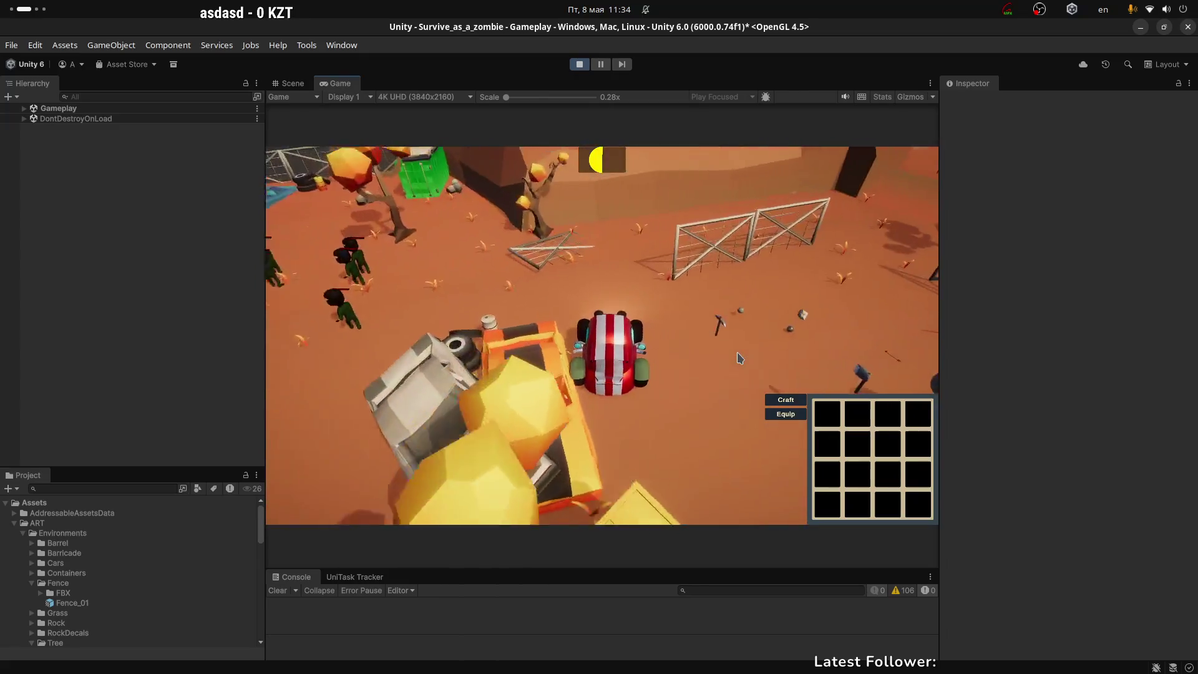
key("w")
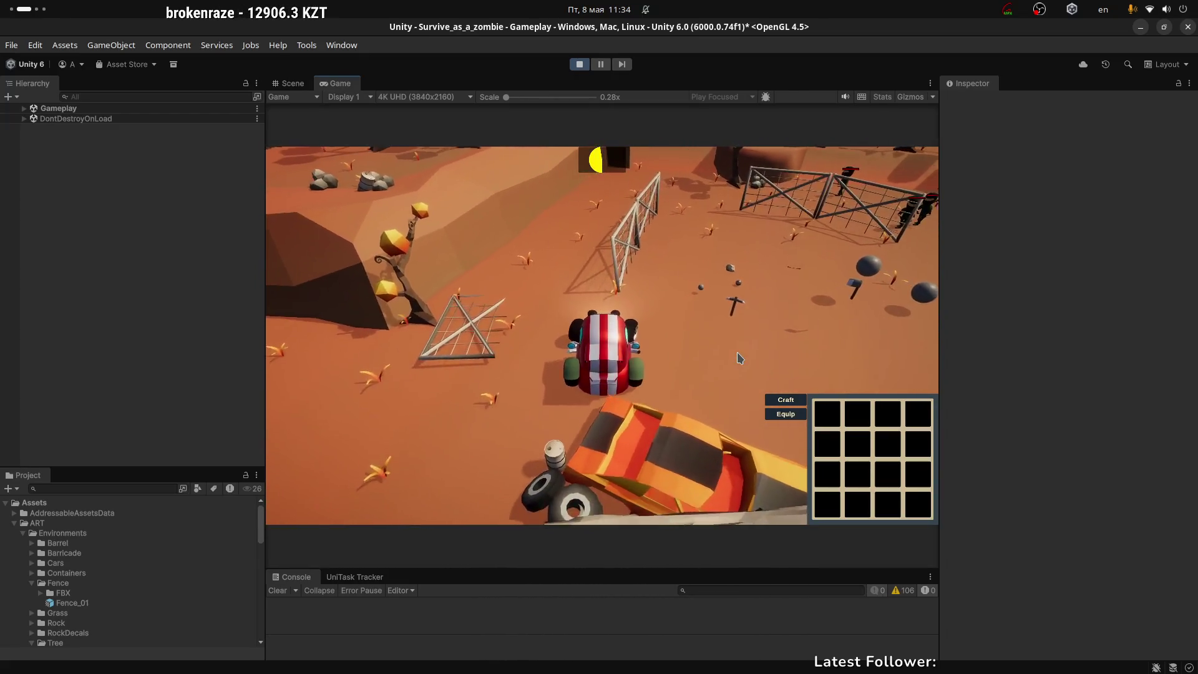
key("w")
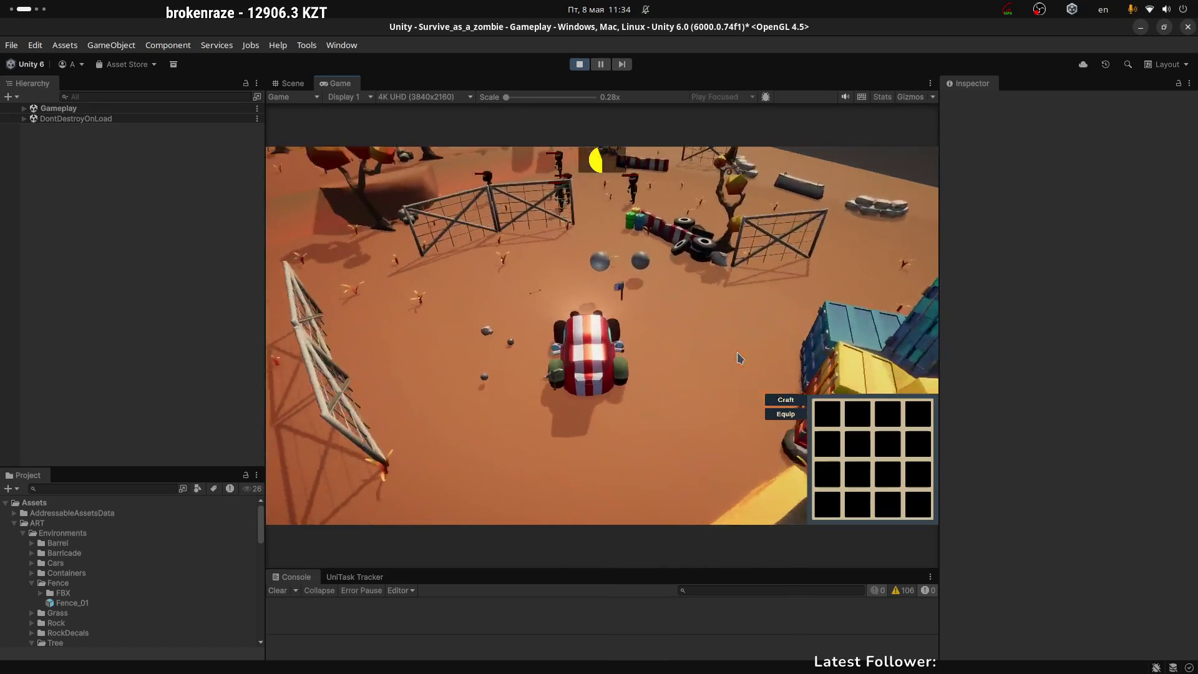
Expand Gameplay, select CarActor, and scroll the Inspector to Steering Turn Speed 0.4
left_click(24, 109)
scroll(73, 366, "down", 5)
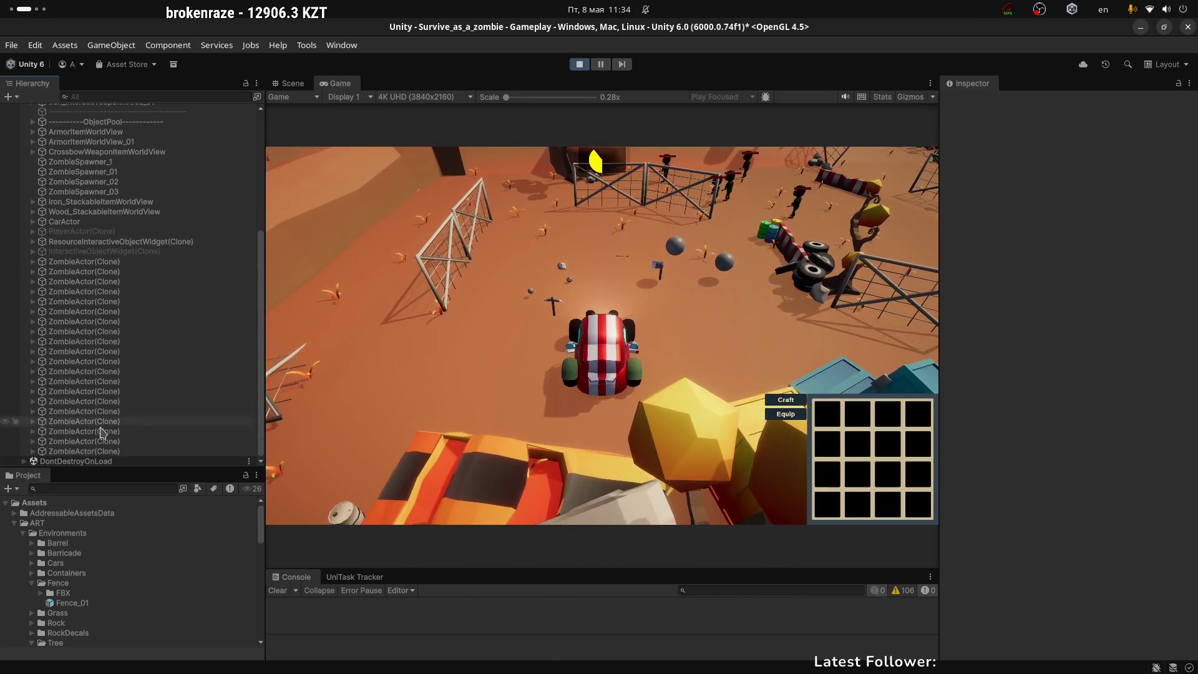
left_click(65, 223)
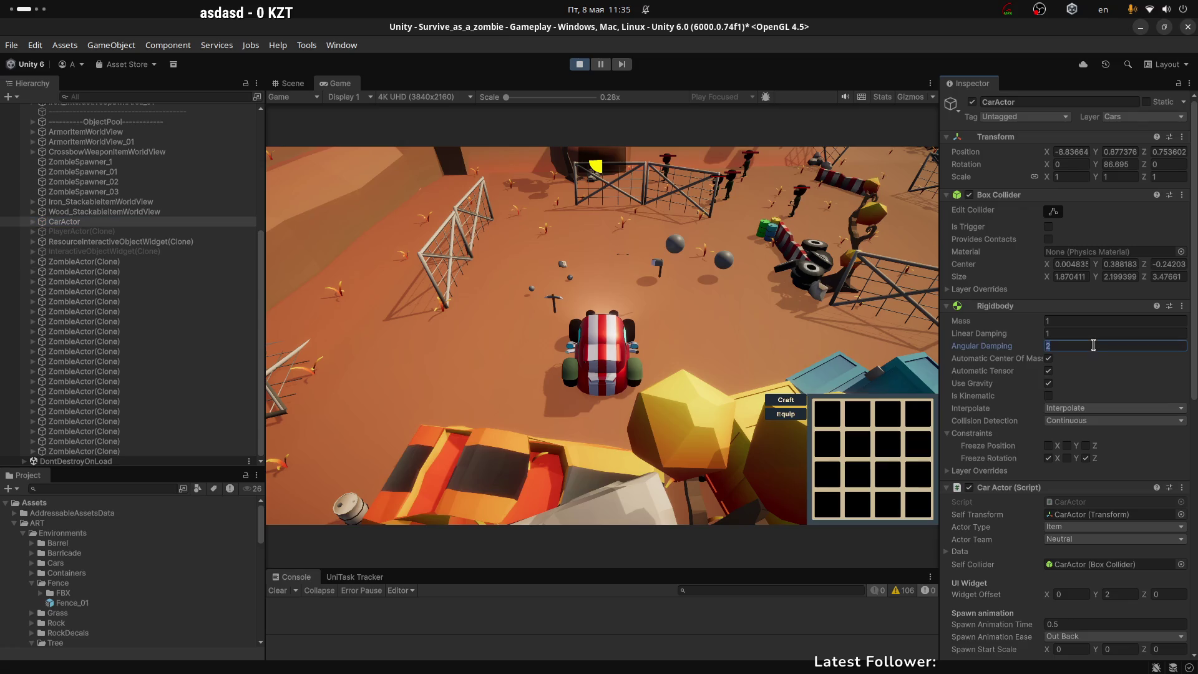
scroll(1020, 445, "down", 10)
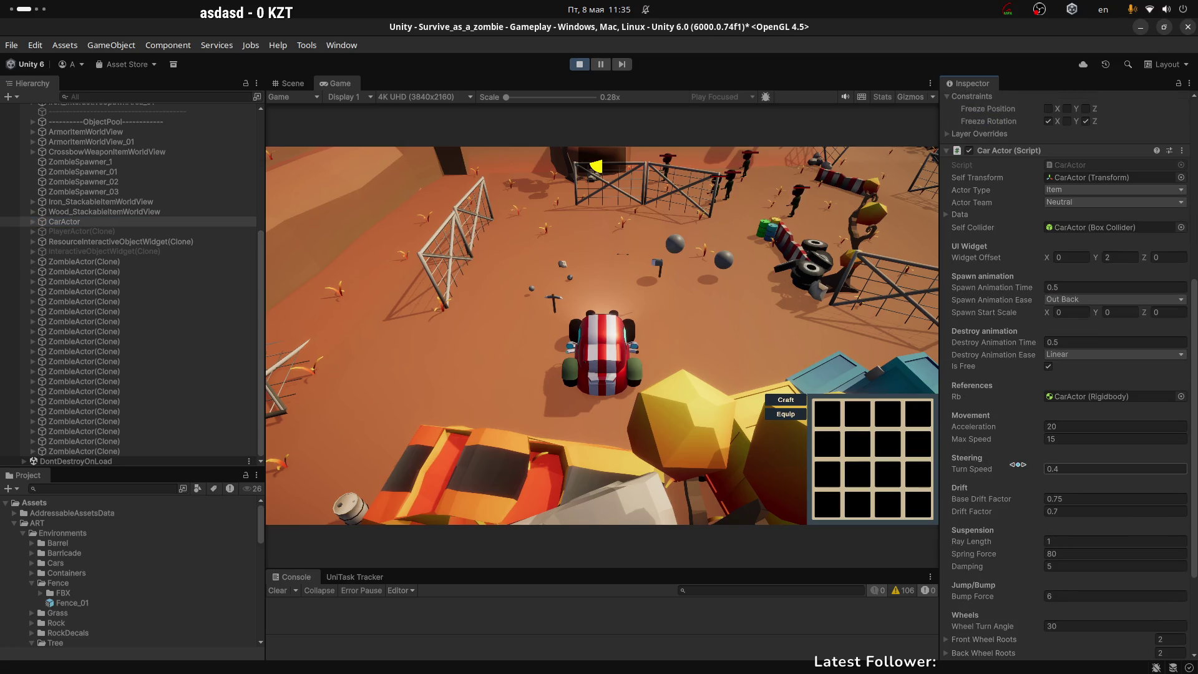
scroll(1015, 465, "down", 1)
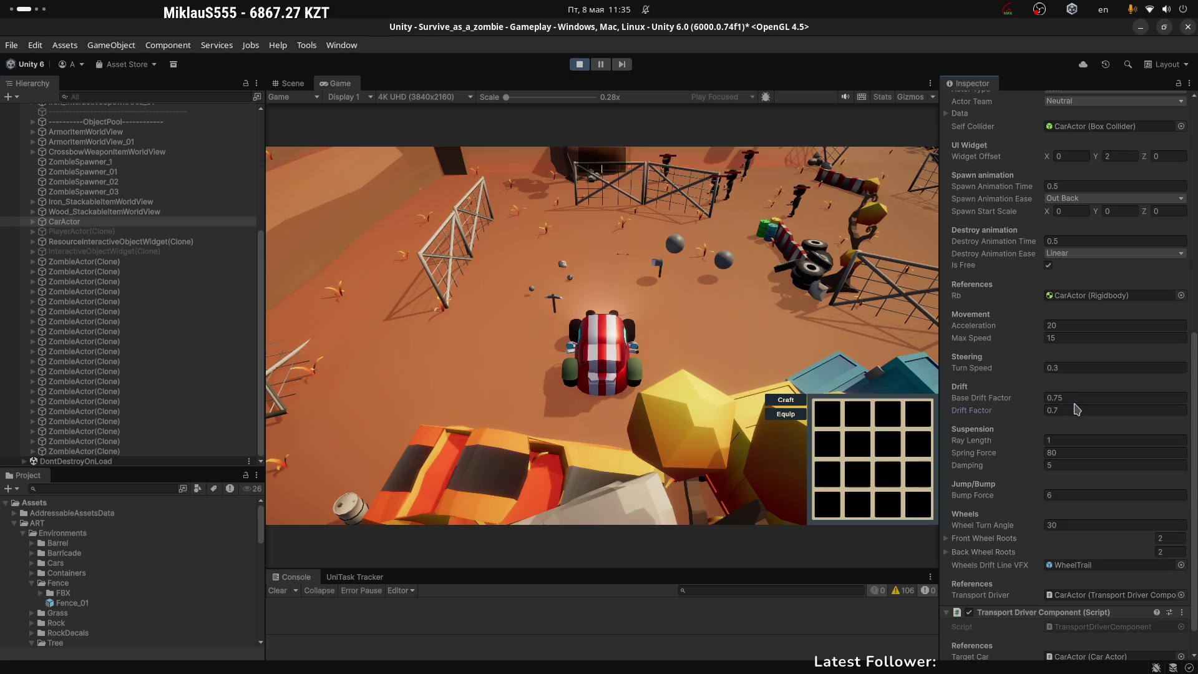
Drive the car past the IRON pickup, containers and trees, then reverse toward the tires and barrels
key("ctrl+s")
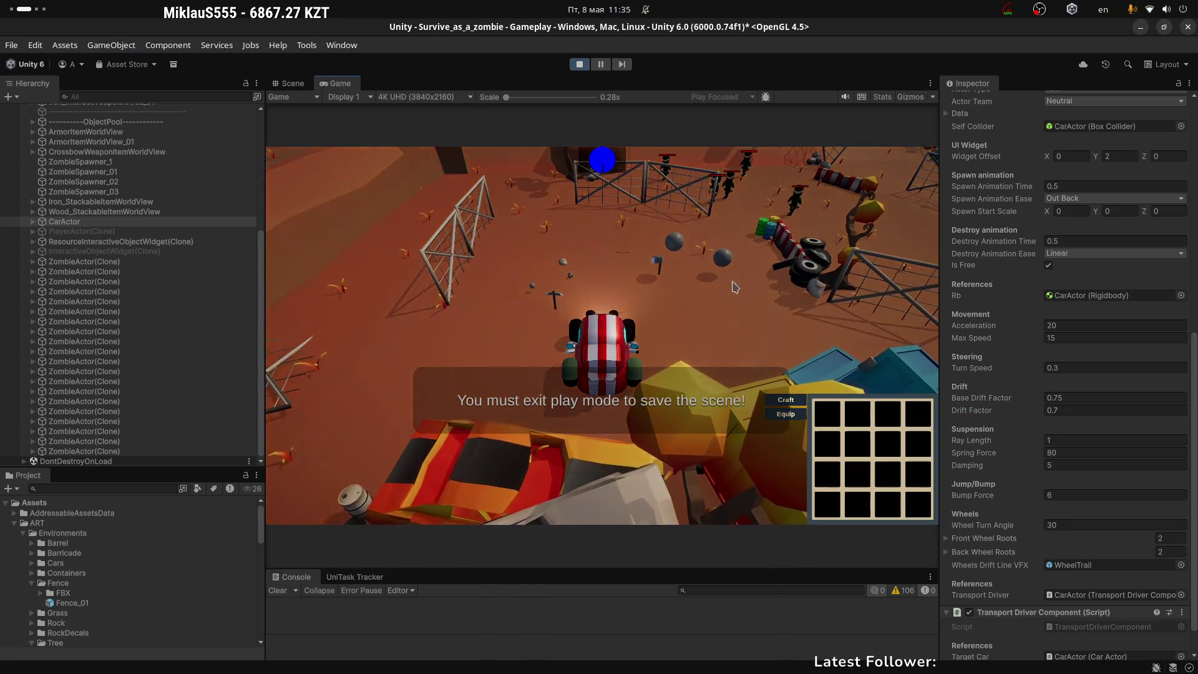
key("w")
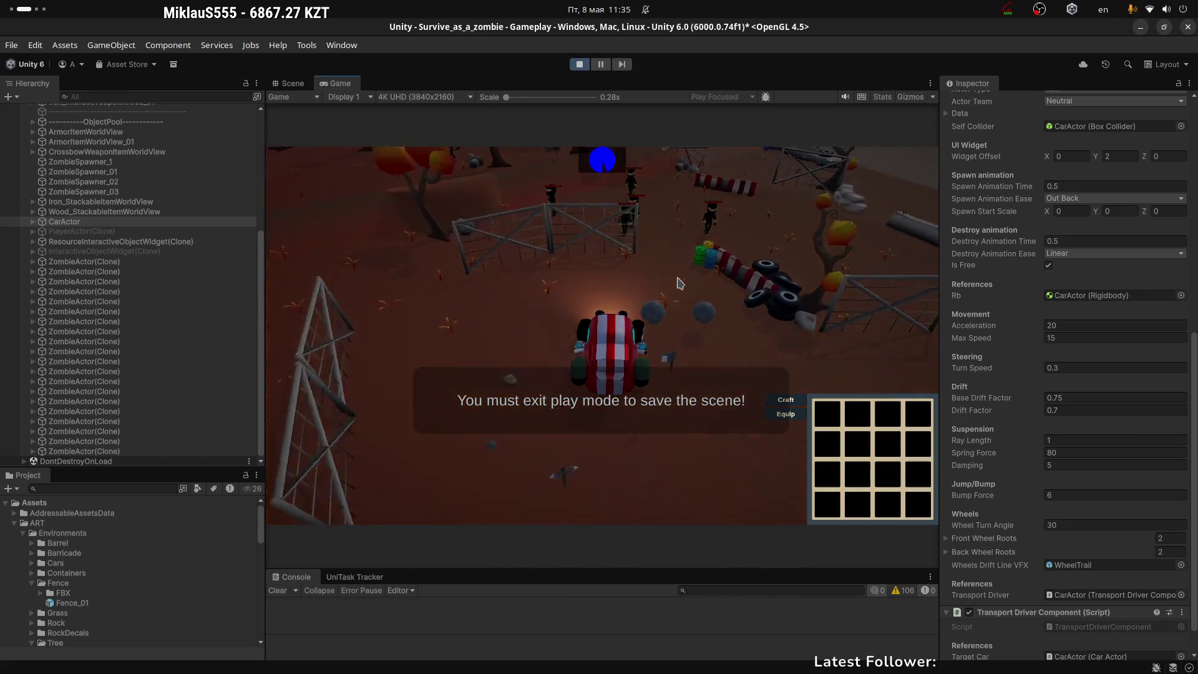
key("w")
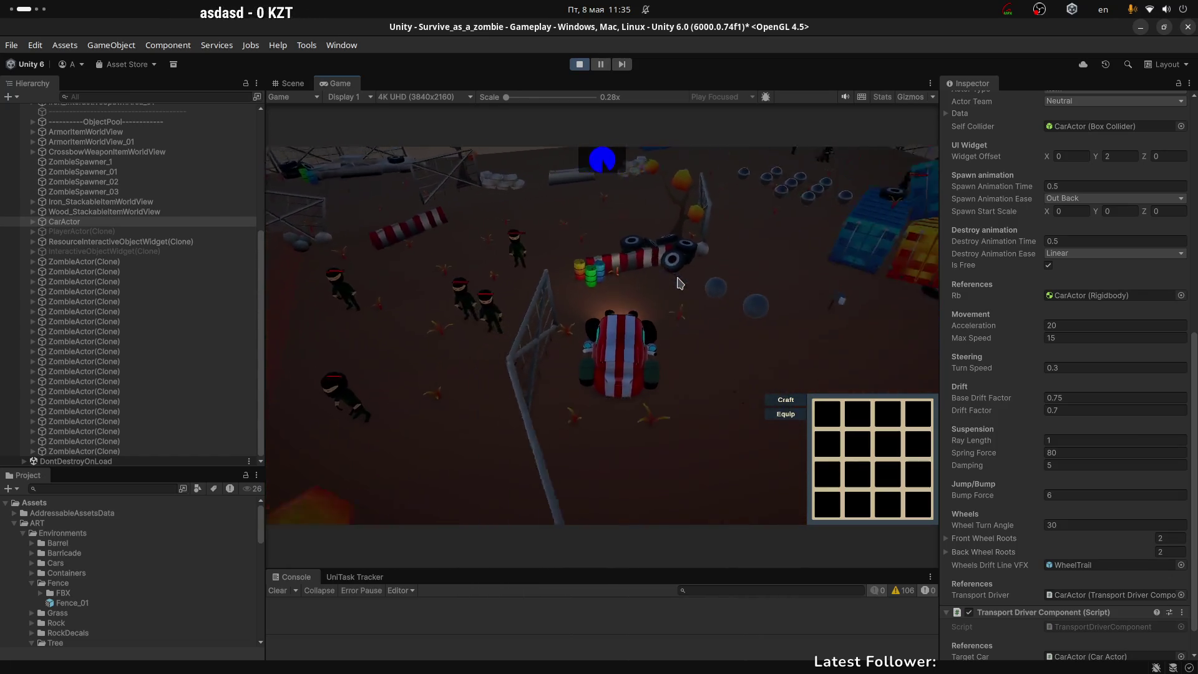
key("w")
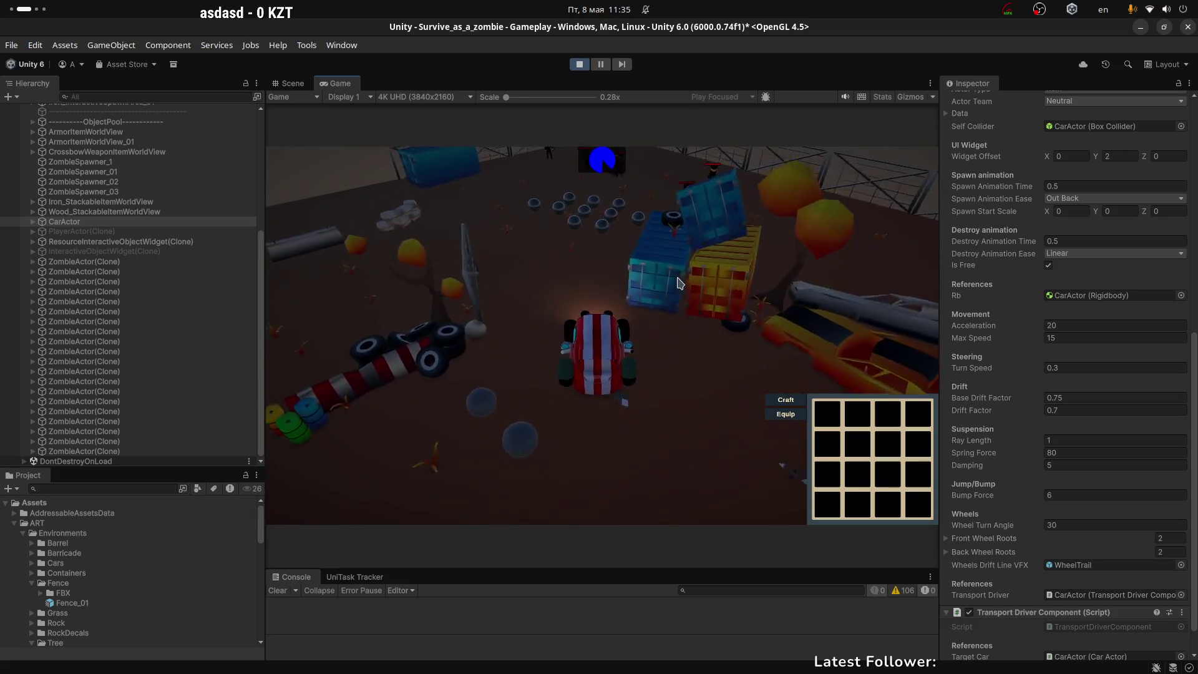
key("w")
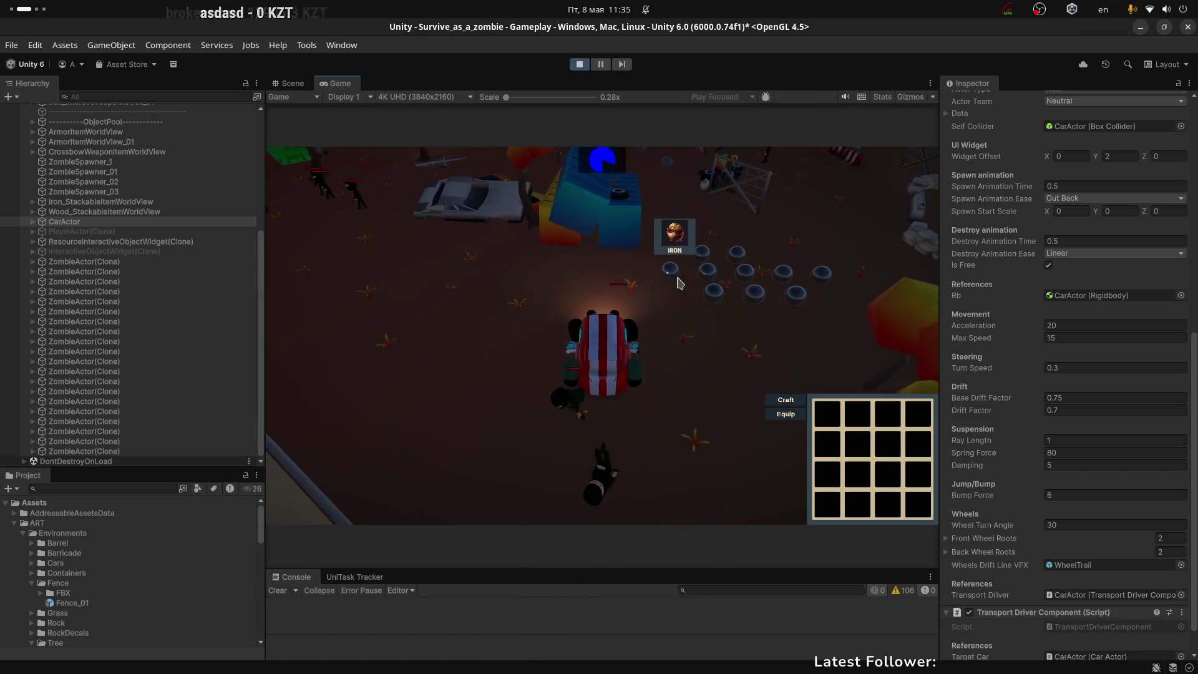
key("w")
key("w")
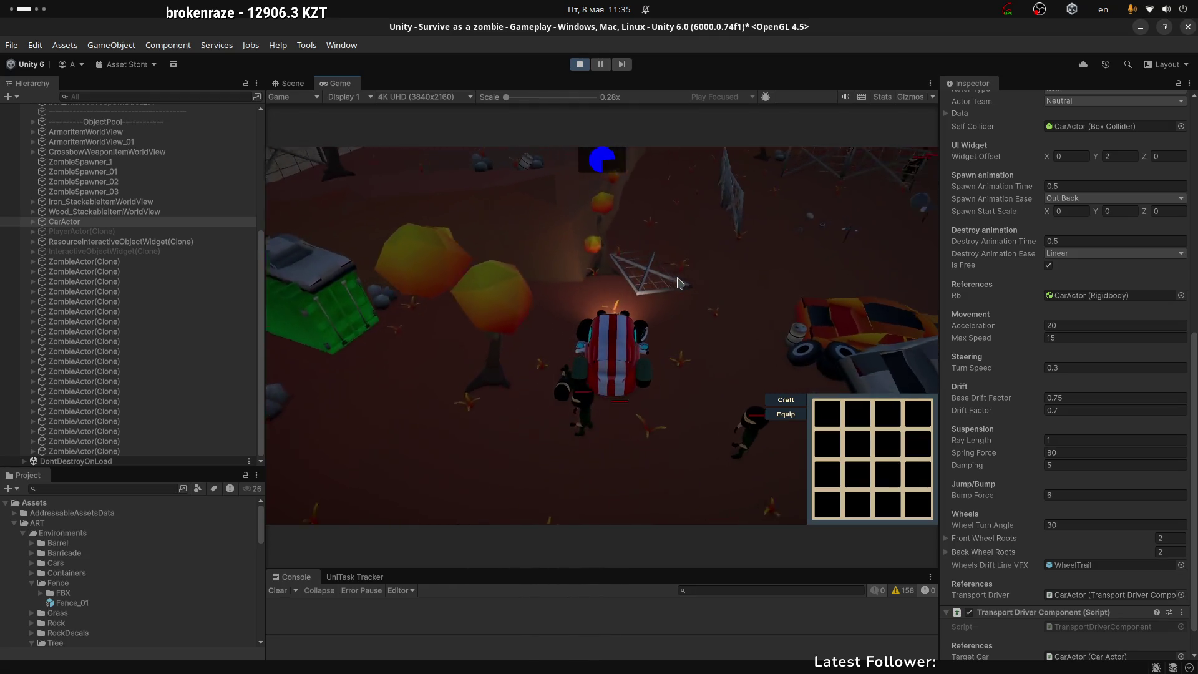
key("w")
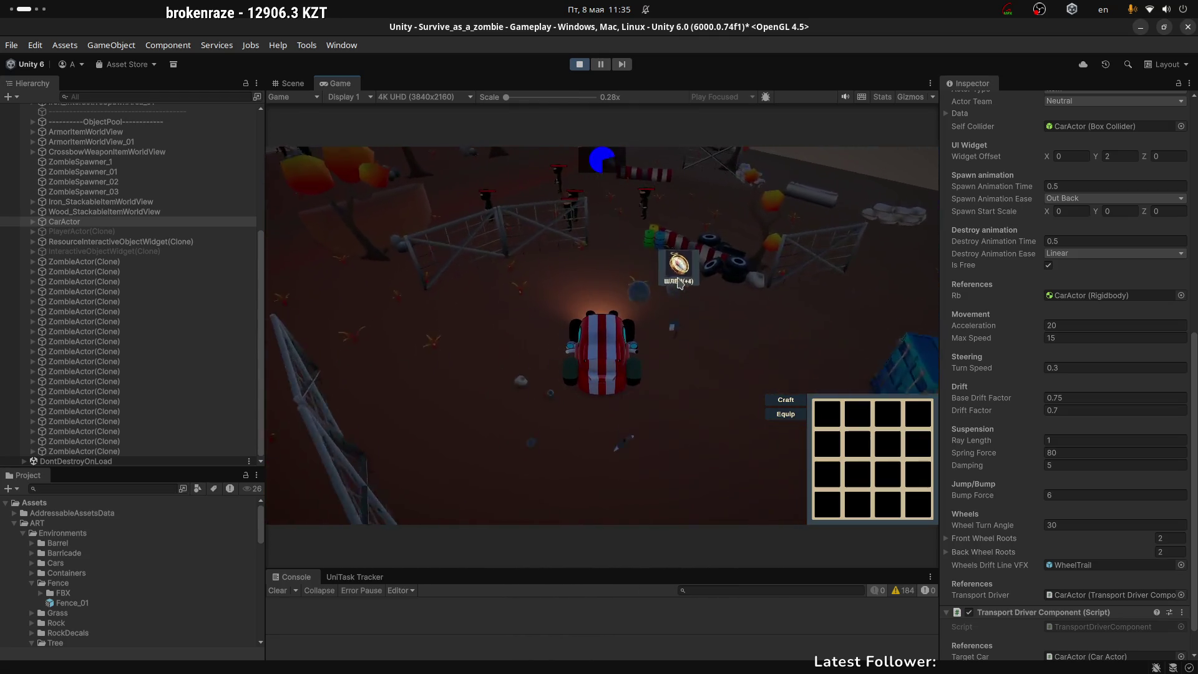
key("s")
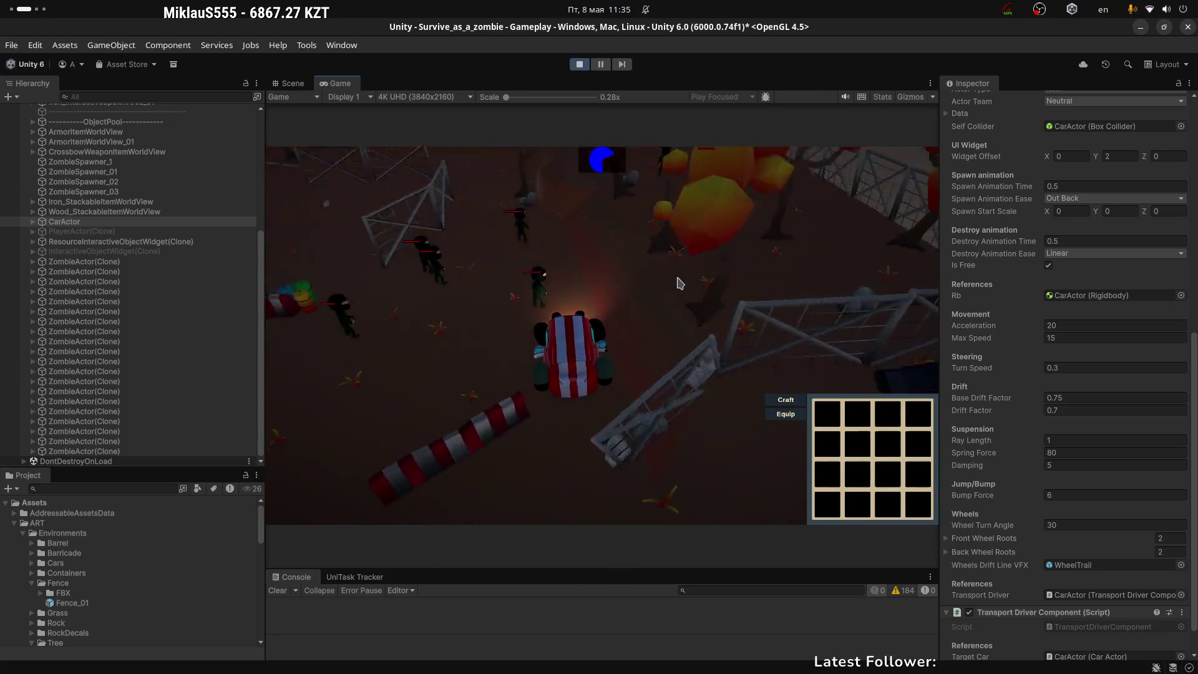
key("s")
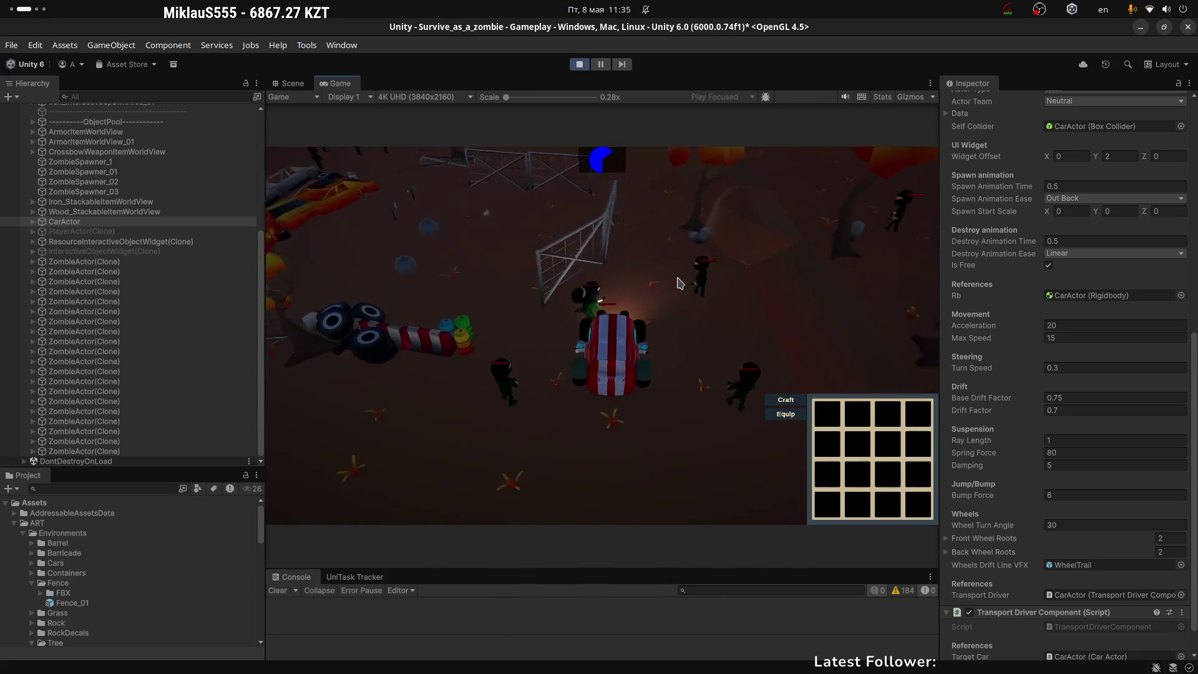
key("s")
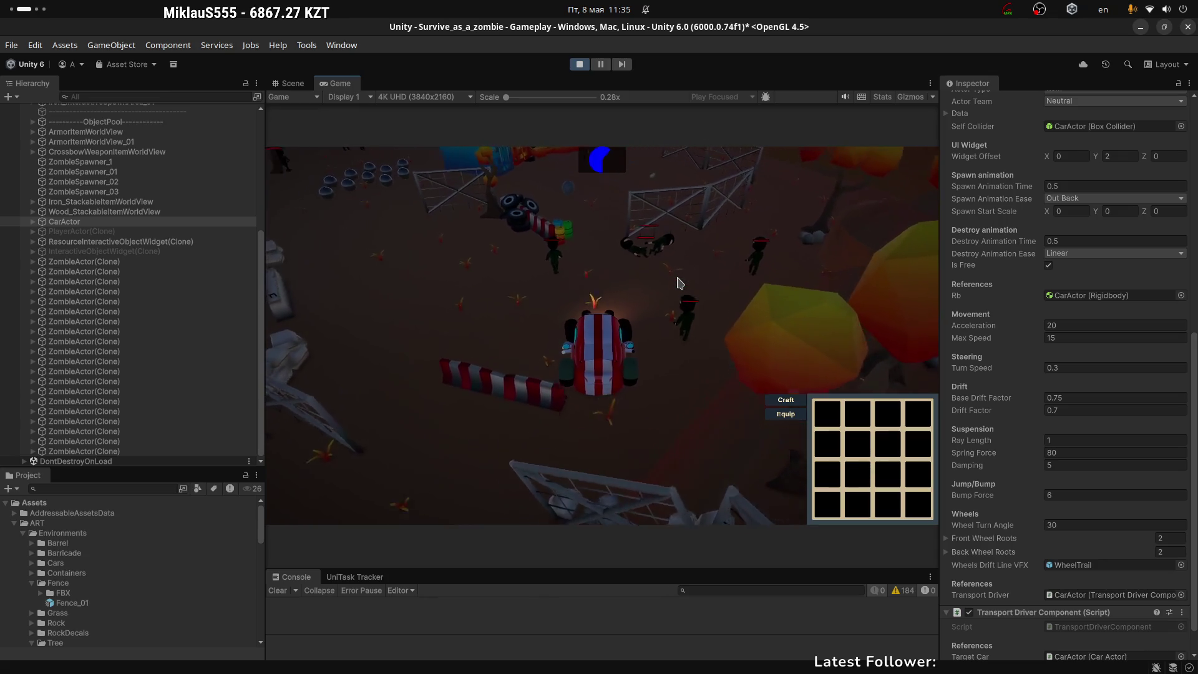
key("s")
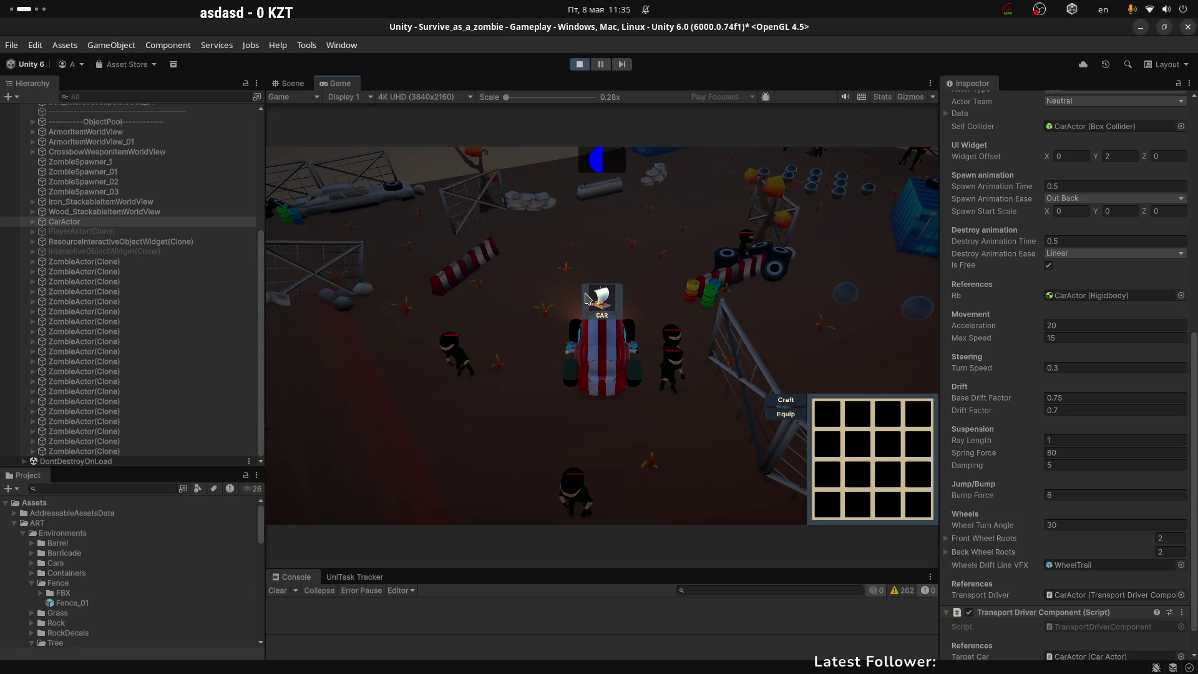
Keep driving the car past zombies, tire pits, the green dumpster, wrecked cars and blue containers
key("s")
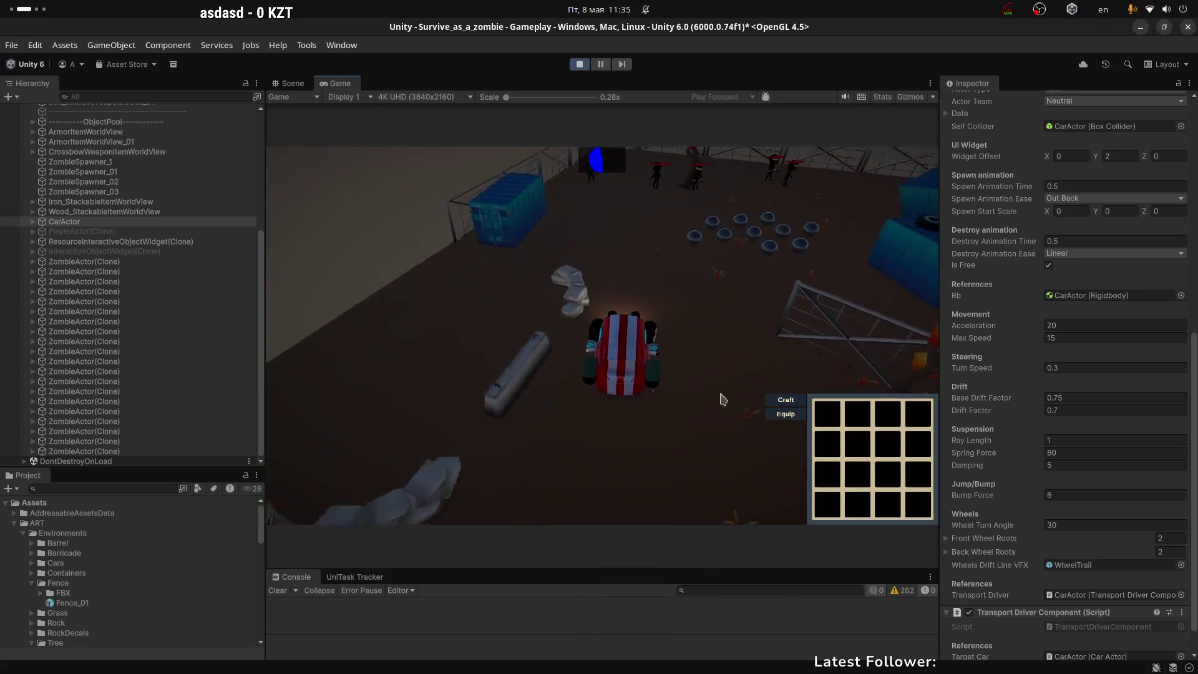
key("s")
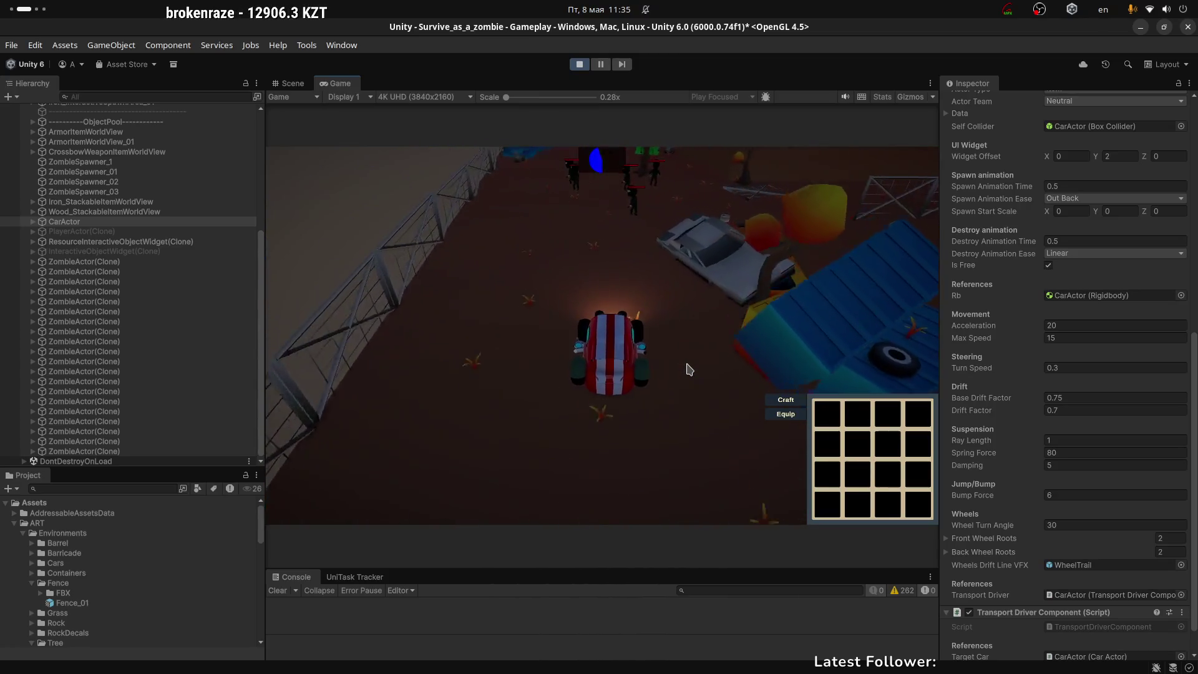
key("s")
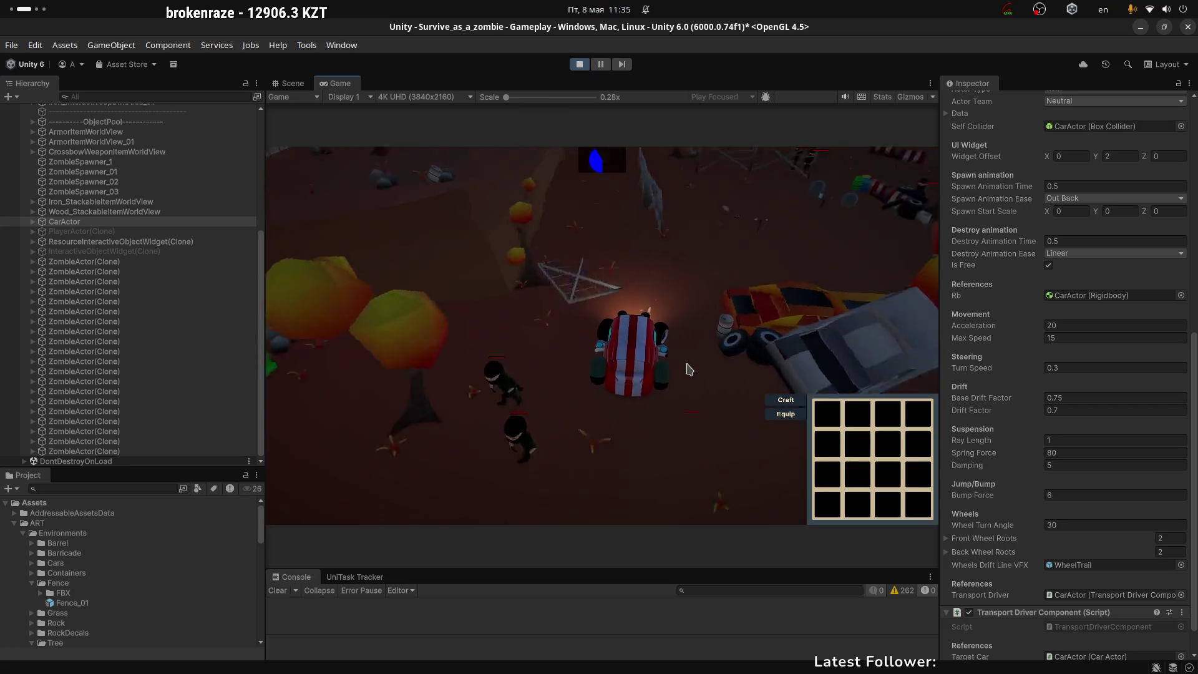
key("s")
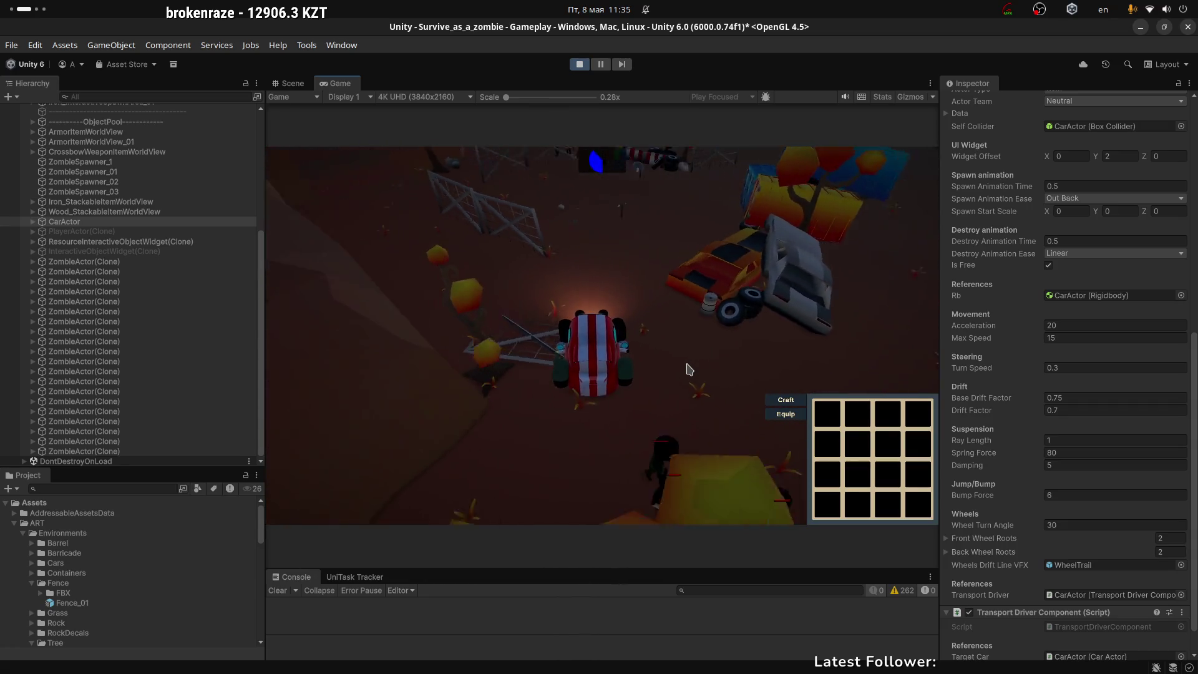
key("w")
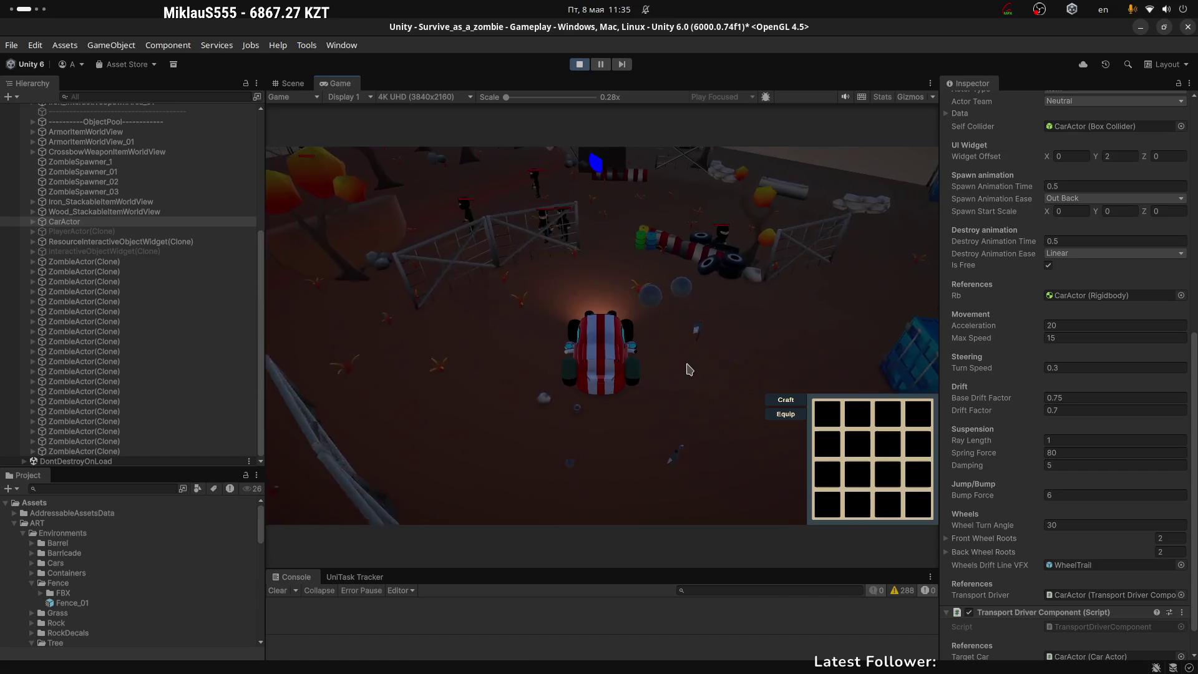
key("w")
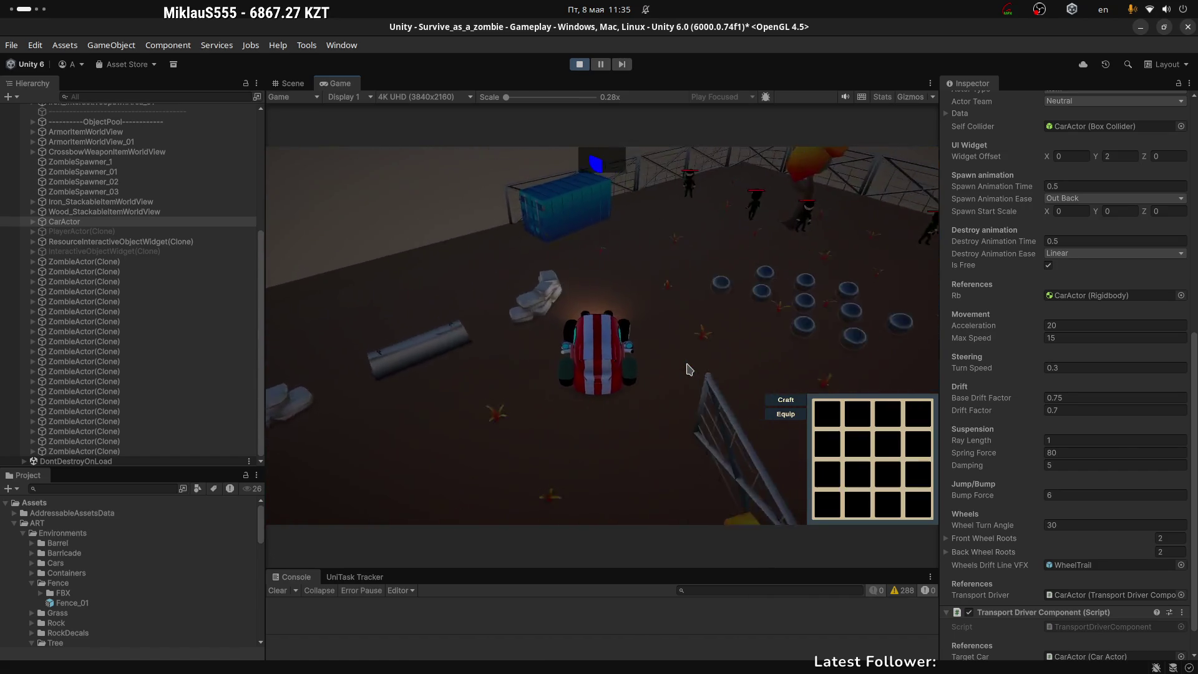
key("a")
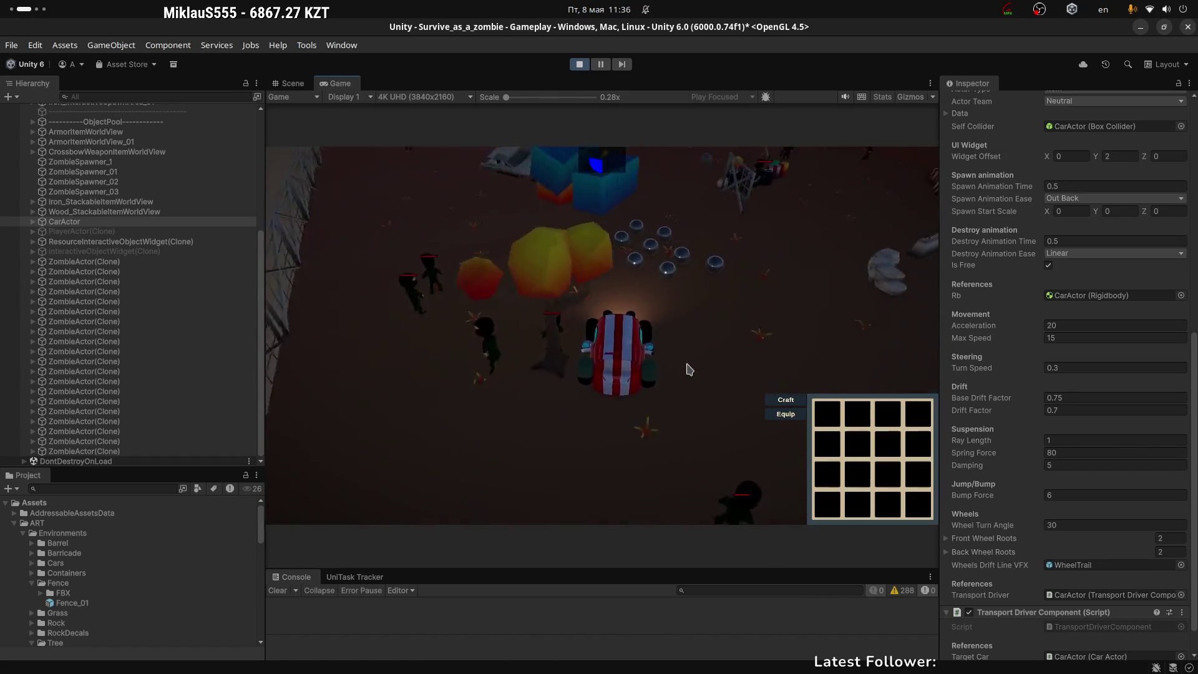
key("w")
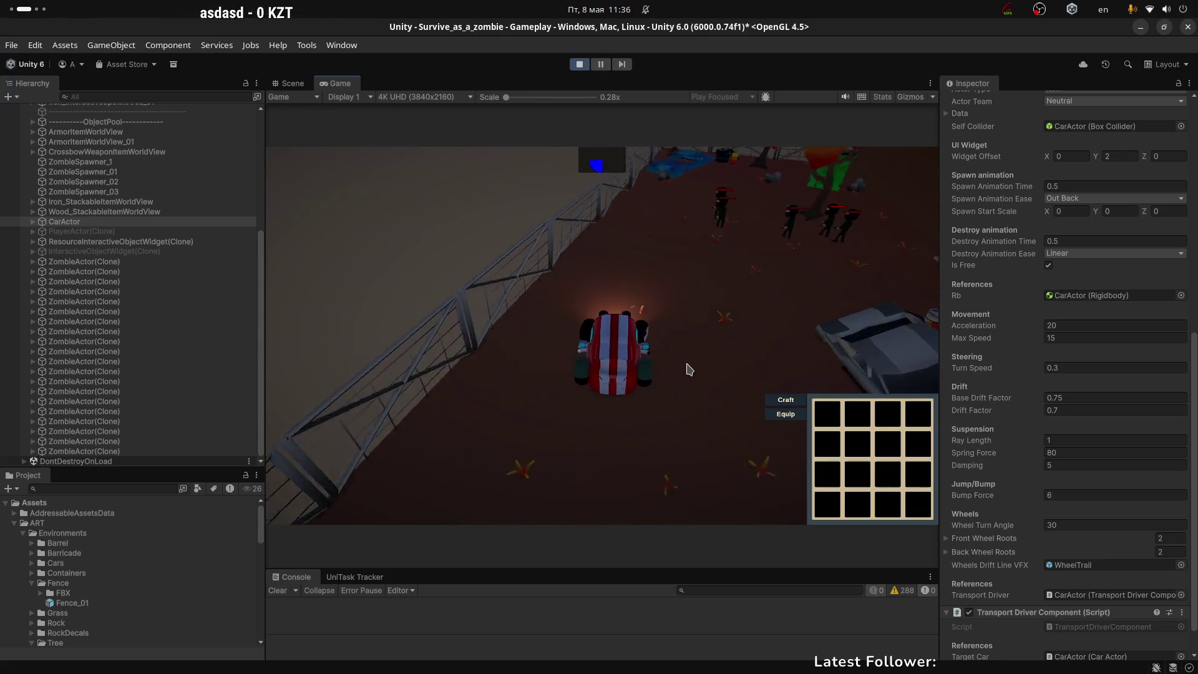
key("w")
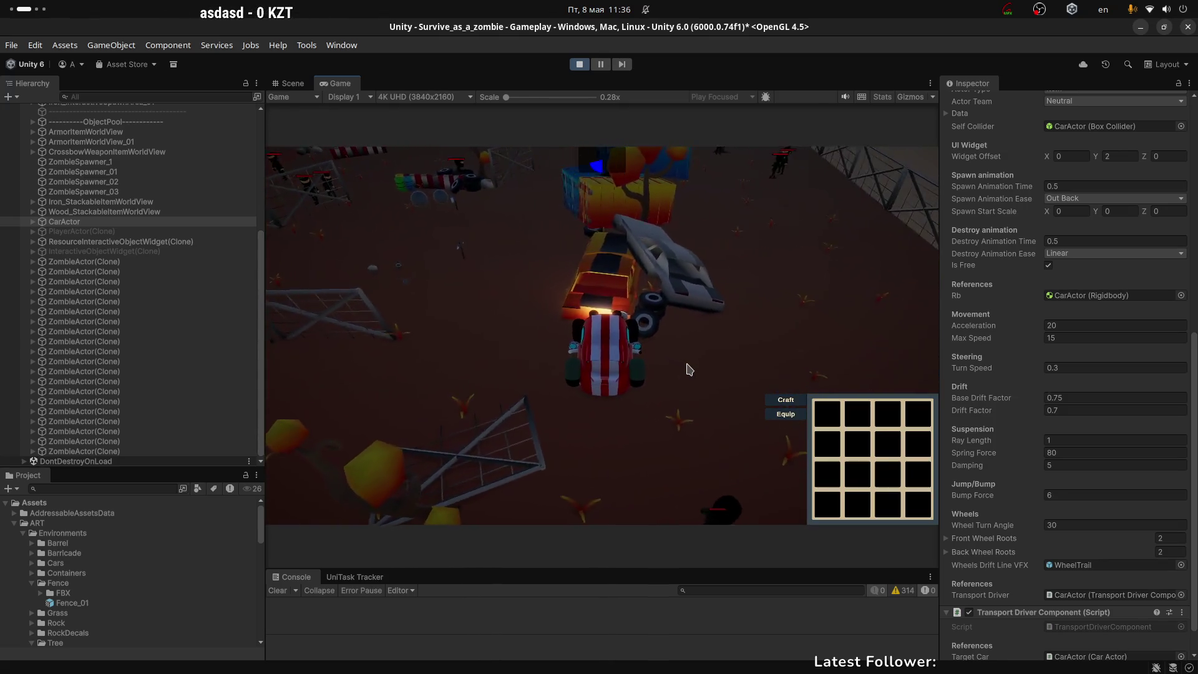
key("w")
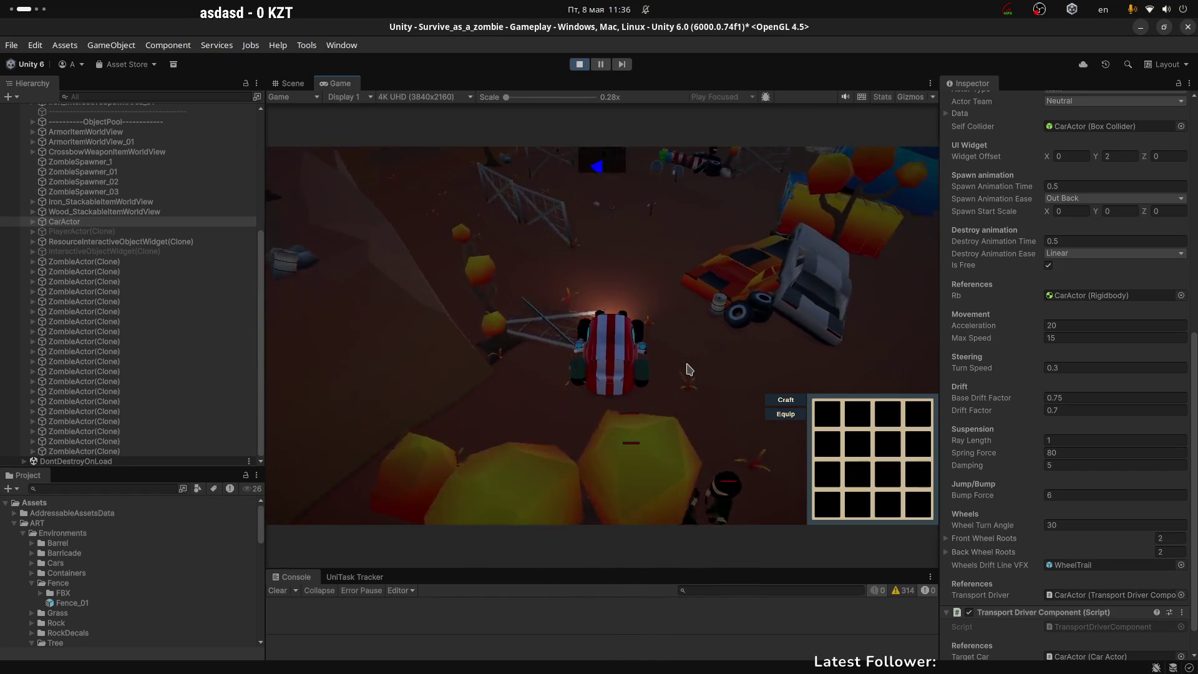
key("w")
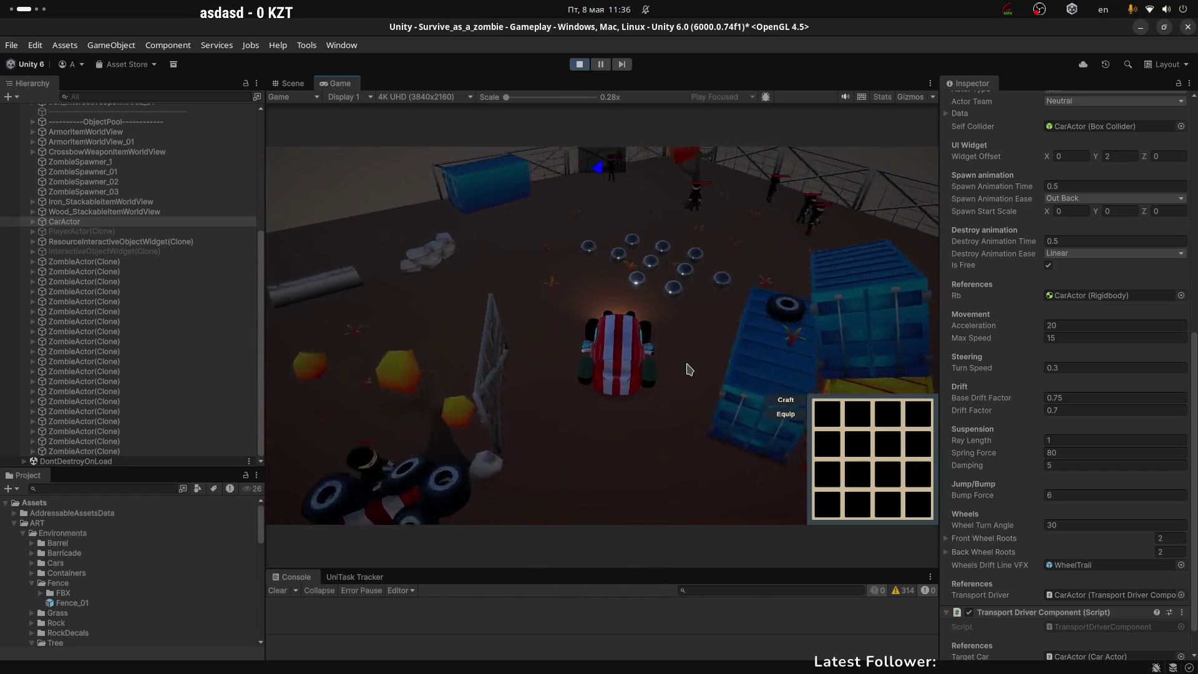
key("w")
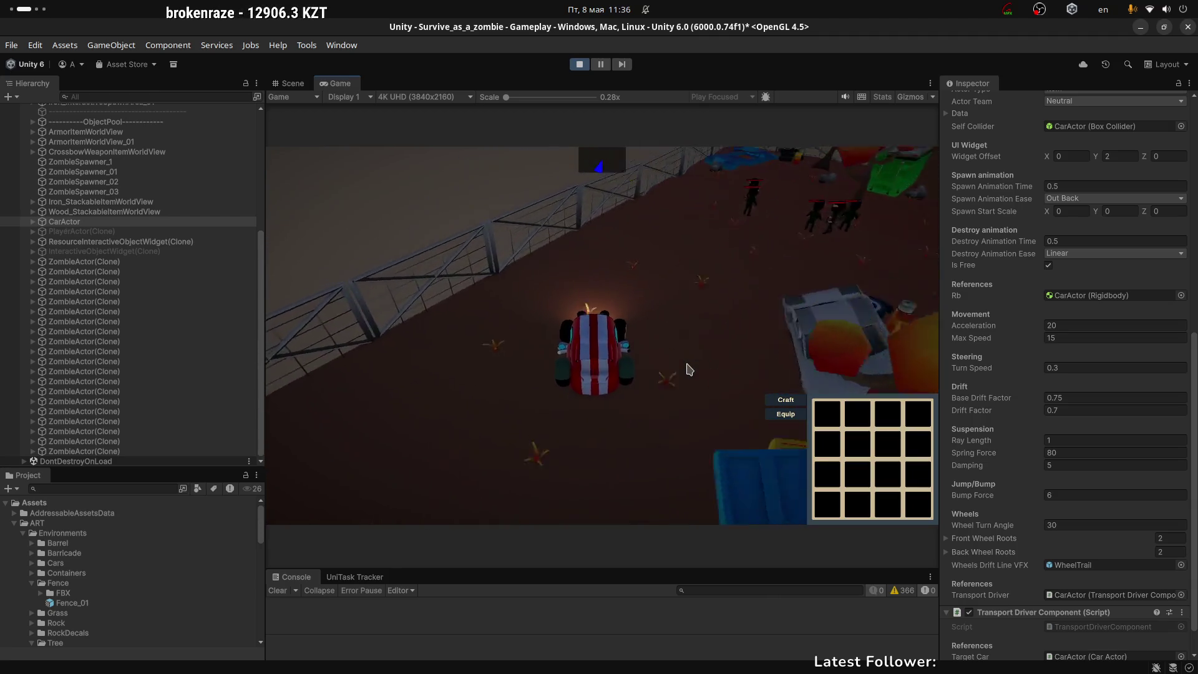
key("w")
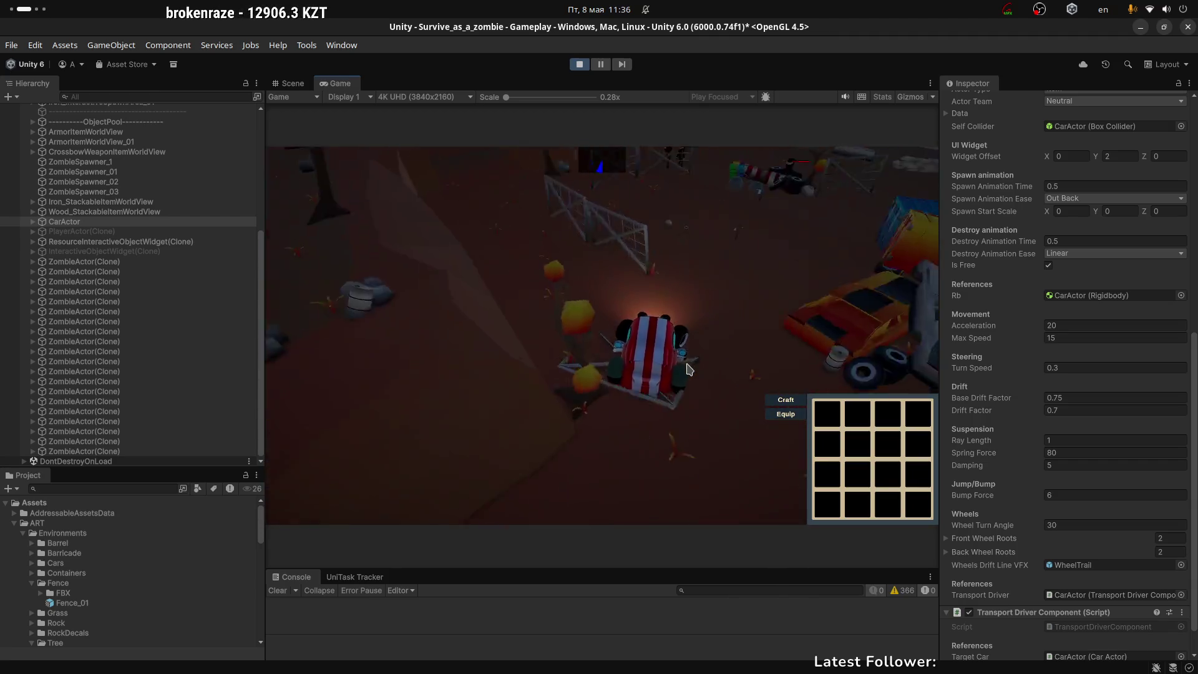
key("w")
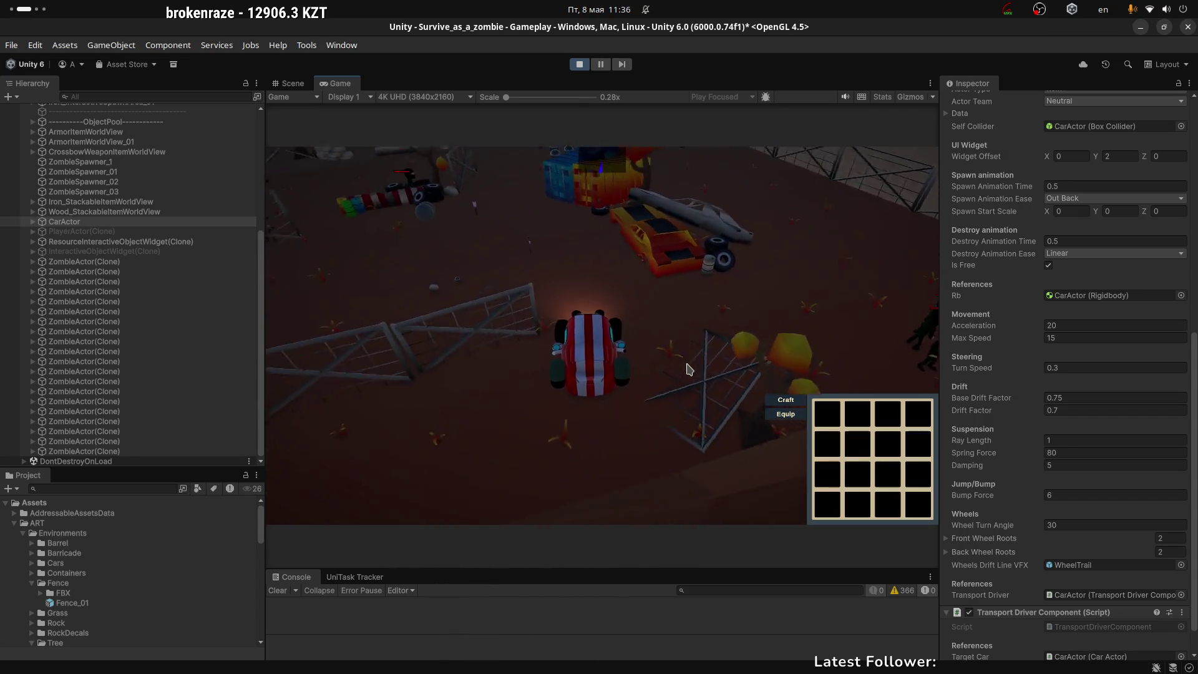
key("w")
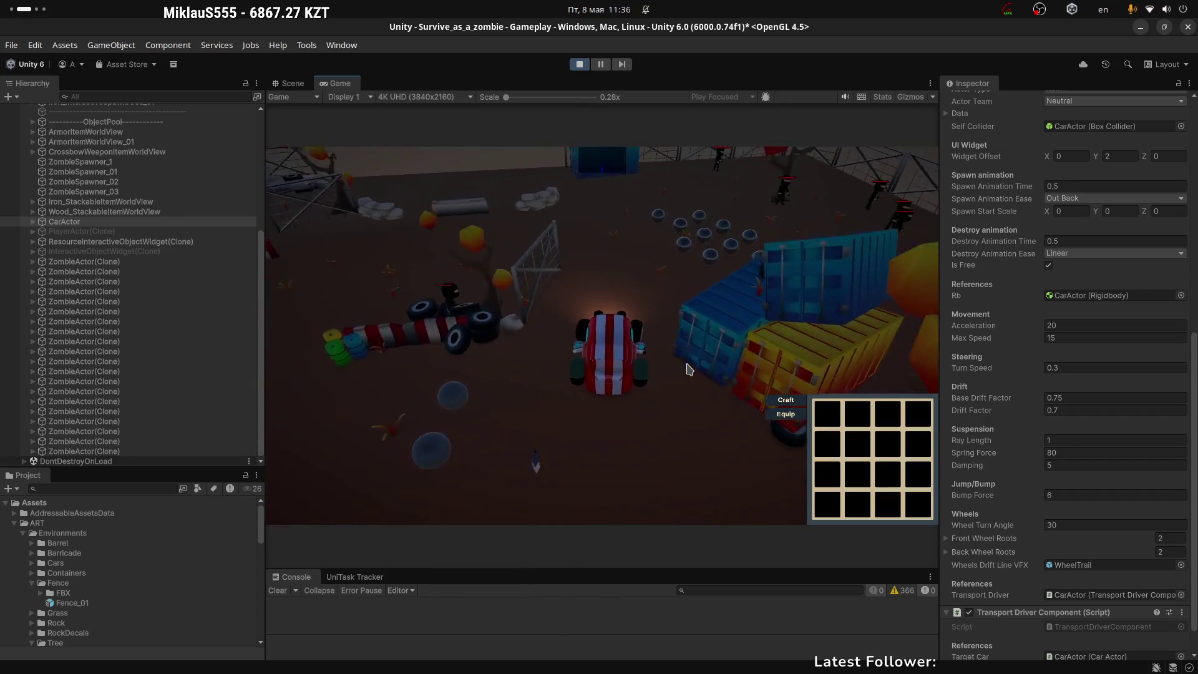
key("w")
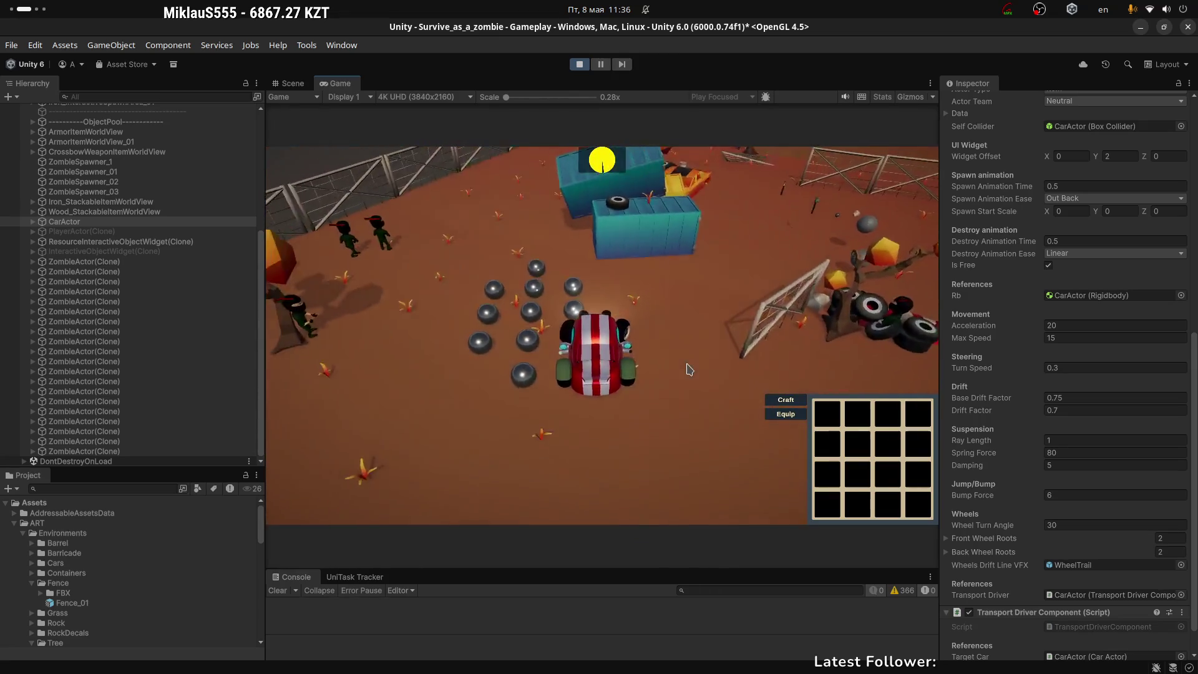
key("w")
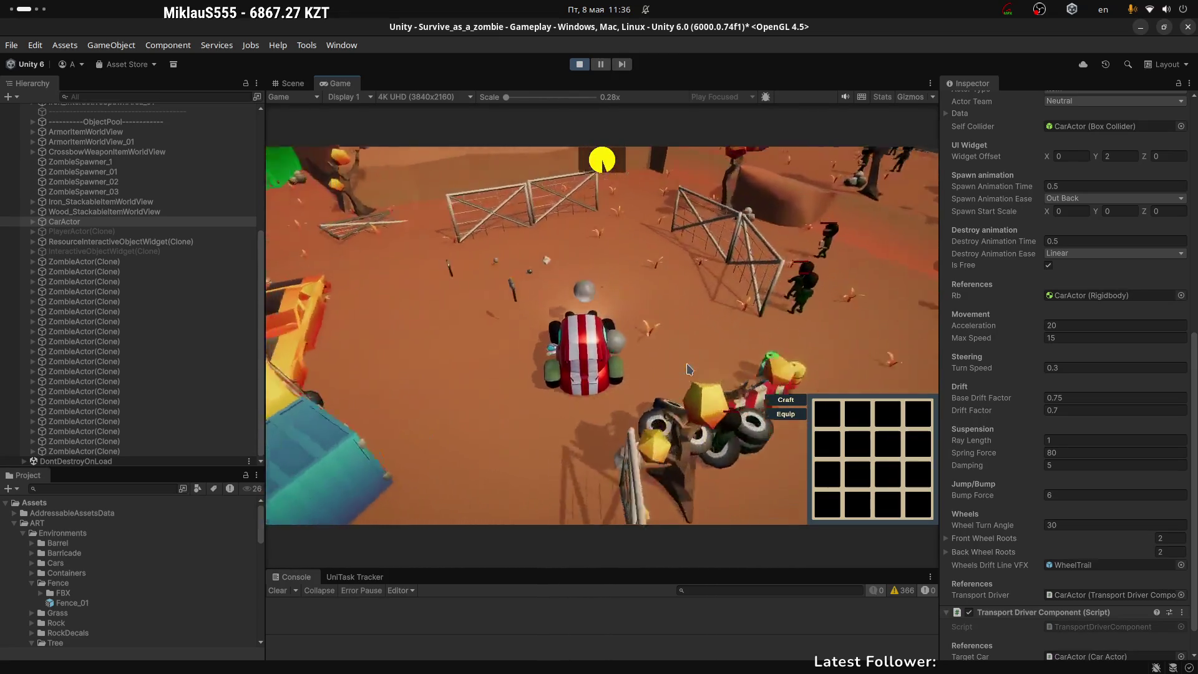
key("w")
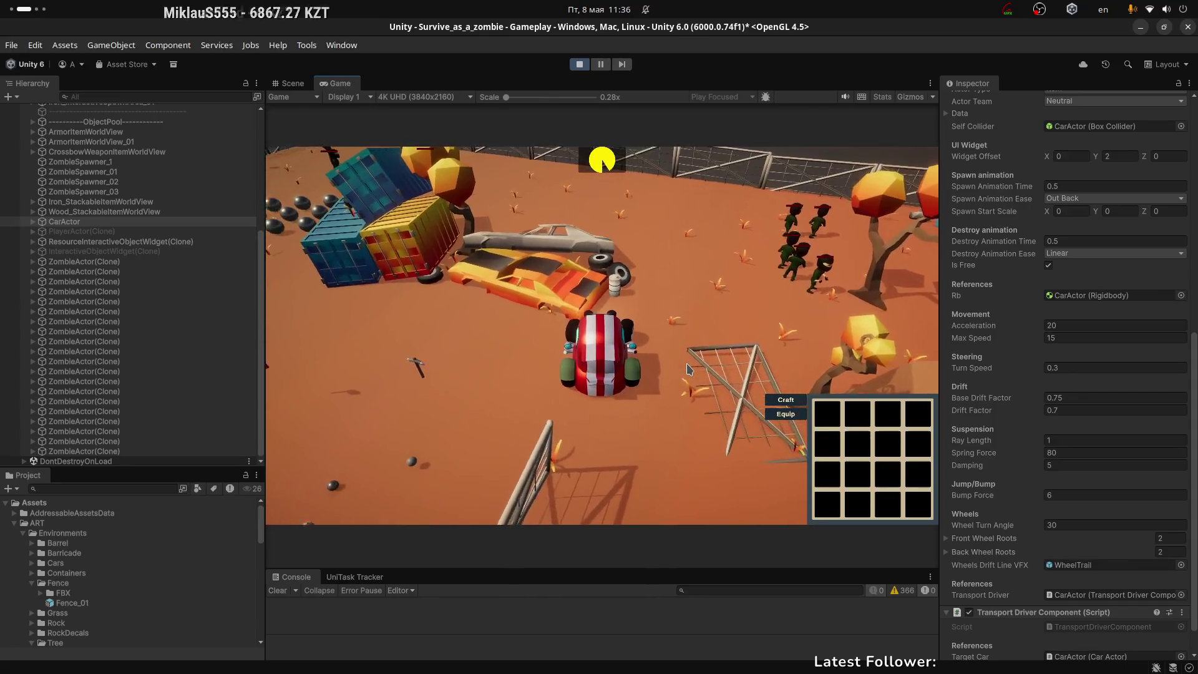
key("w")
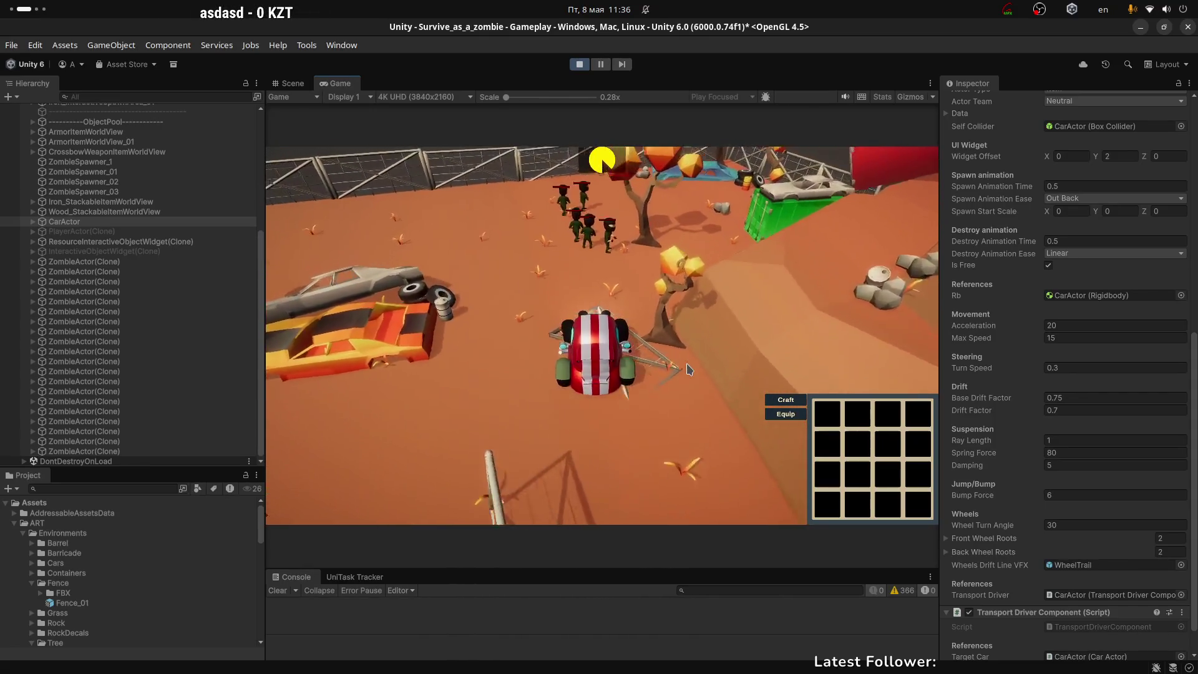
key("w")
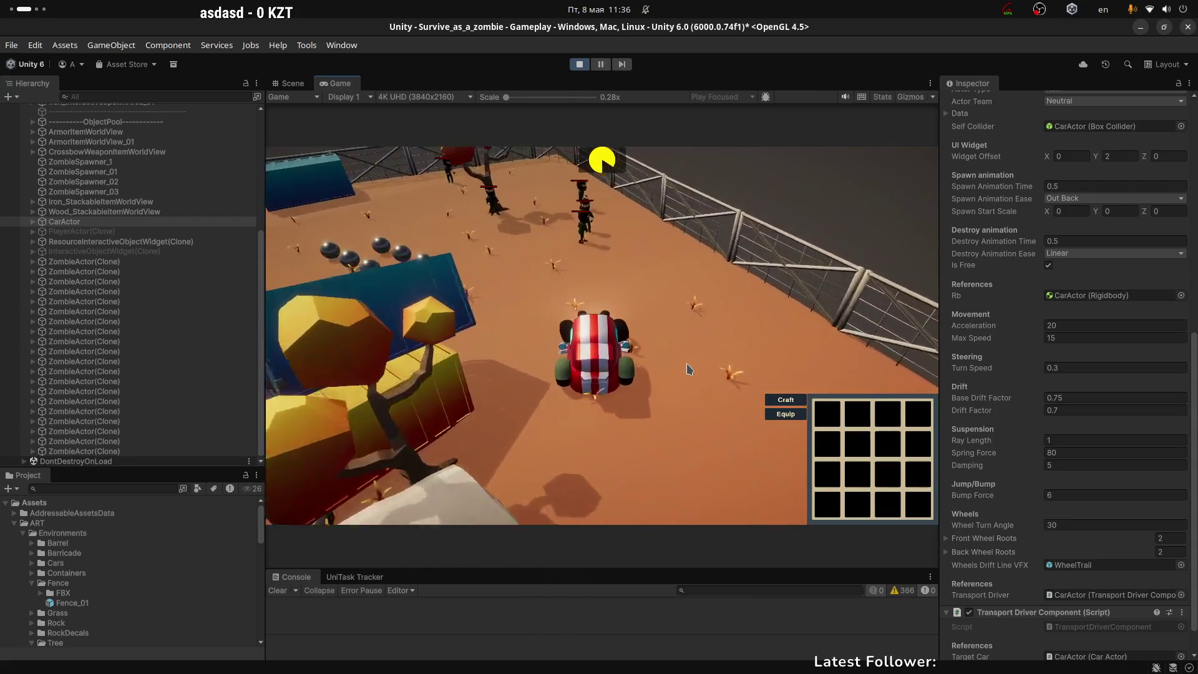
key("w")
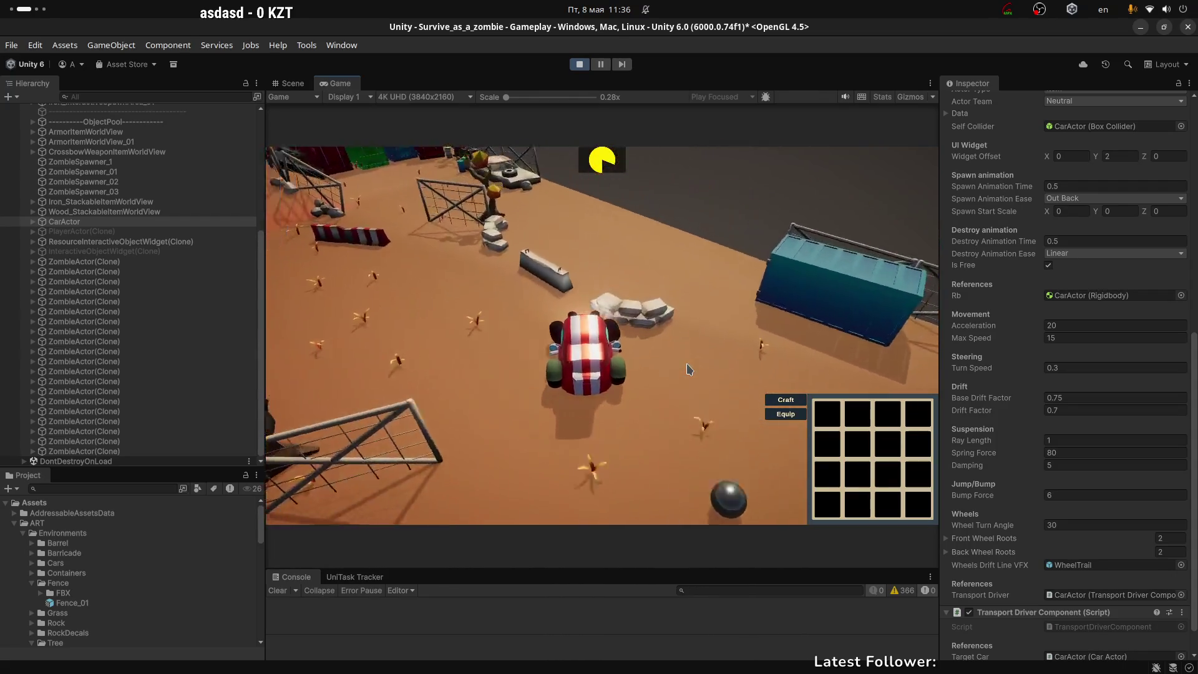
key("w")
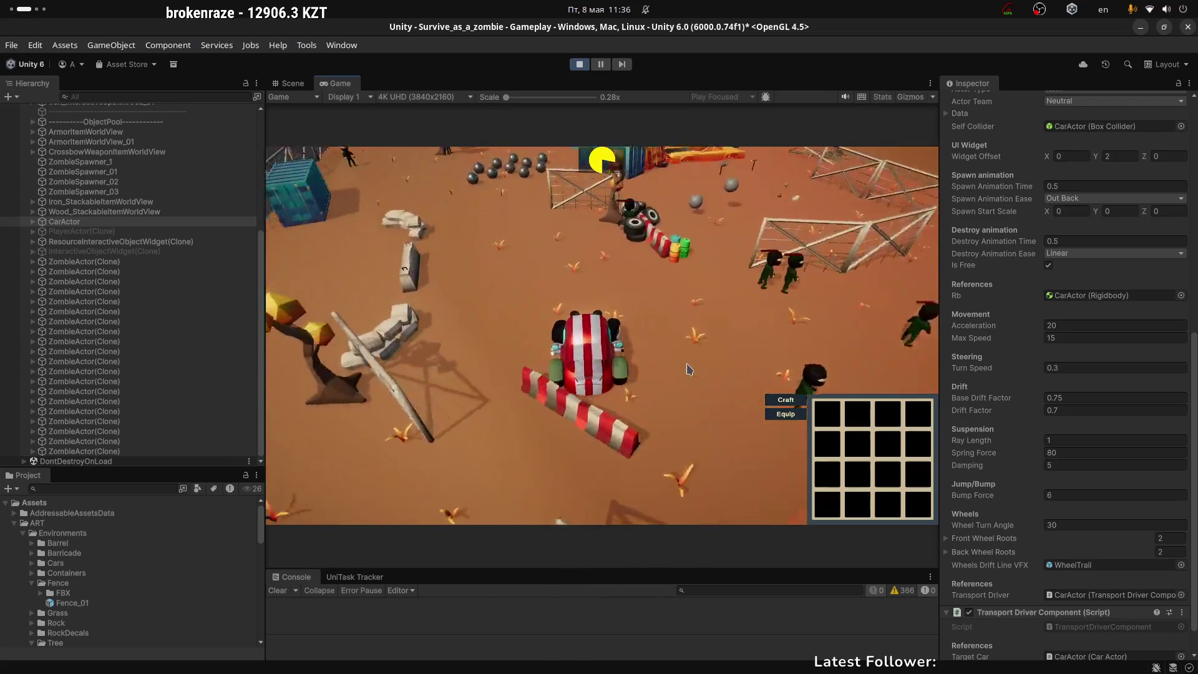
key("w")
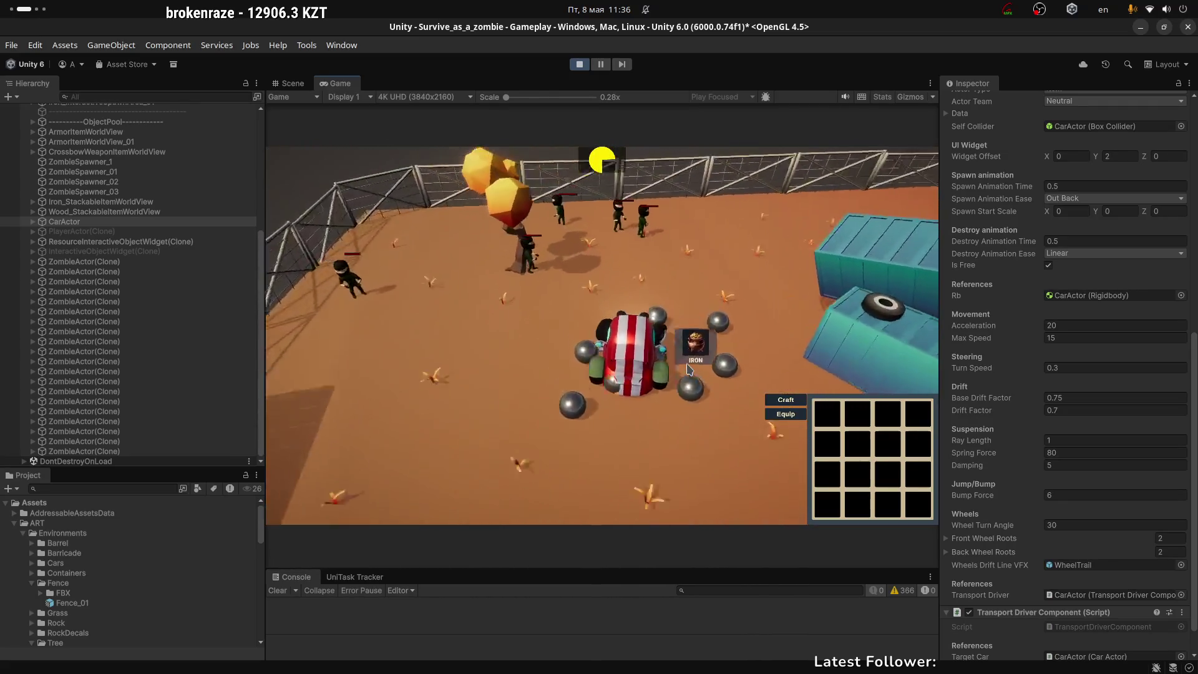
key("w")
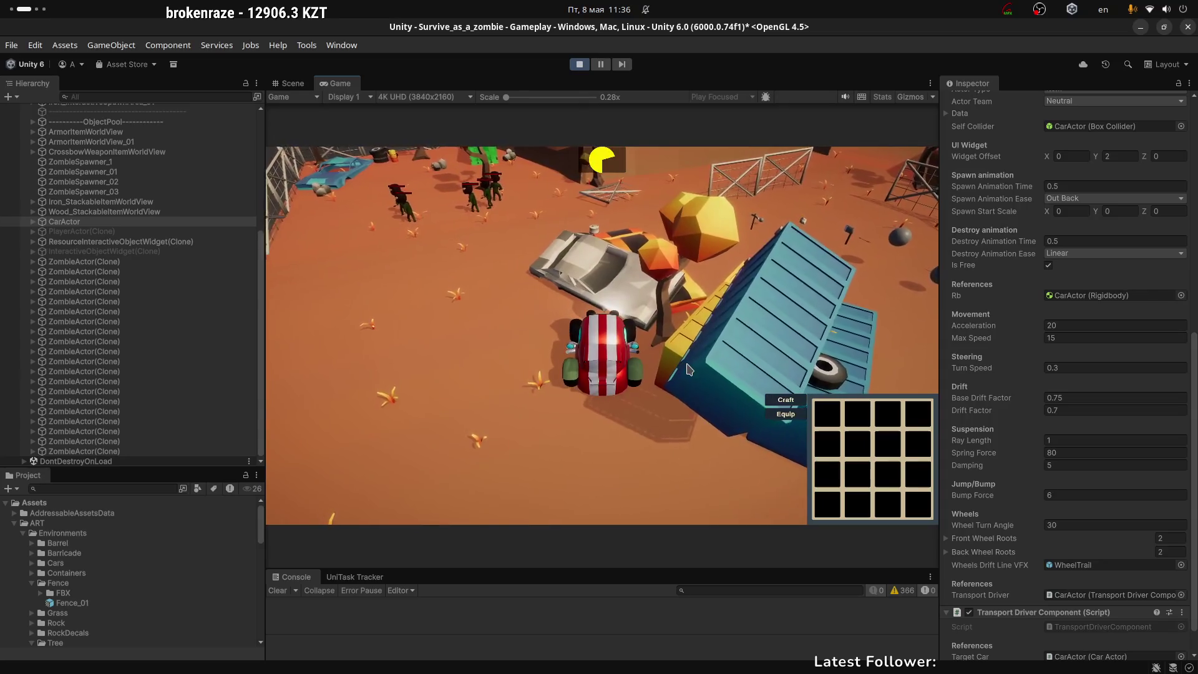
key("w")
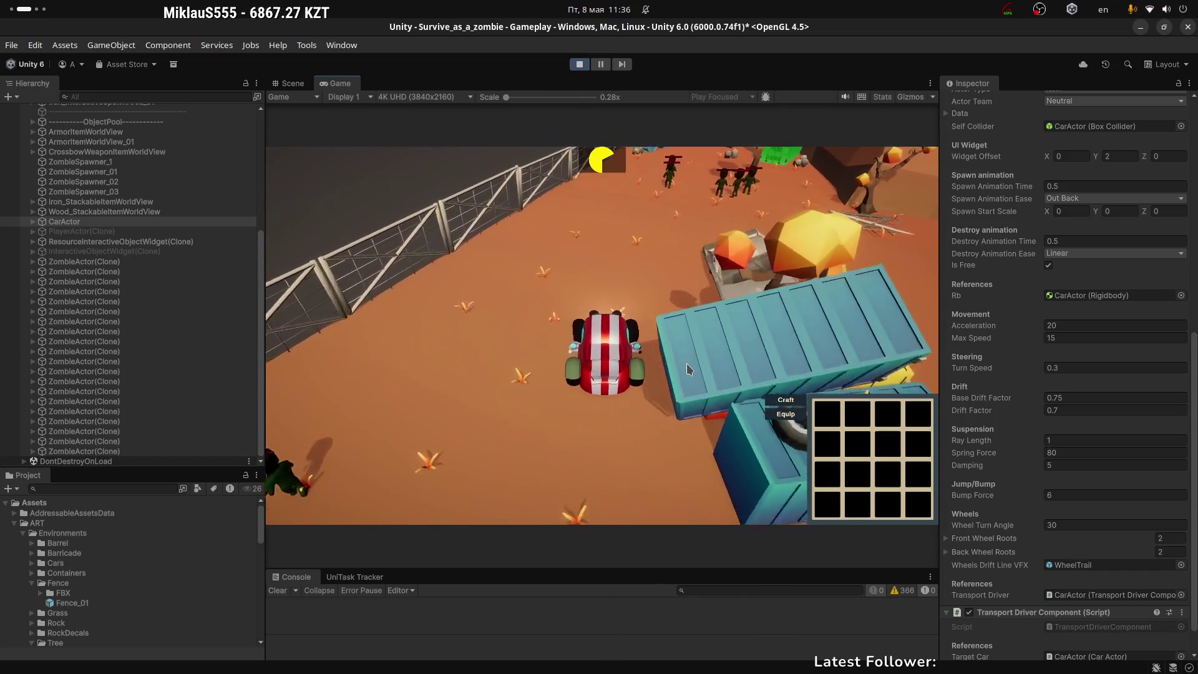
Frame CarActor in the Scene view and trim its Box Collider to size Y about 1.65
left_click(284, 86)
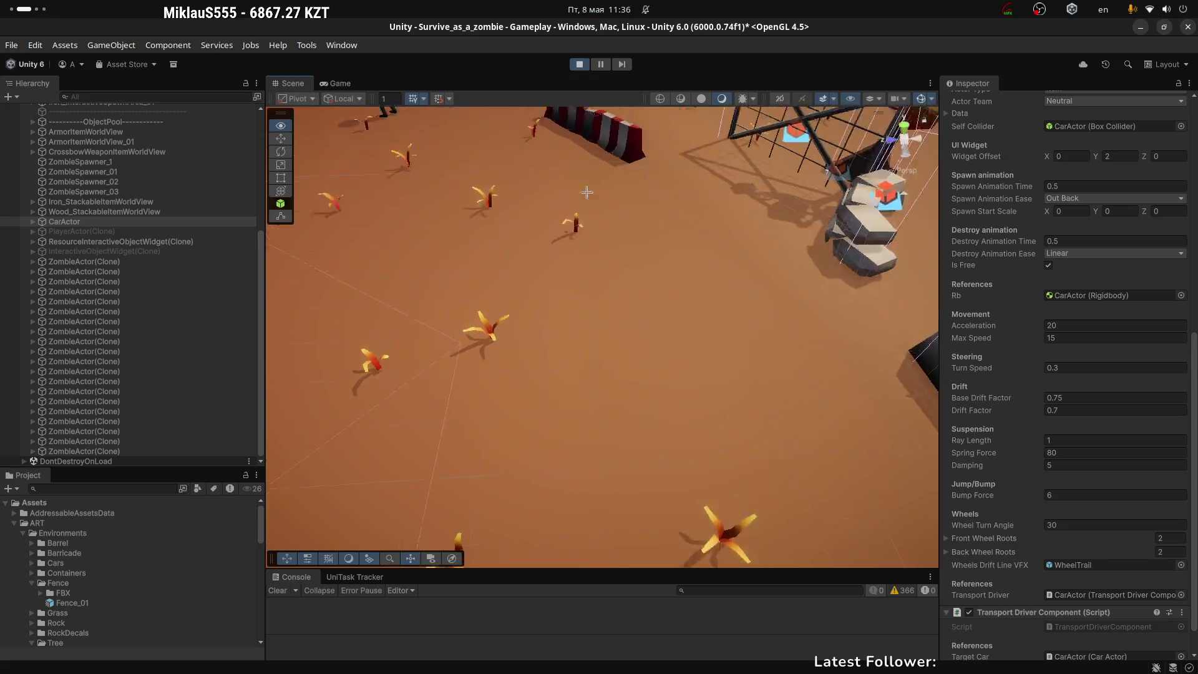
left_click_drag(587, 192, 499, 225)
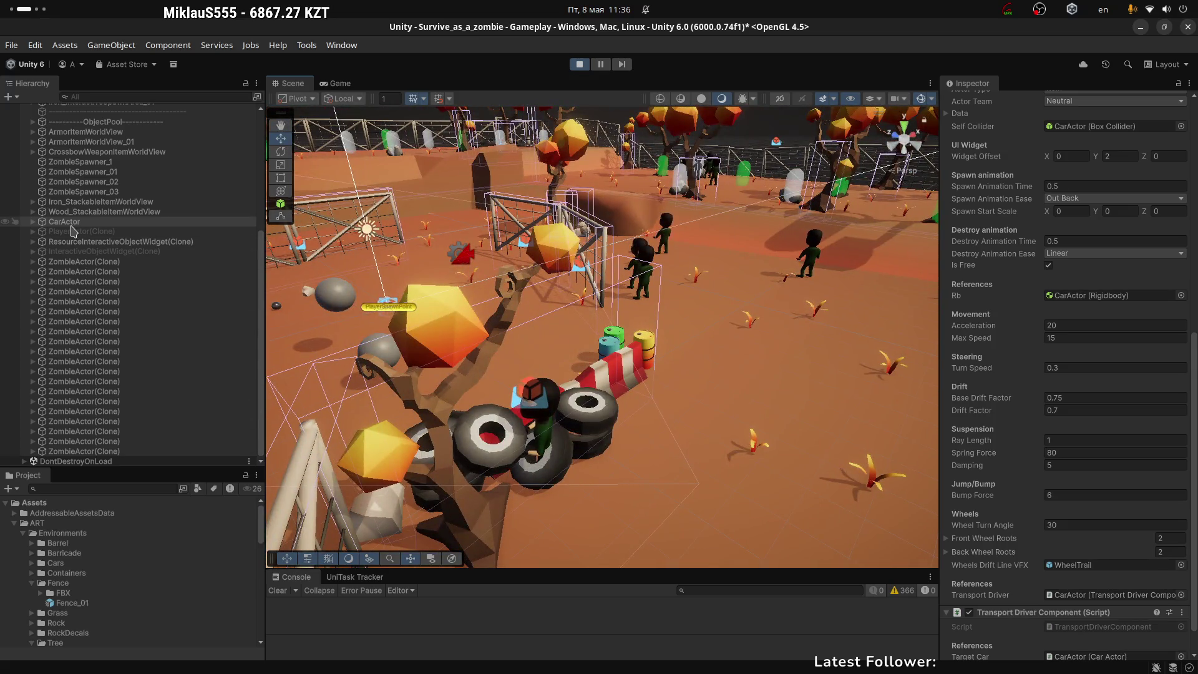
key("f")
mouse_move(658, 252)
left_mouse_down()
mouse_move(789, 252)
mouse_move(615, 284)
left_mouse_up()
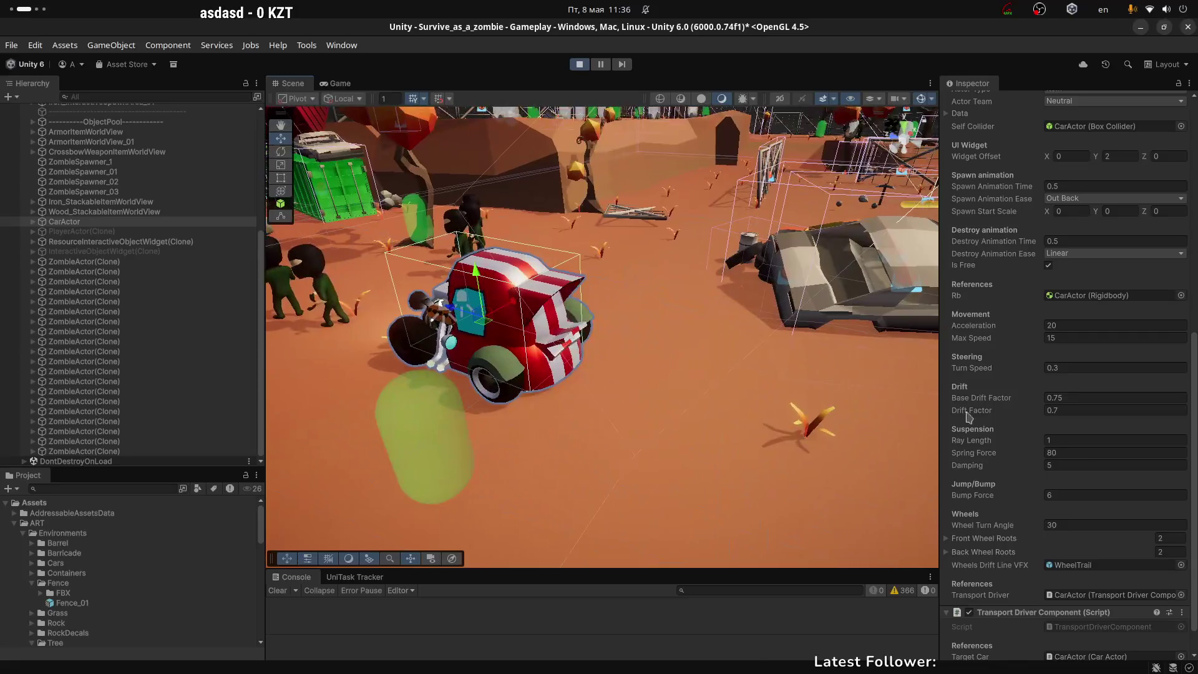
scroll(990, 290, "up", 10)
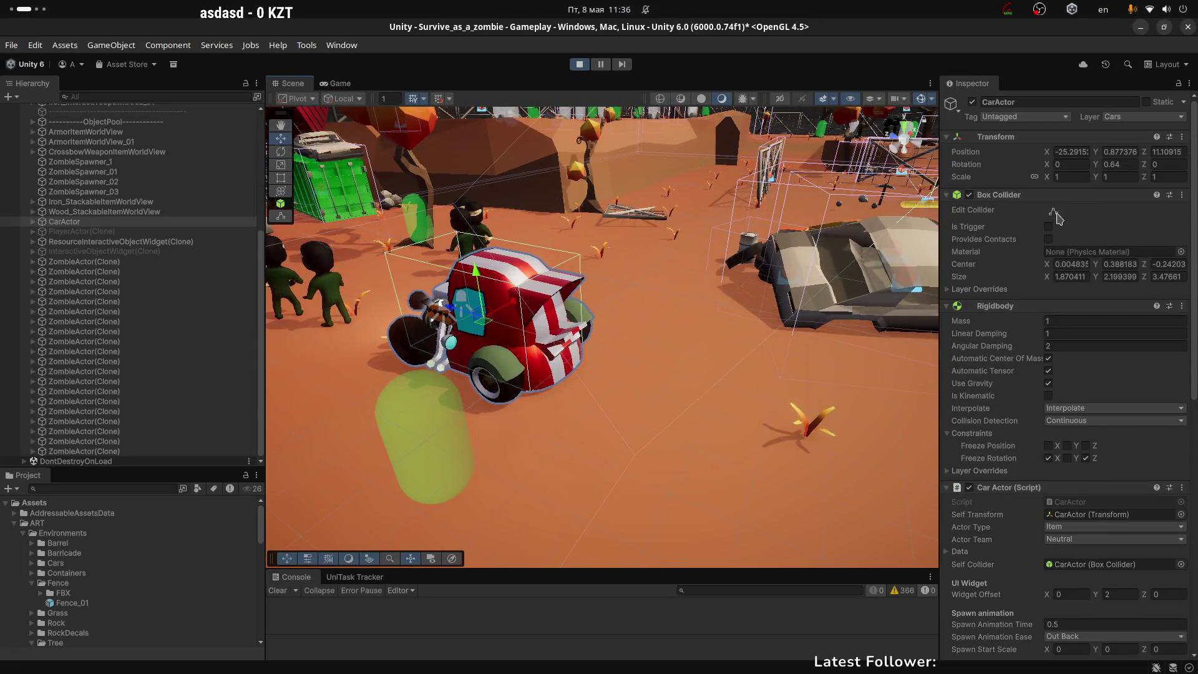
left_click_drag(630, 280, 682, 288)
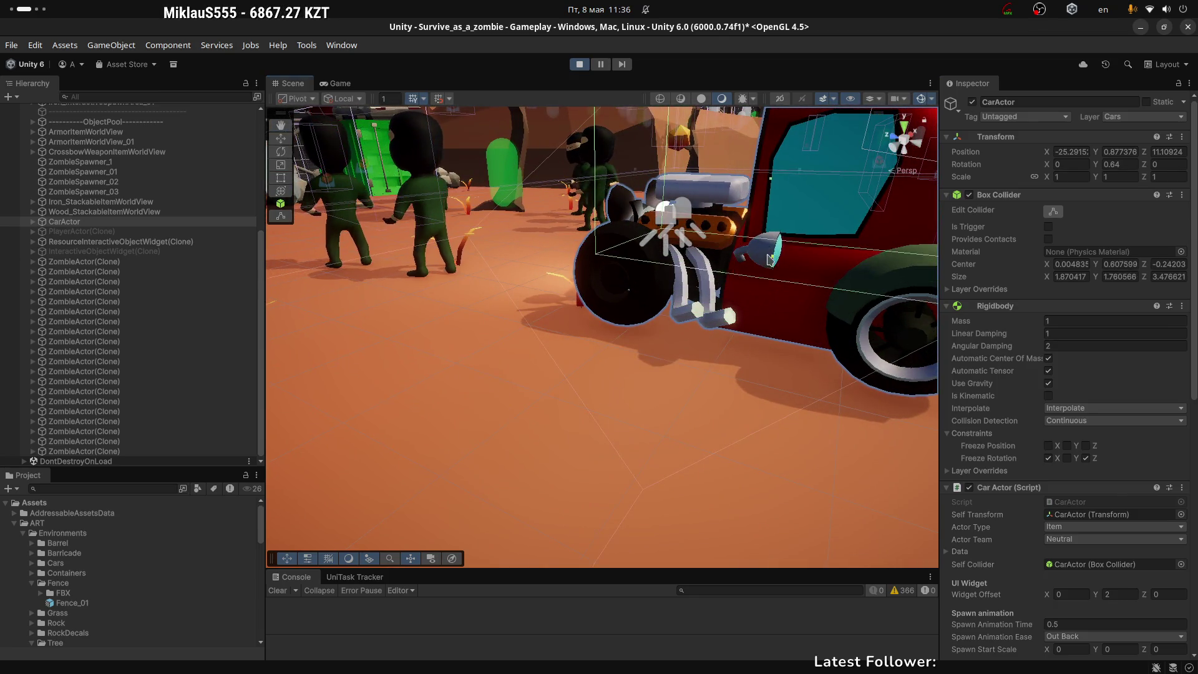
left_click_drag(649, 205, 608, 241)
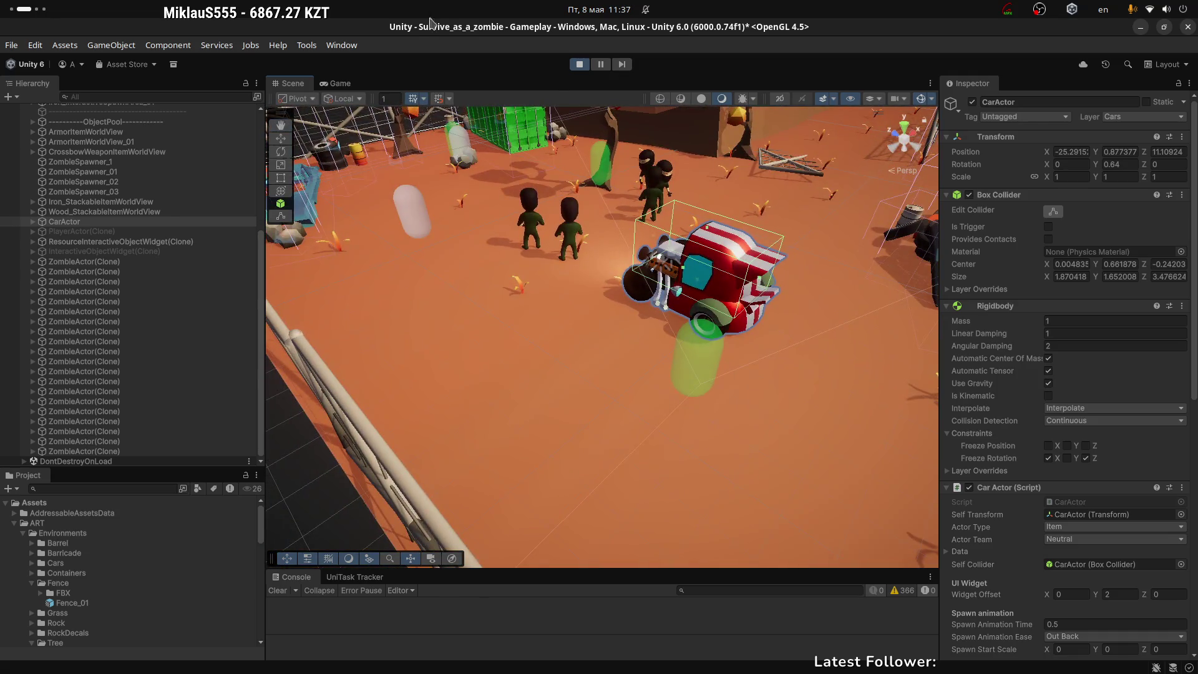
Drive the car in the Game view through U-turns and left and right turns along the fence
left_click(340, 83)
key("s")
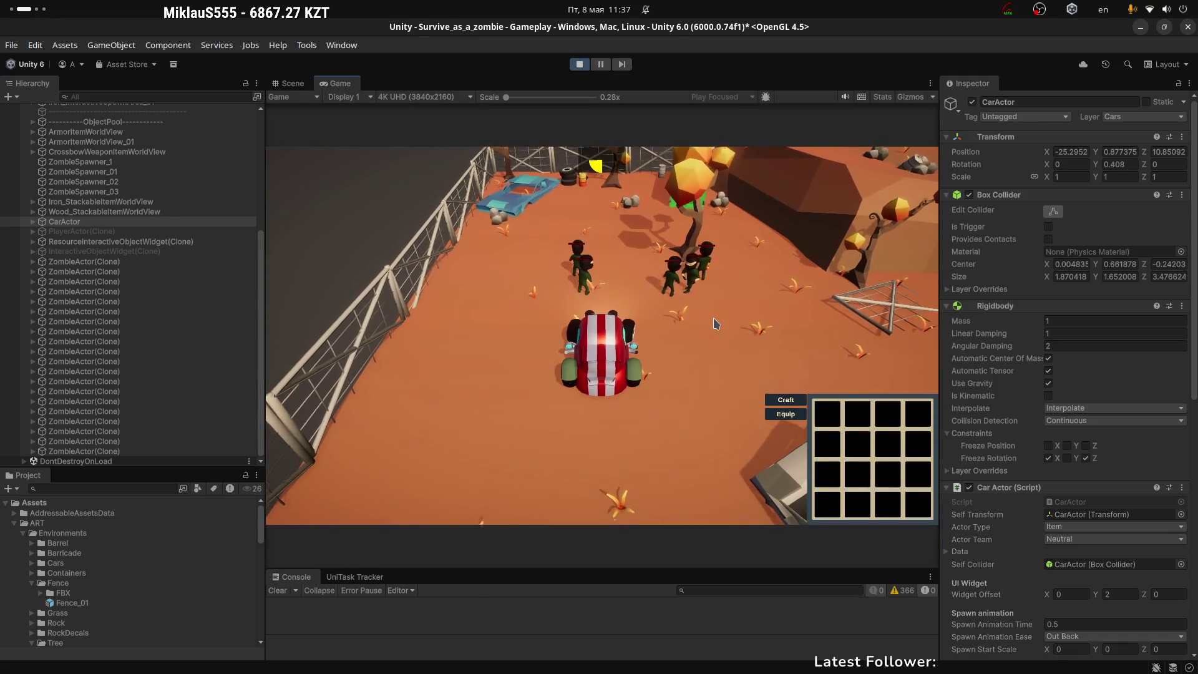
key("d")
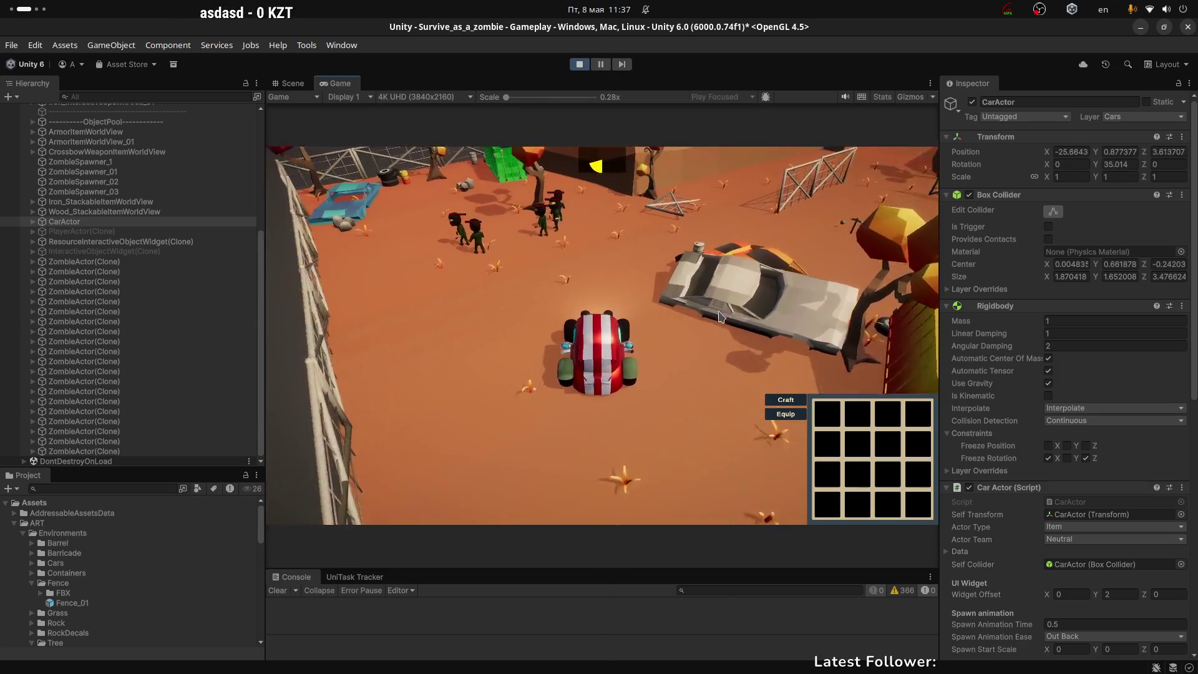
key("w")
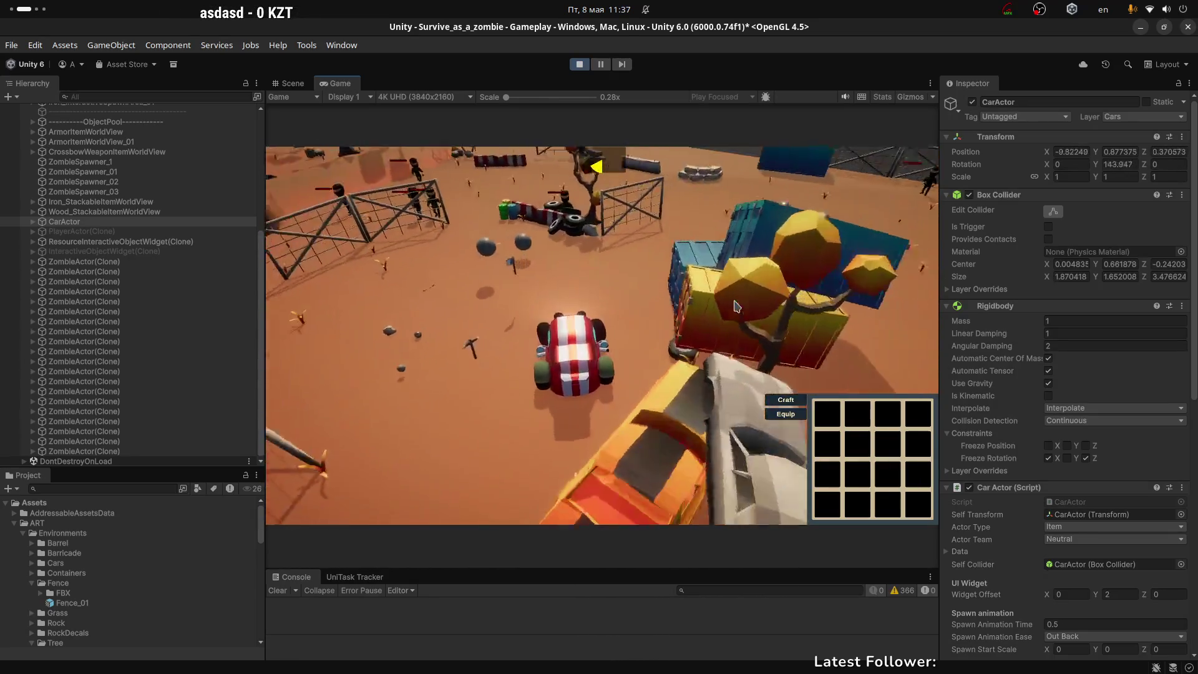
key("d")
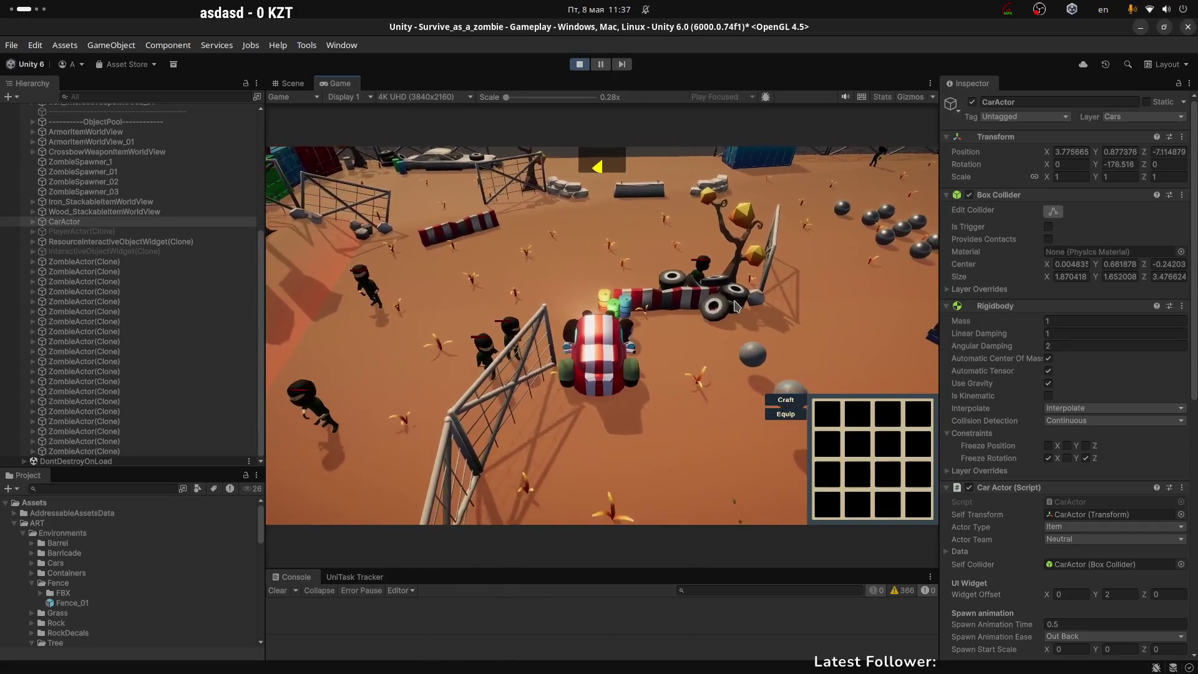
key("a")
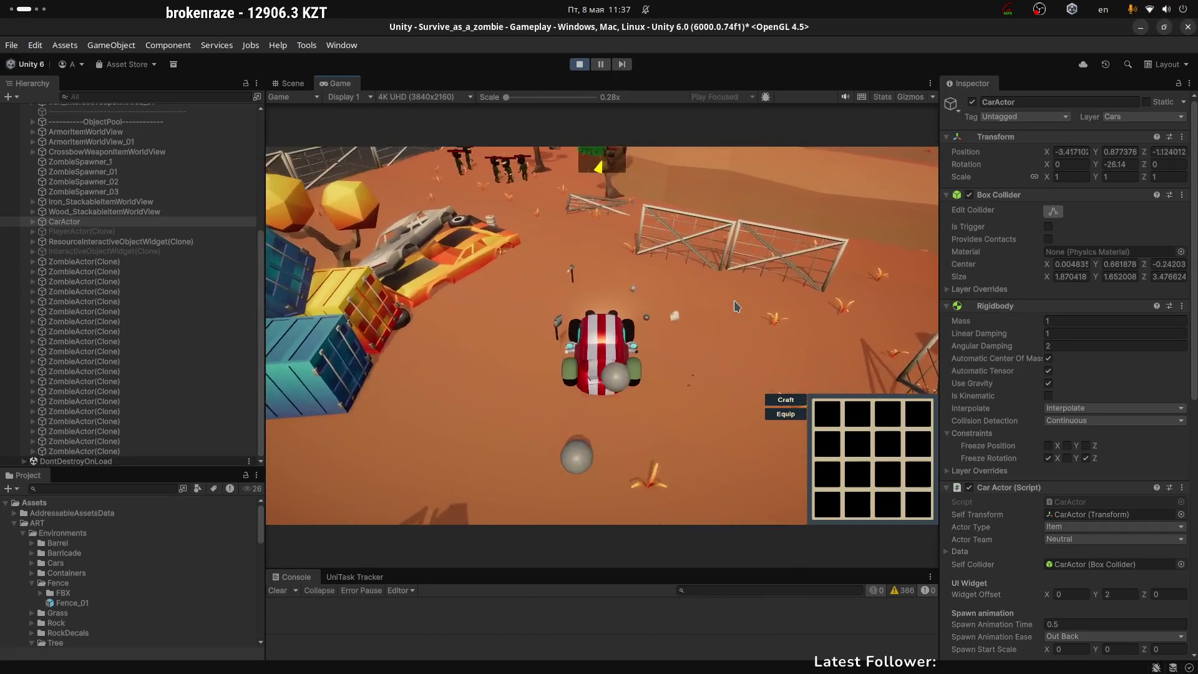
key("a")
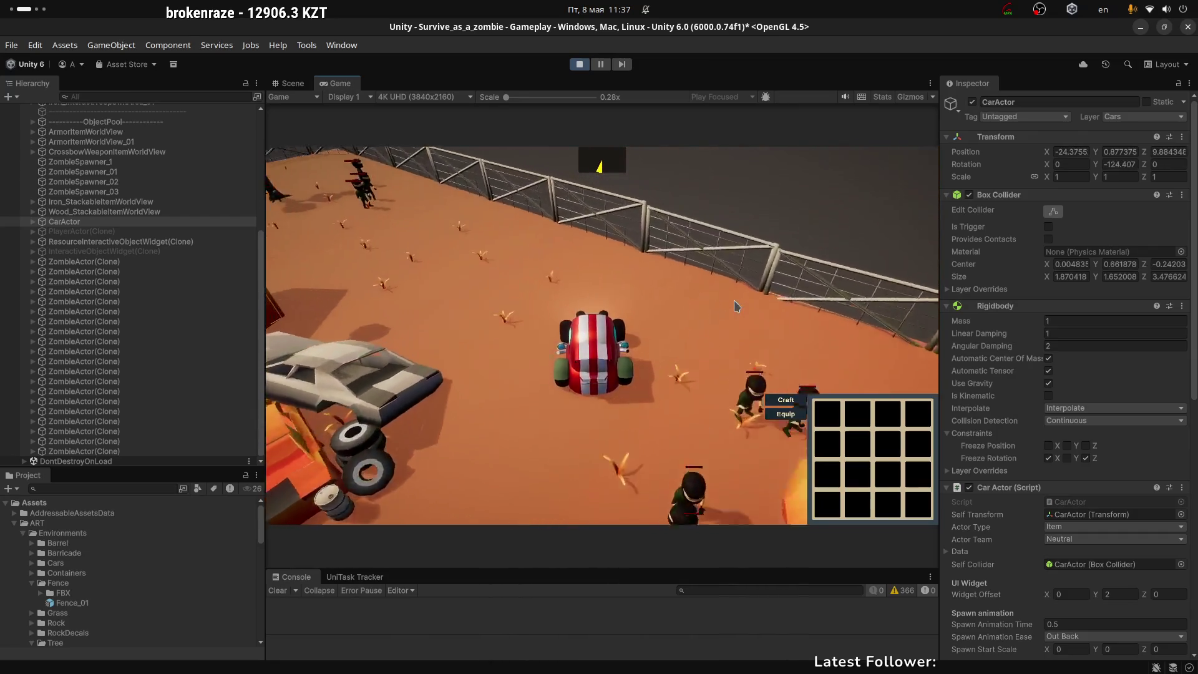
key("d")
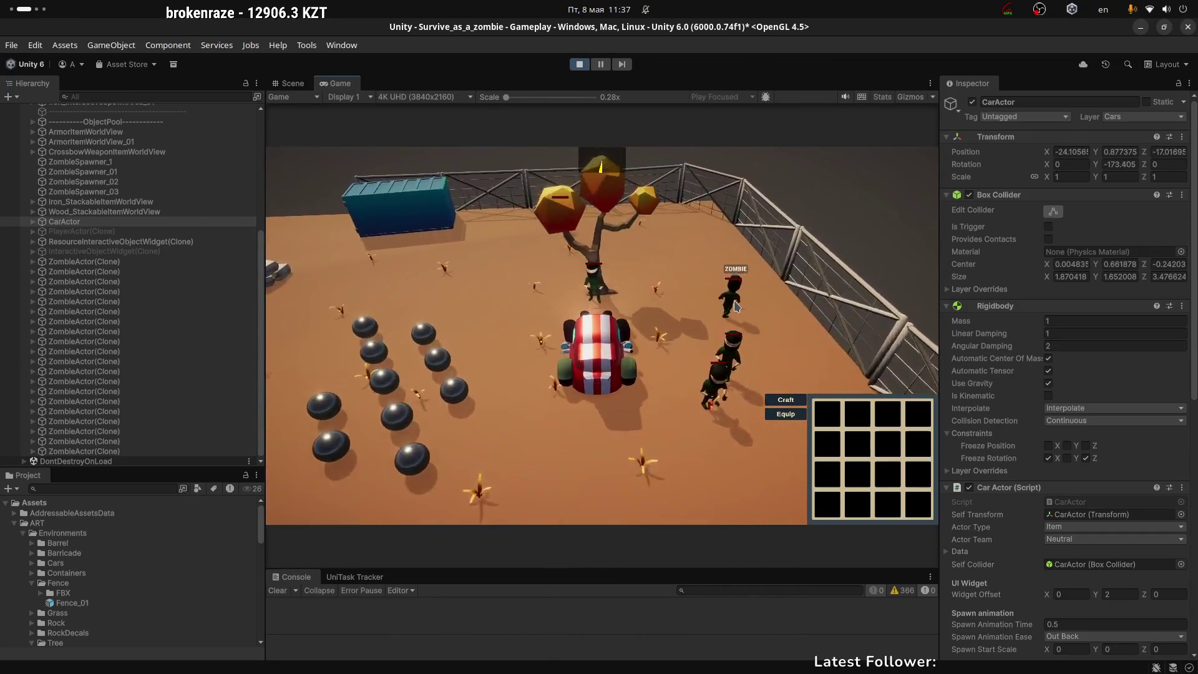
key("a")
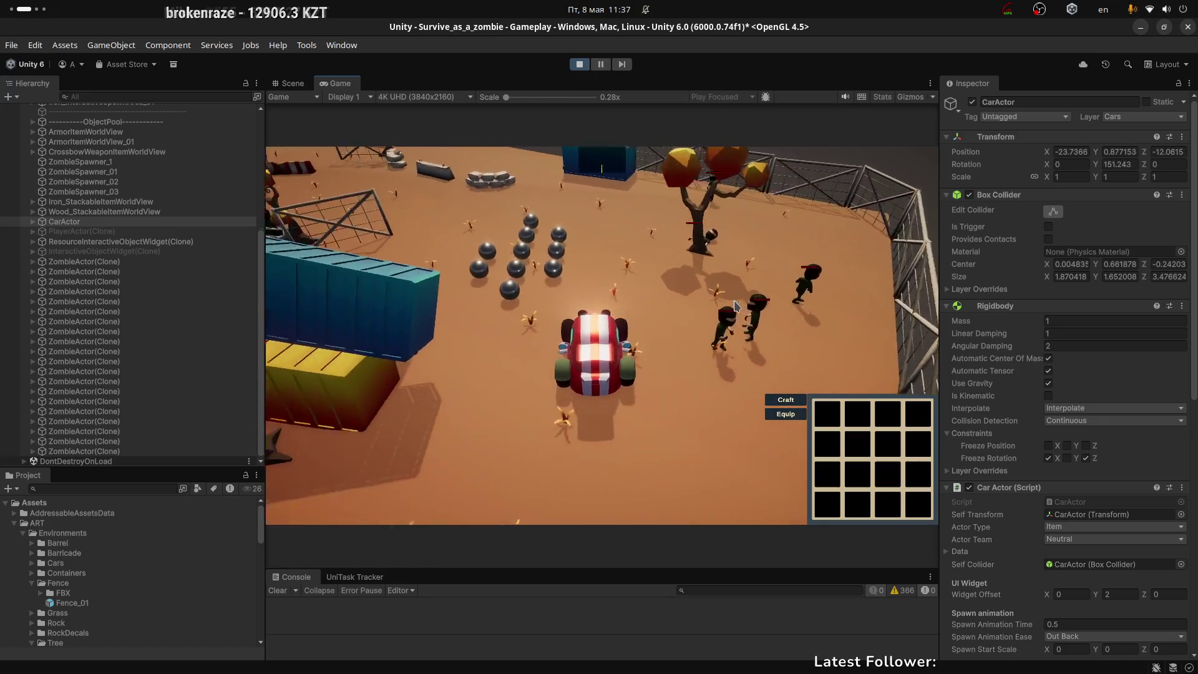
key("d")
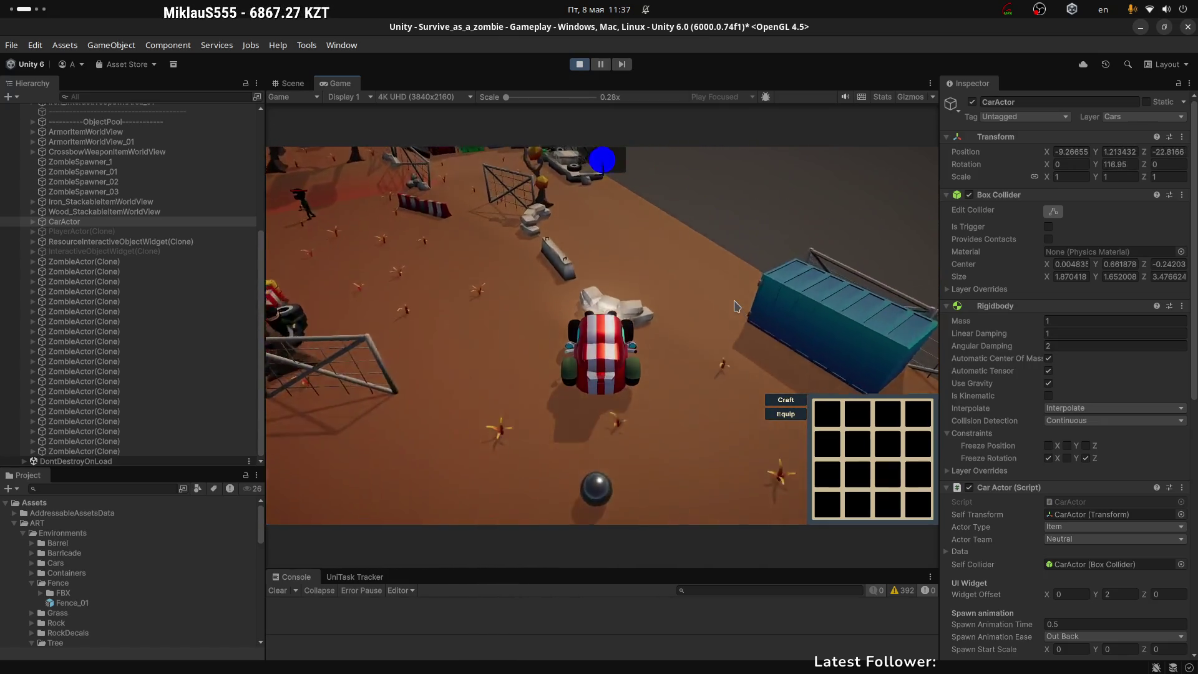
key("d")
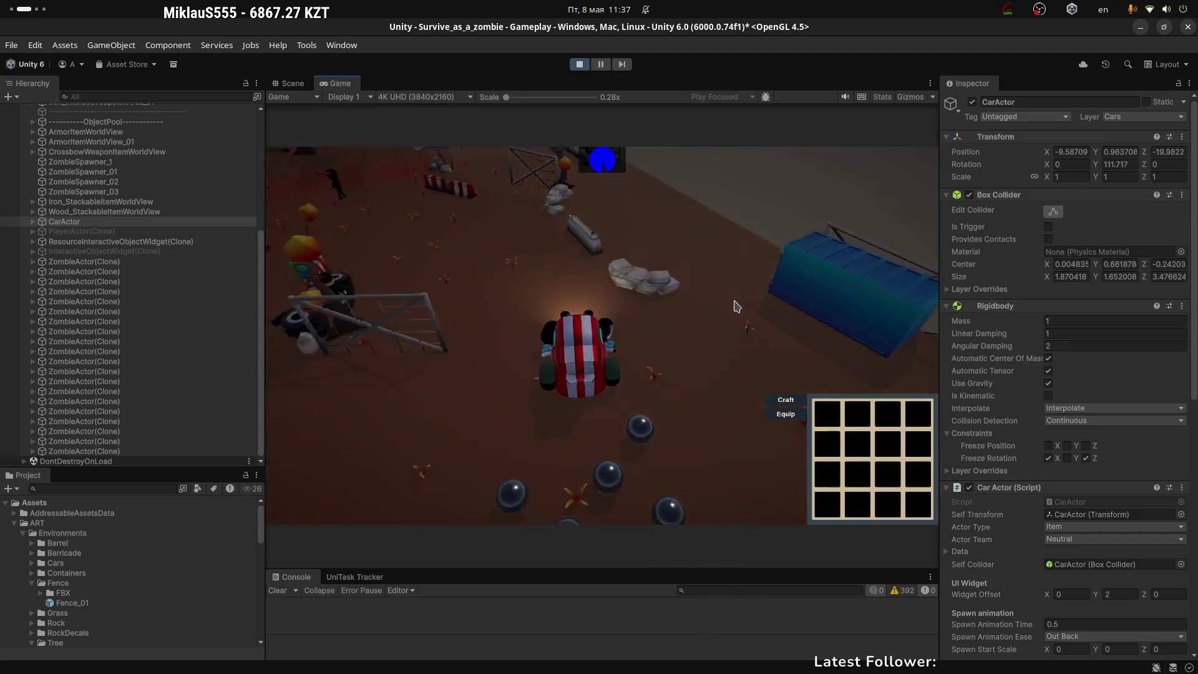
key("d")
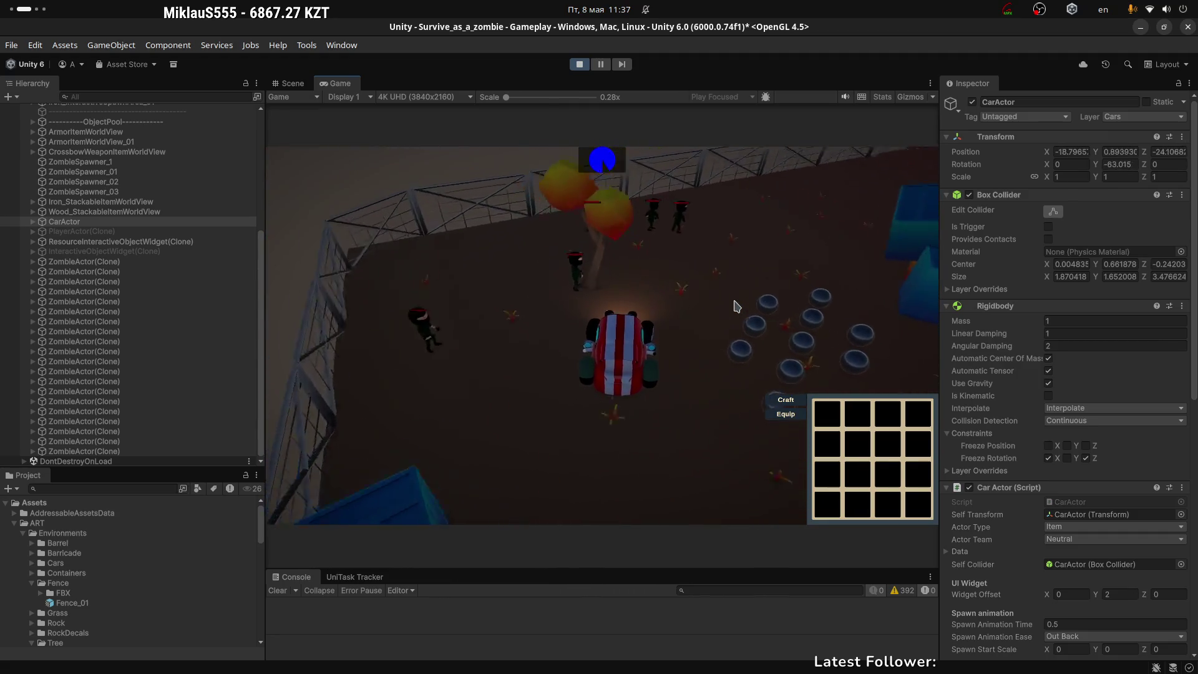
key("d")
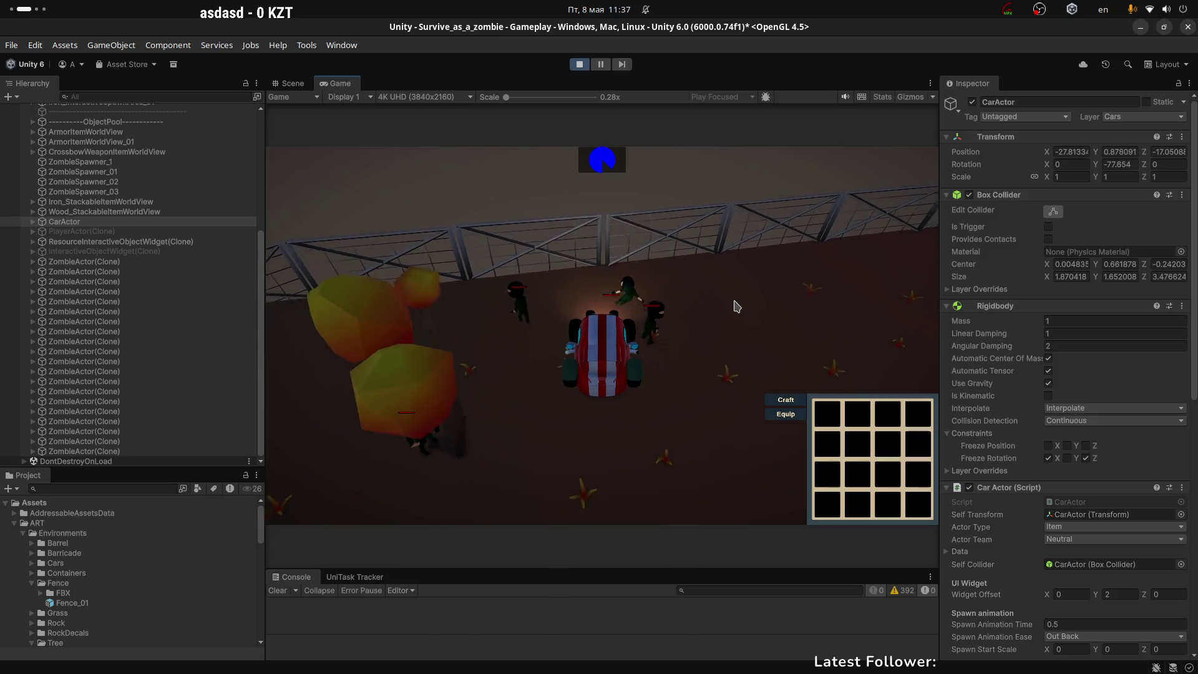
key("d")
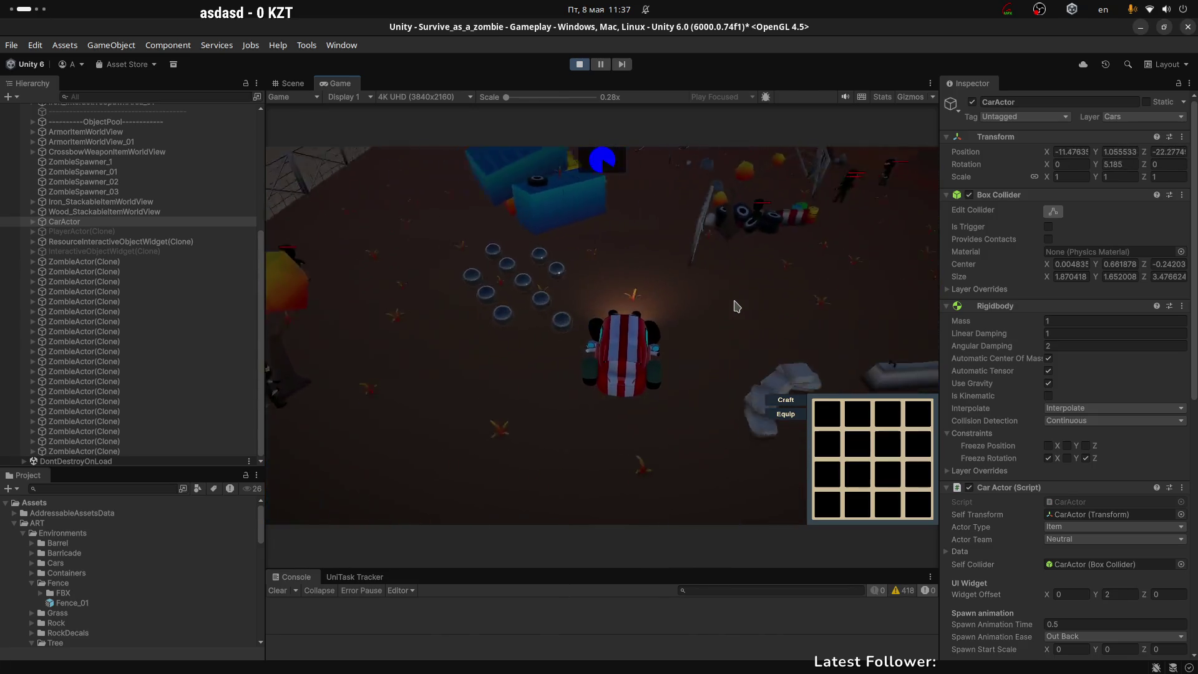
key("d")
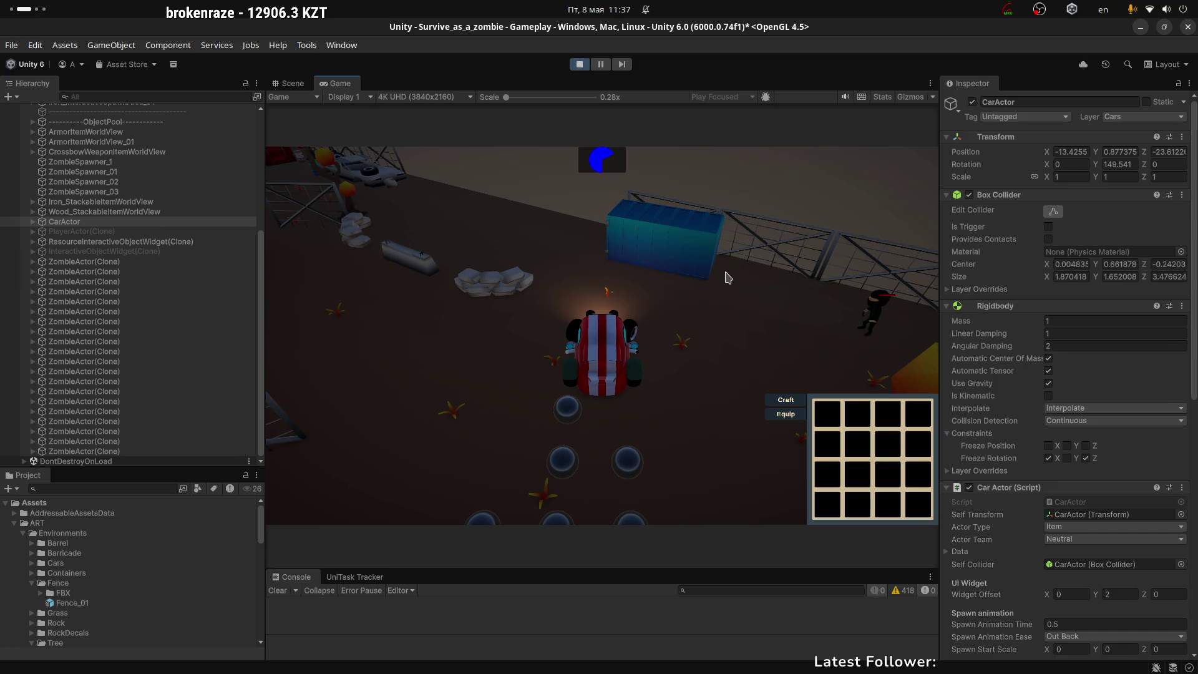
key("a")
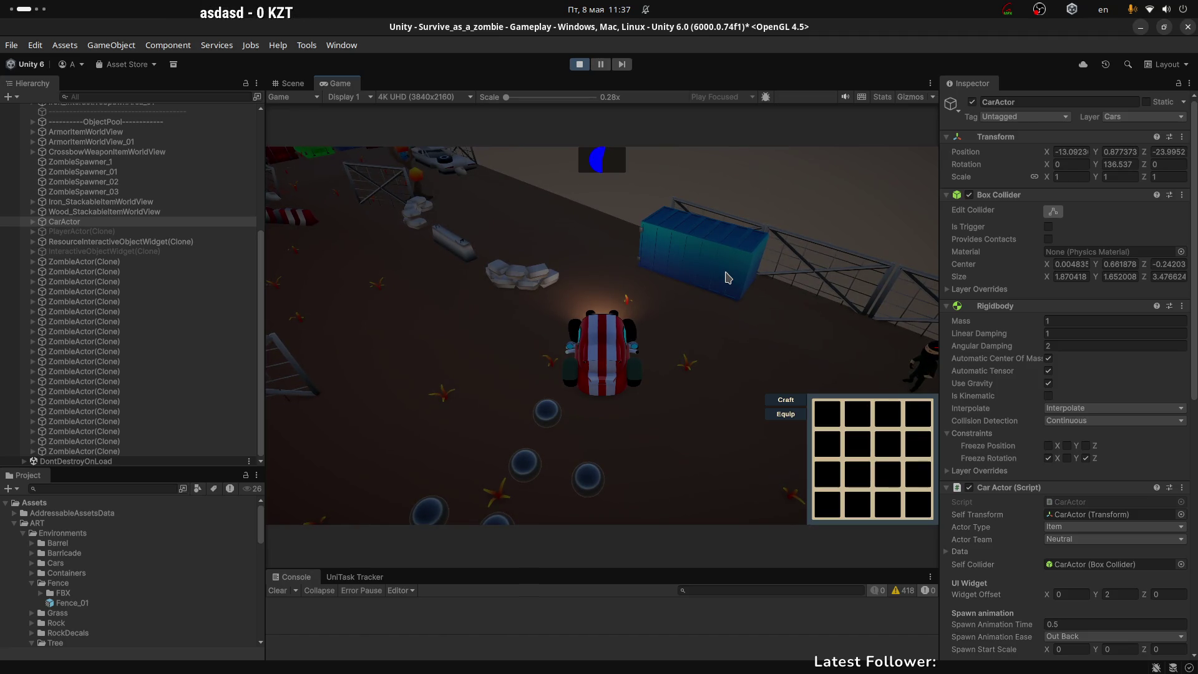
key("a")
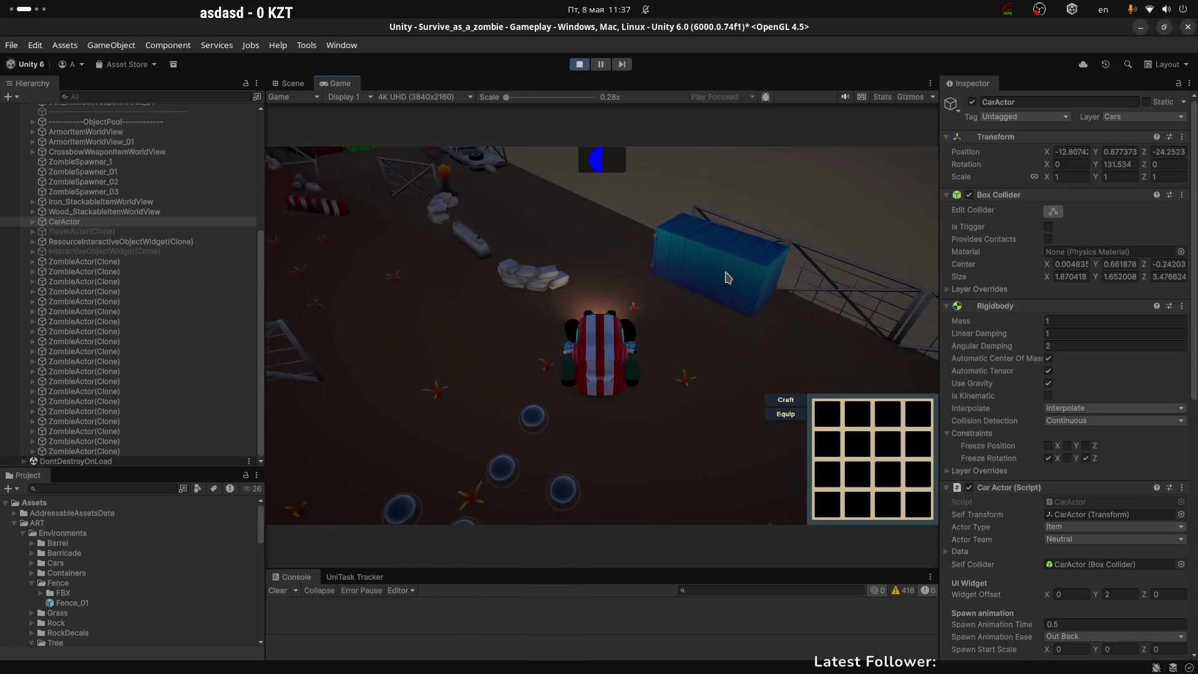
key("a")
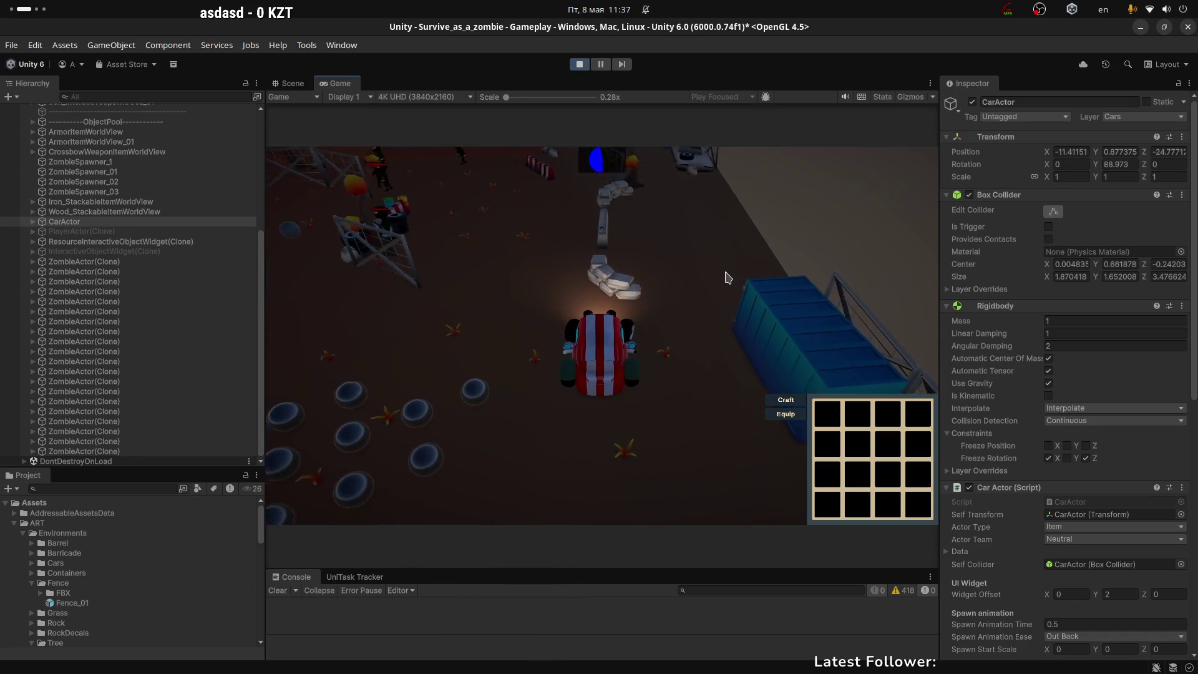
key("a")
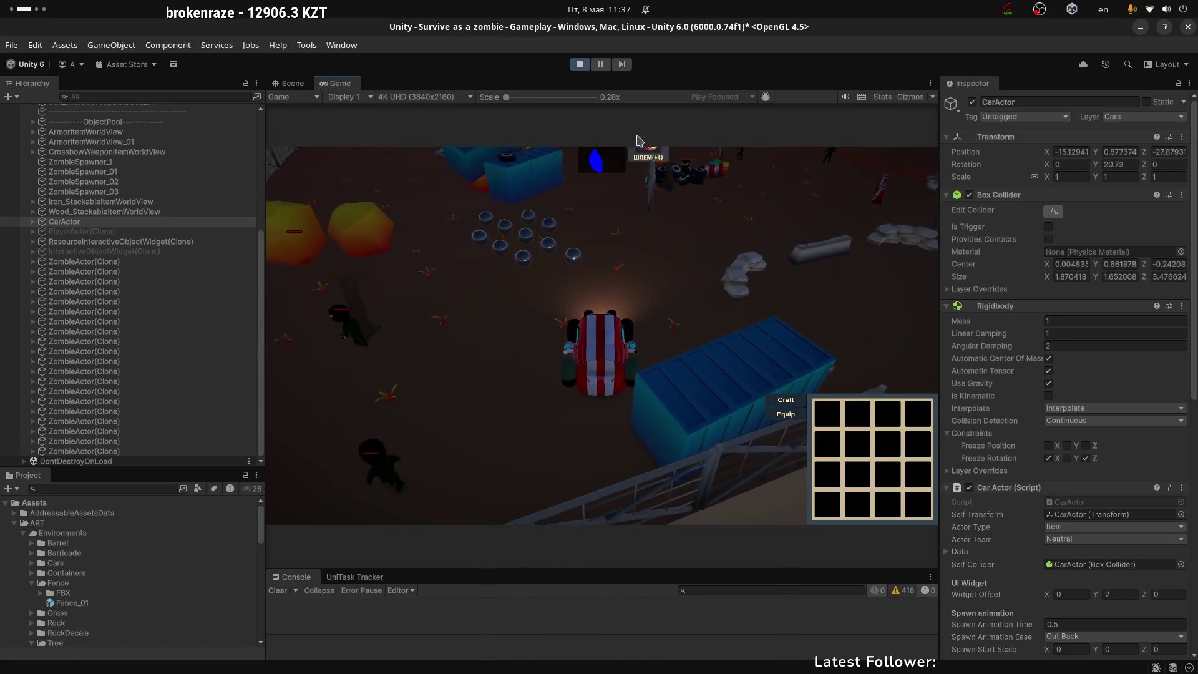
Stop Play mode and select the Environments object in the Scene view
left_click(579, 64)
left_click(286, 83)
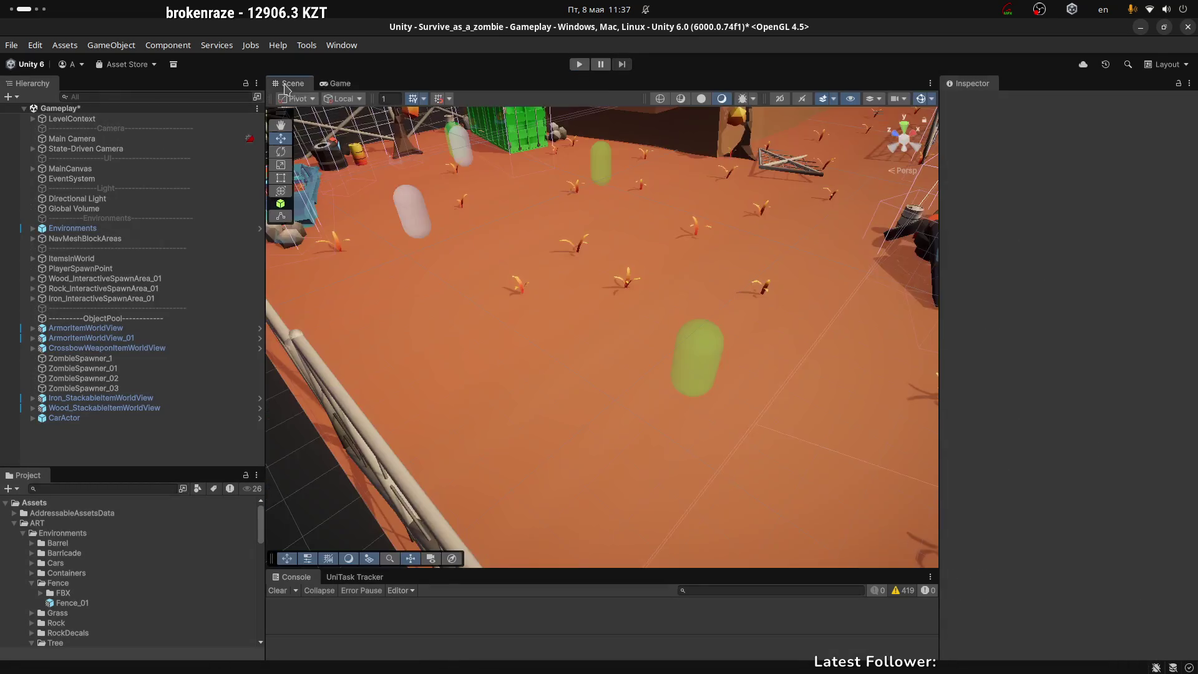
left_click(700, 301)
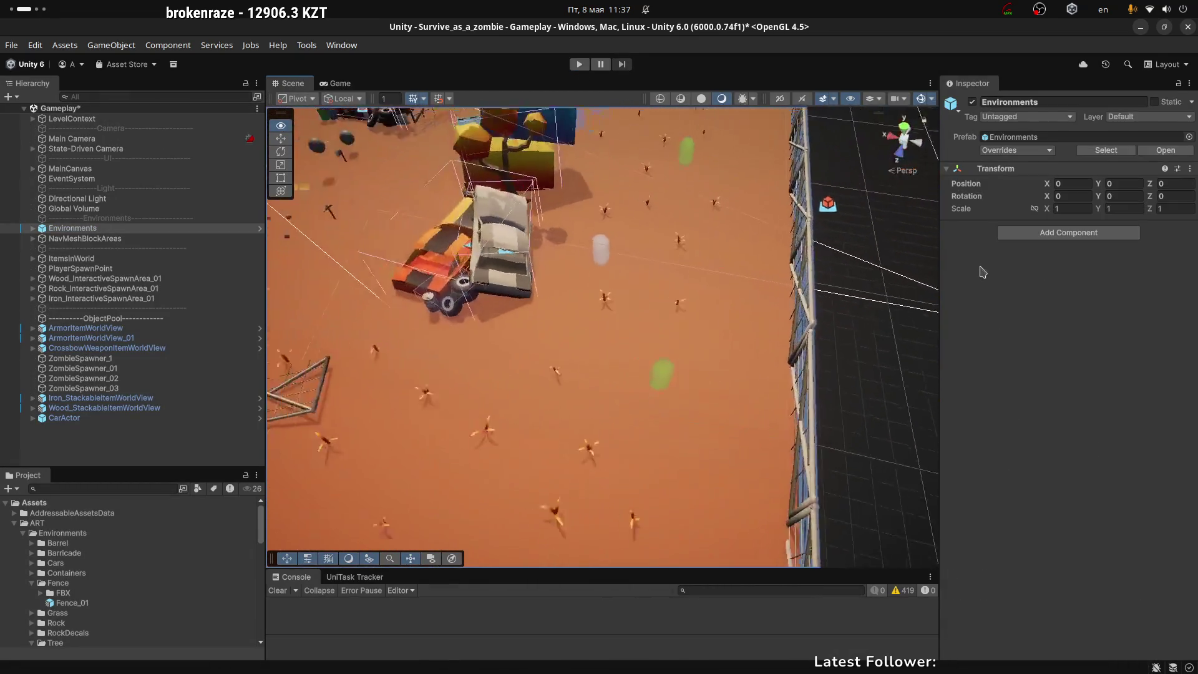
Pan the scene, show the Game view, and collapse Fence and Environments to select the ART folder
left_click_drag(612, 312, 758, 312)
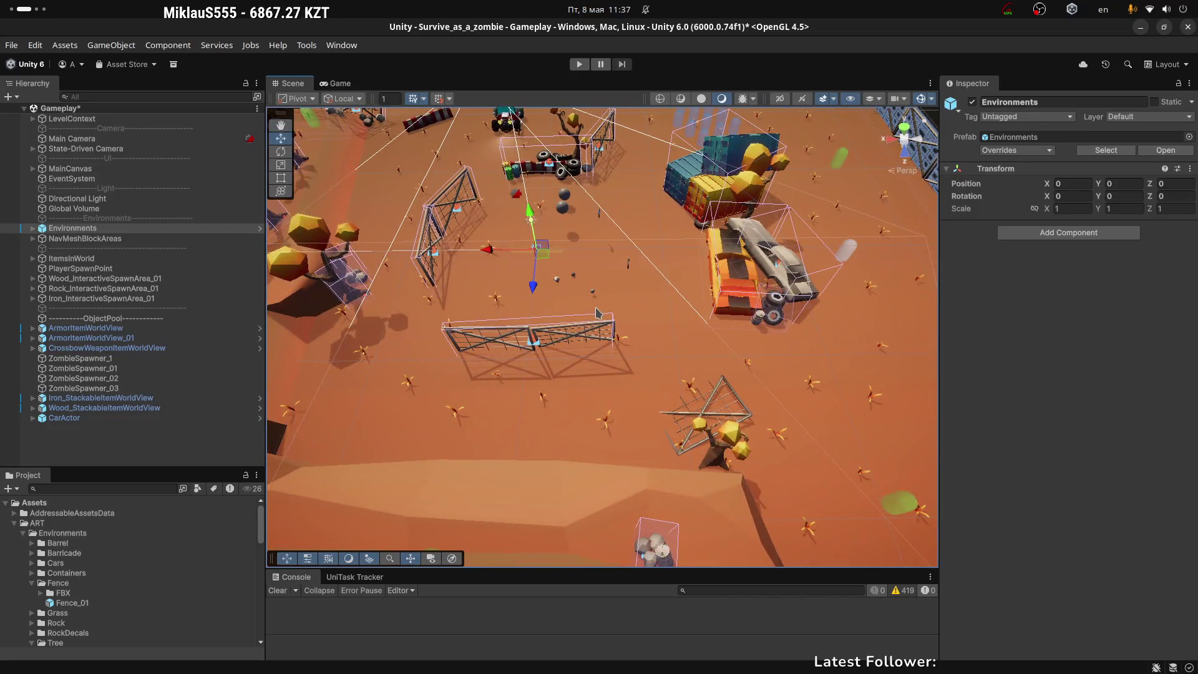
left_click_drag(596, 312, 593, 403)
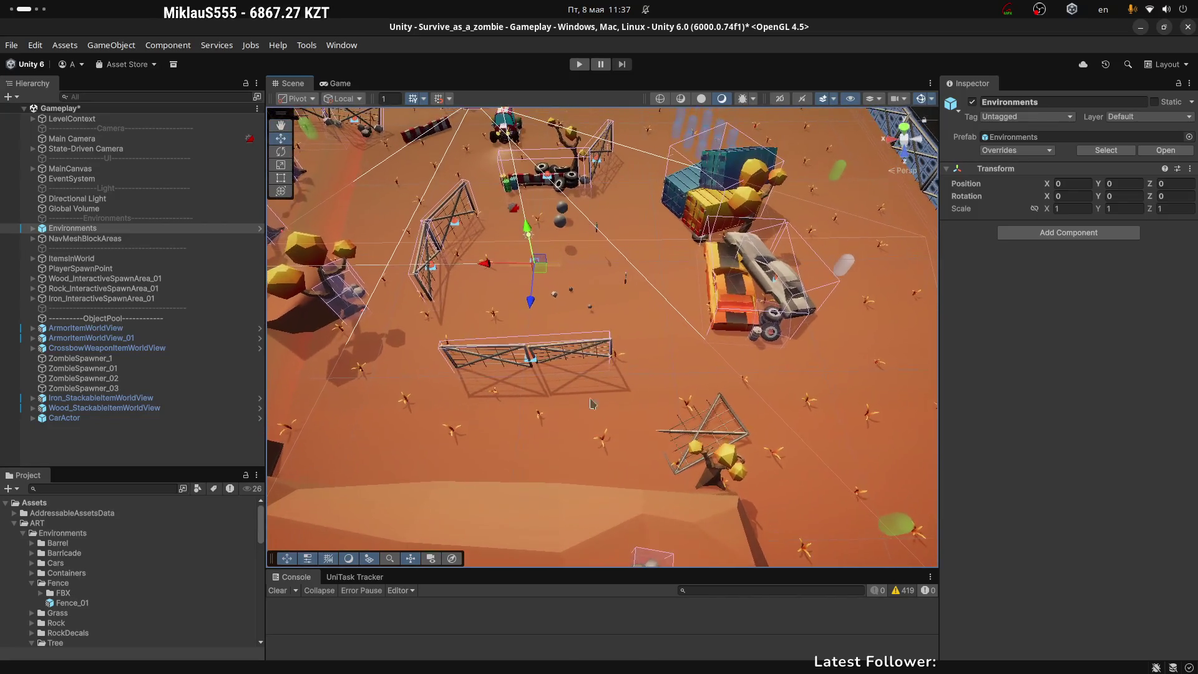
left_click(341, 85)
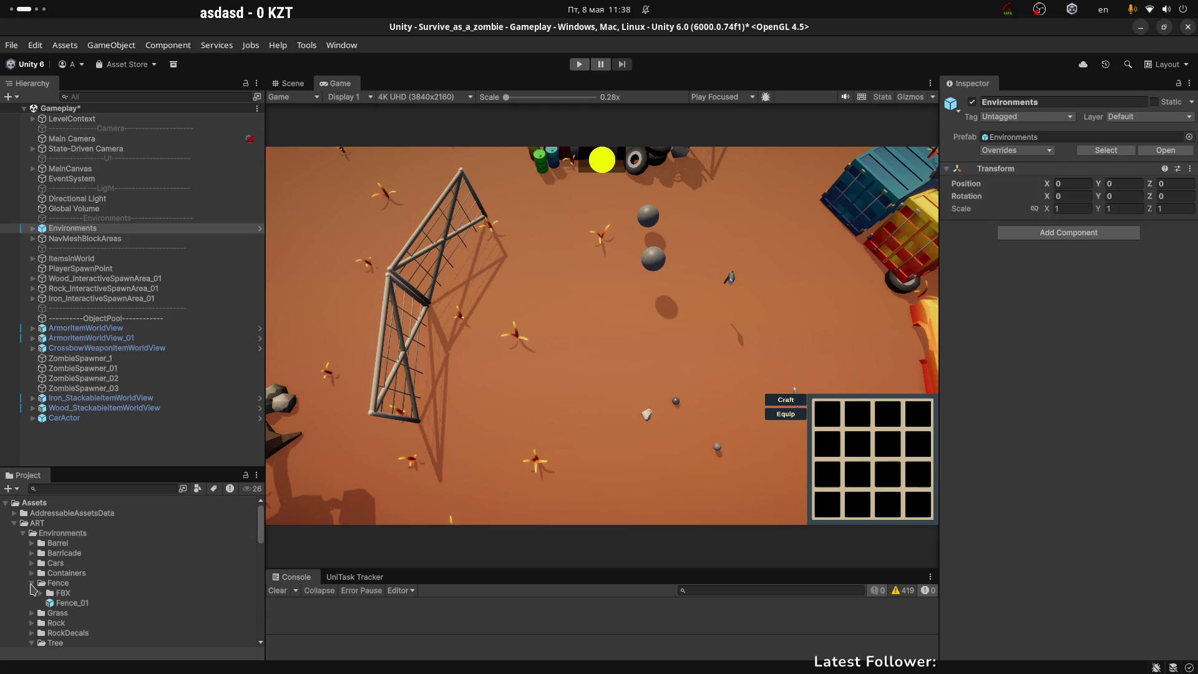
left_click(32, 584)
left_click(23, 534)
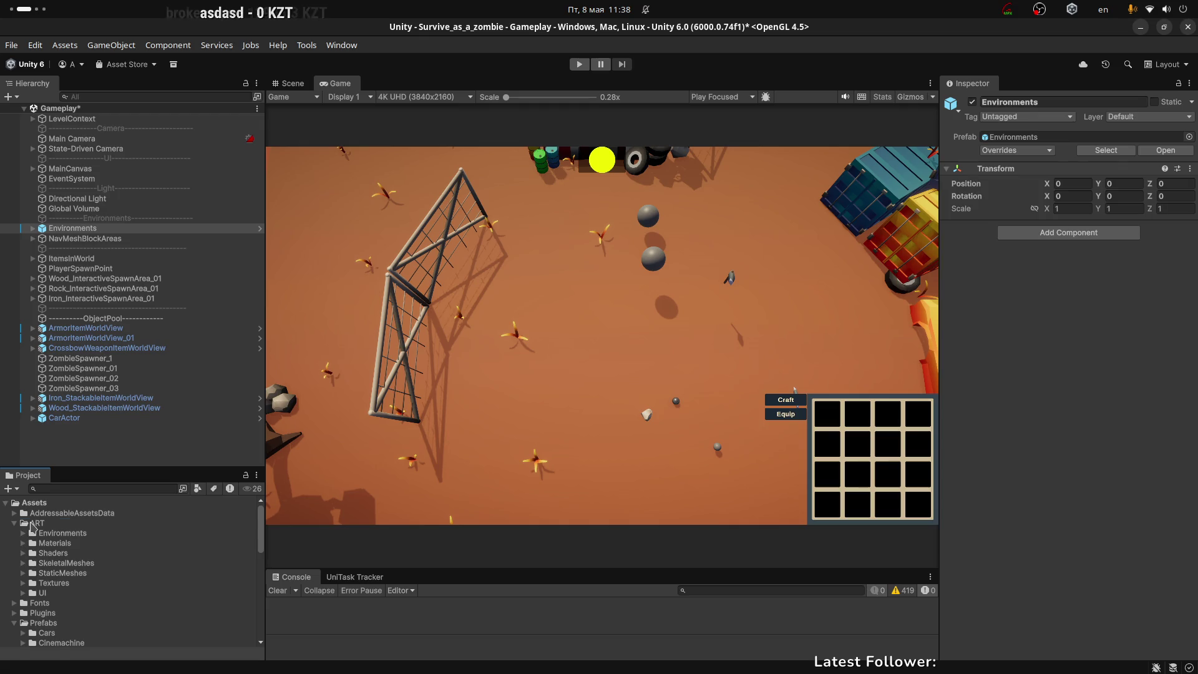
left_click(33, 523)
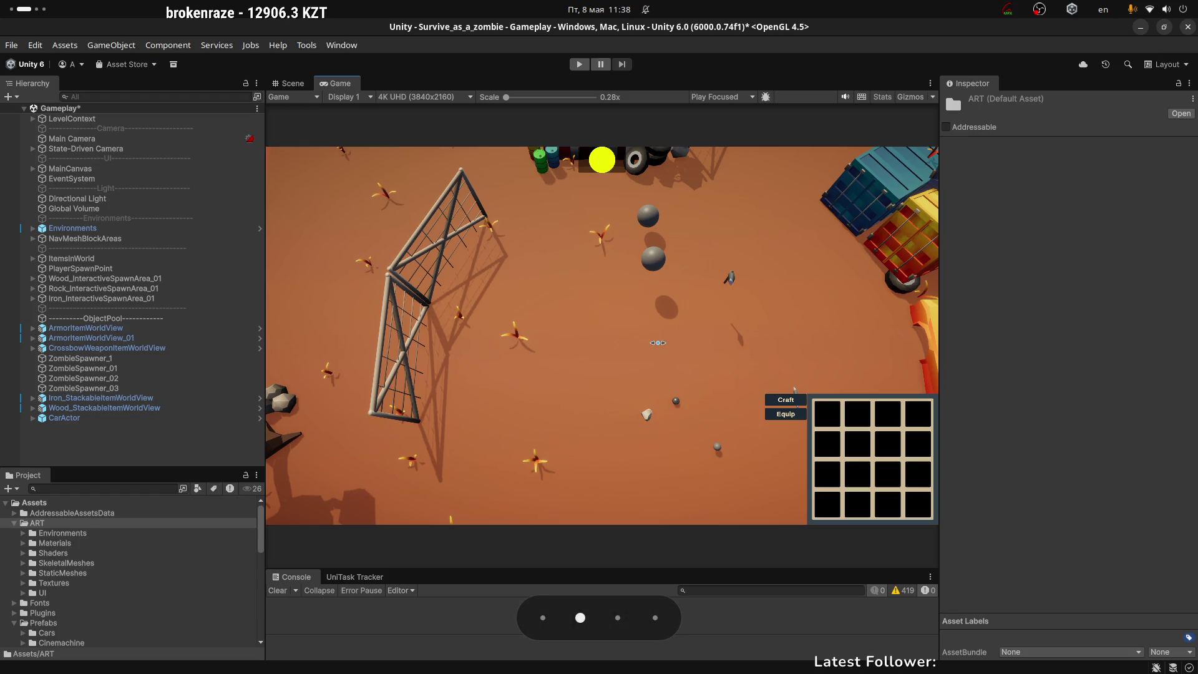
Orbit Blender's viewport over the tyre's gradient texture, then bring Krita's 32x32 gradient map forward
key("super+Page_Down")
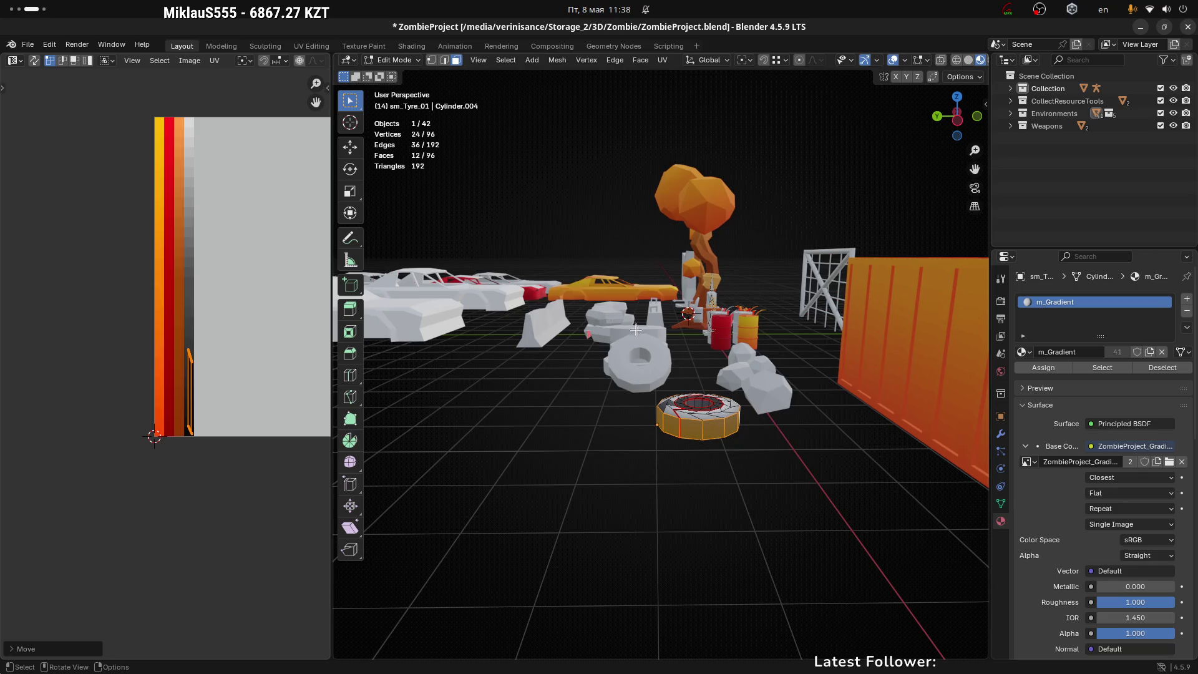
mouse_move(636, 330)
left_mouse_down()
mouse_move(738, 436)
mouse_move(715, 436)
left_mouse_up()
key("super+Page_Up")
key("super+Page_Up")
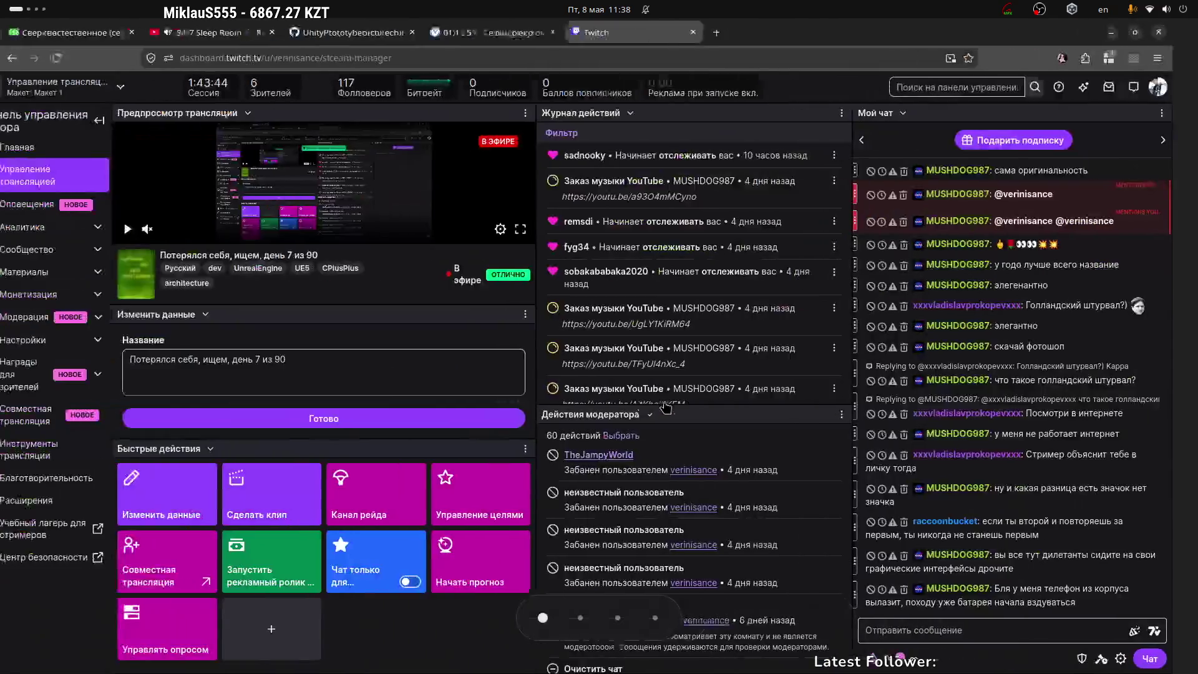
key("super+Page_Down")
key("super+Page_Down")
key("super+Page_Up")
key("super+Page_Up")
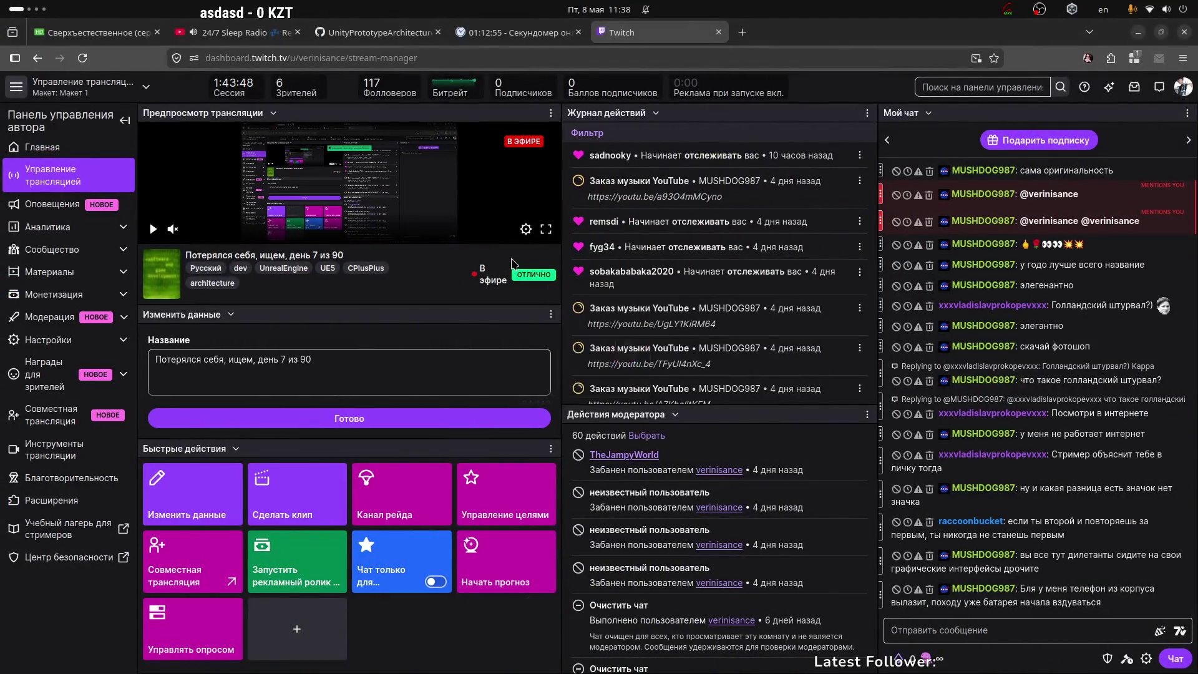
key("super+Page_Down")
key("super+Page_Down")
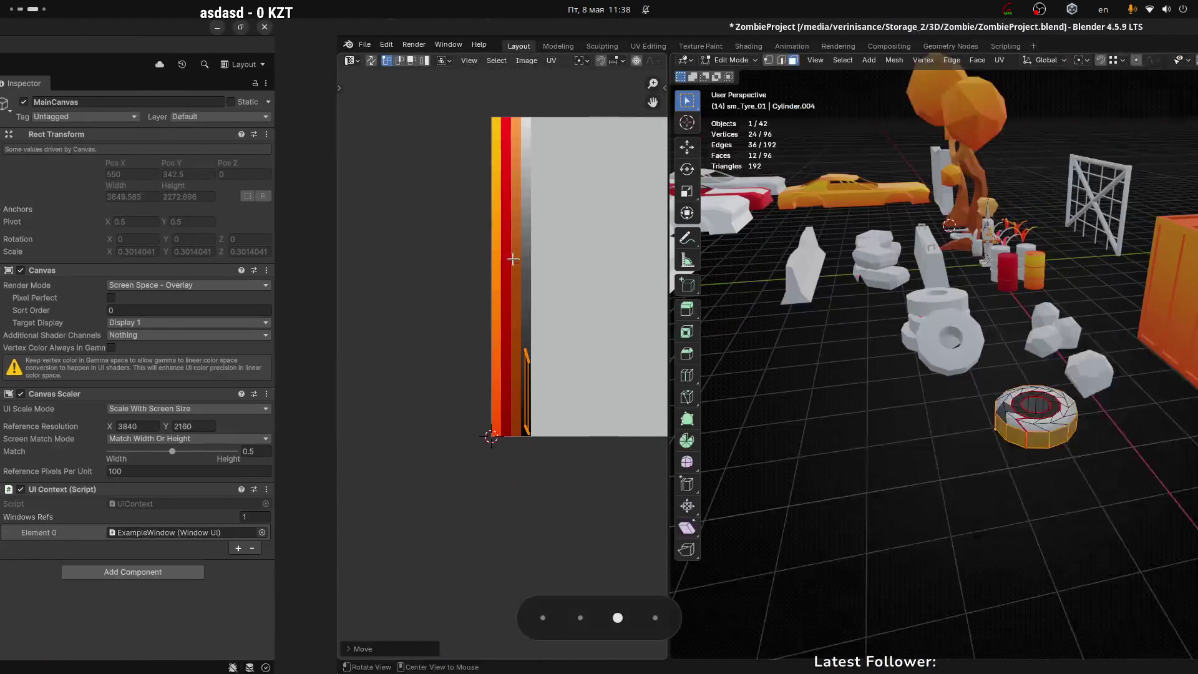
key("alt+Tab")
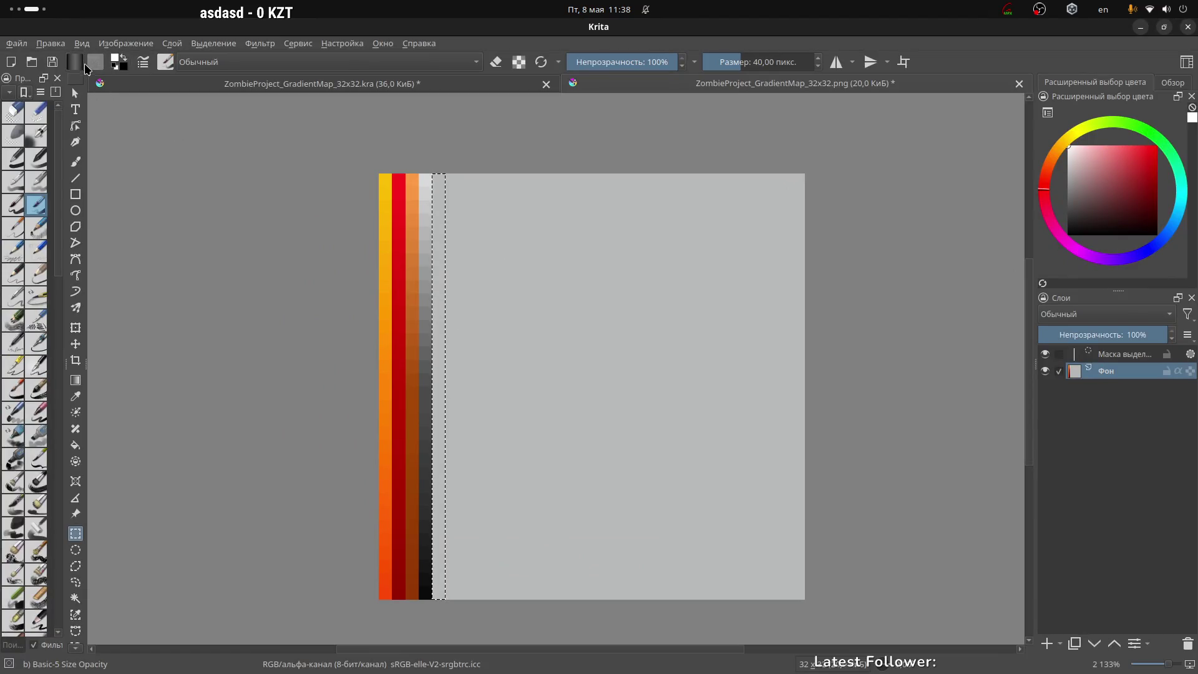
Edit the dark-to-grey gradient preset and place its middle stop at 50%
left_click(82, 63)
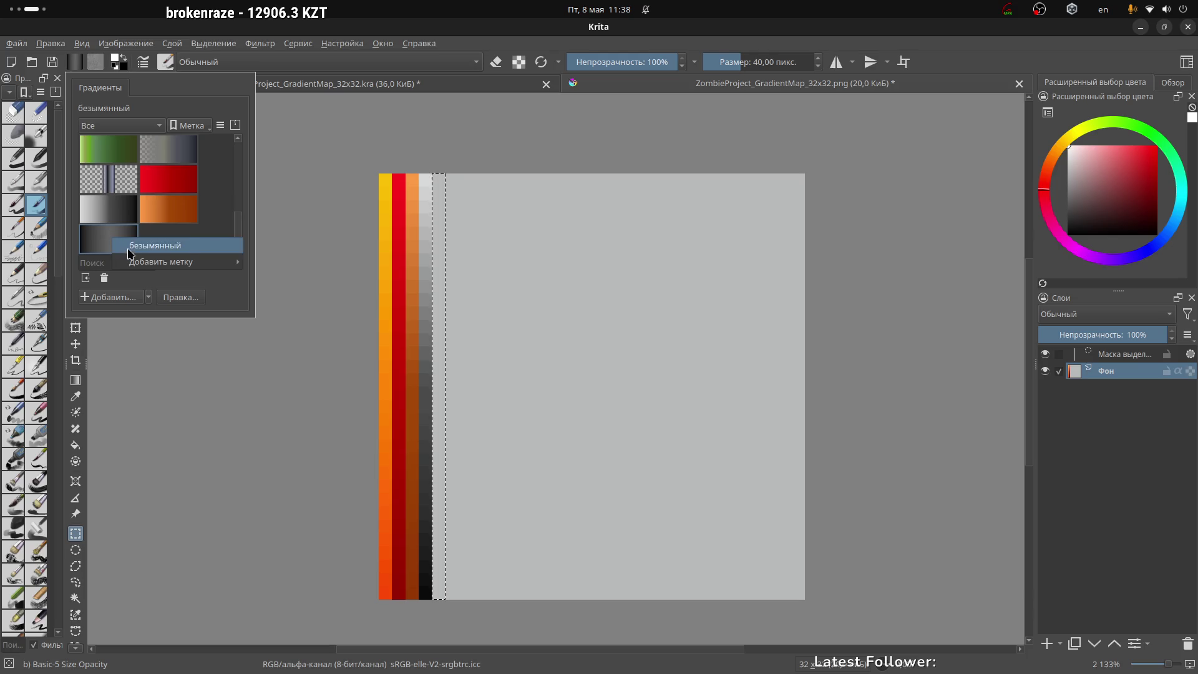
left_click(169, 303)
mouse_move(161, 96)
left_mouse_down()
mouse_move(296, 117)
mouse_move(755, 239)
left_mouse_up()
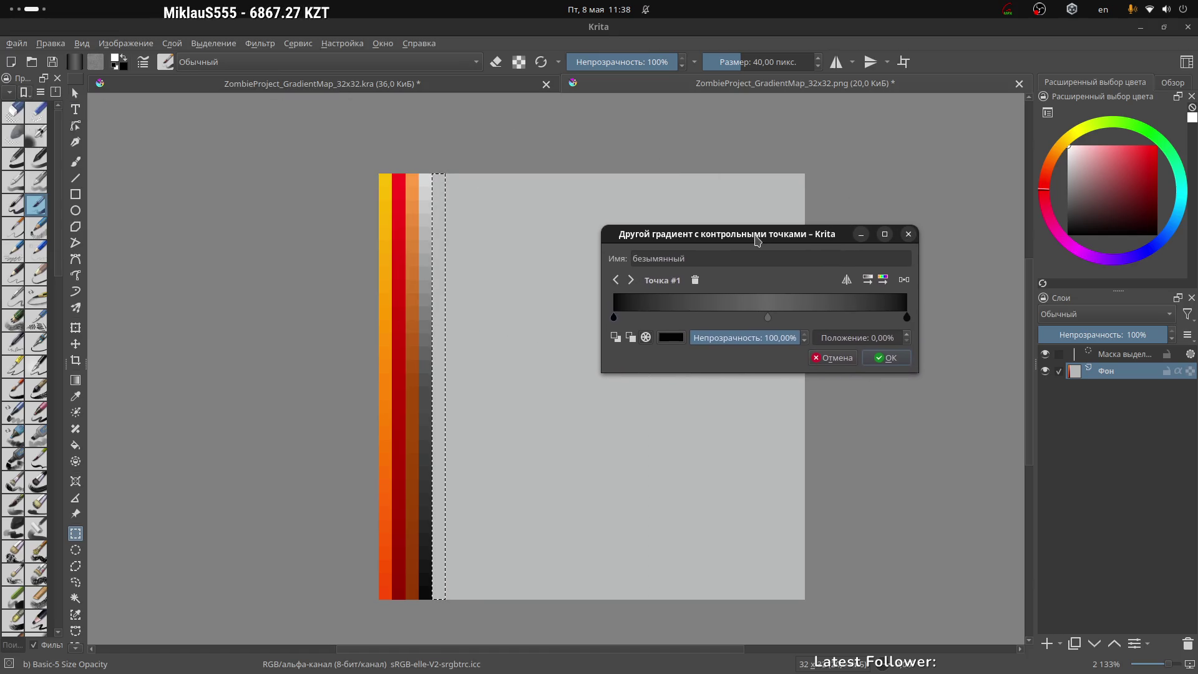
left_click(767, 320)
double_click(863, 339)
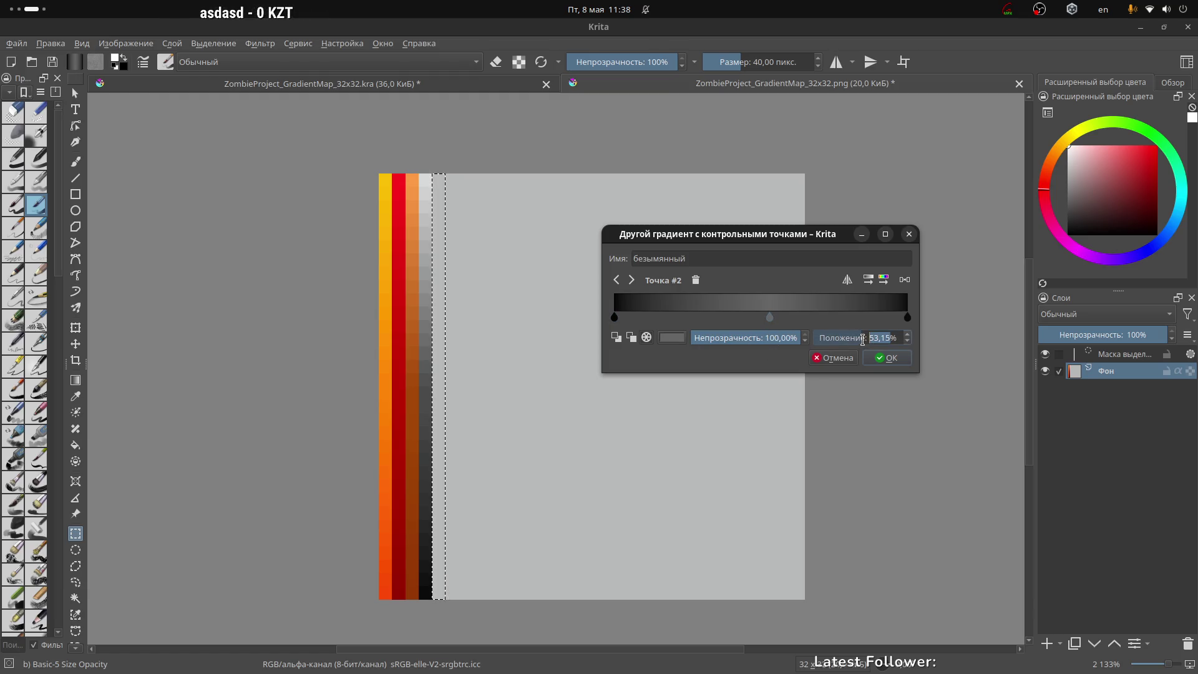
type("50")
key("Return")
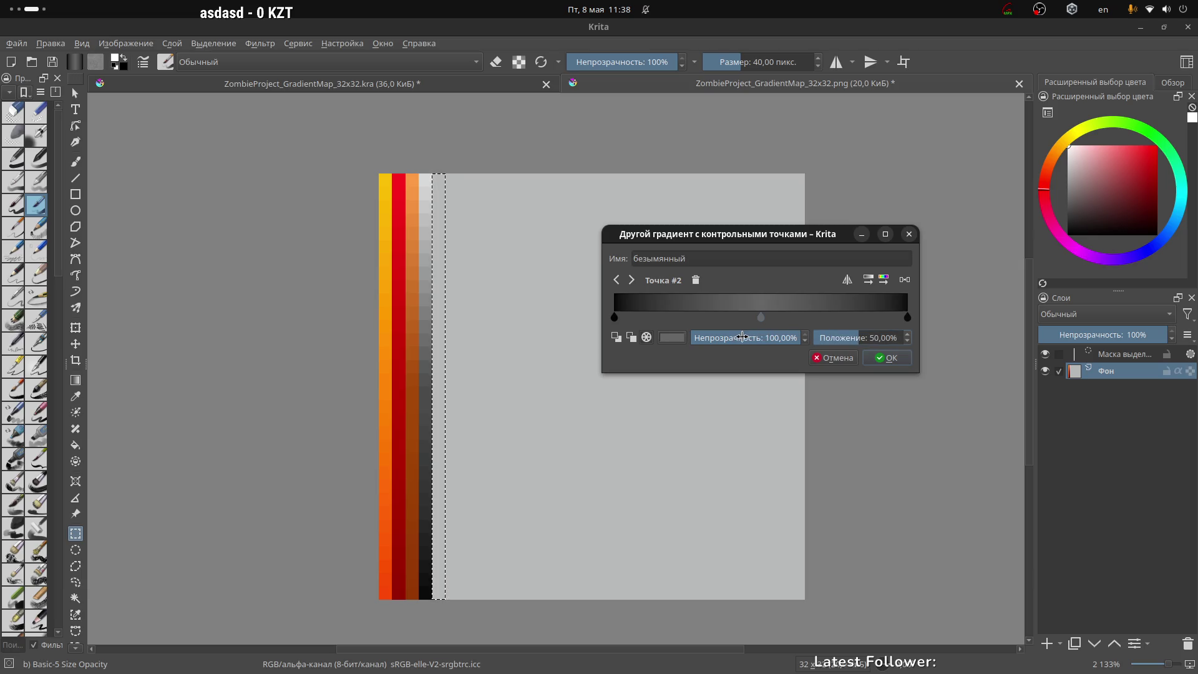
Check the black end stops' colours, keeping the left one and discarding the #040404 change on the right
left_click(615, 318)
left_click(672, 337)
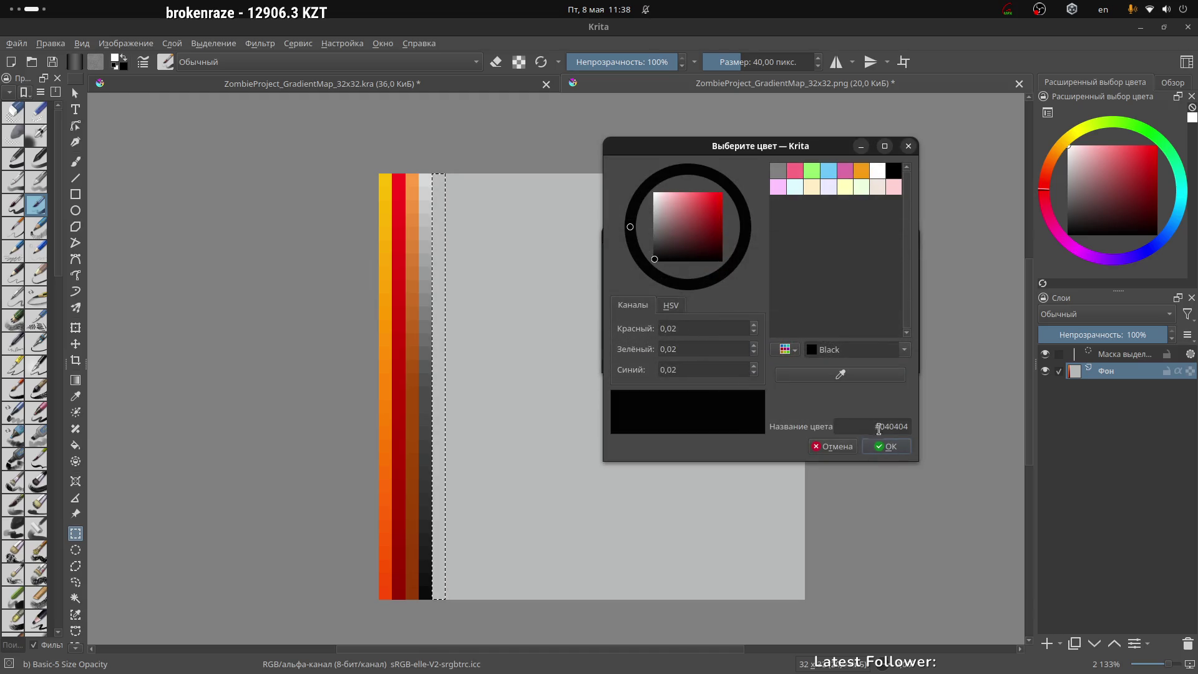
left_click_drag(876, 427, 913, 426)
key("ctrl+c")
left_click(879, 447)
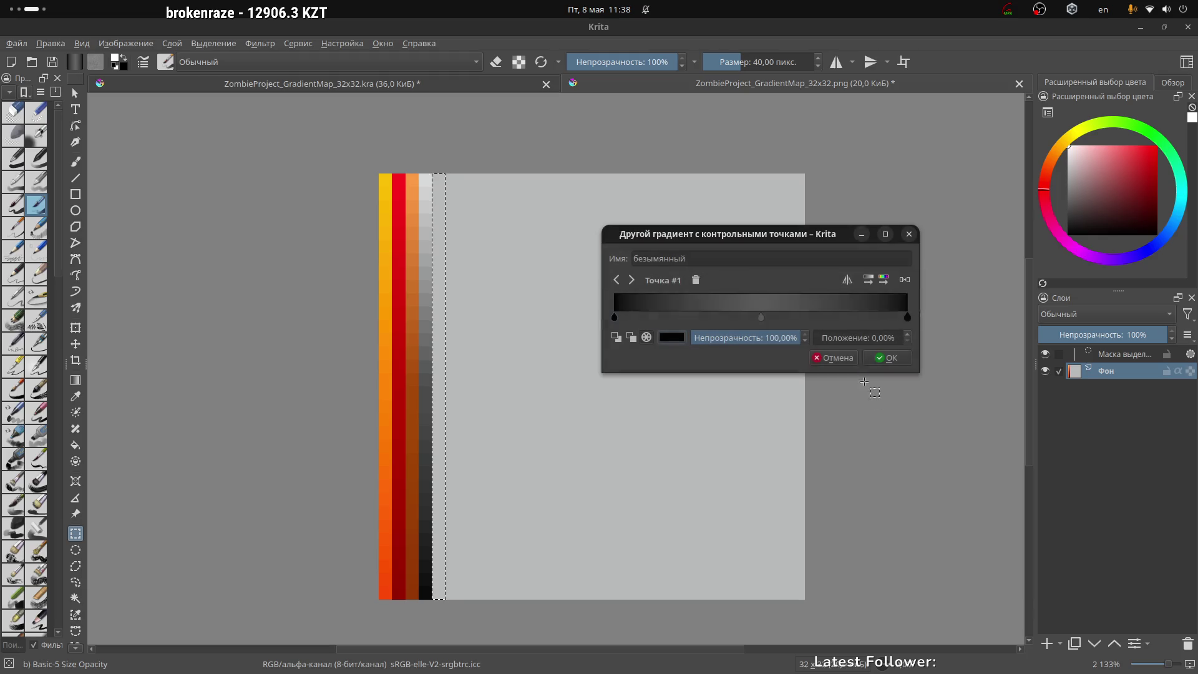
left_click(908, 319)
left_click(674, 337)
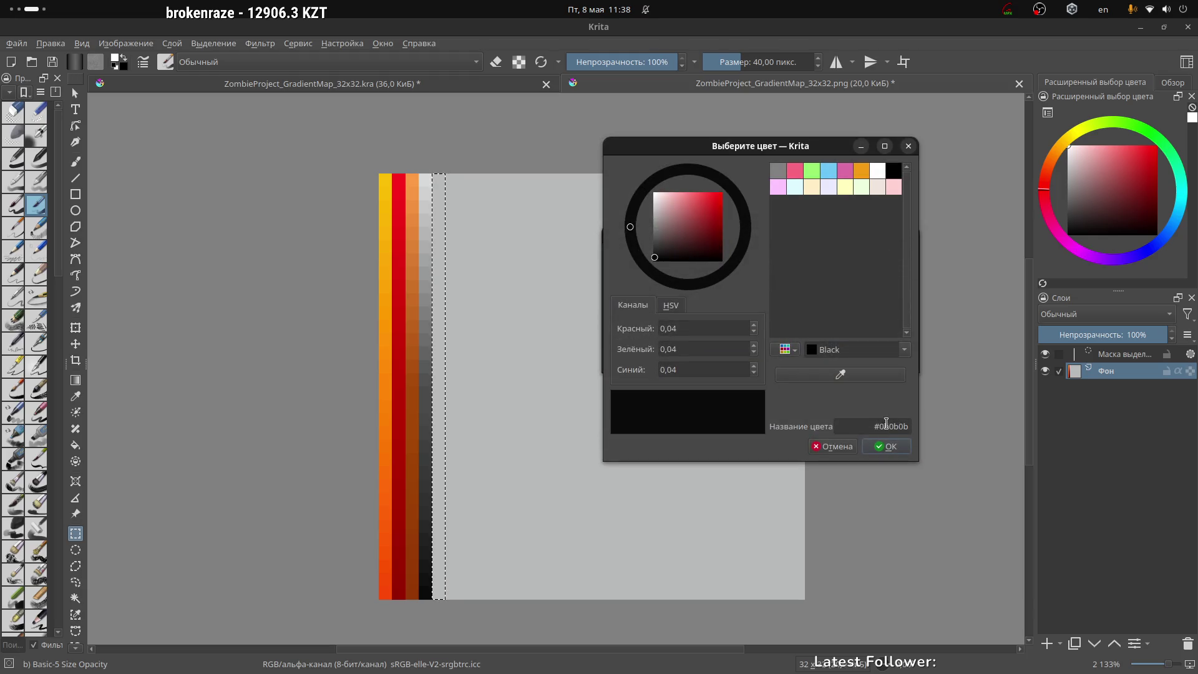
left_click_drag(886, 426, 934, 427)
key("ctrl+v")
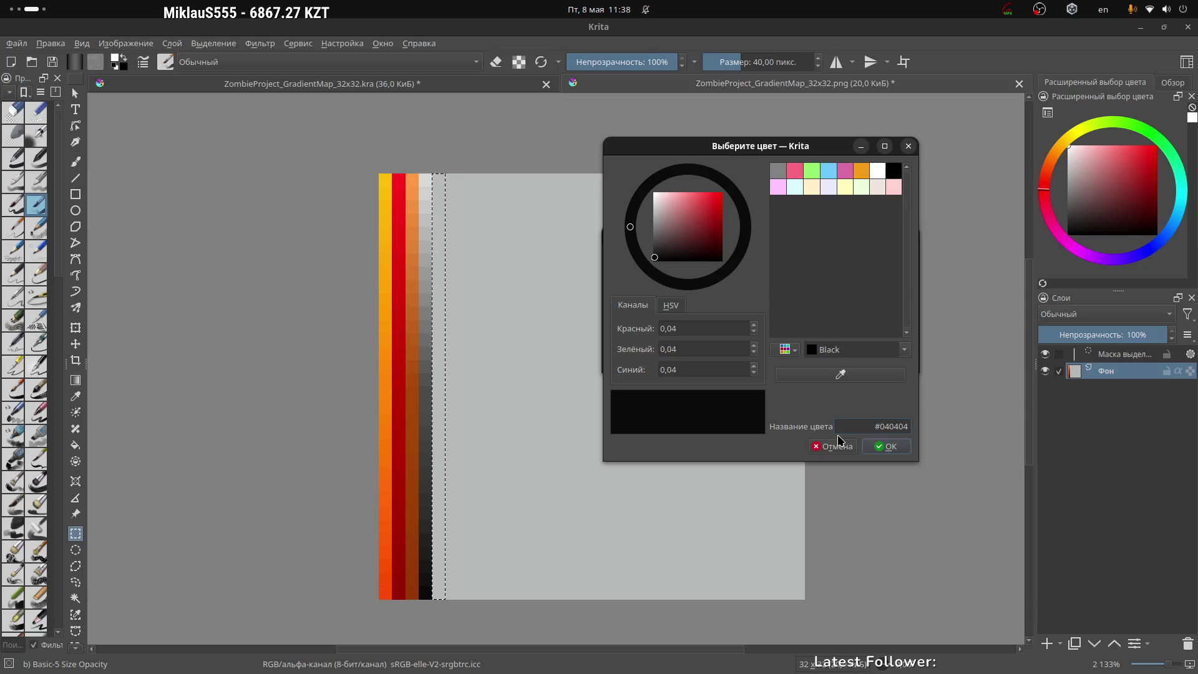
left_click(838, 443)
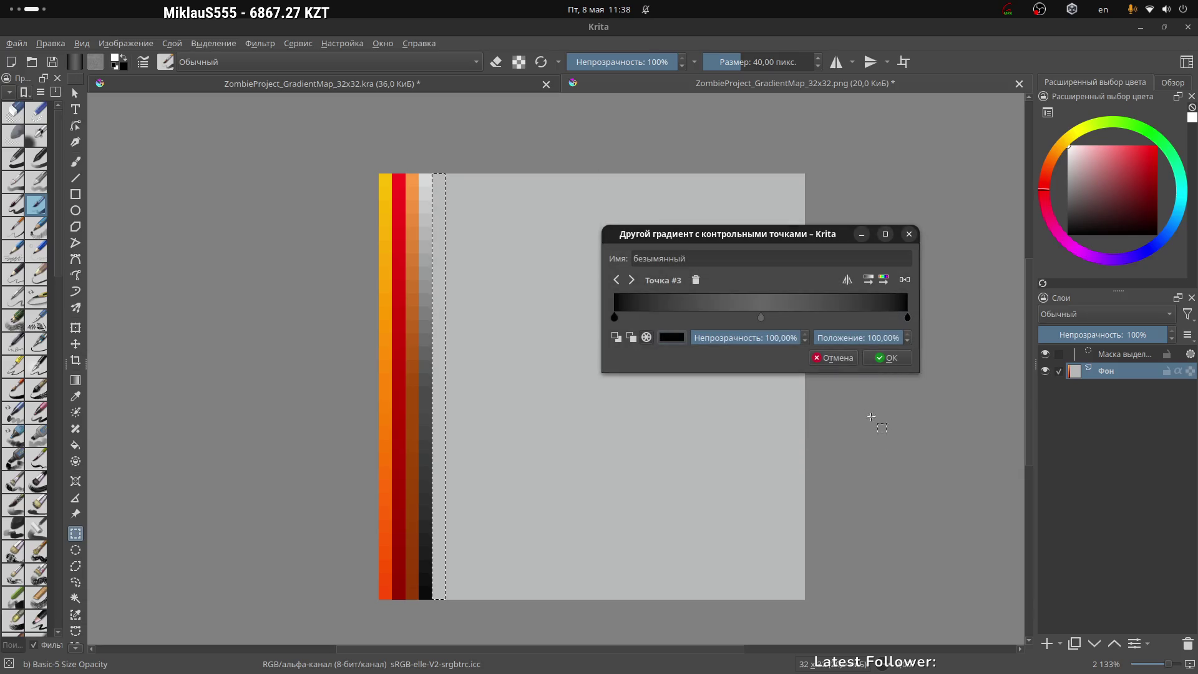
Set the middle stop to a lighter grey and accept the finished gradient
left_click(762, 318)
left_click(672, 338)
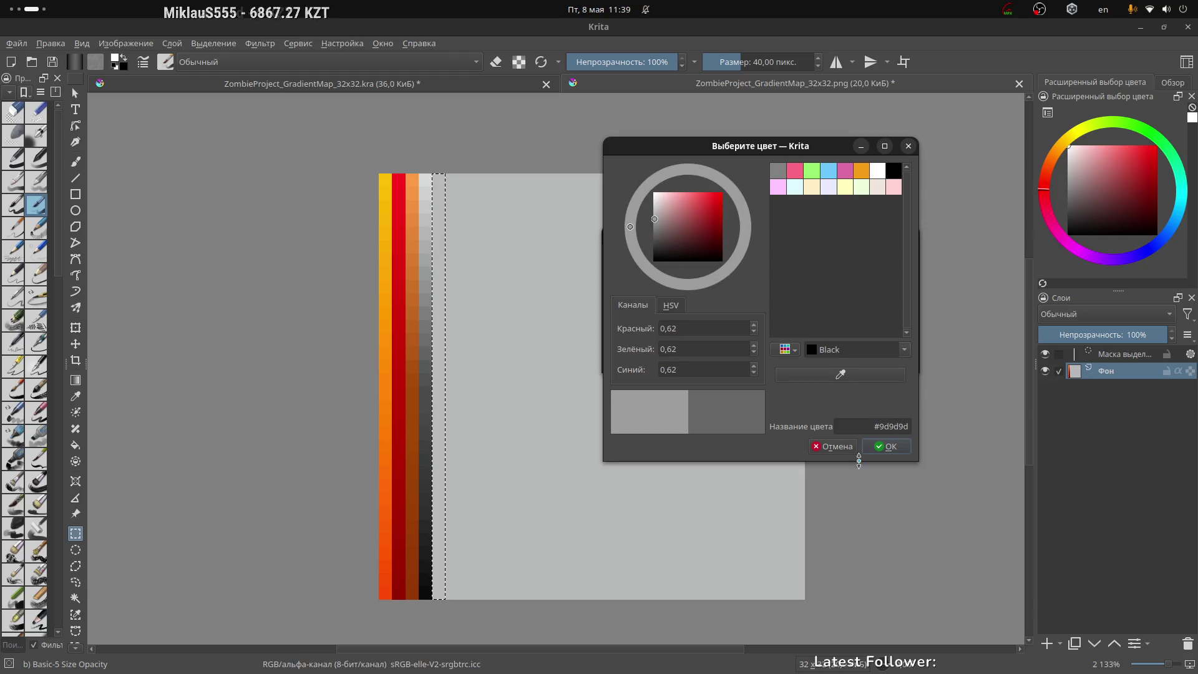
left_click(877, 445)
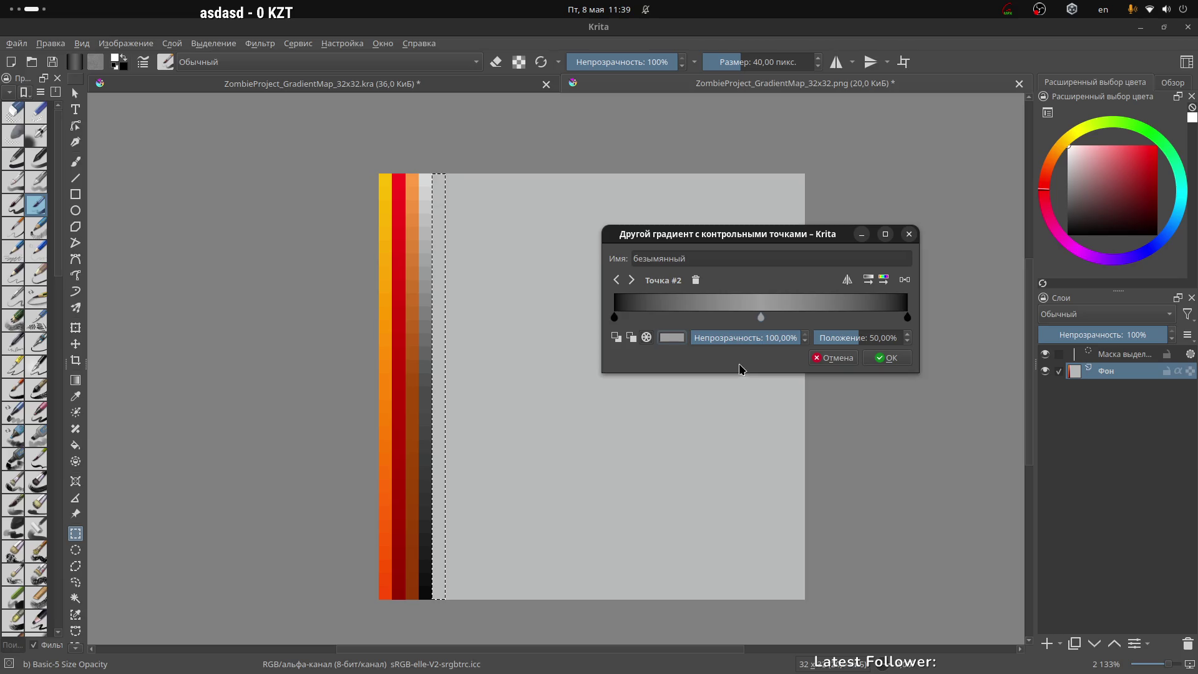
left_click(679, 337)
left_click(655, 228)
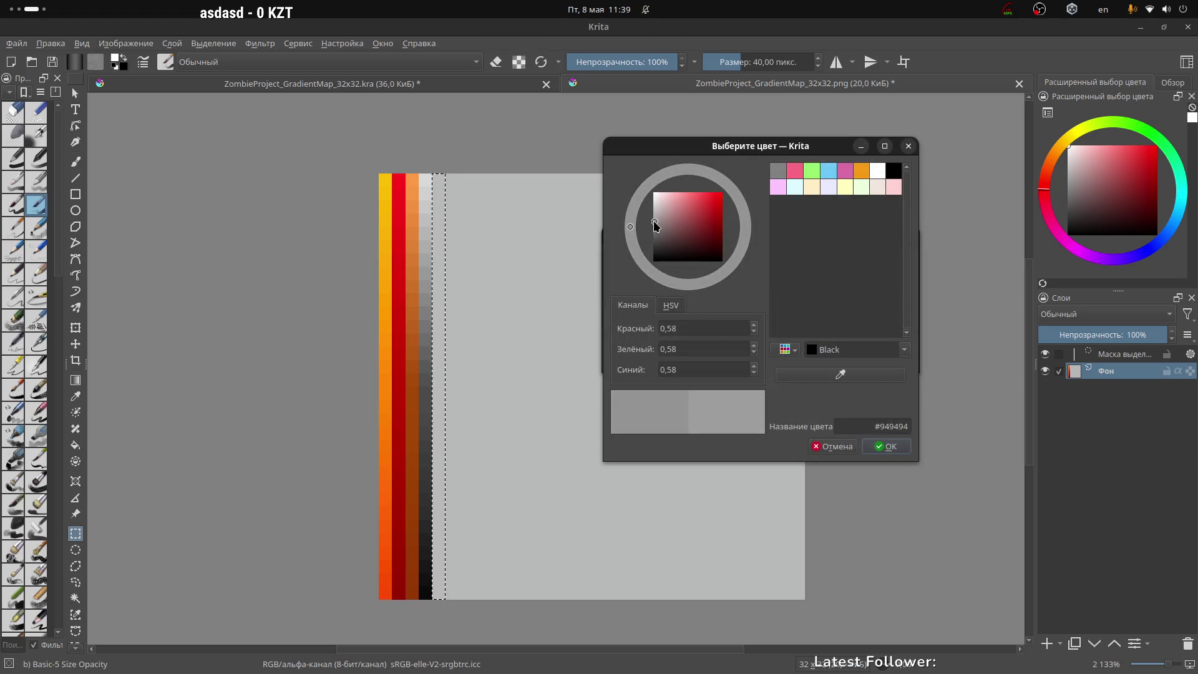
left_click(883, 446)
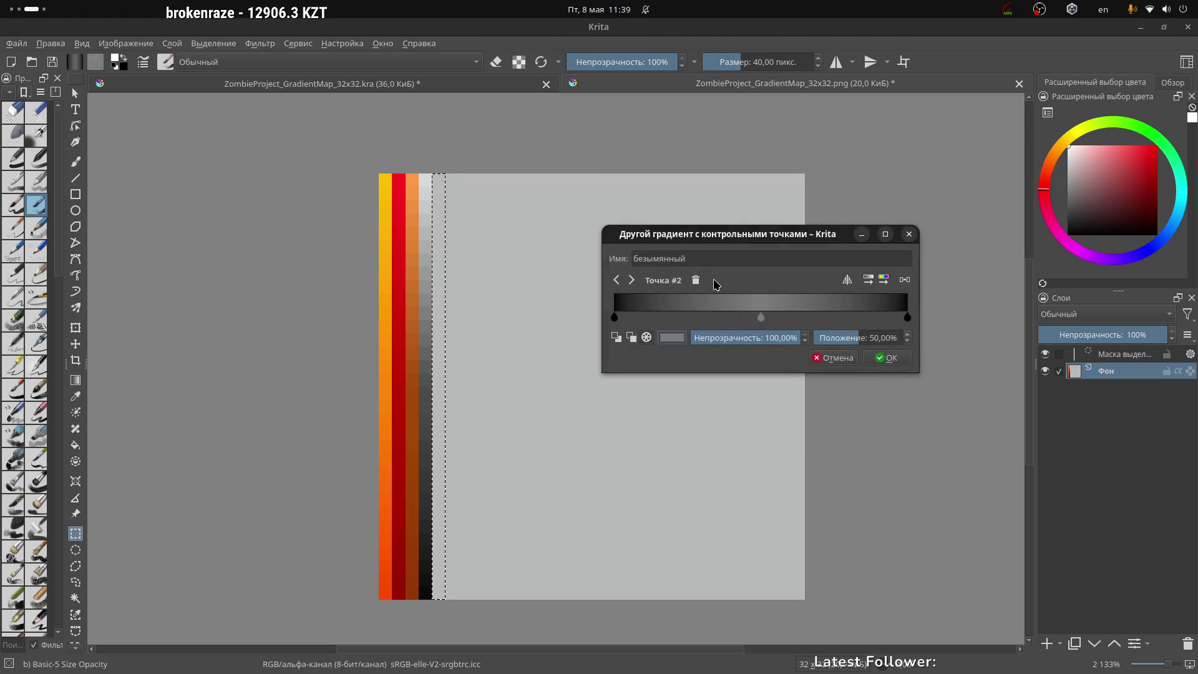
left_click_drag(761, 241, 688, 196)
left_click(816, 312)
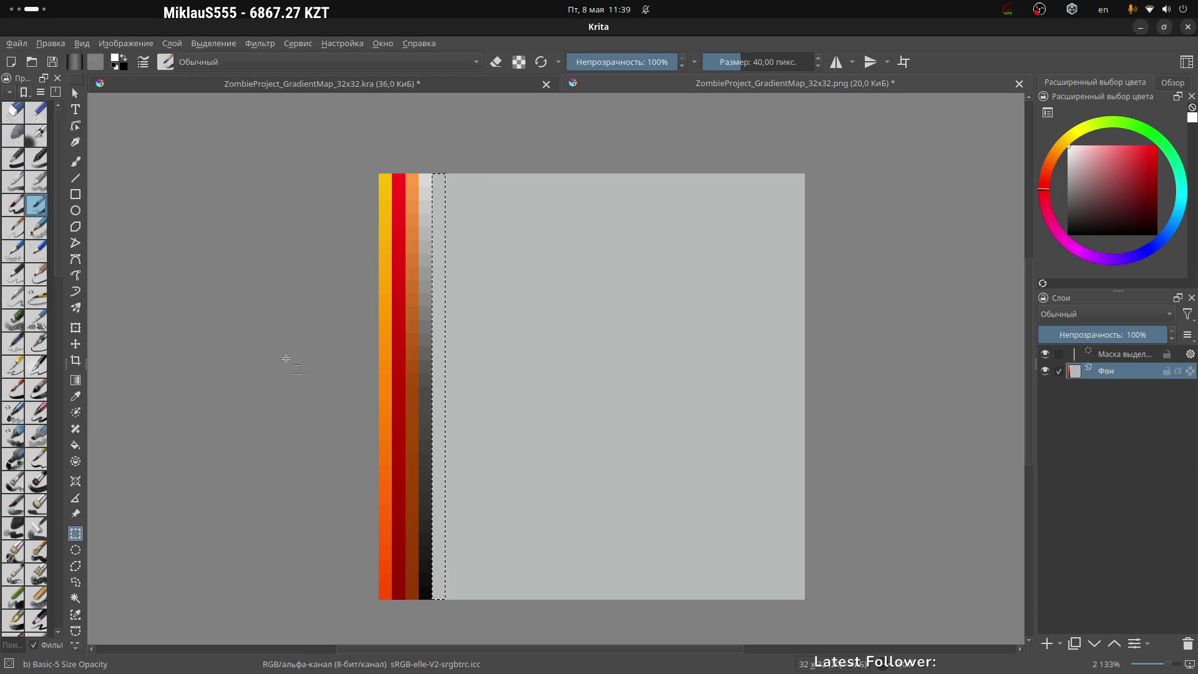
Fill the selected column with the grayscale gradient and save ZombieProject_GradientMap_32x32.png
key("g")
left_click_drag(442, 598, 444, 594)
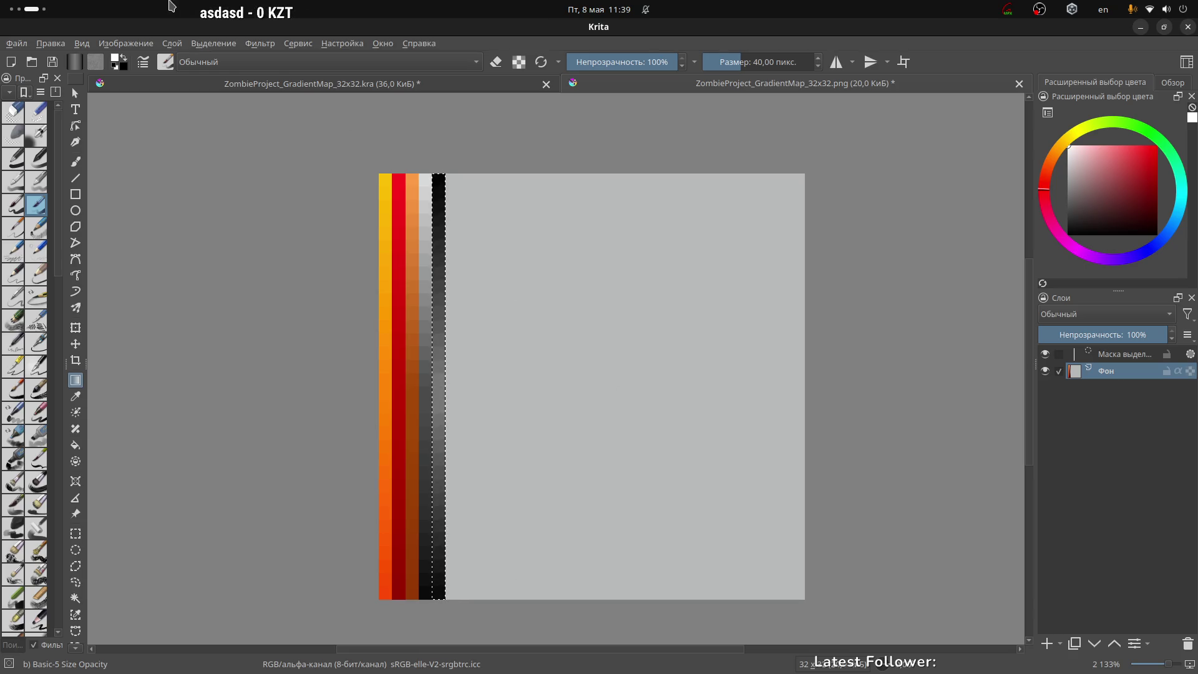
key("ctrl+s")
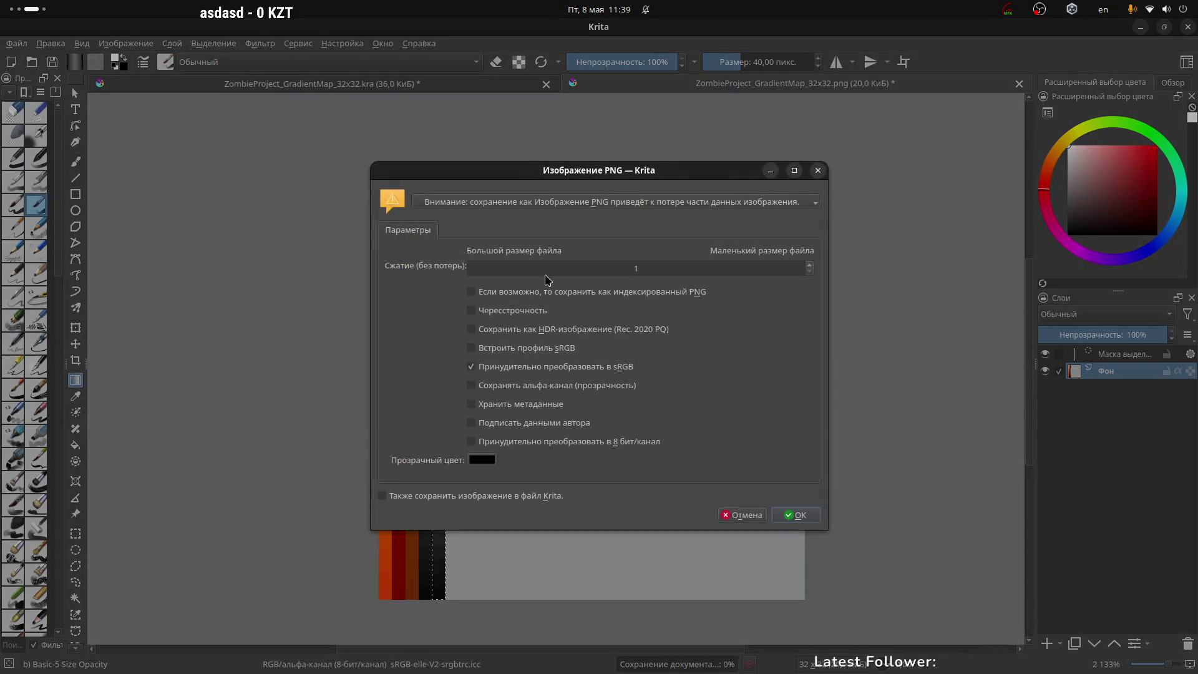
left_click(806, 518)
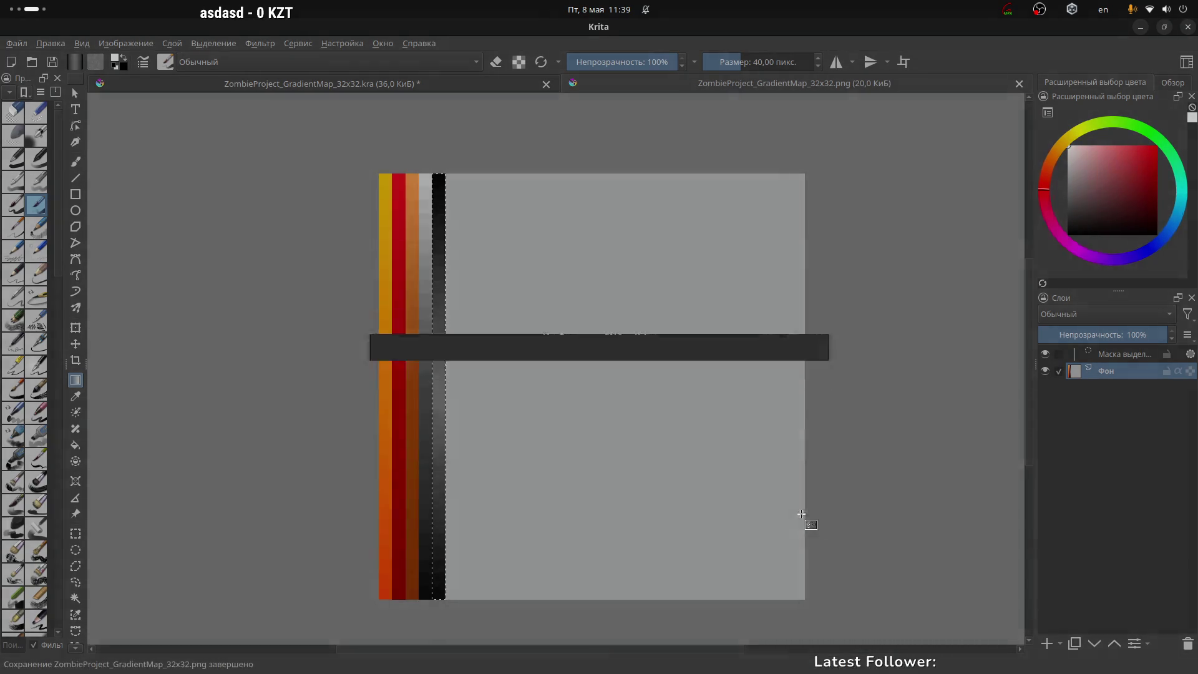
left_click(17, 45)
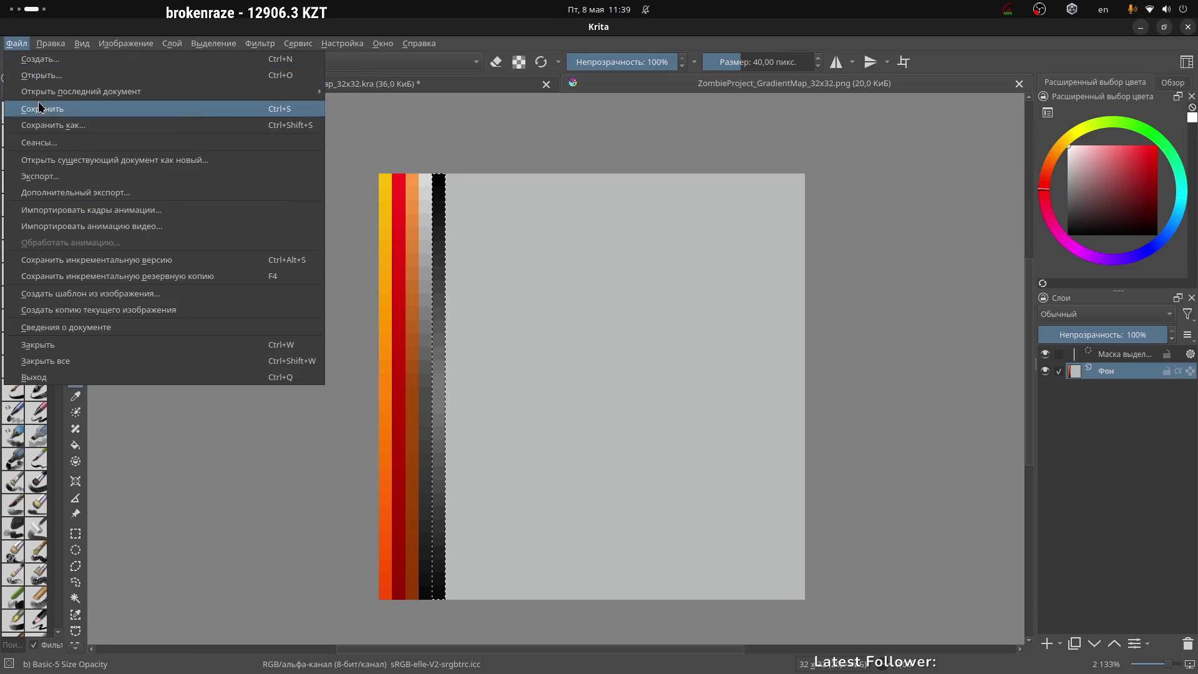
Save the map as a Krita document over ZombieProject_GradientMap_32x32.kra, then switch to Blender
left_click(50, 125)
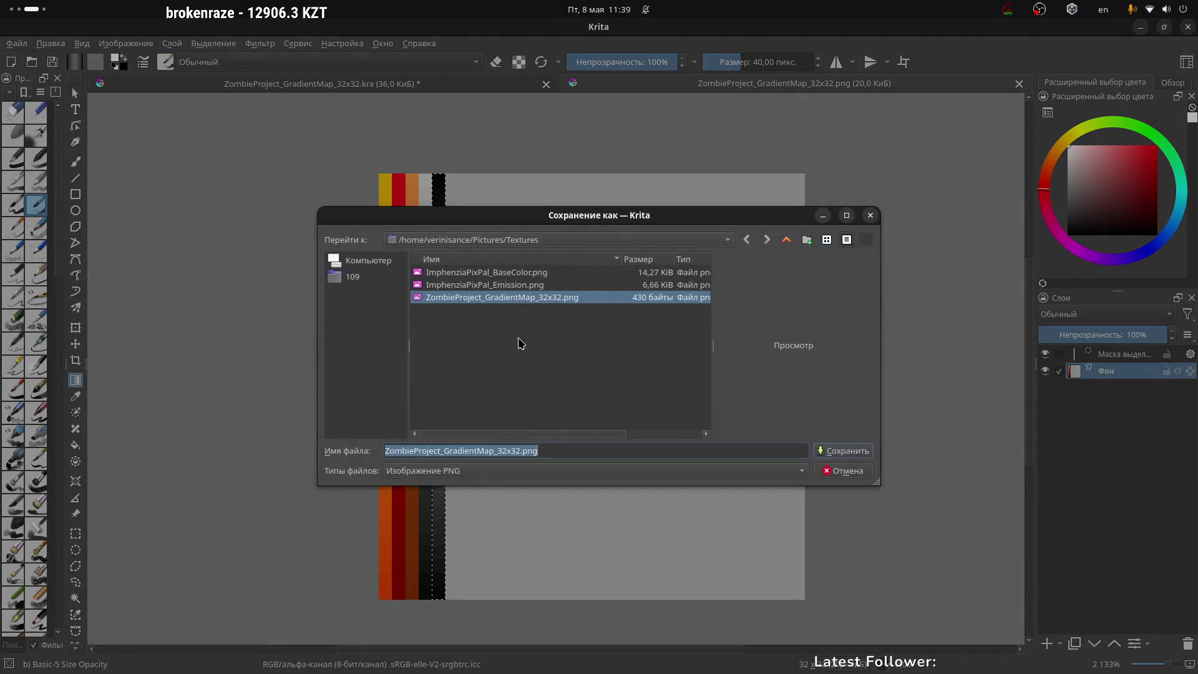
left_click(485, 474)
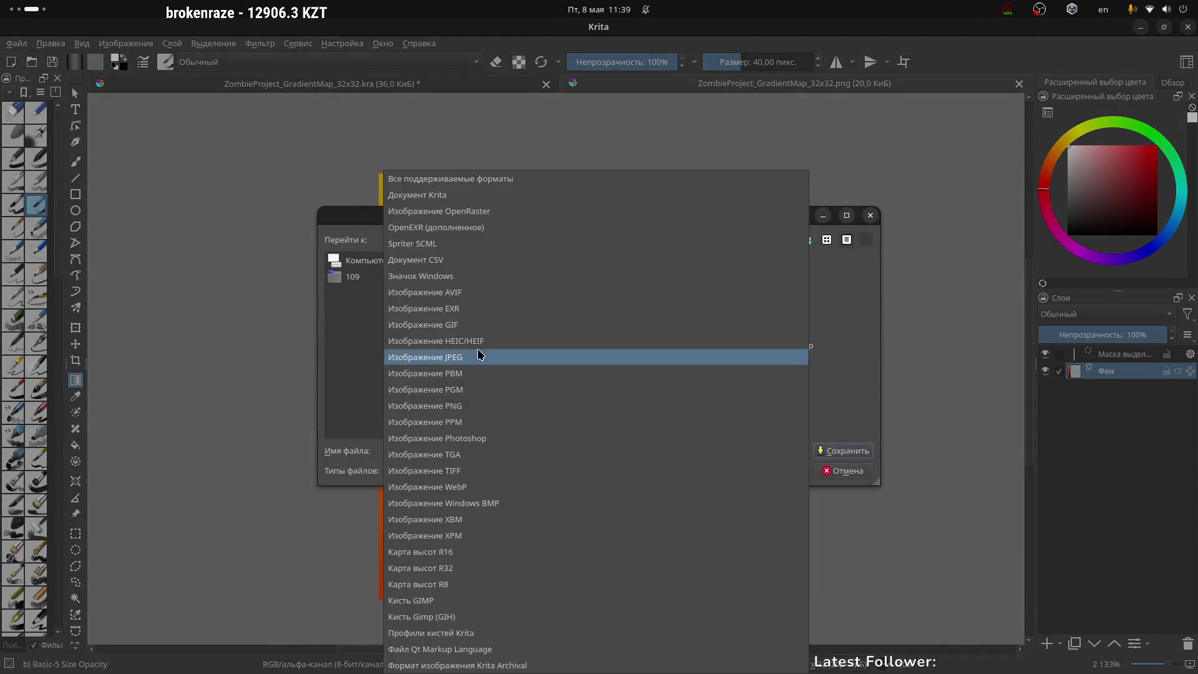
left_click(462, 195)
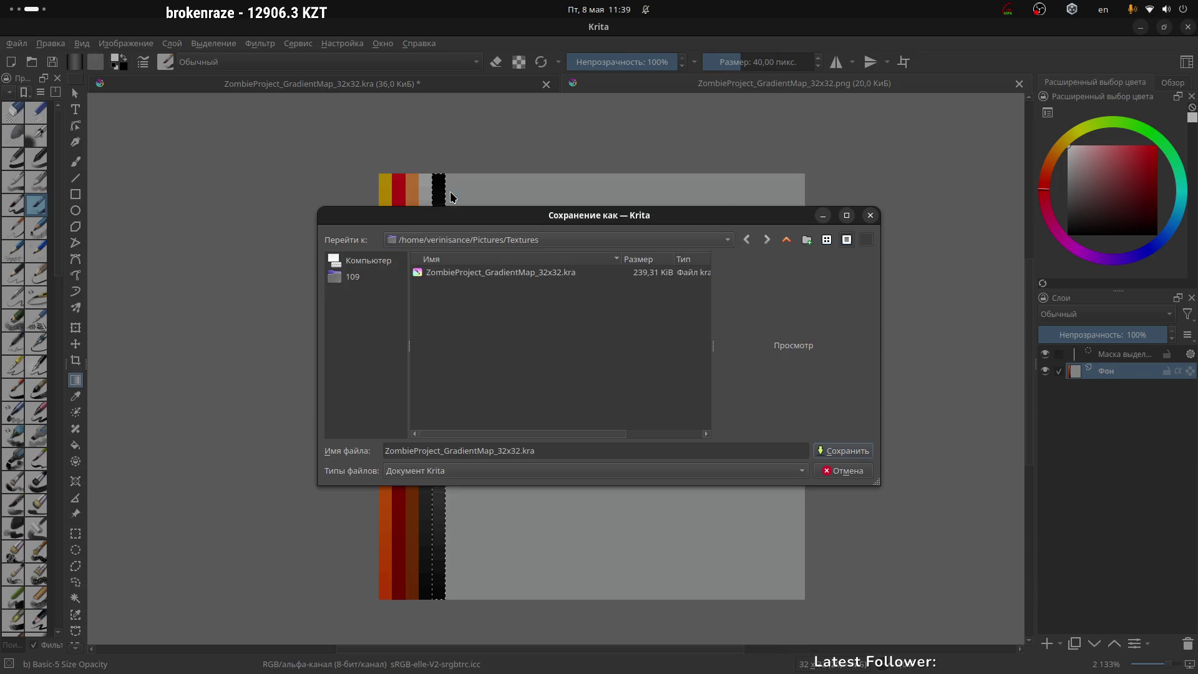
left_click(542, 275)
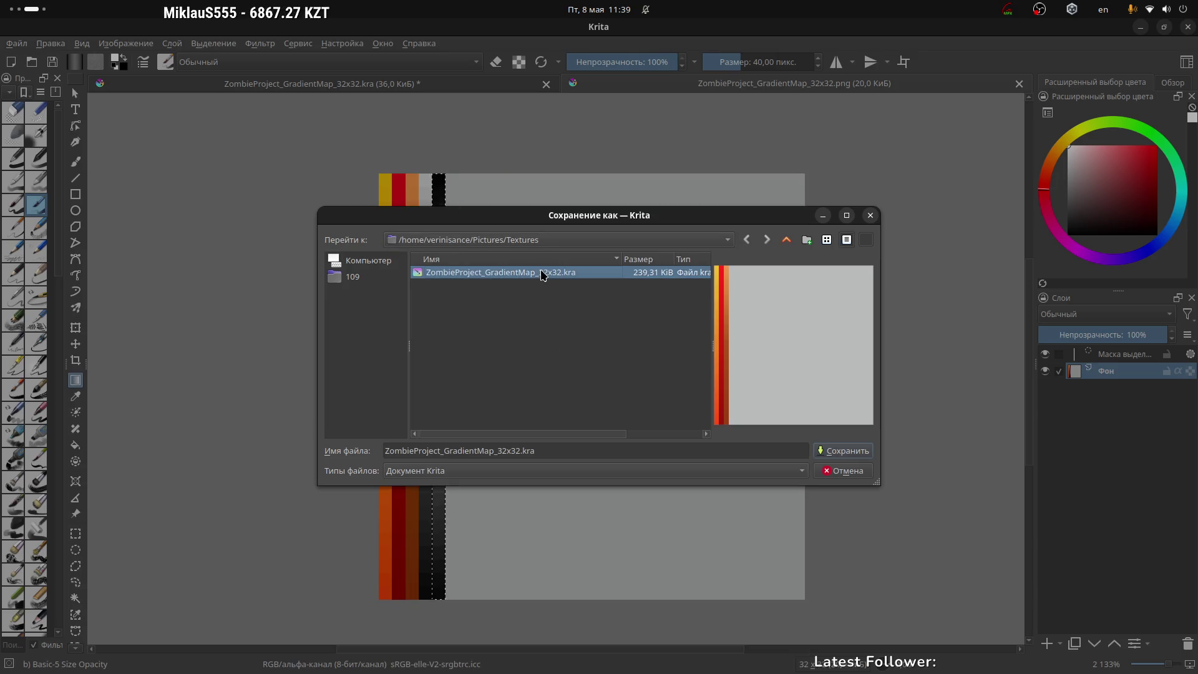
left_click(854, 455)
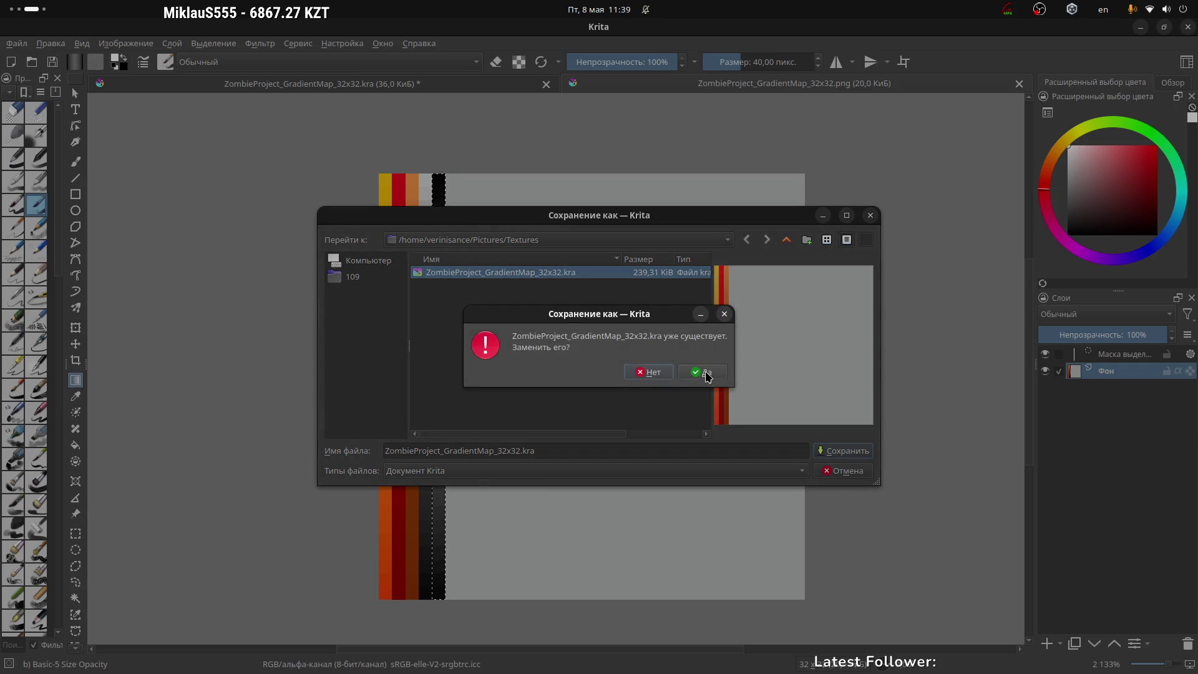
left_click(708, 377)
key("alt+Tab")
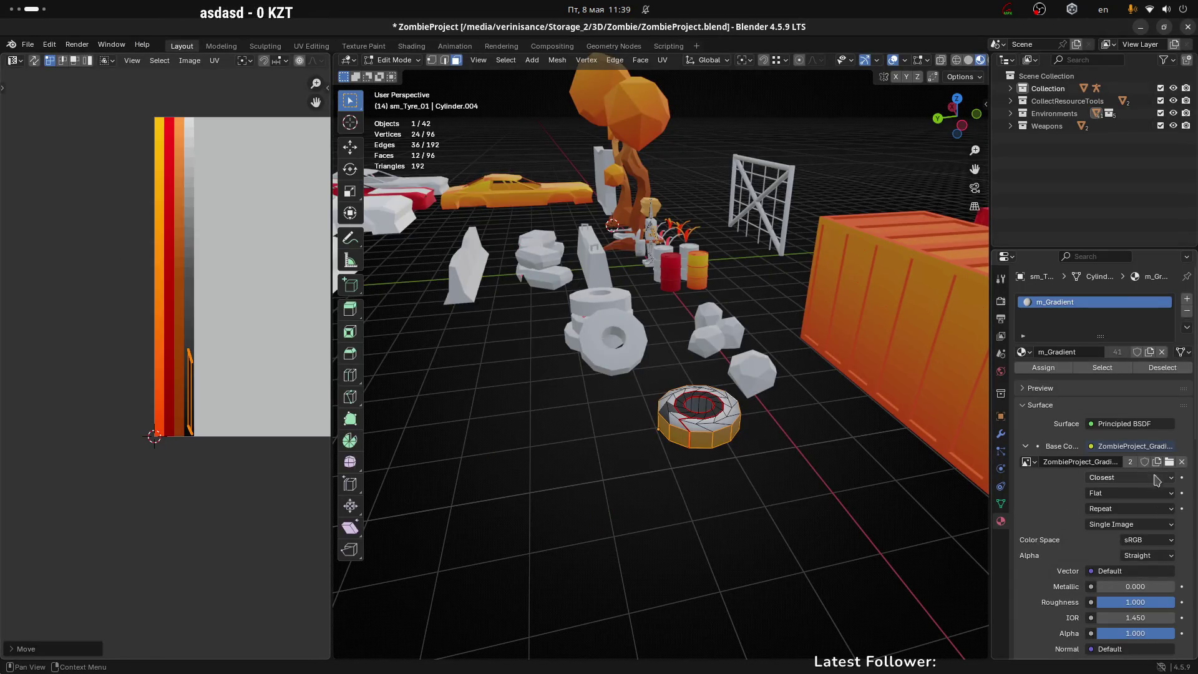
Load the updated ZombieProject_GradientMap_32x32.png into the tyre texture and zoom in to check the new column
left_click(1169, 462)
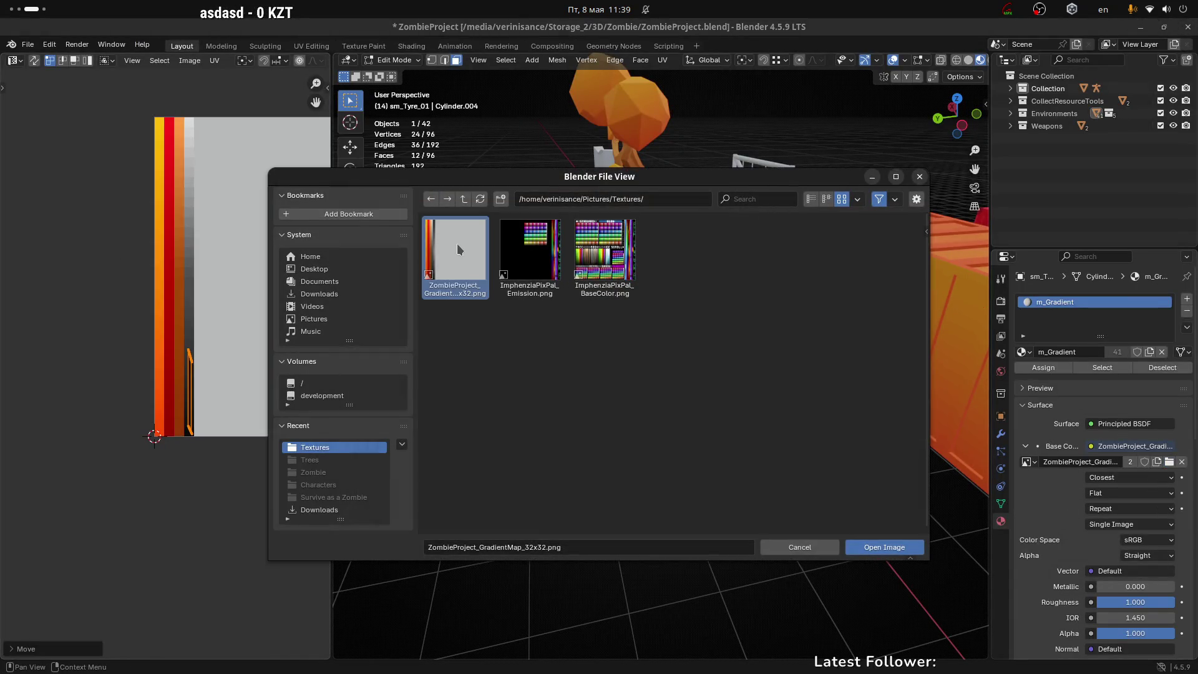
left_click(884, 548)
left_click(1027, 462)
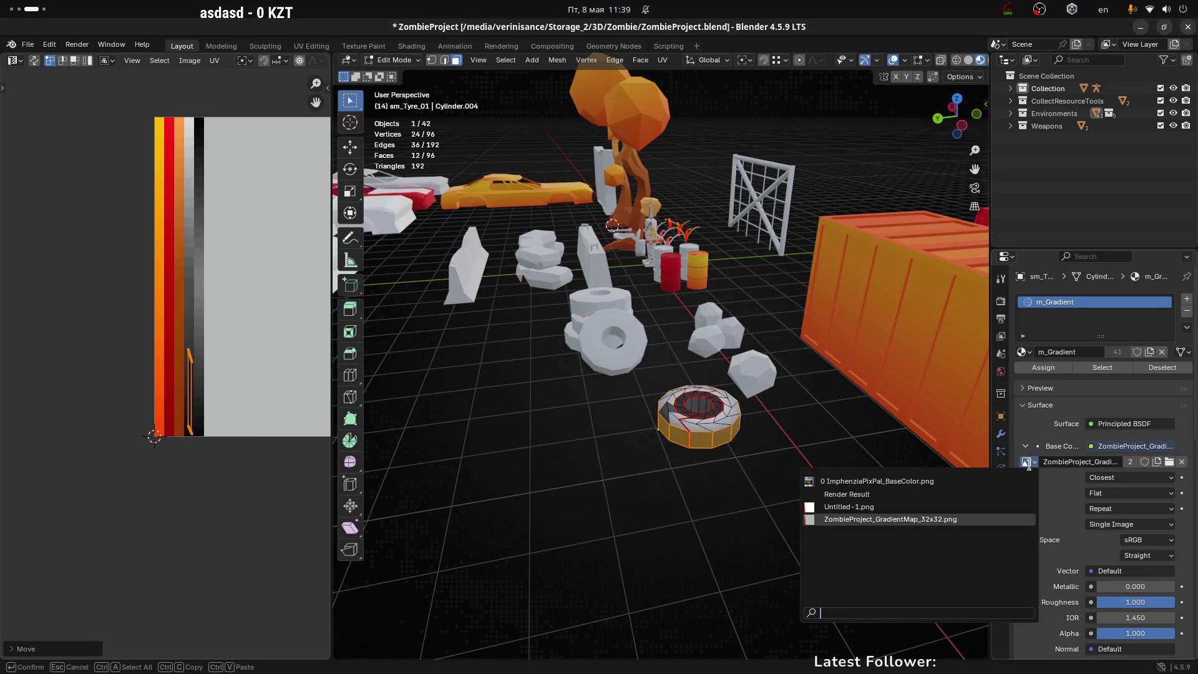
left_click(943, 520)
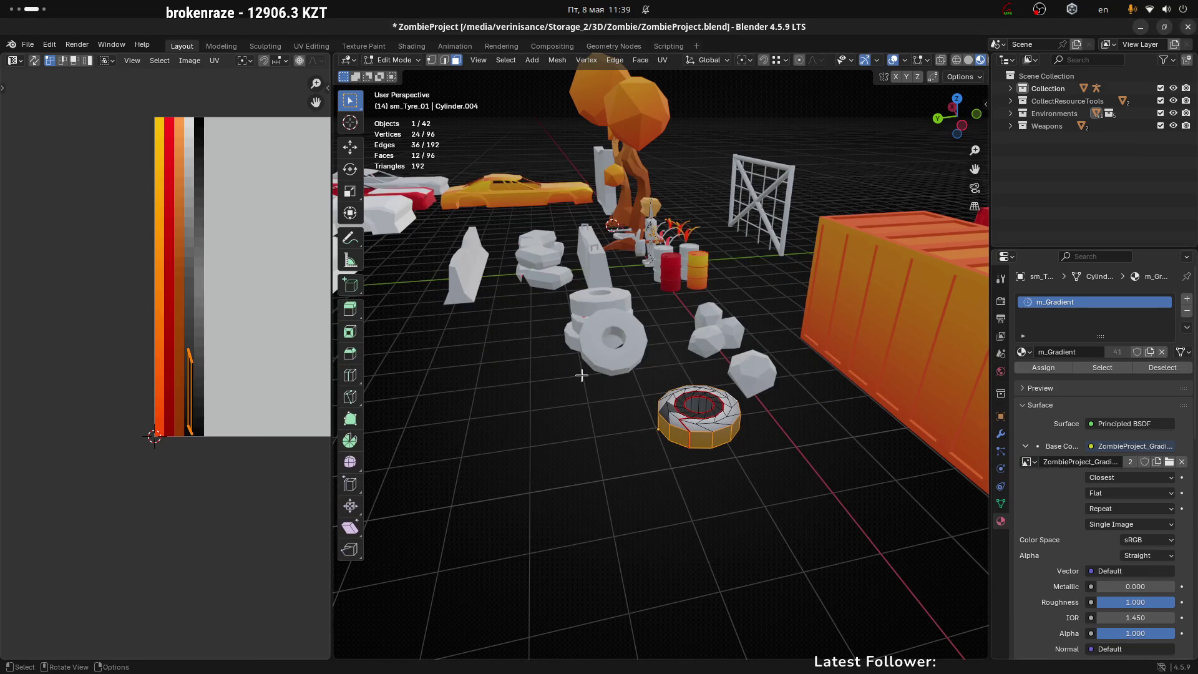
scroll(200, 273, "up", 1)
scroll(215, 247, "up", 2)
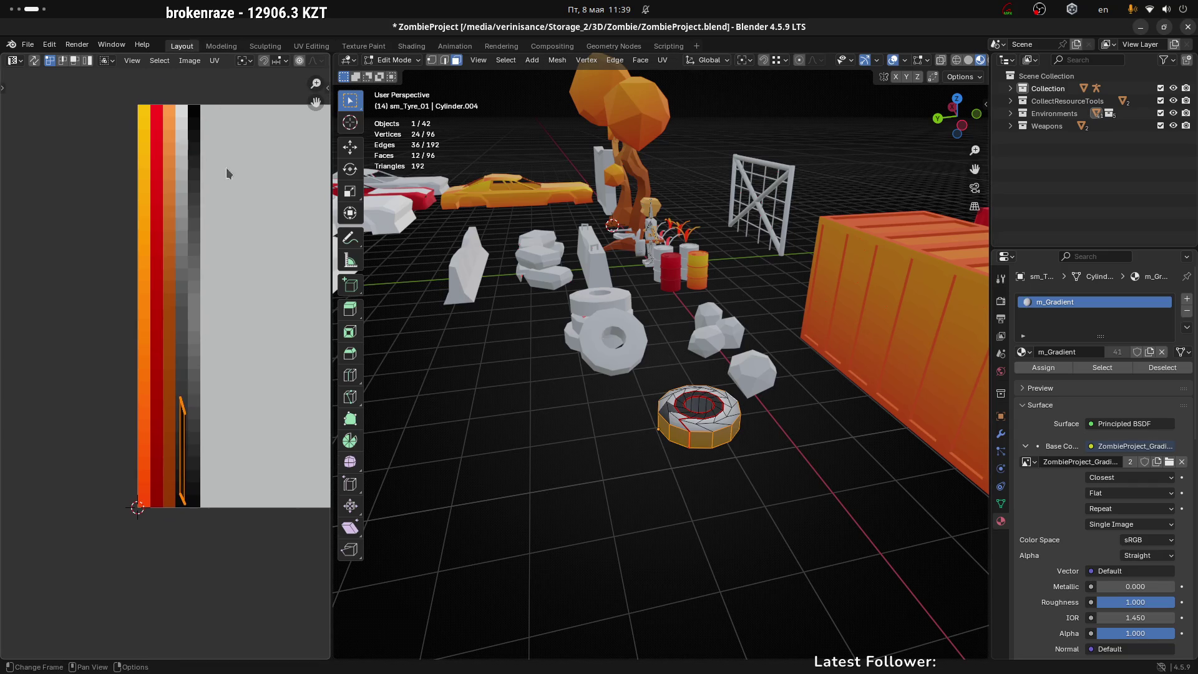
scroll(249, 228, "down", 4)
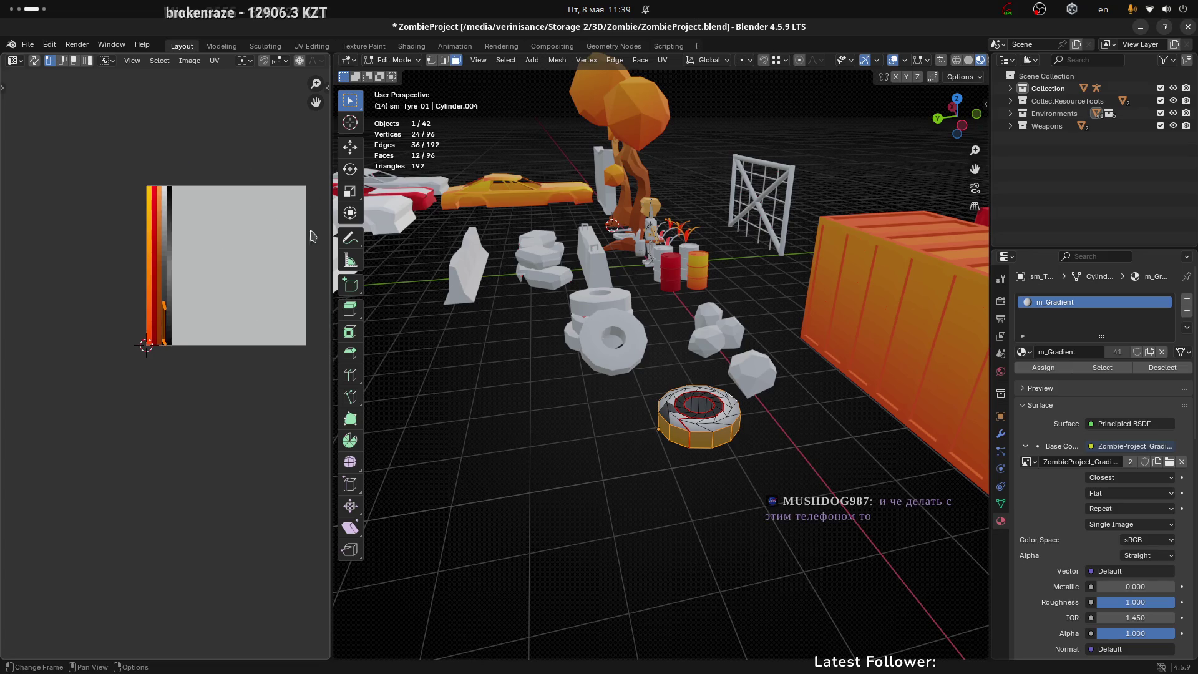
scroll(224, 238, "up", 4)
scroll(243, 238, "down", 2)
scroll(237, 248, "up", 2)
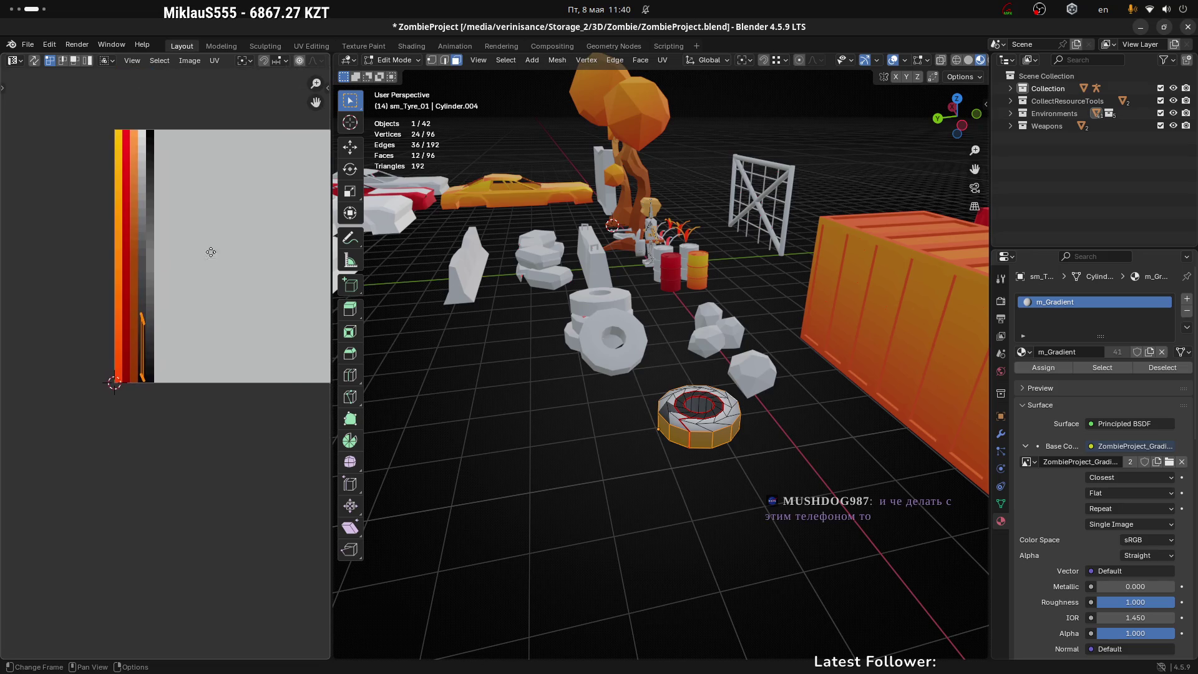
left_click_drag(211, 252, 203, 253)
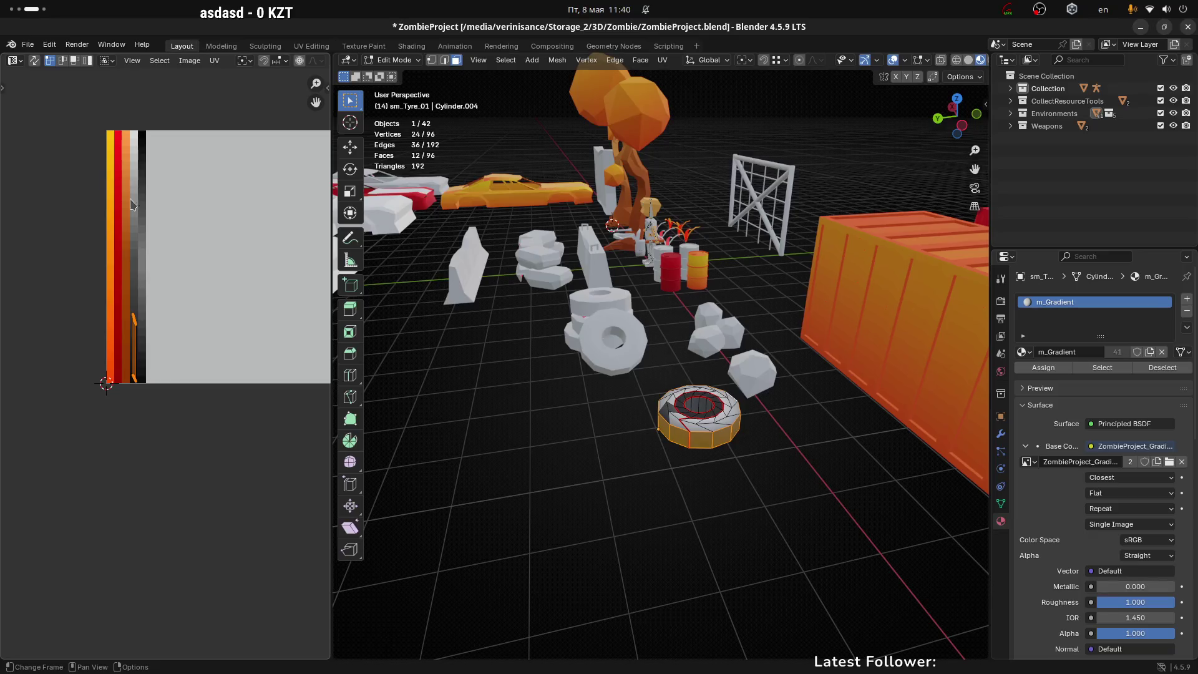
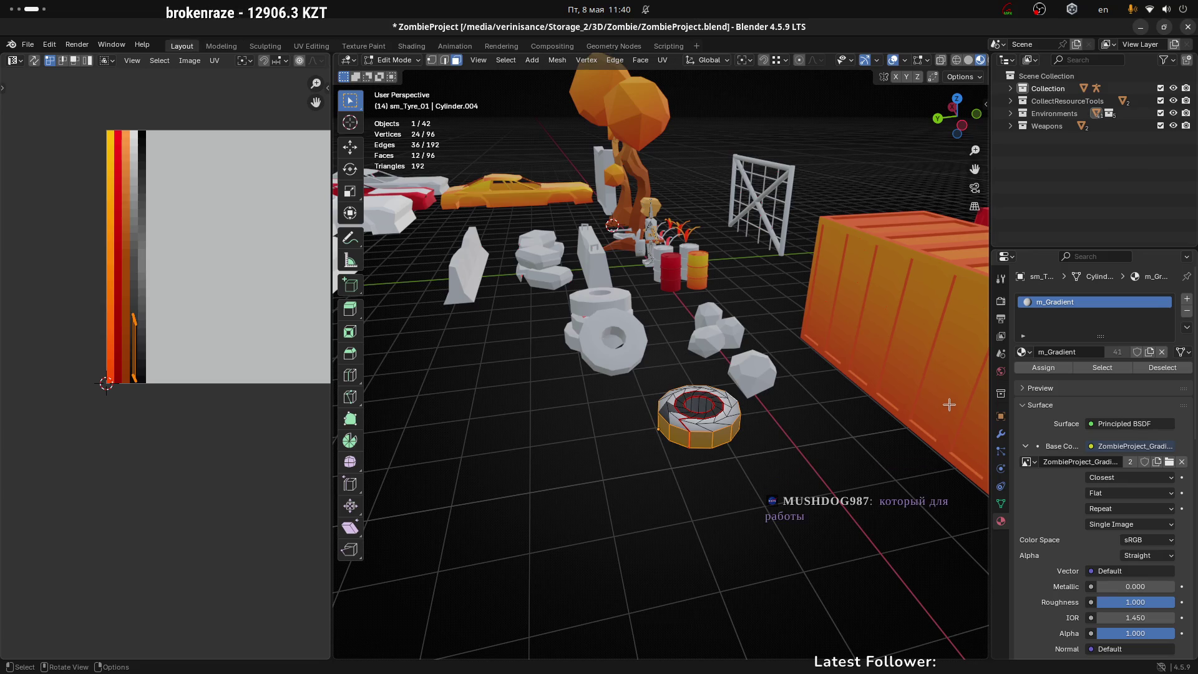
Select the entire connected tyre mesh in Edit Mode
scroll(680, 475, "up", 3)
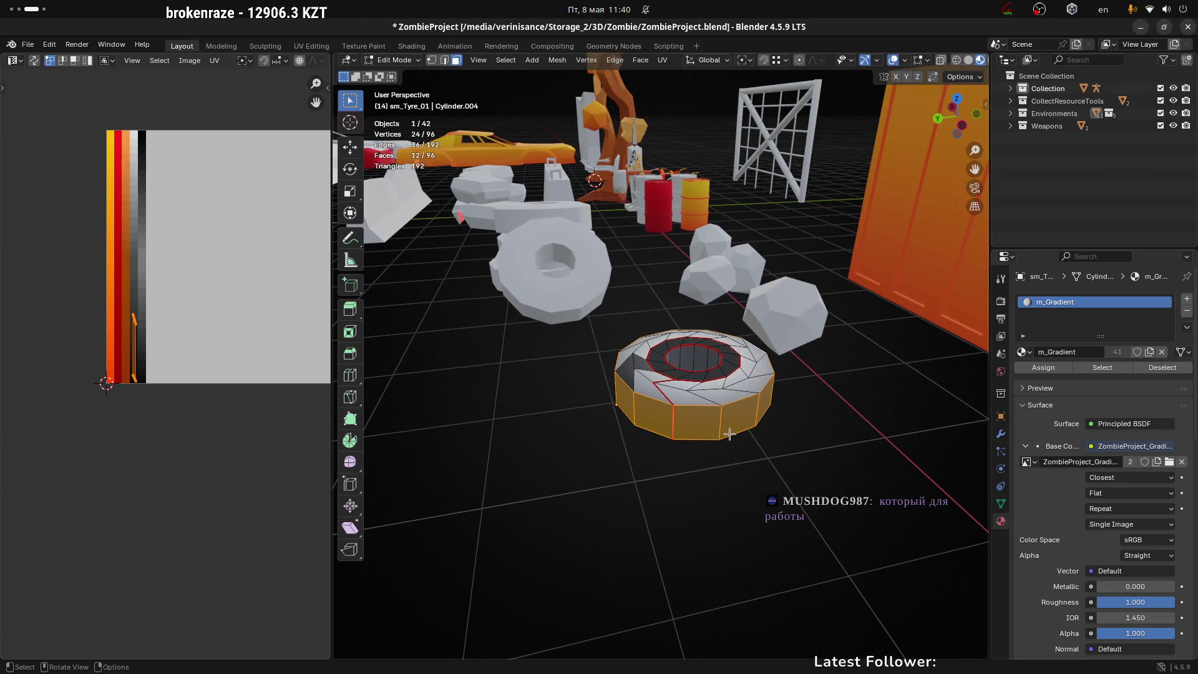
left_click(731, 392)
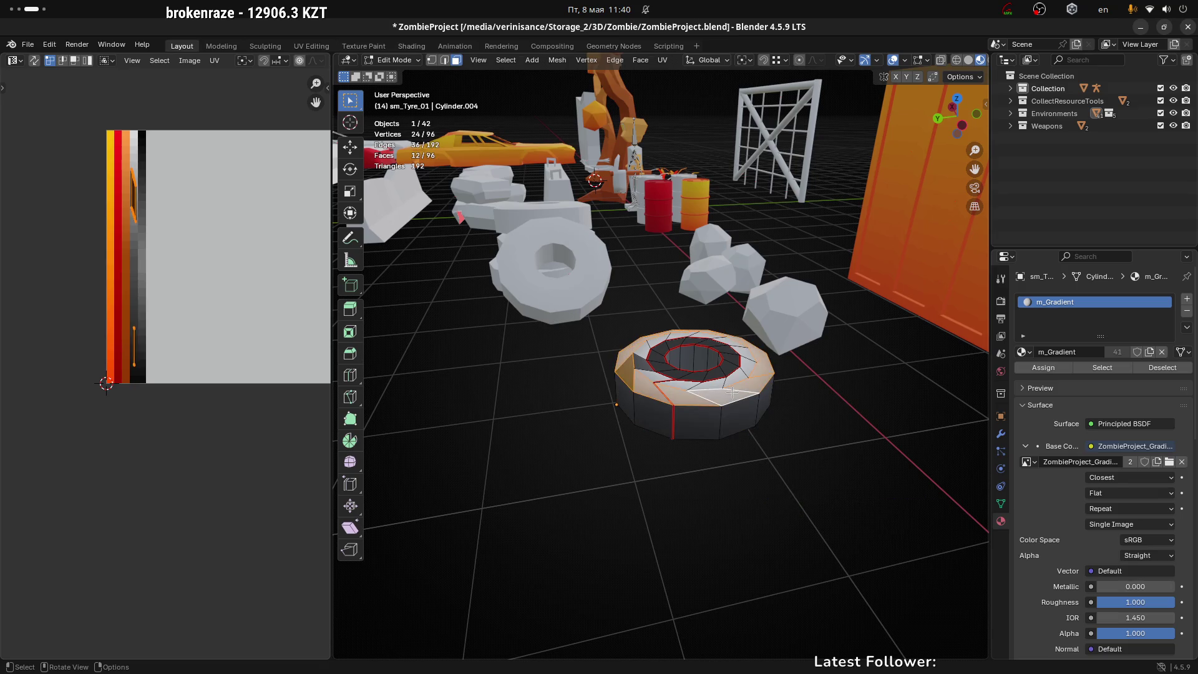
left_click(712, 388, "alt")
left_click(728, 395)
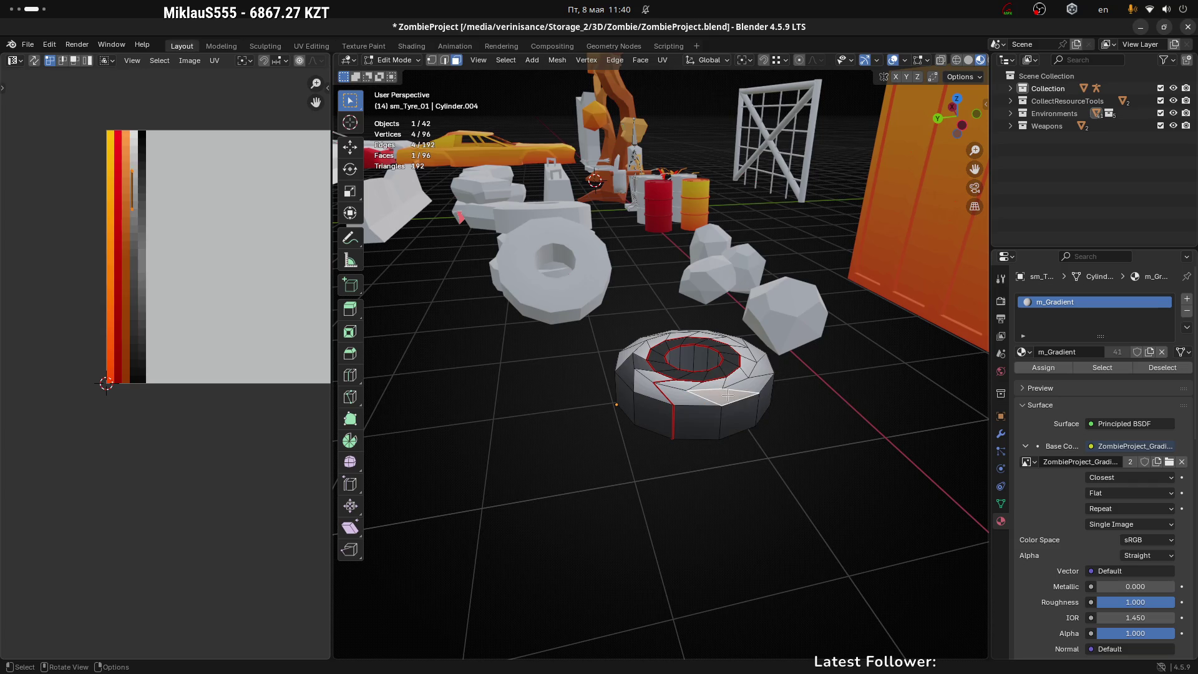
key("ctrl+l")
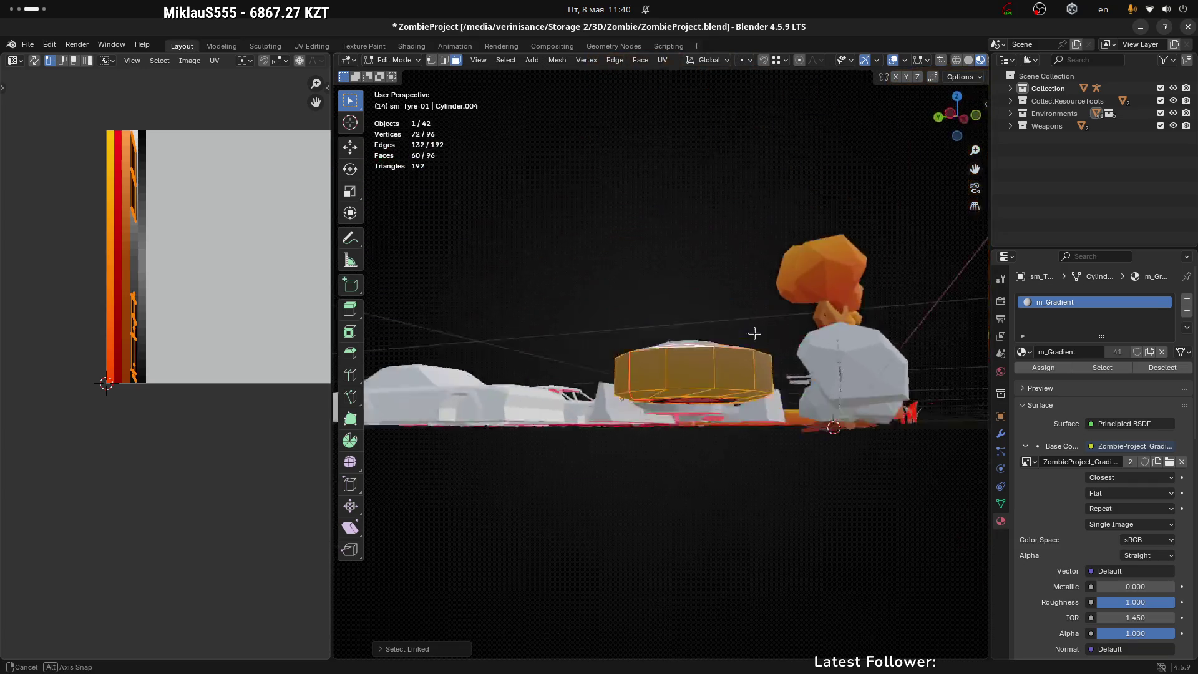
Unwrap the tyre's UVs with Minimum Stretch over the gradient texture
left_click_drag(776, 246, 725, 429)
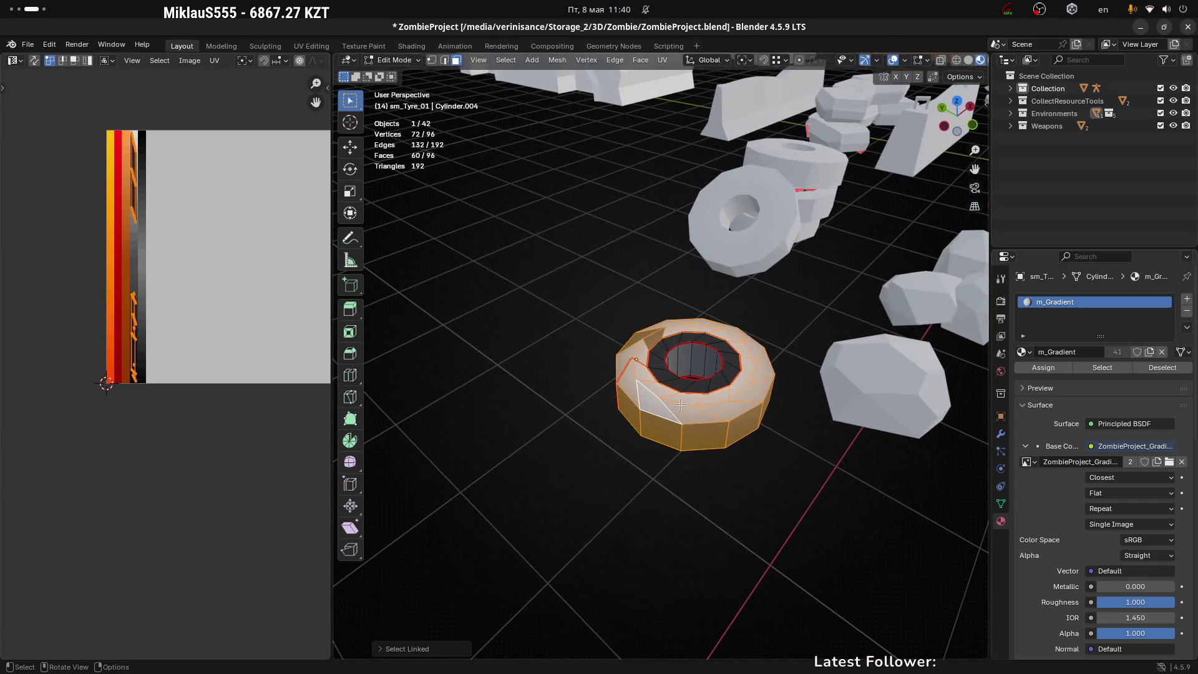
key("u")
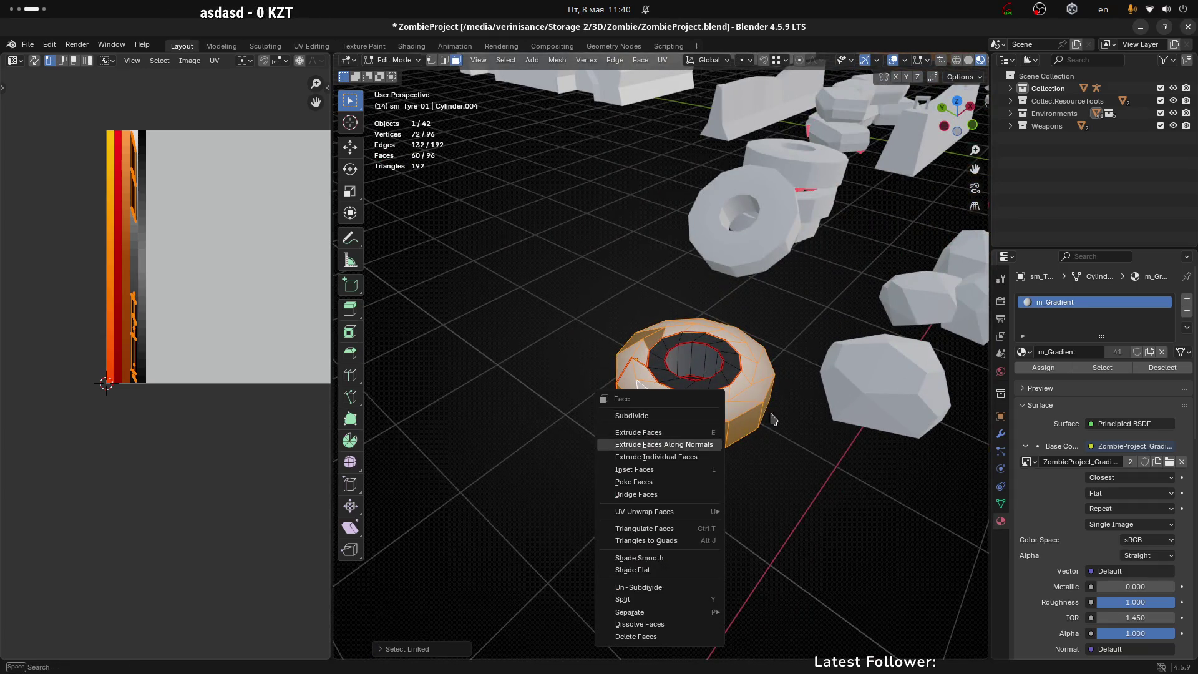
key("u")
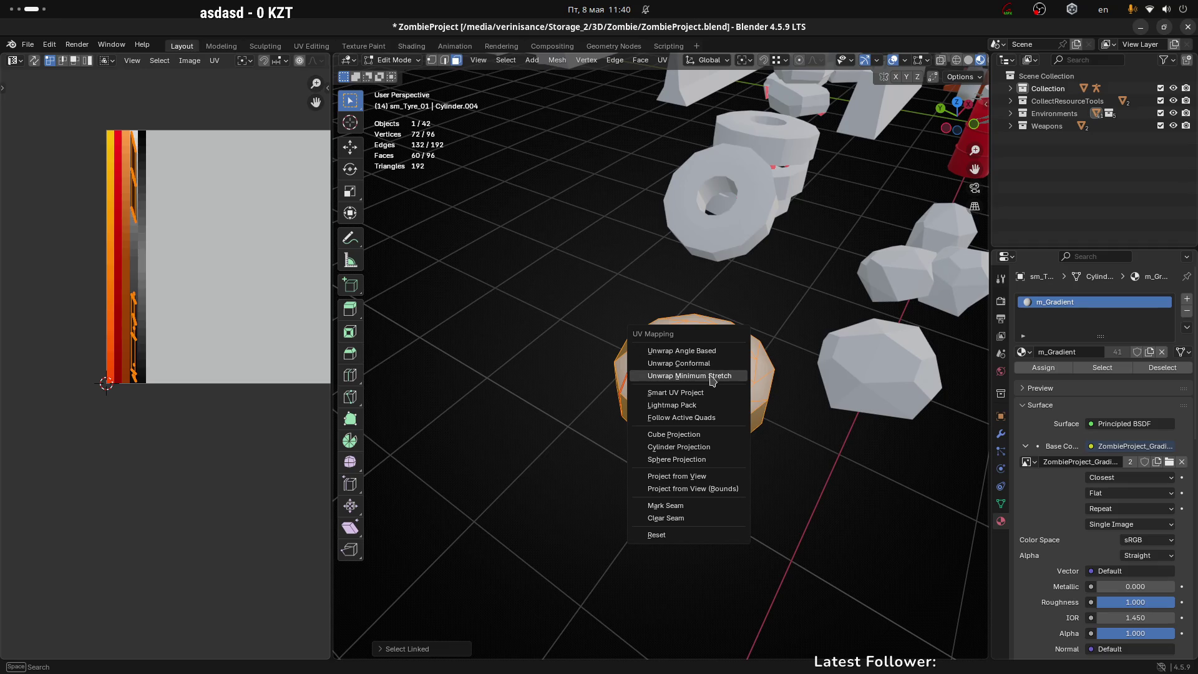
left_click(707, 375)
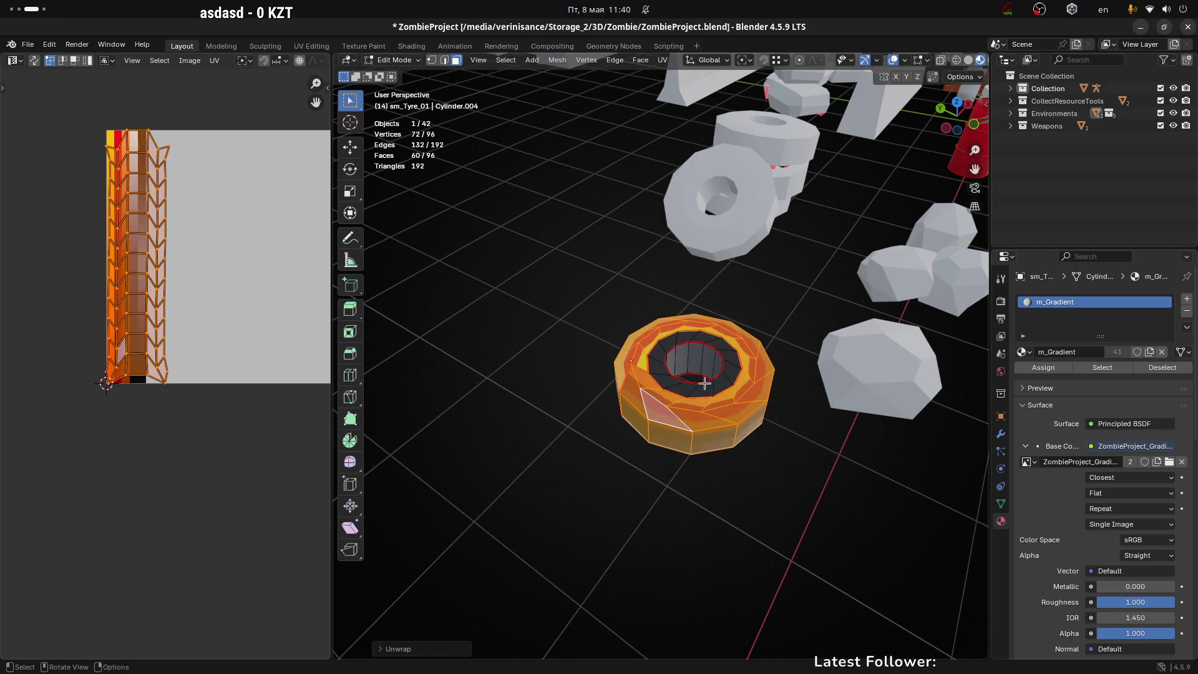
scroll(145, 242, "up", 1)
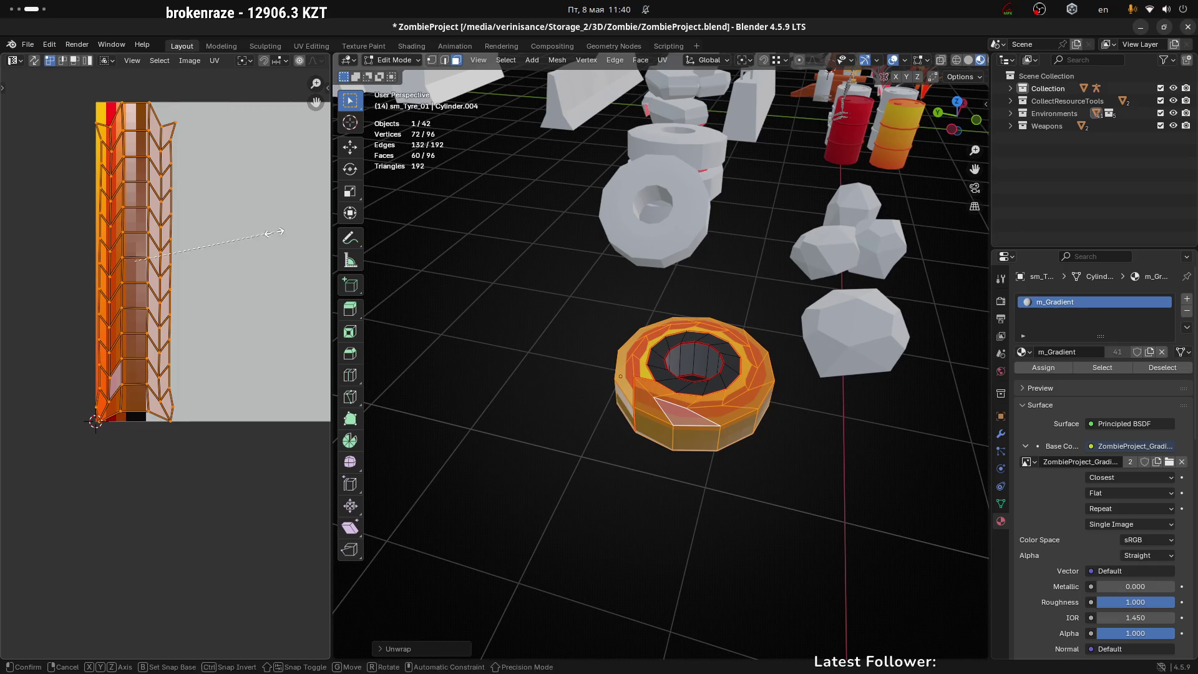
Narrow the UV island along X in three passes, shift it sideways, then undo the last change
key("s")
key("x")
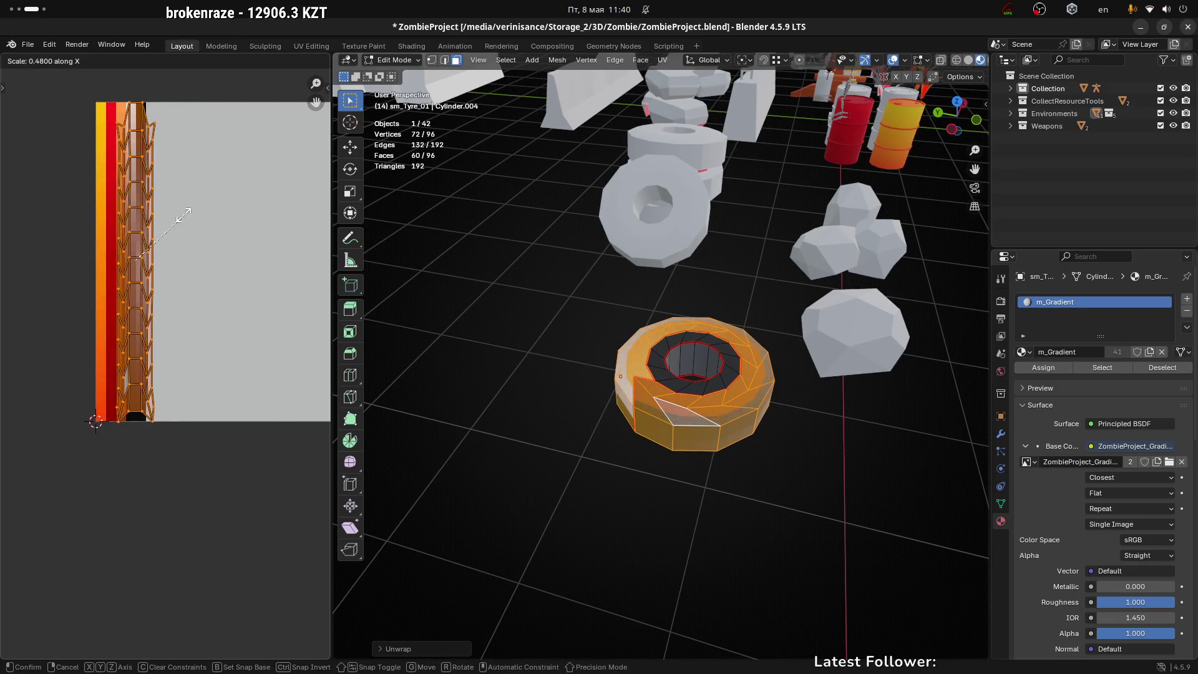
left_click(161, 214)
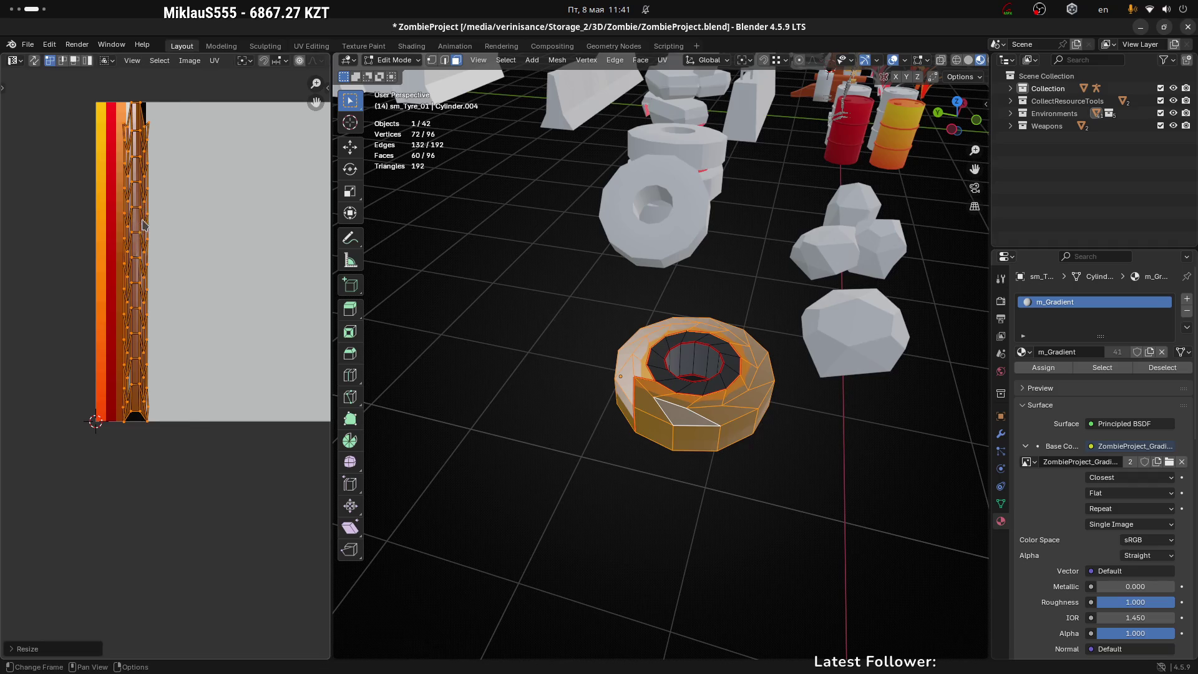
key("s")
key("x")
left_click(165, 242)
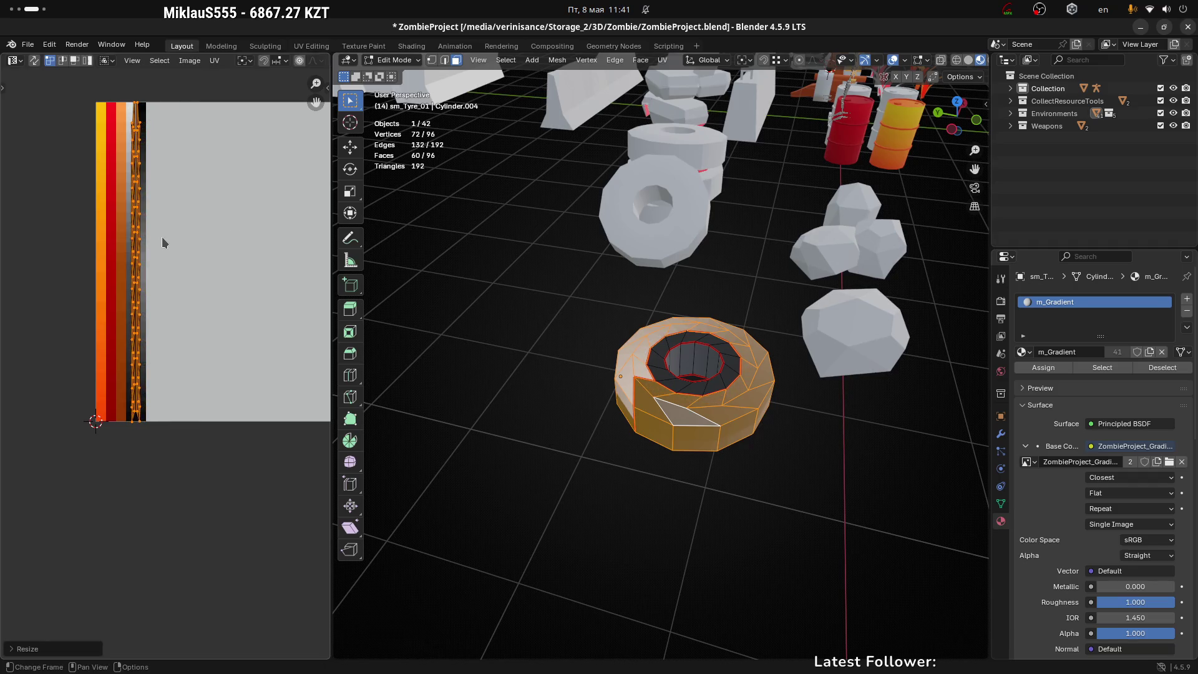
key("s")
key("x")
left_click(192, 241)
key("g")
key("x")
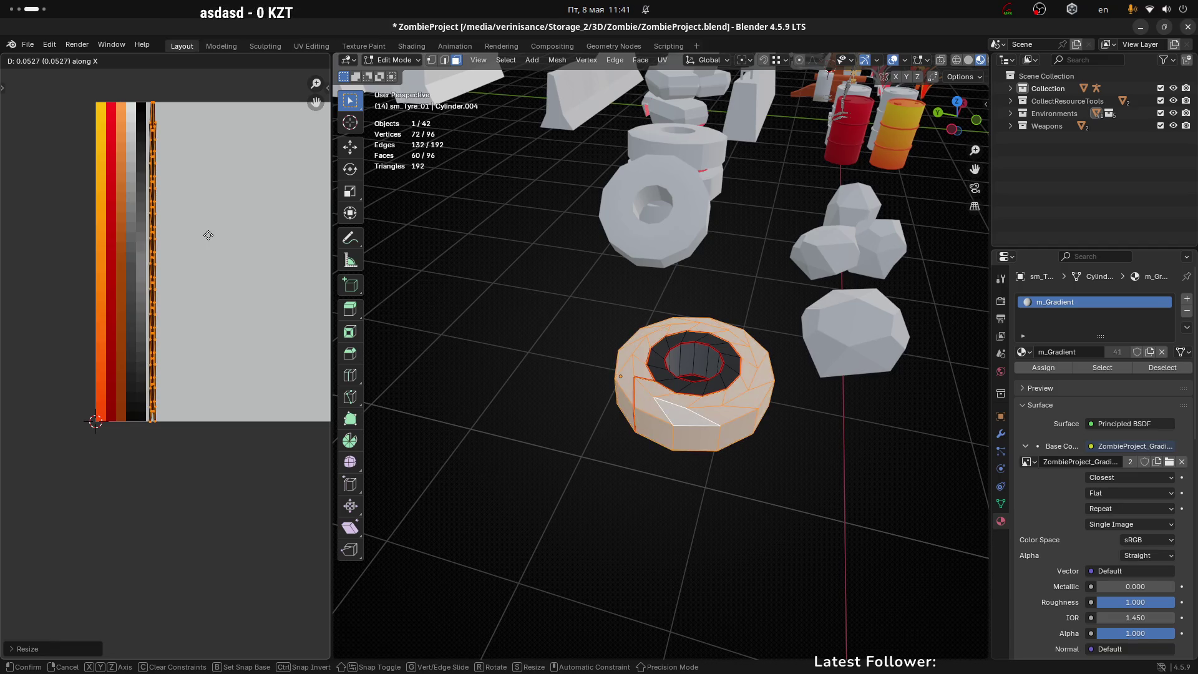
left_click(192, 241)
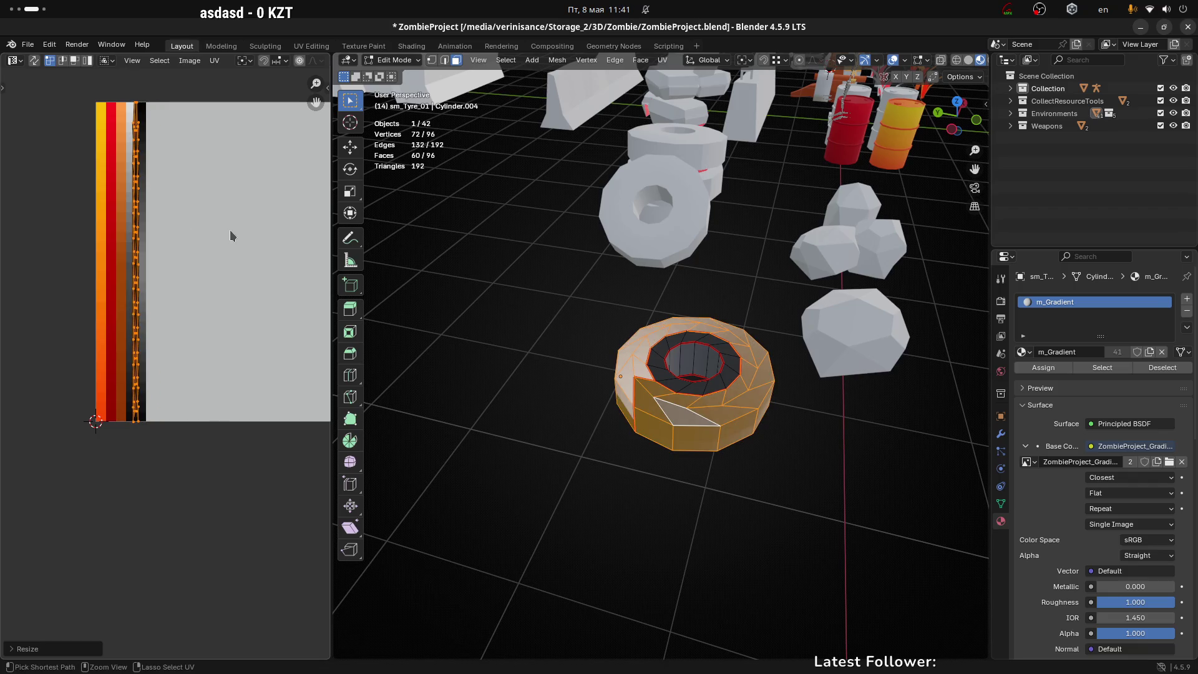
key("ctrl+z")
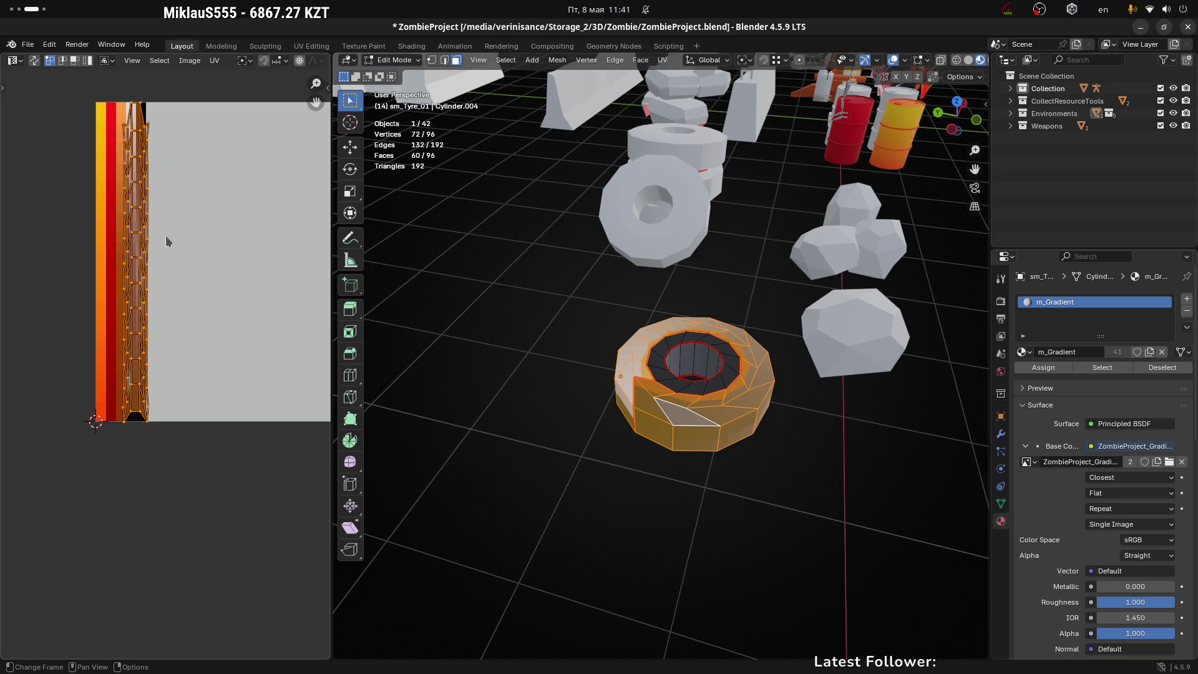
Rotate the UV island 90°, narrow it horizontally and nudge it into place
type("r")
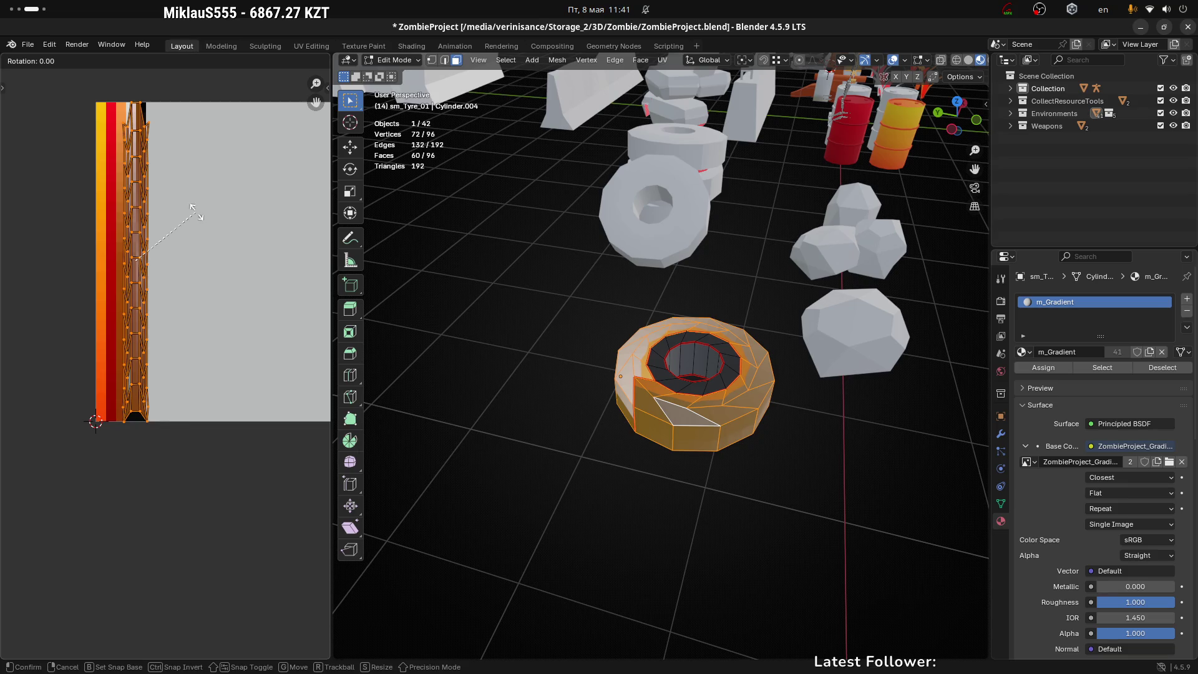
type("90")
key("Return")
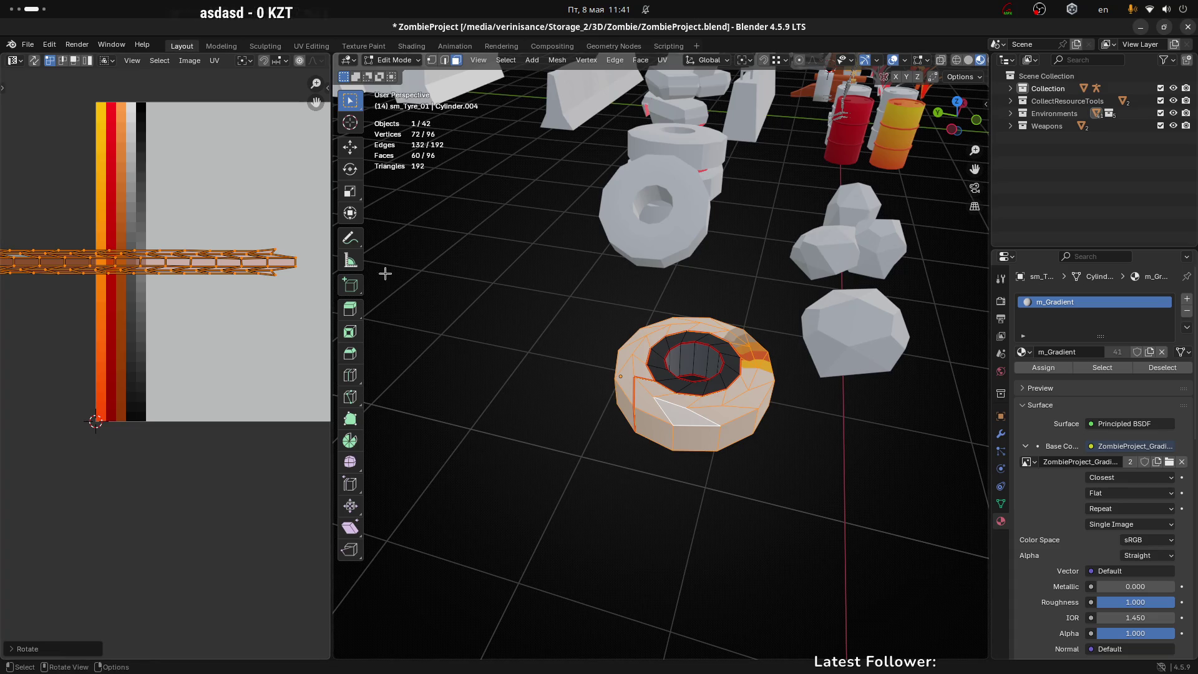
key("s")
key("x")
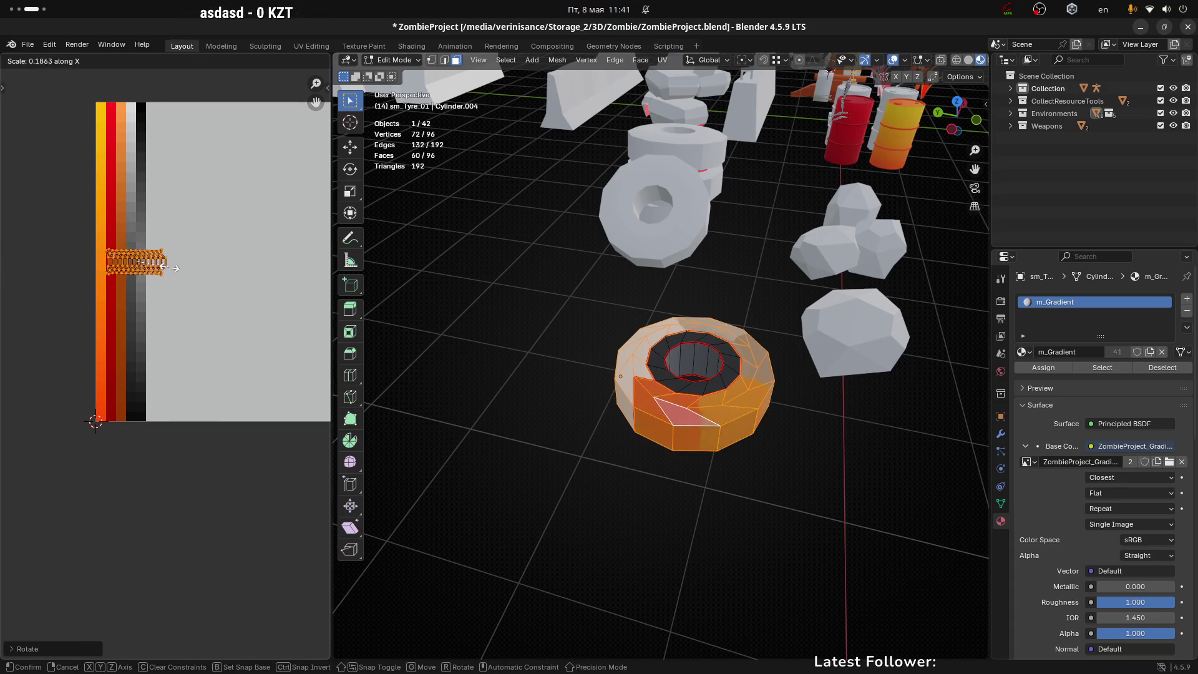
left_click(181, 264)
key("g")
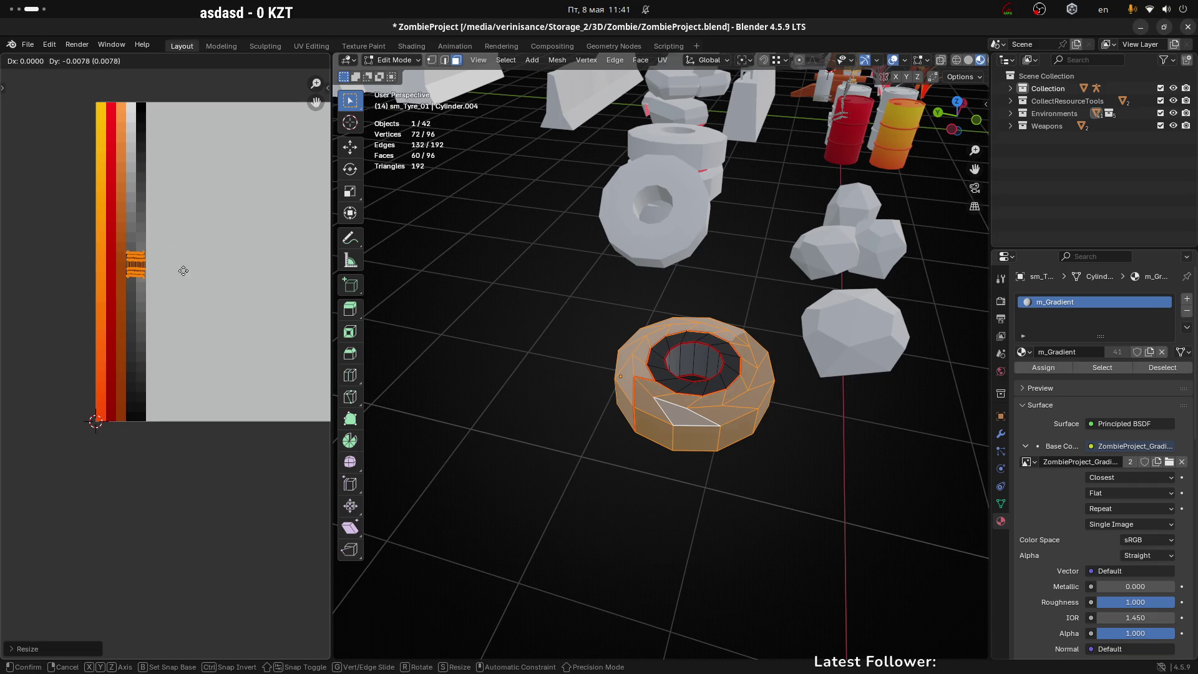
left_click(187, 270)
Squeeze the island along X and stretch it along Y into a tall column on the grey strip
key("s")
key("x")
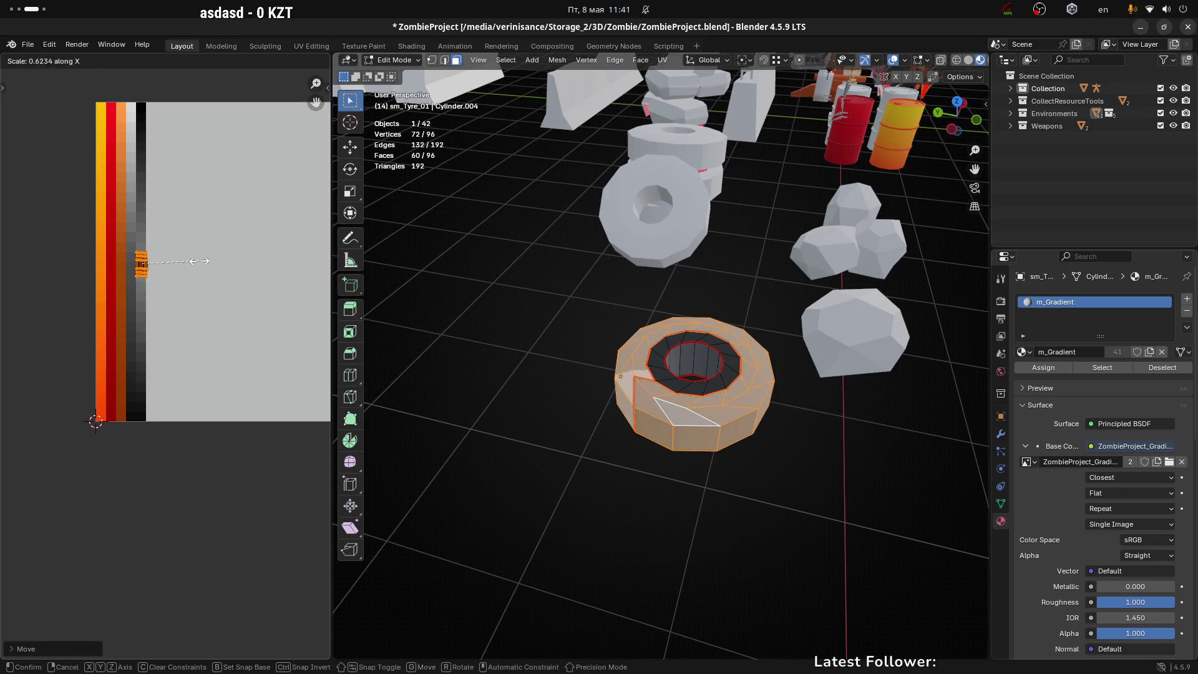
left_click(164, 262)
key("s")
key("y")
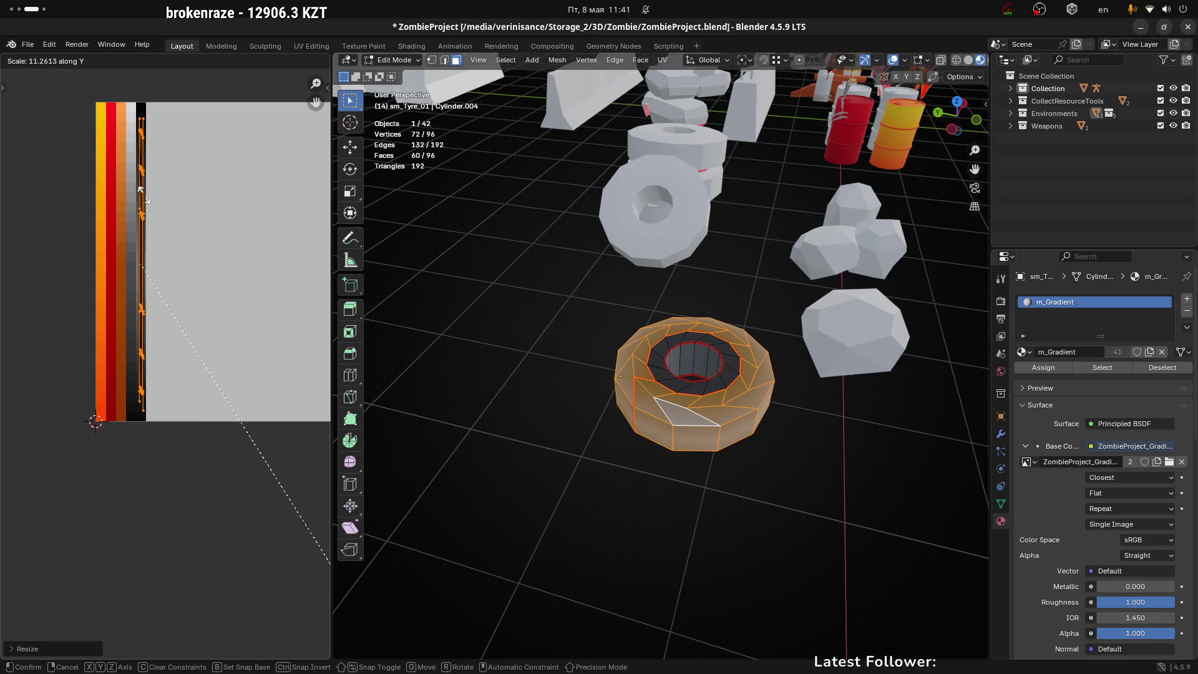
left_click(143, 195)
Return to Object Mode to view the grey-shaded tyre, then switch to Unity
key("Tab")
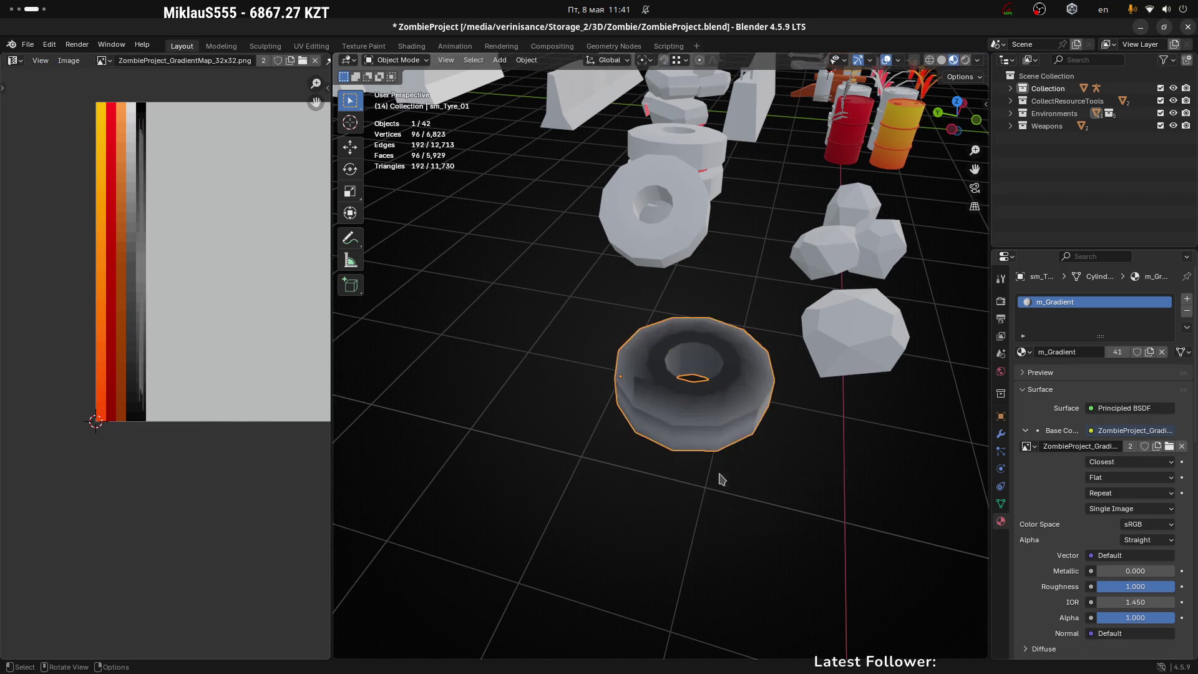
scroll(617, 465, "down", 3)
mouse_move(654, 446)
left_mouse_down()
mouse_move(569, 442)
mouse_move(735, 448)
mouse_move(718, 460)
mouse_move(728, 444)
left_mouse_up()
key("super+Page_Up")
key("super+Page_Up")
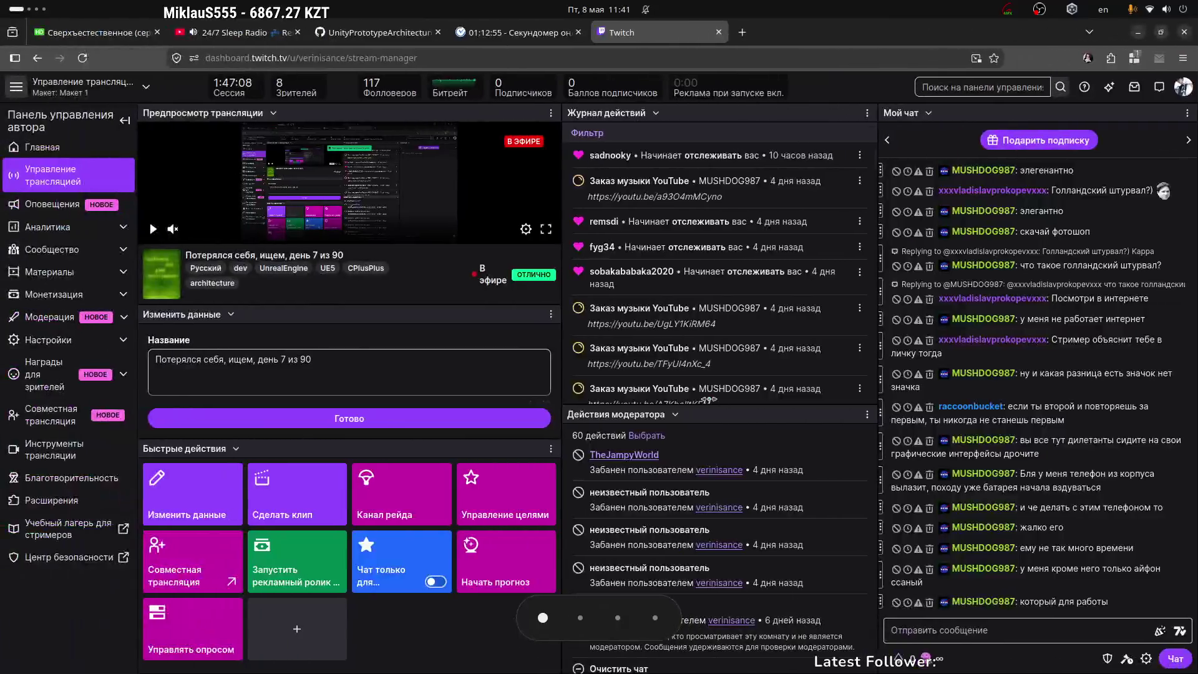
Bring up the Unity project in Scene view and frame the selected tyre group
key("alt+Tab")
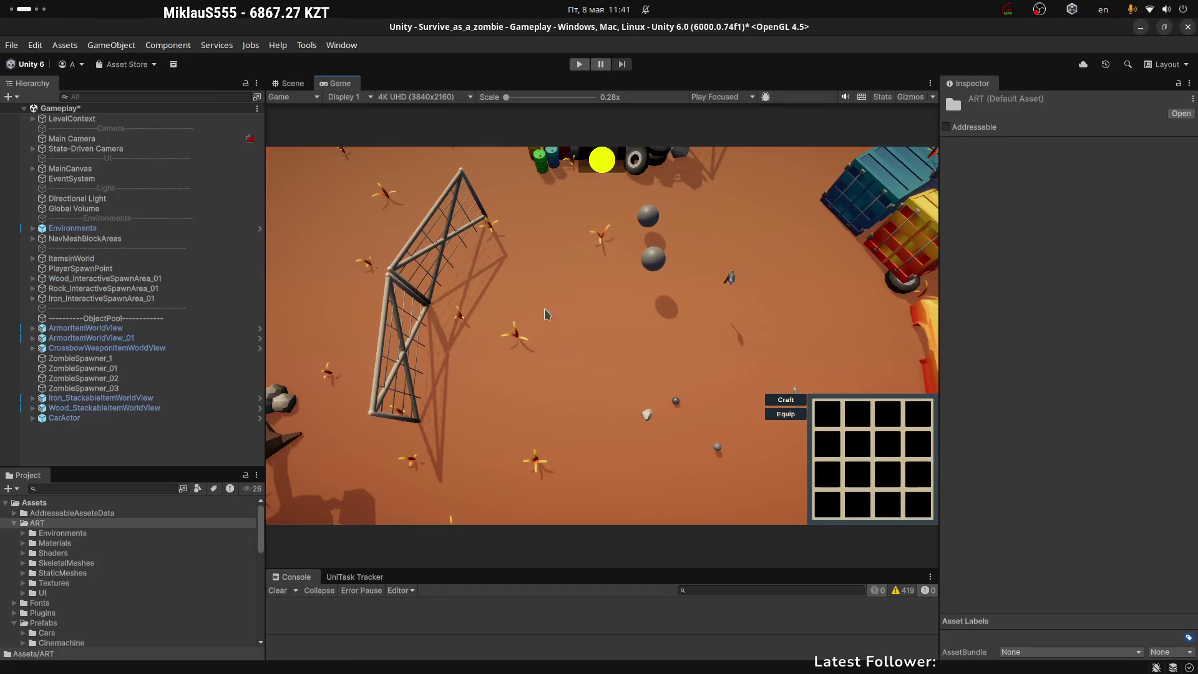
left_click(287, 85)
left_click(574, 176)
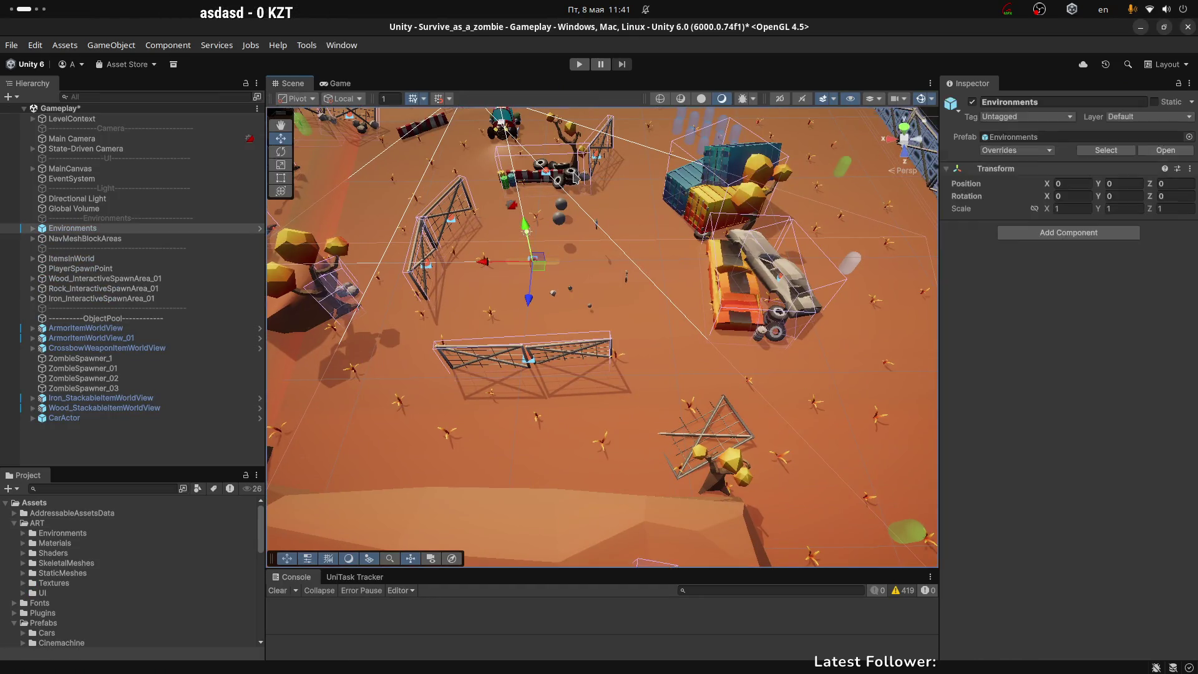
left_click(560, 182)
key("f")
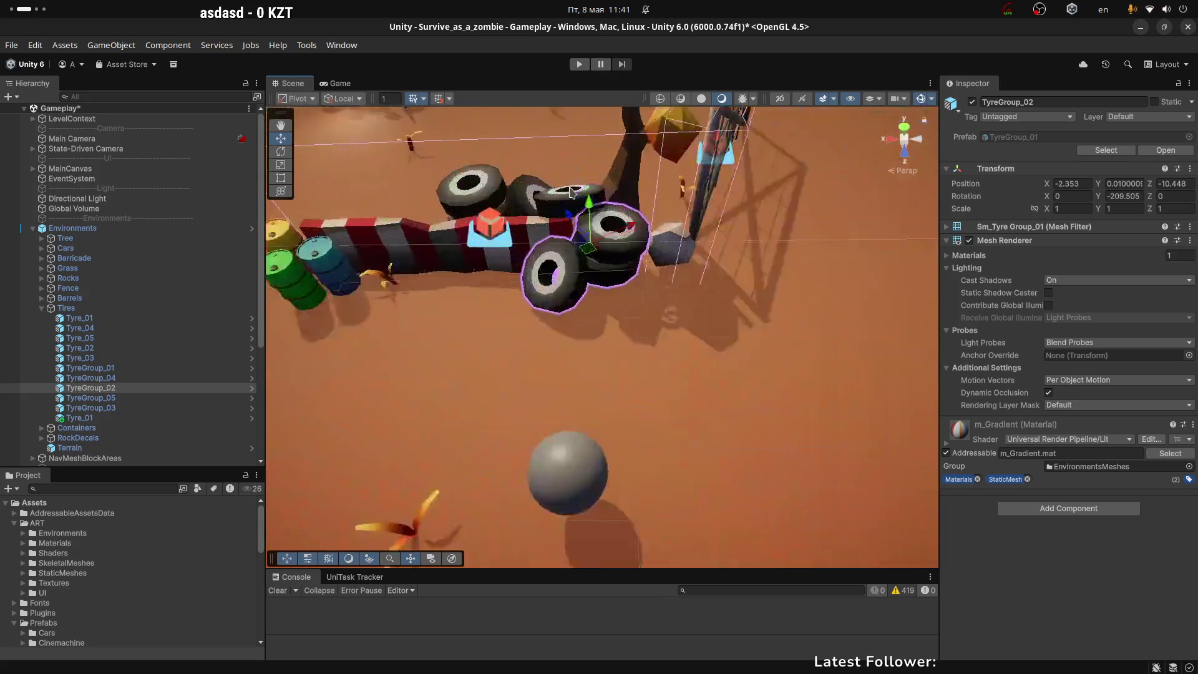
scroll(606, 354, "up", 5)
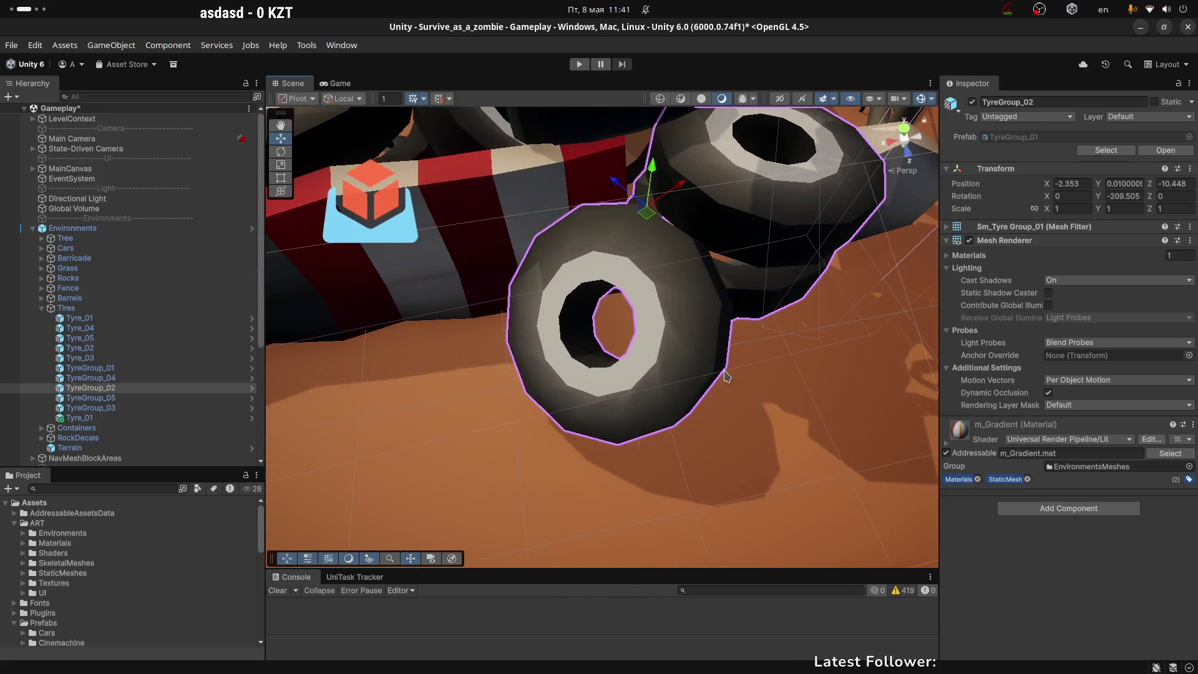
scroll(687, 350, "up", 3)
Select the TyreGroup_02 tyre stack and orbit around it
left_click(585, 264)
left_click(543, 289)
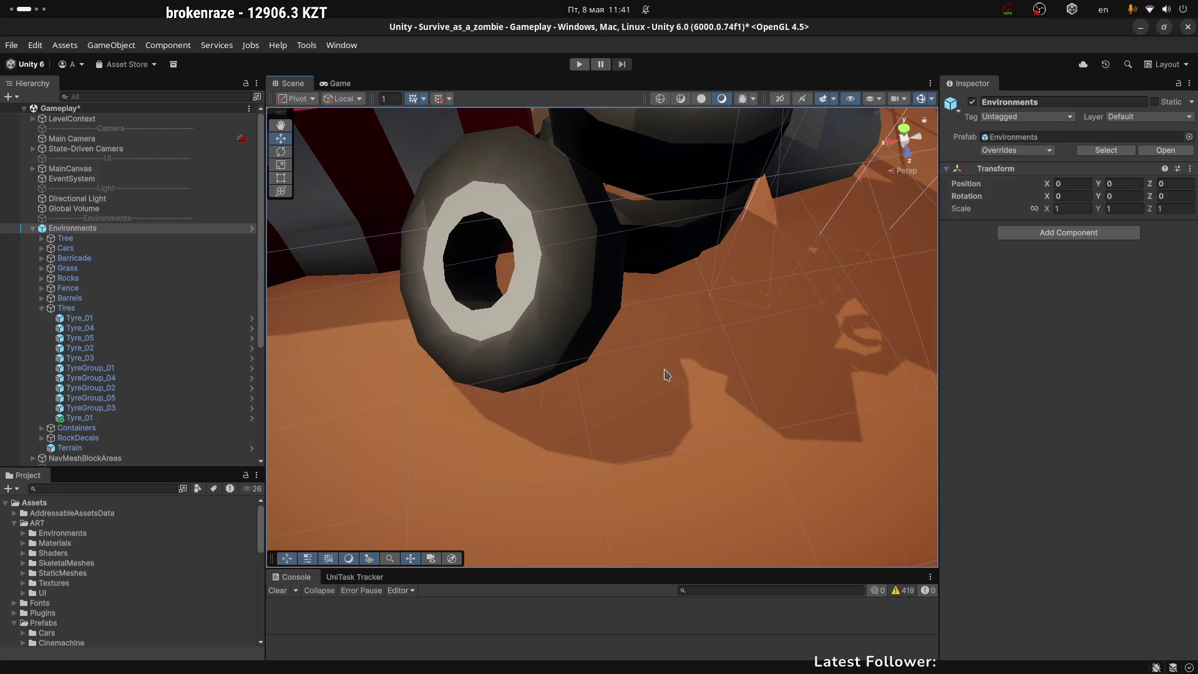
left_click(600, 289)
left_click(551, 342)
scroll(548, 356, "down", 3)
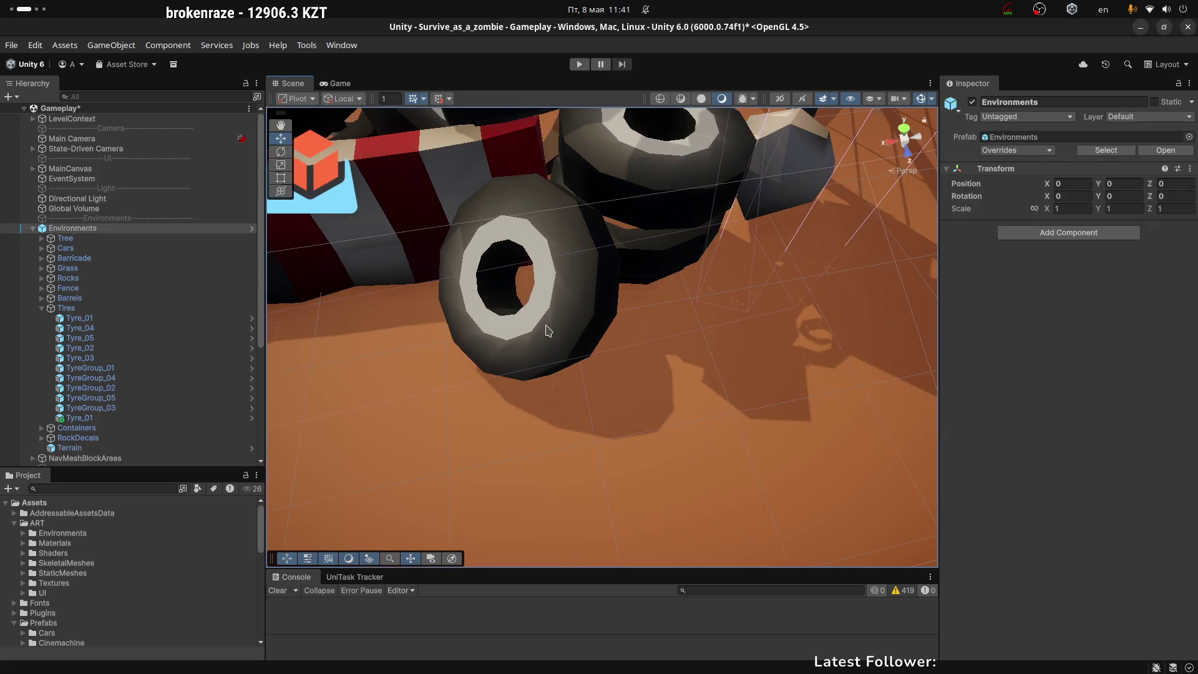
left_click(575, 324)
left_click_drag(651, 325, 649, 288)
mouse_move(587, 233)
left_mouse_down()
mouse_move(604, 230)
mouse_move(583, 299)
mouse_move(1012, 297)
mouse_move(756, 251)
left_mouse_up()
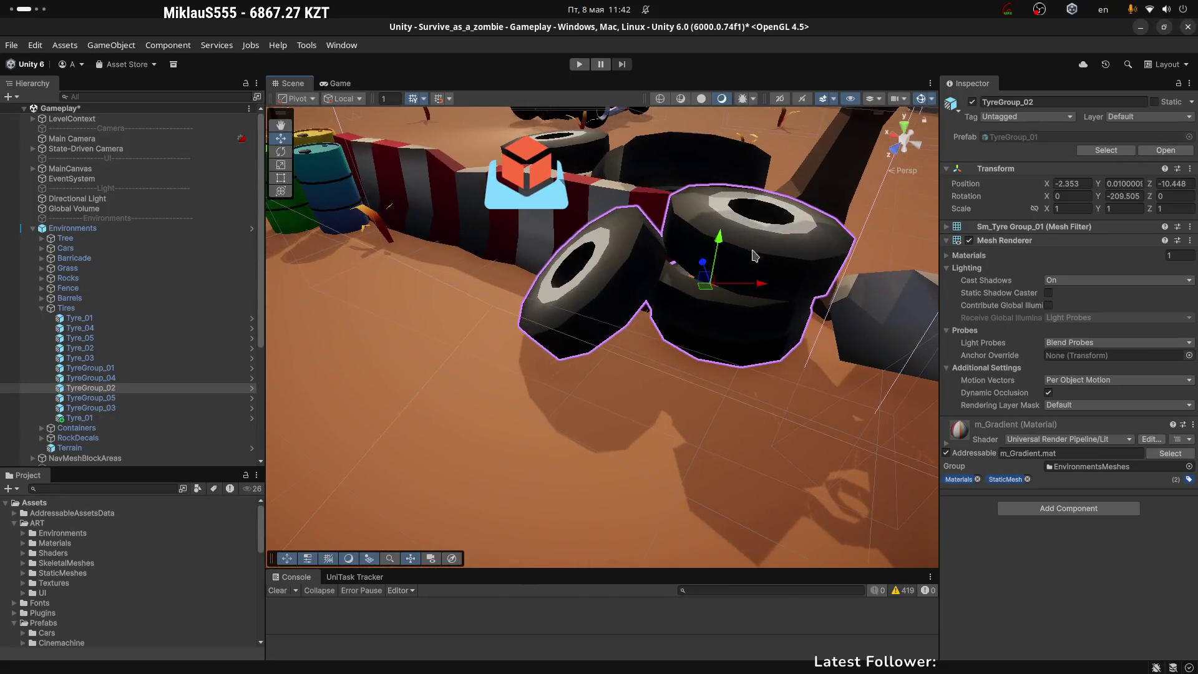
left_click_drag(553, 338, 510, 320)
Frame TyreGroup_01, orbit to a top-down view, then return to Blender
left_click(399, 292)
left_click(399, 305)
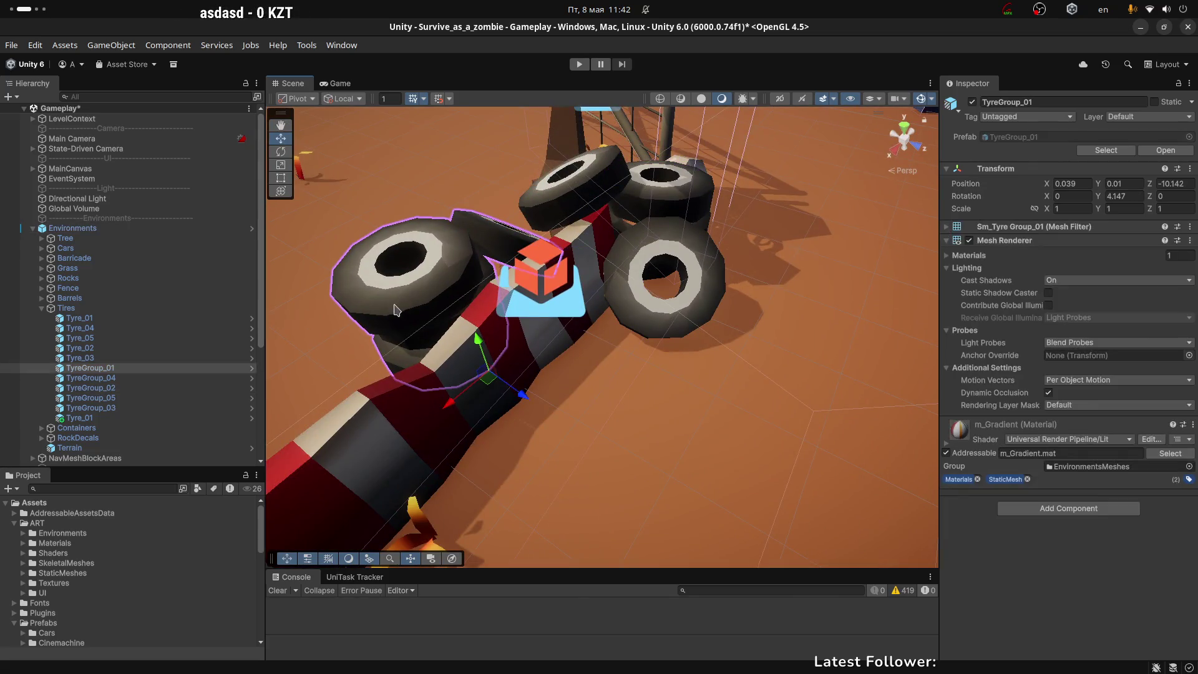
key("f")
left_click_drag(399, 306, 747, 319)
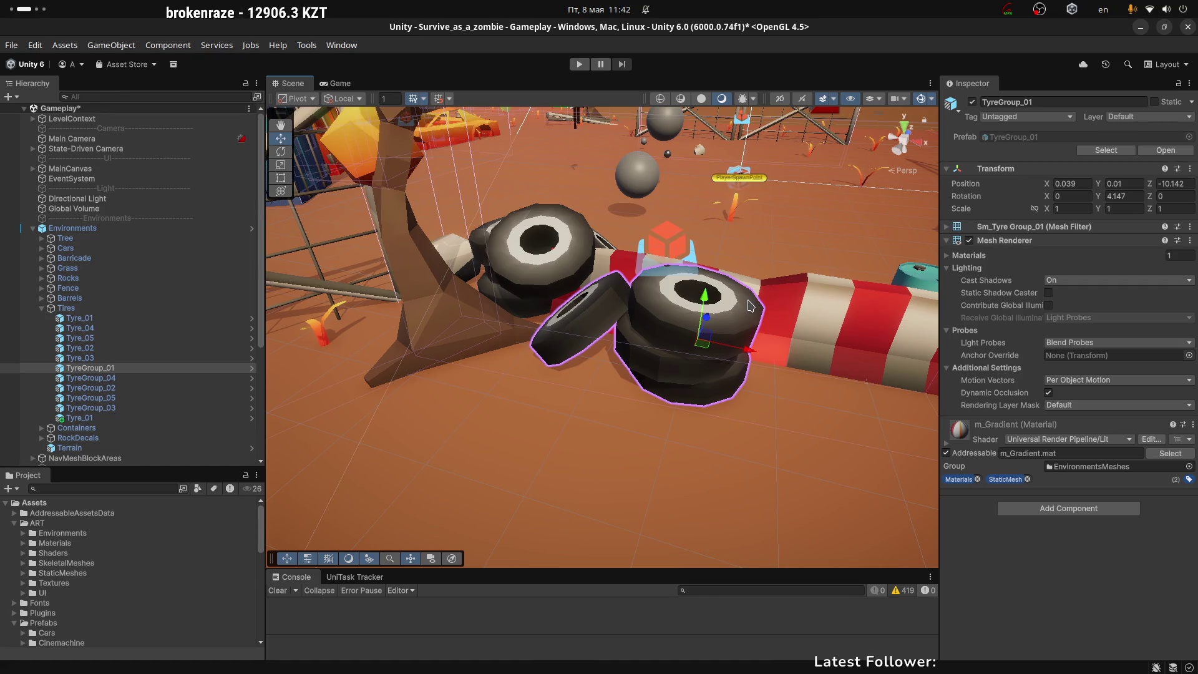
left_click_drag(741, 326, 515, 373)
mouse_move(604, 421)
left_mouse_down()
mouse_move(590, 426)
mouse_move(630, 351)
mouse_move(630, 370)
left_mouse_up()
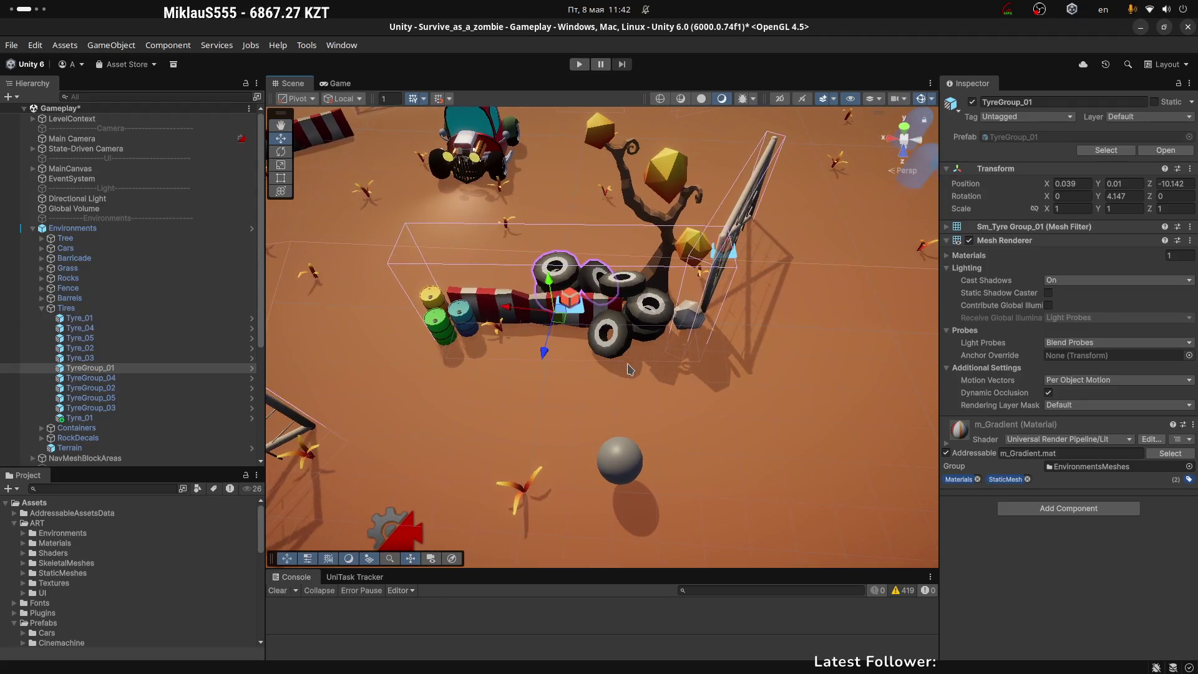
scroll(613, 370, "down", 3)
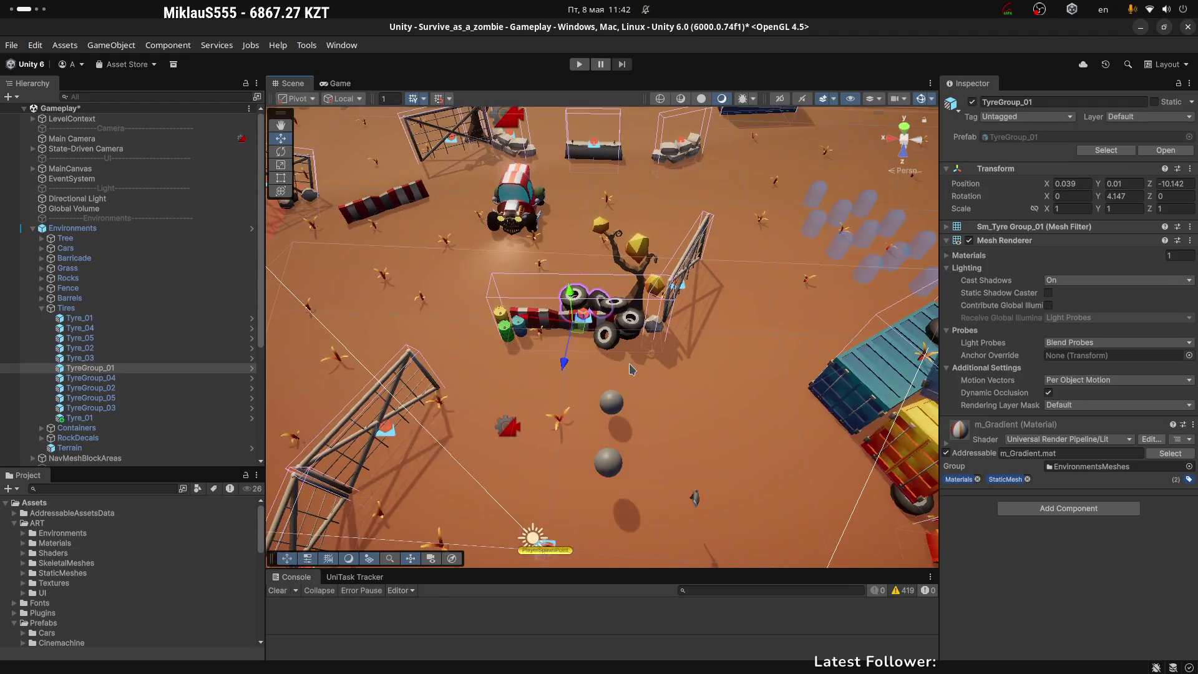
scroll(631, 370, "up", 2)
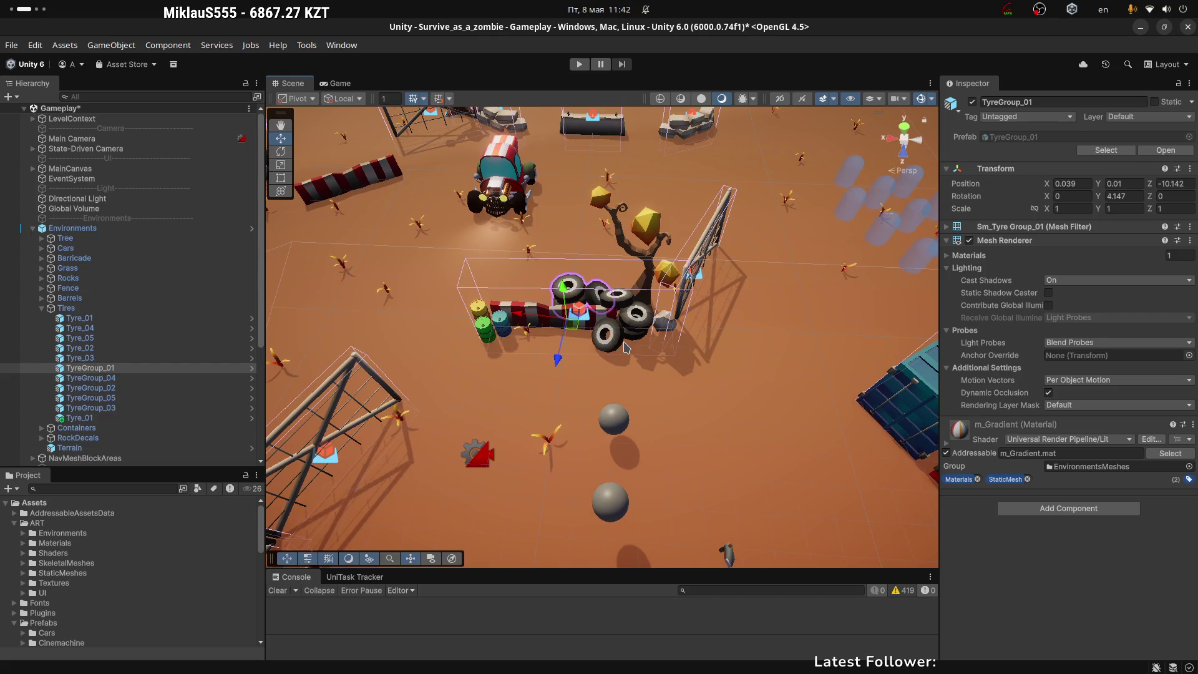
key("alt+Tab")
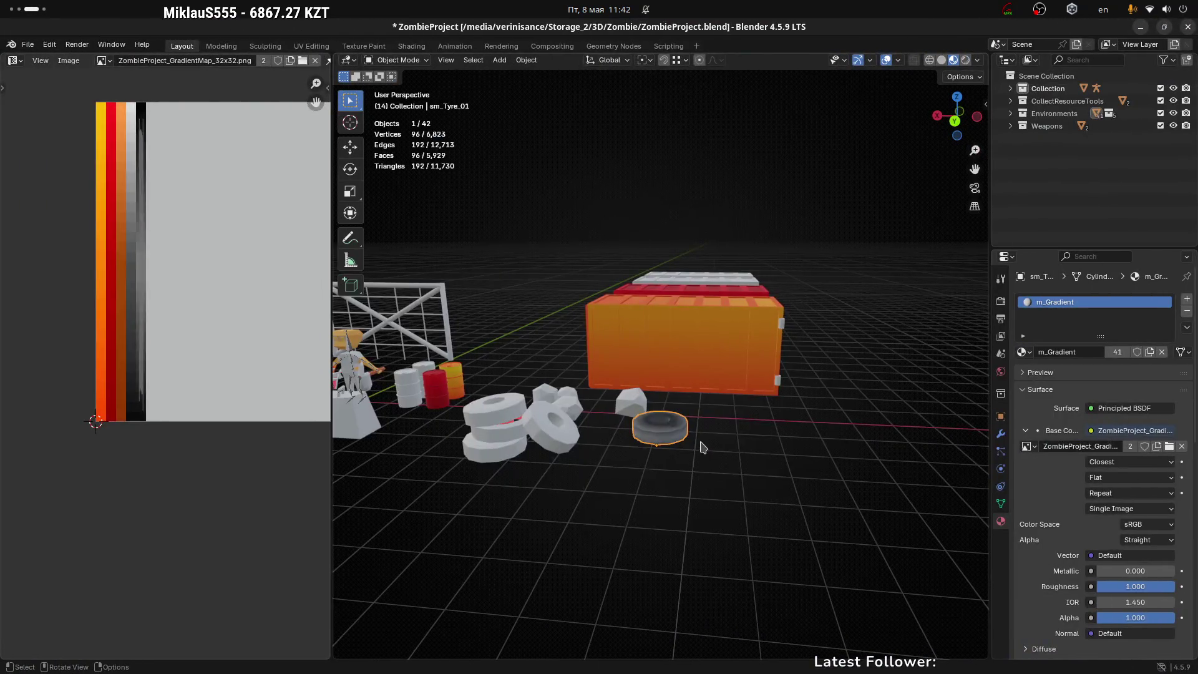
Orbit to a steeper top-down view of the tyre and enter Edit Mode
scroll(703, 447, "up", 3)
scroll(594, 302, "down", 6)
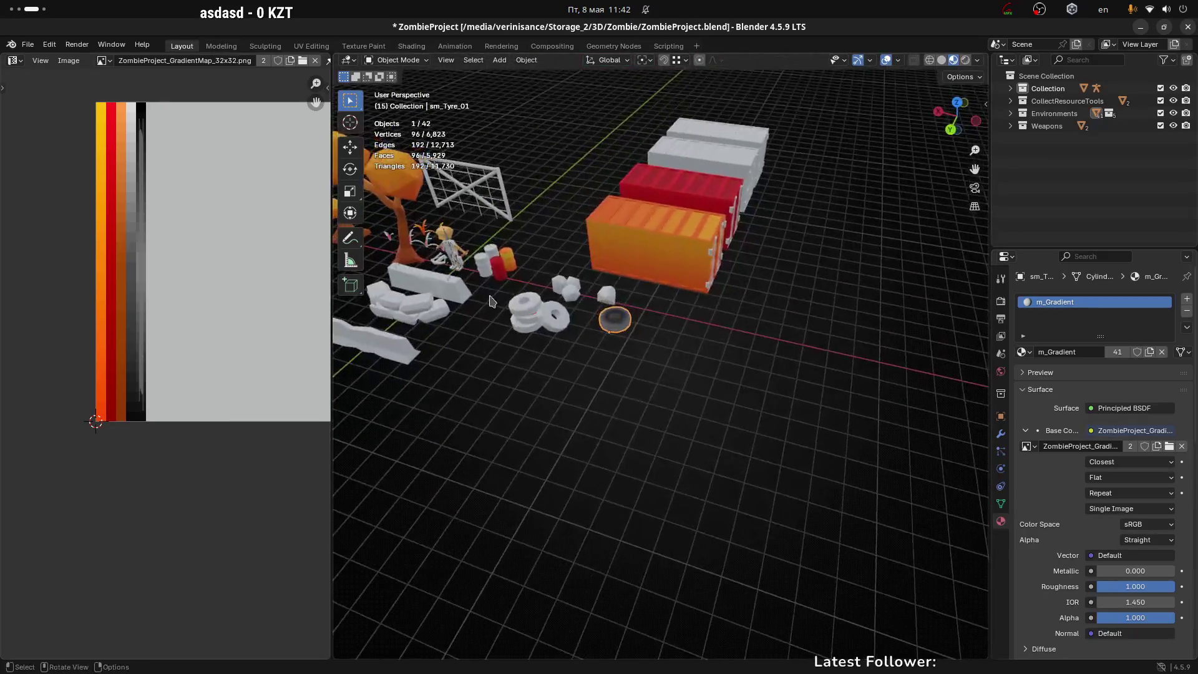
scroll(597, 330, "up", 3)
mouse_move(598, 329)
left_mouse_down()
mouse_move(587, 336)
mouse_move(613, 322)
left_mouse_up()
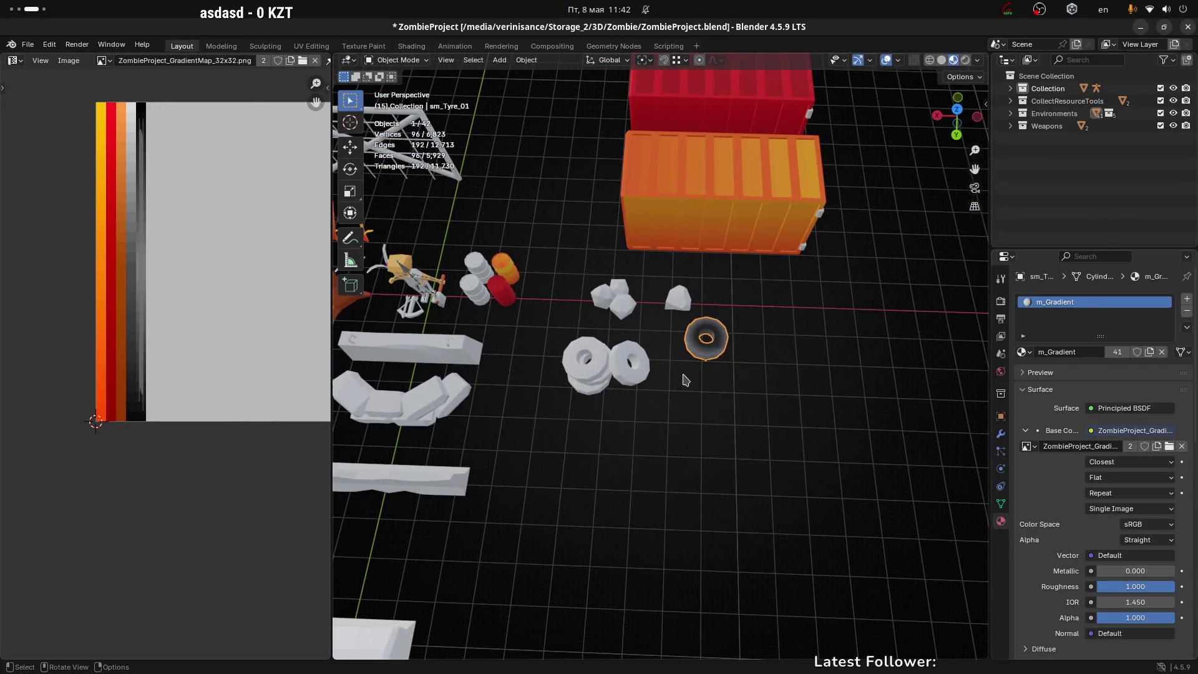
scroll(730, 406, "up", 2)
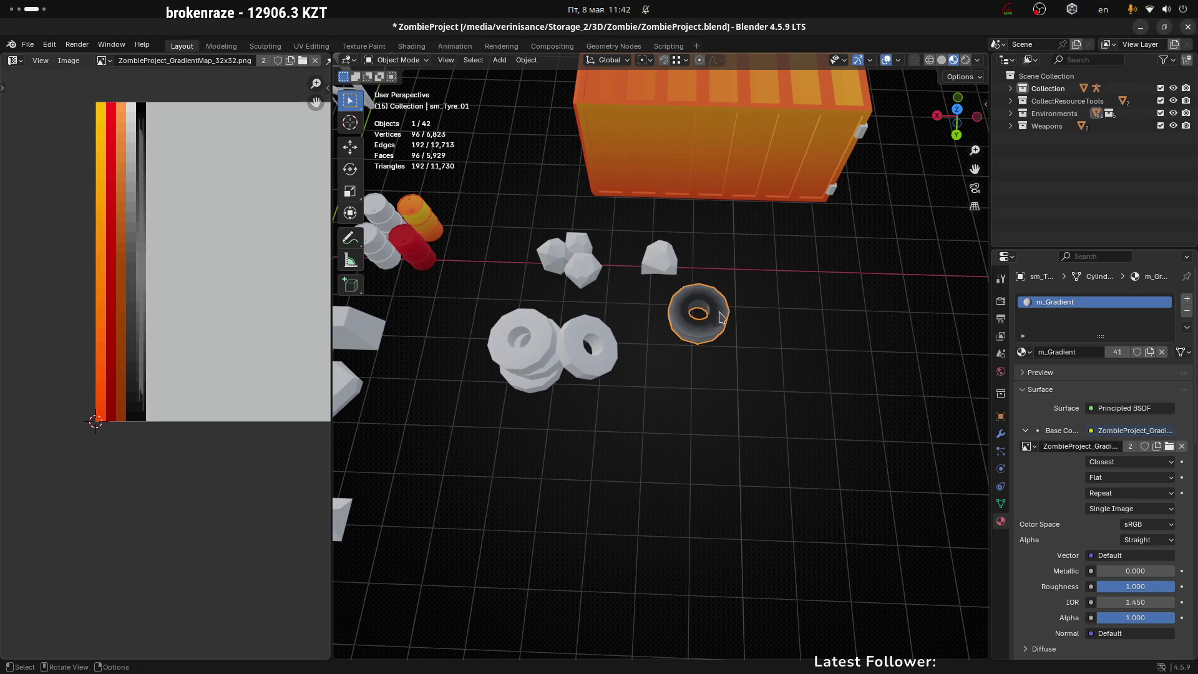
key("Tab")
scroll(743, 334, "up", 3)
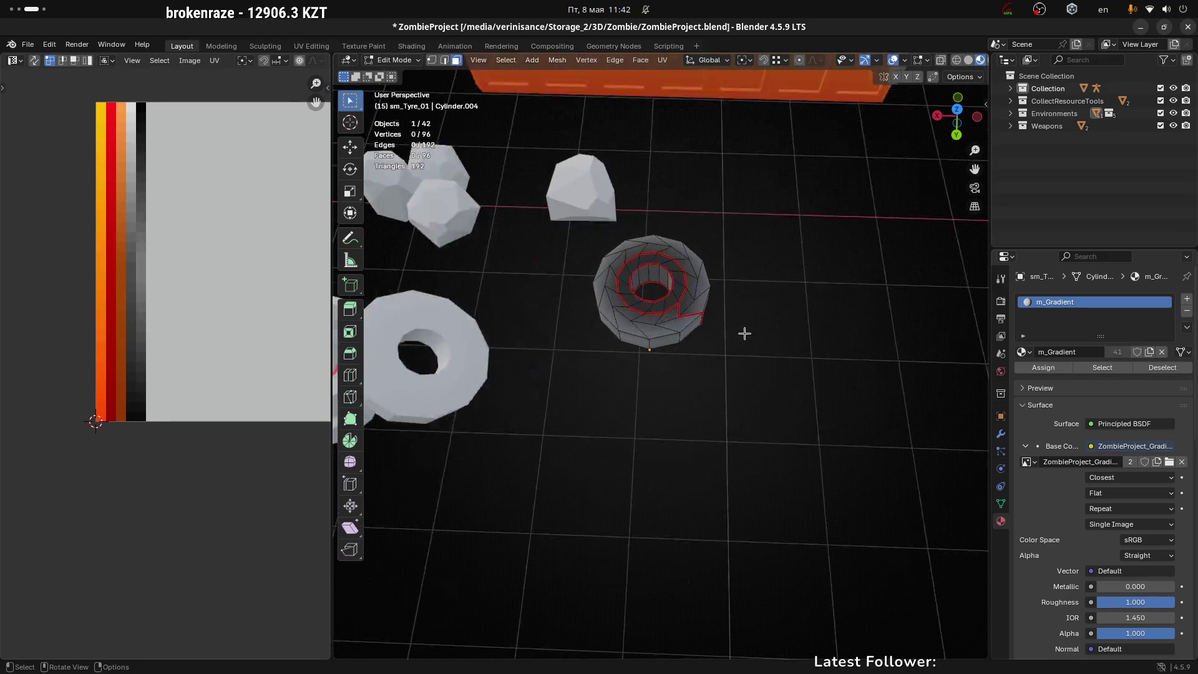
Back in Object Mode, show the tyre's modifiers and start editing the Auto Smooth angle
left_click(699, 362)
scroll(699, 362, "up", 2)
scroll(687, 324, "up", 2)
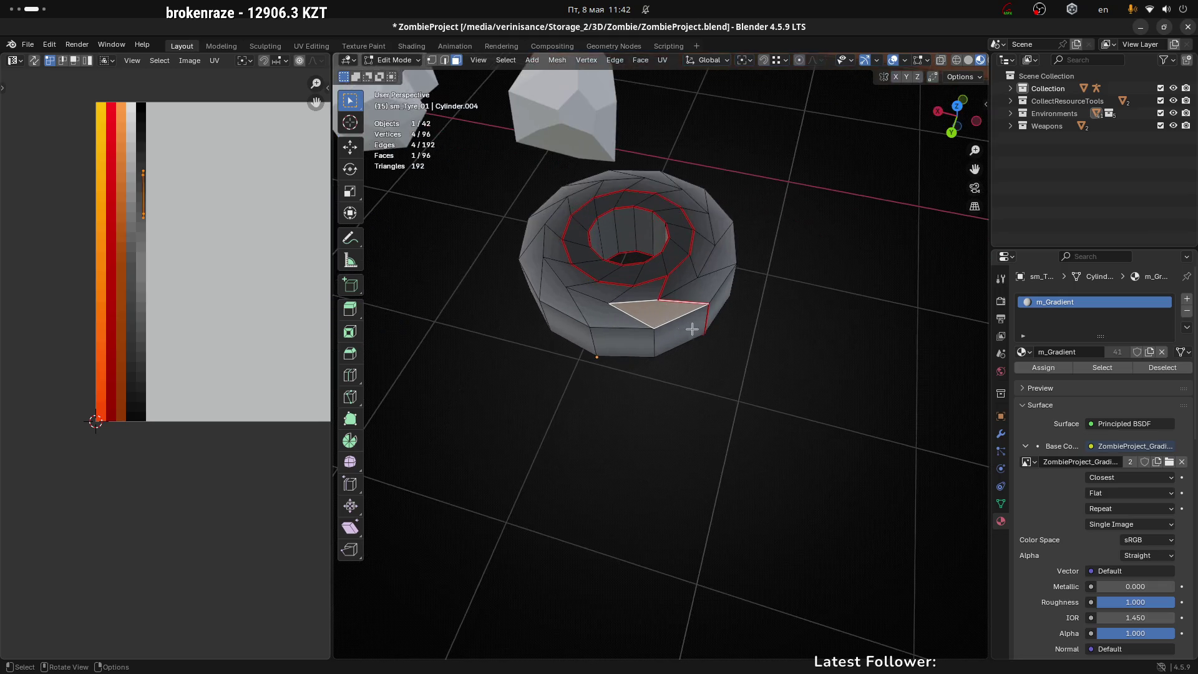
key("Tab")
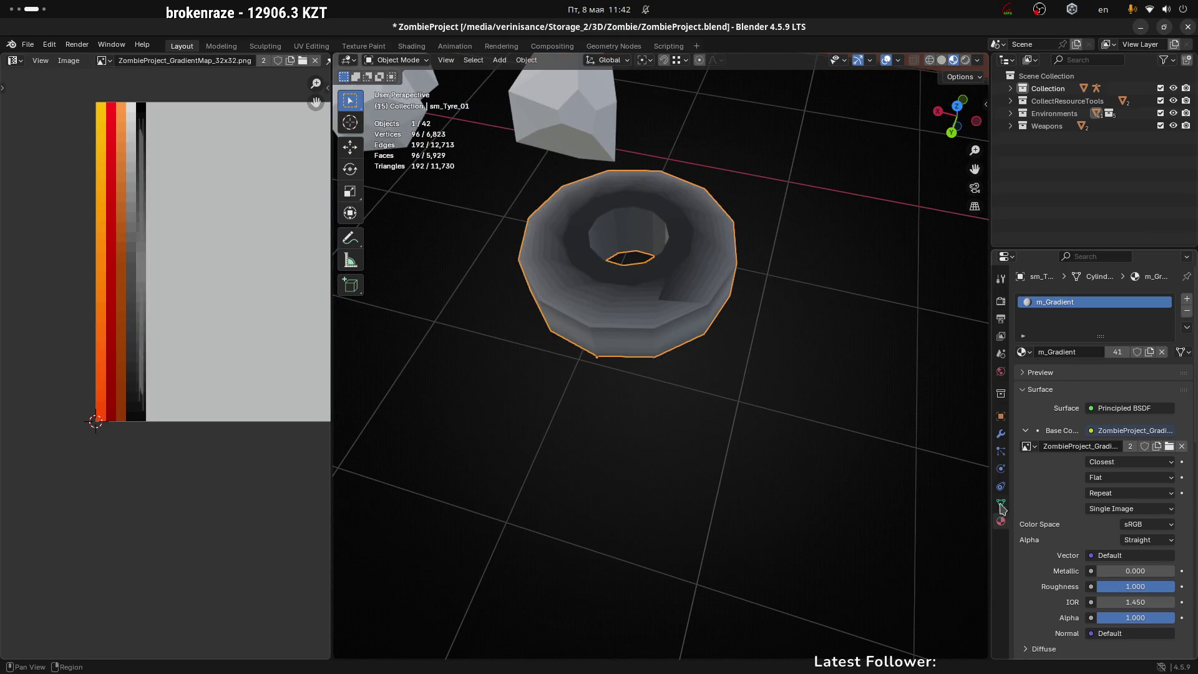
left_click(1001, 433)
left_click(1135, 353)
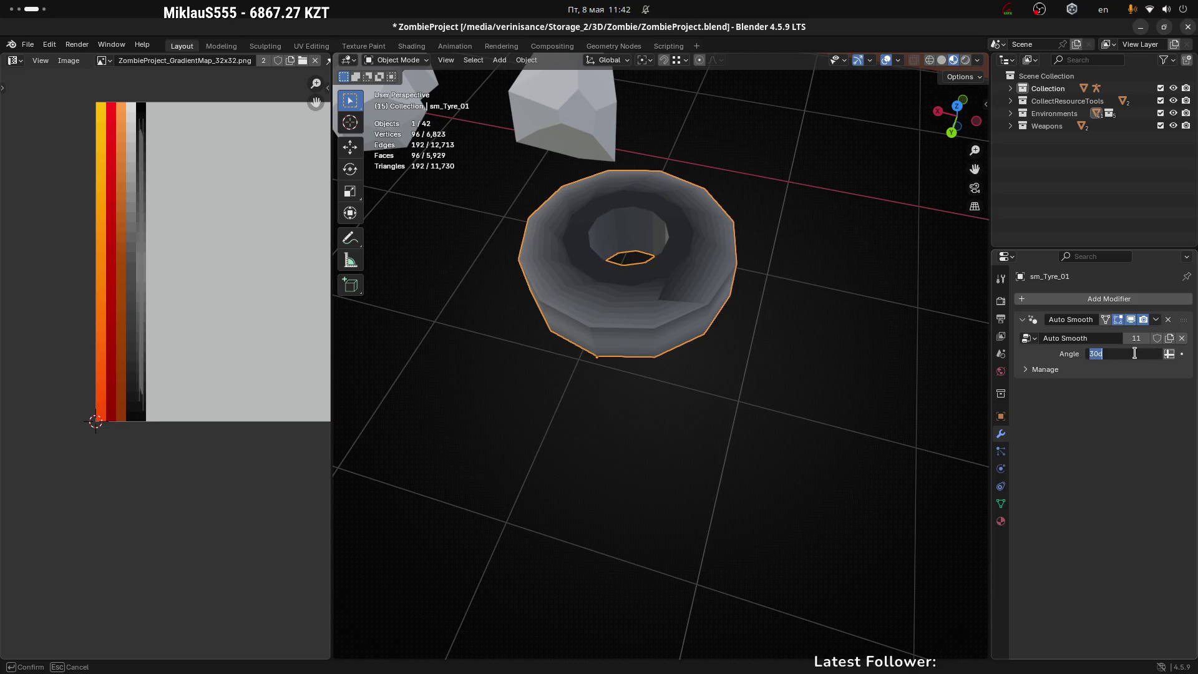
type("45")
Confirm the 45° Auto Smooth angle and return to Edit Mode
key("Return")
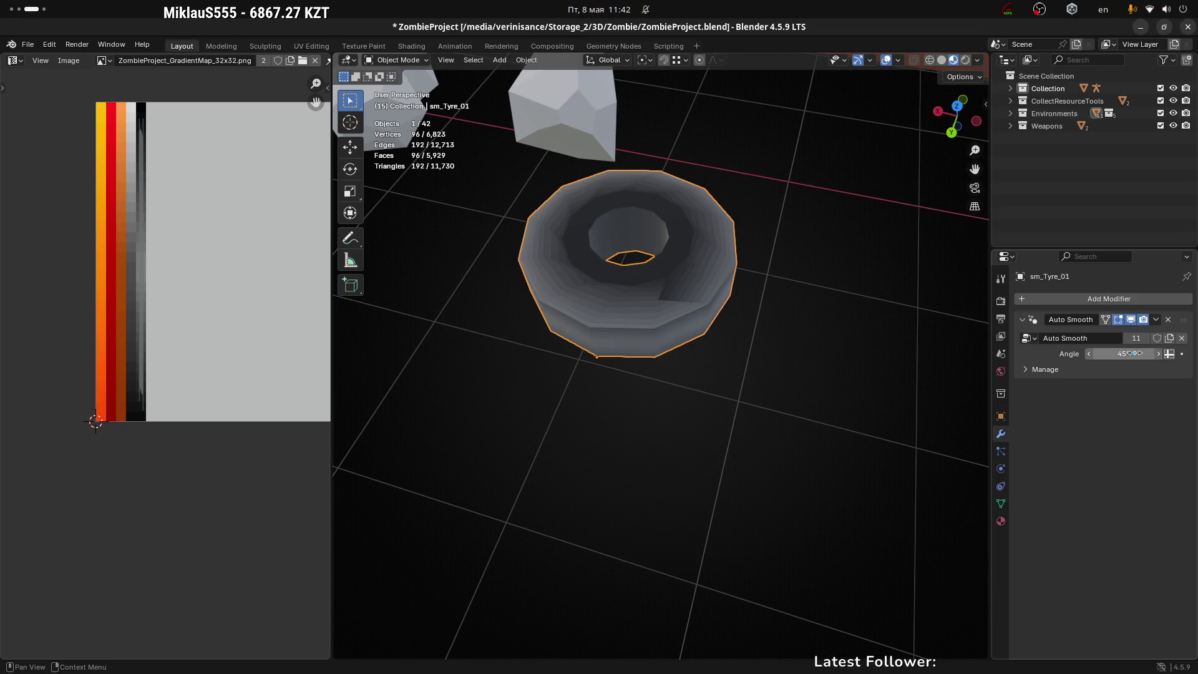
mouse_move(742, 357)
left_mouse_down()
mouse_move(718, 350)
mouse_move(776, 329)
mouse_move(609, 293)
left_mouse_up()
key("Tab")
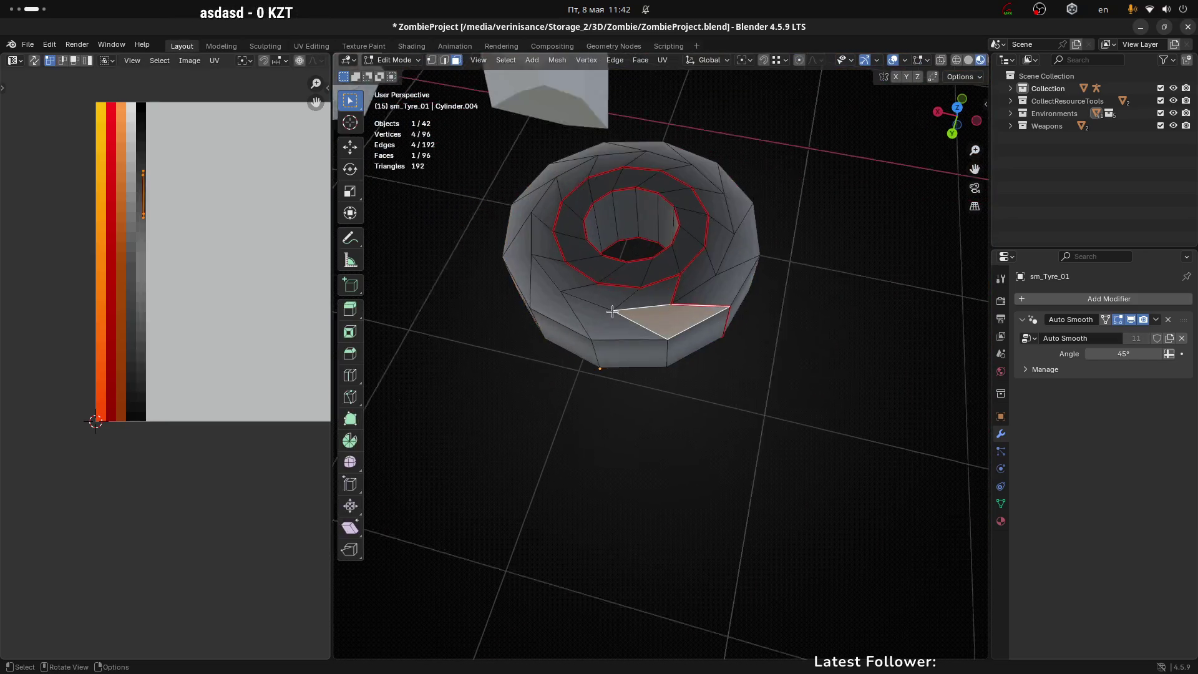
Select the seam-bounded top ring and inner ring of faces, 24 faces in total
scroll(587, 278, "up", 3)
scroll(607, 283, "down", 1)
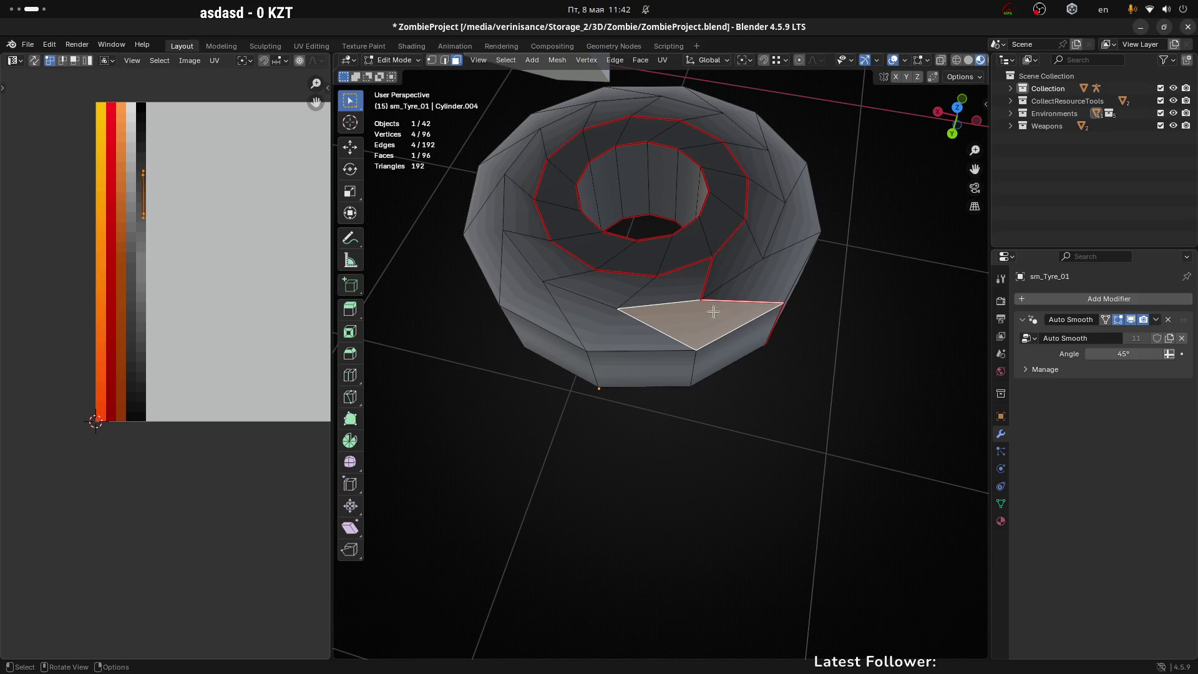
left_click(661, 264)
key("l")
mouse_move(655, 262)
left_mouse_down()
mouse_move(691, 208)
mouse_move(642, 106)
mouse_move(678, 156)
mouse_move(701, 98)
mouse_move(734, 321)
mouse_move(662, 250)
left_mouse_up()
key("l")
Shrink the selected ring's UVs and move them toward the light gradient strip
scroll(207, 296, "down", 2)
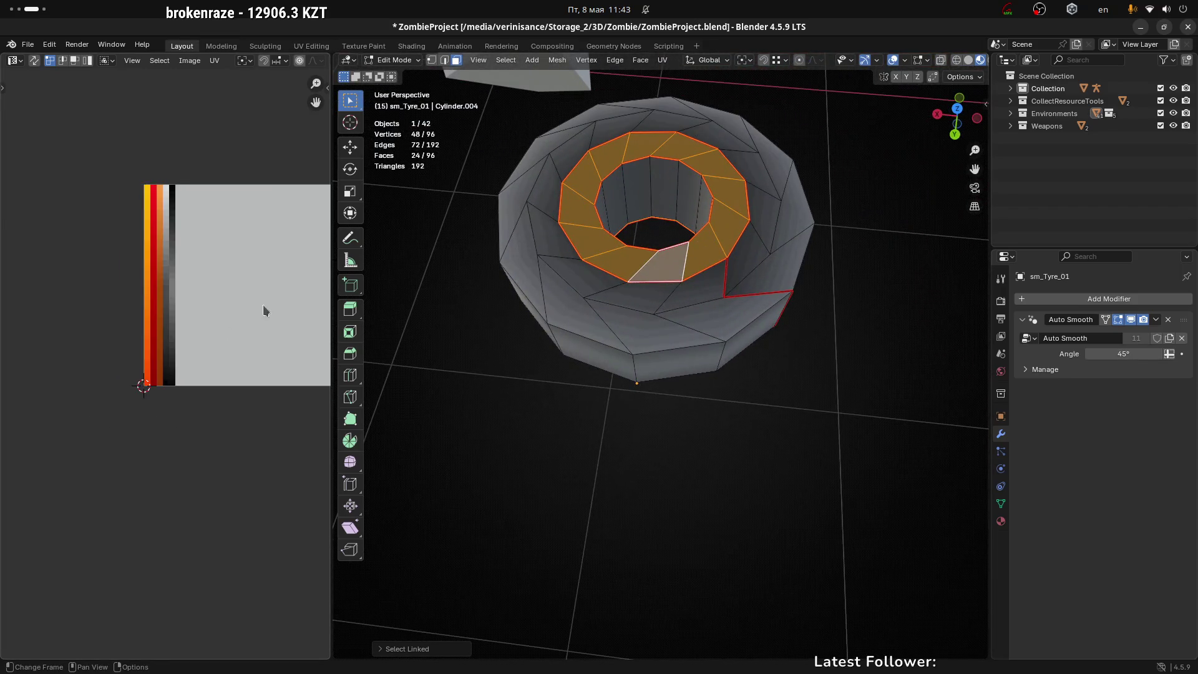
left_click_drag(263, 305, 209, 294)
key("s")
left_click(208, 294)
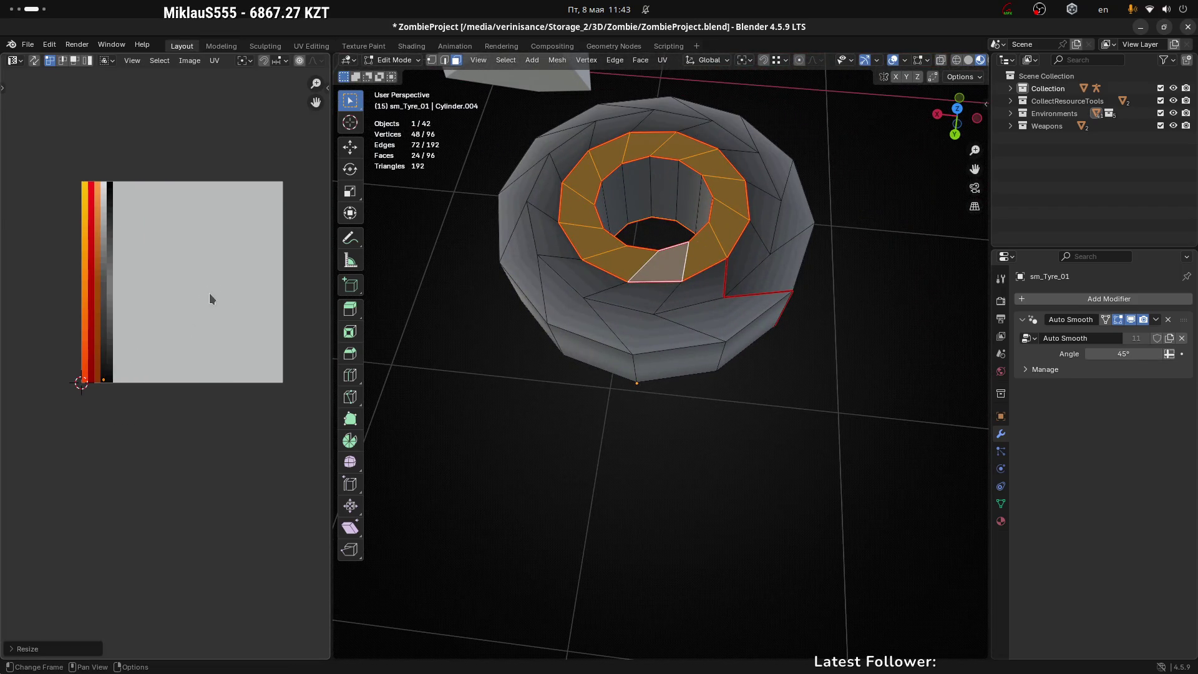
key("g")
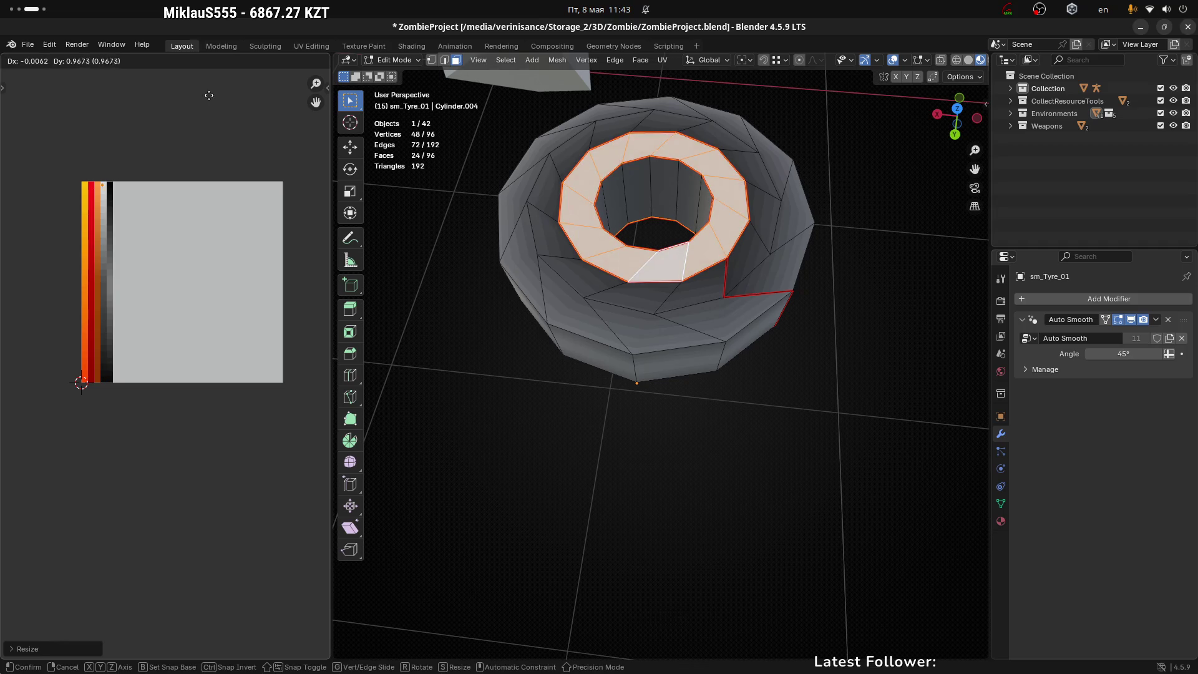
left_click(206, 98)
scroll(158, 220, "up", 3)
Place the UVs on the light column with an axis-locked move and deselect a stray point
key("g")
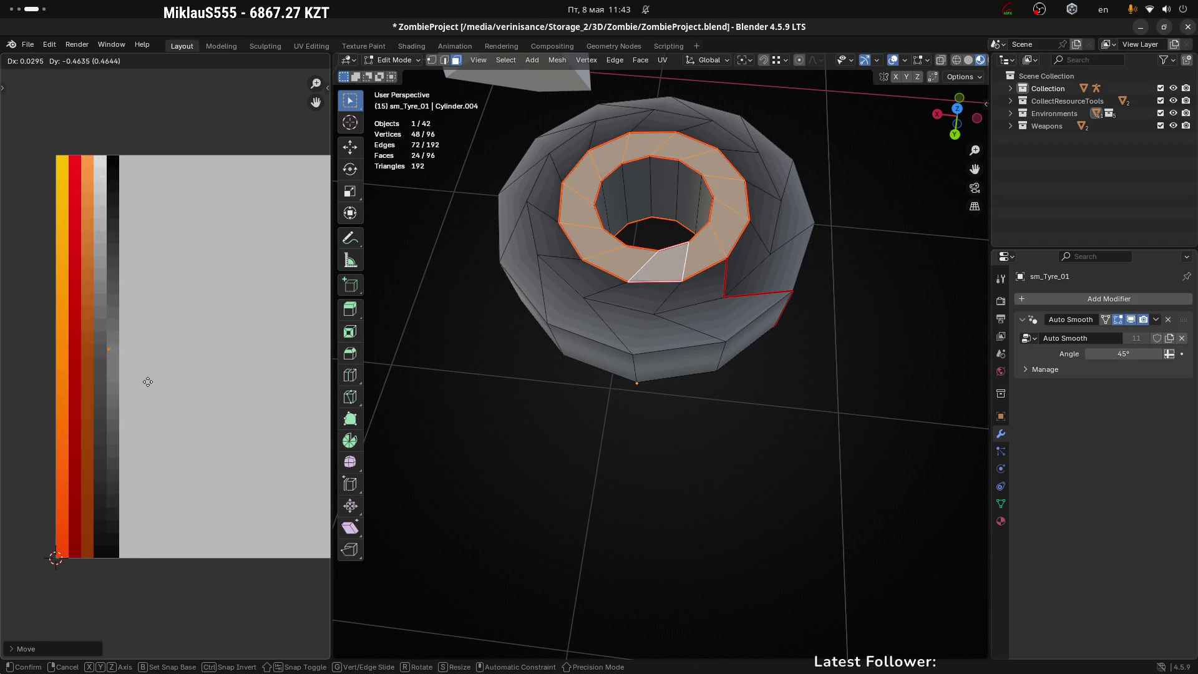
middle_click(149, 382)
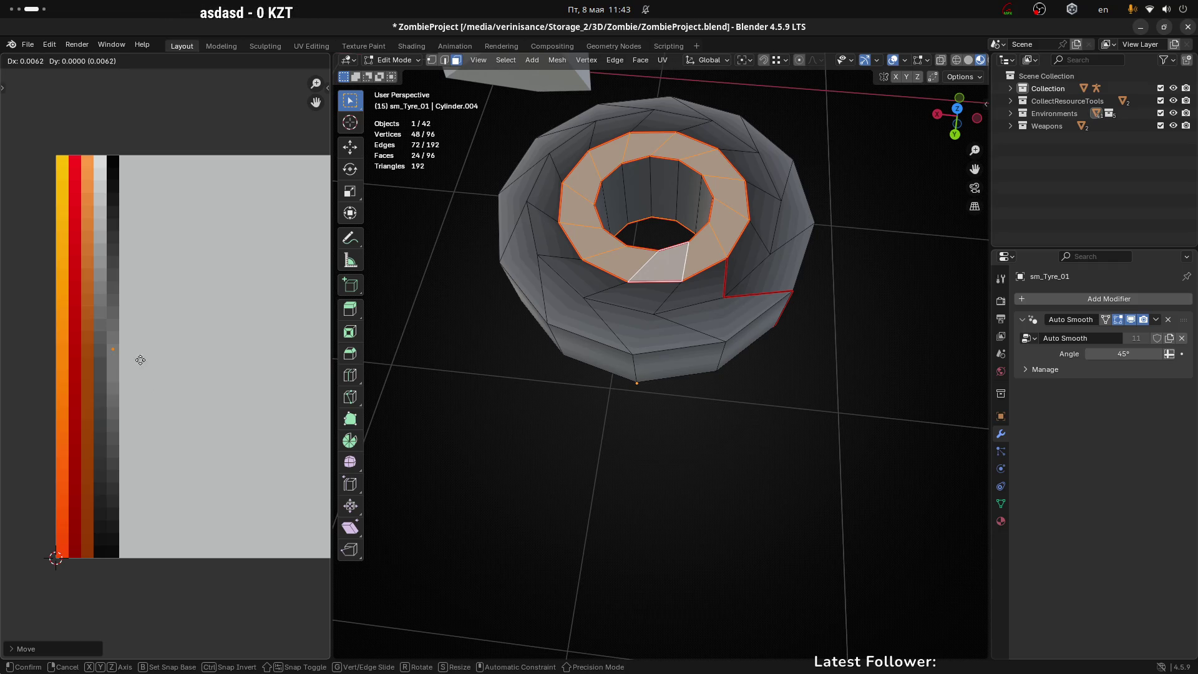
left_click(70, 472)
key("g")
left_click(204, 308)
scroll(116, 321, "up", 5)
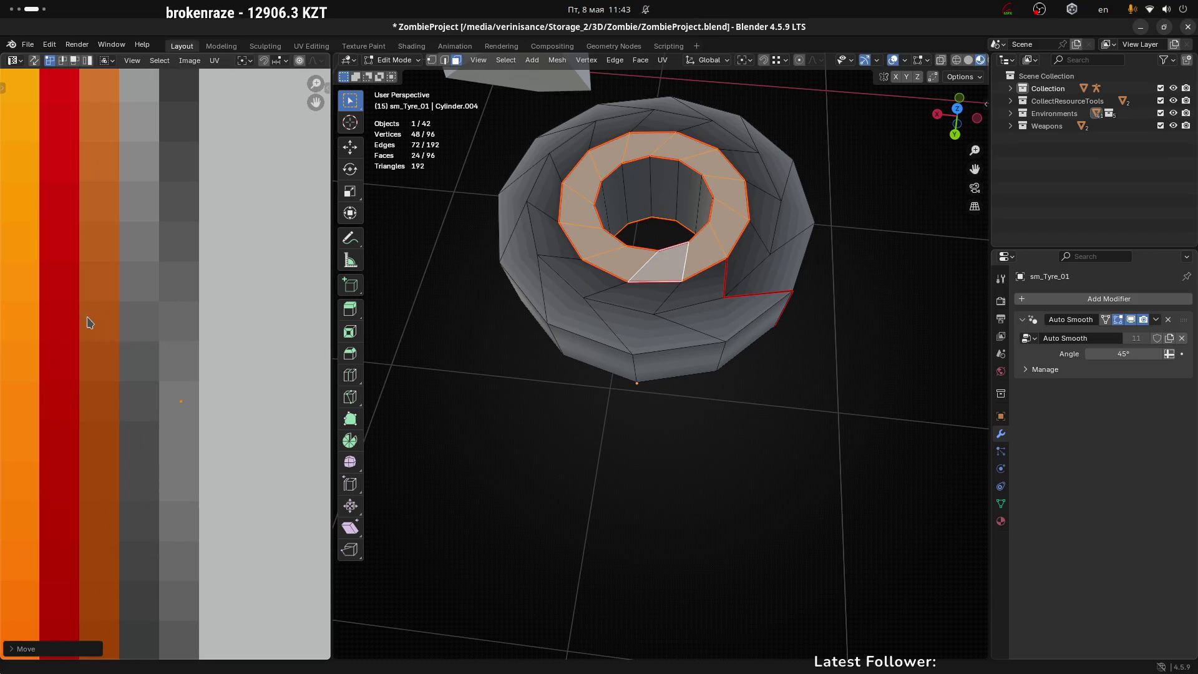
left_click(166, 238)
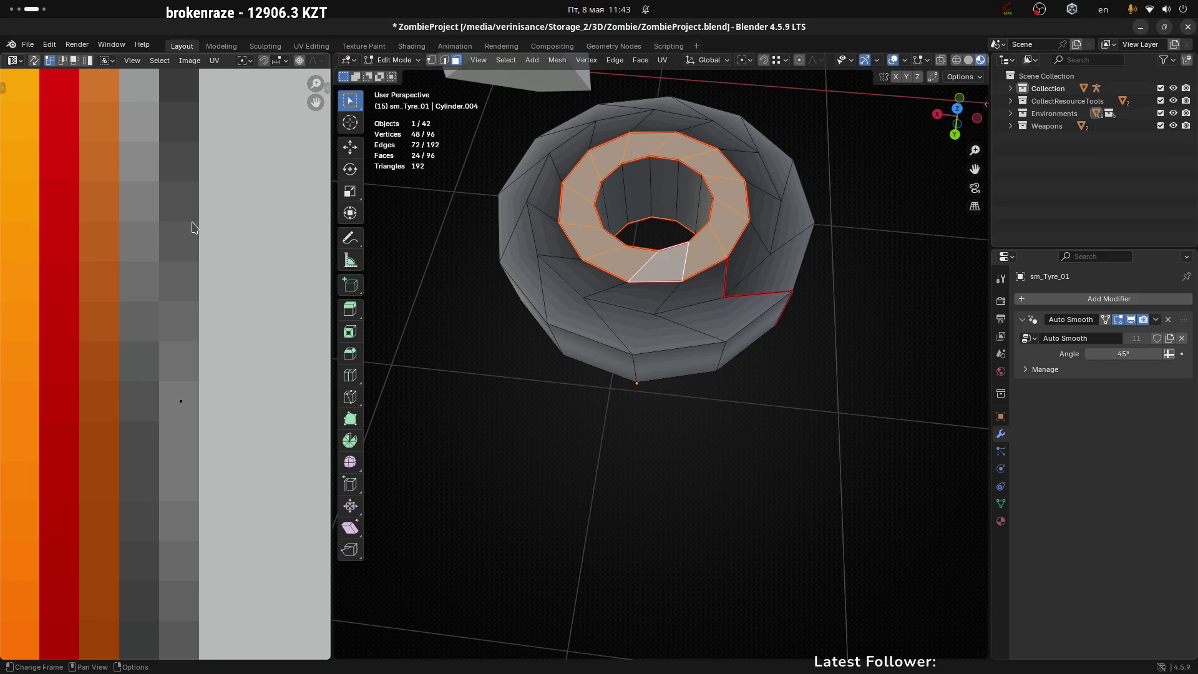
Pan the gradient map to check the pale rim, then switch away from Blender
scroll(175, 223, "down", 5)
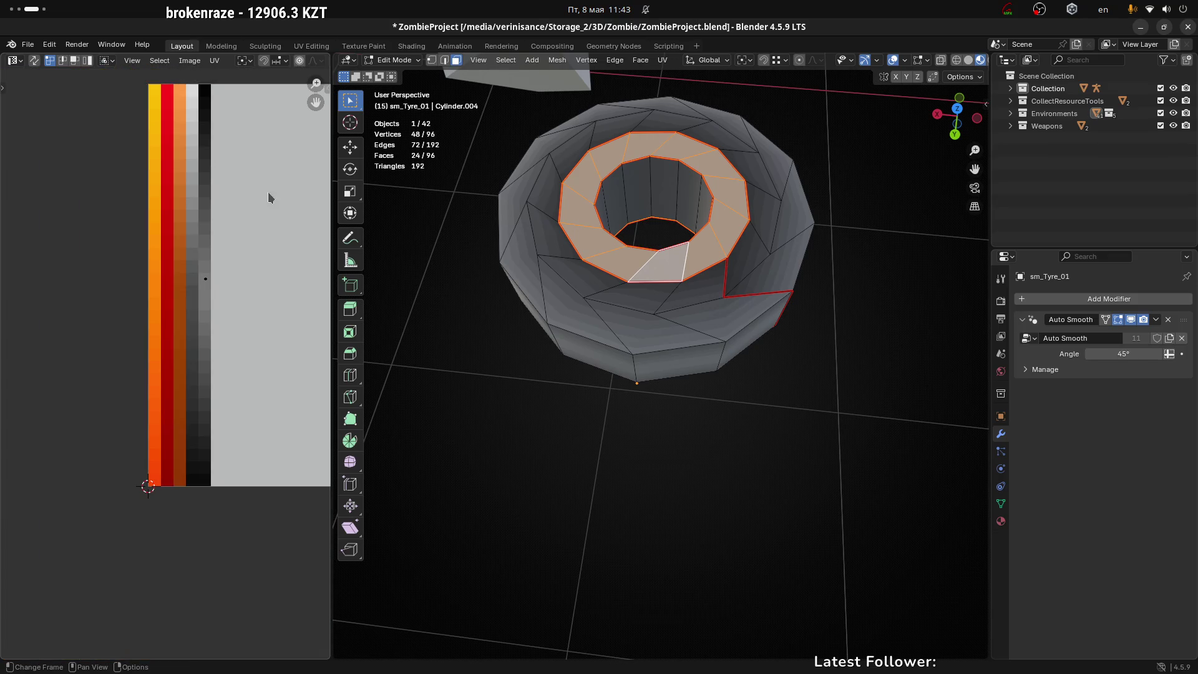
left_click_drag(269, 193, 170, 220)
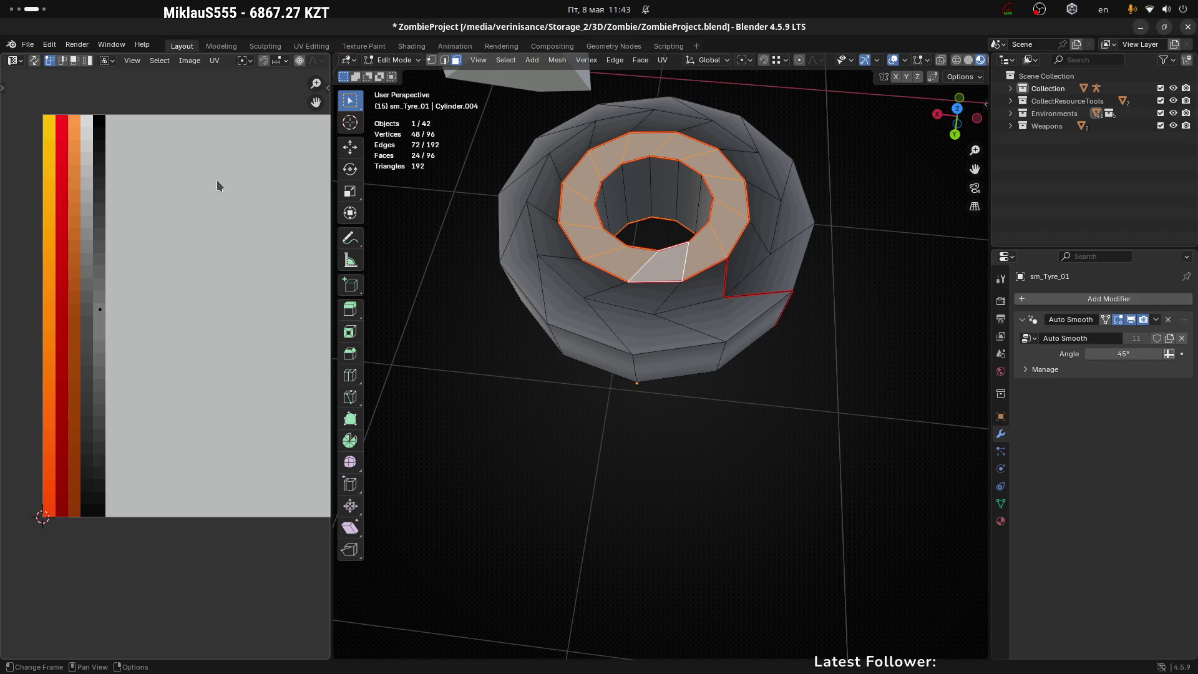
scroll(217, 183, "down", 4)
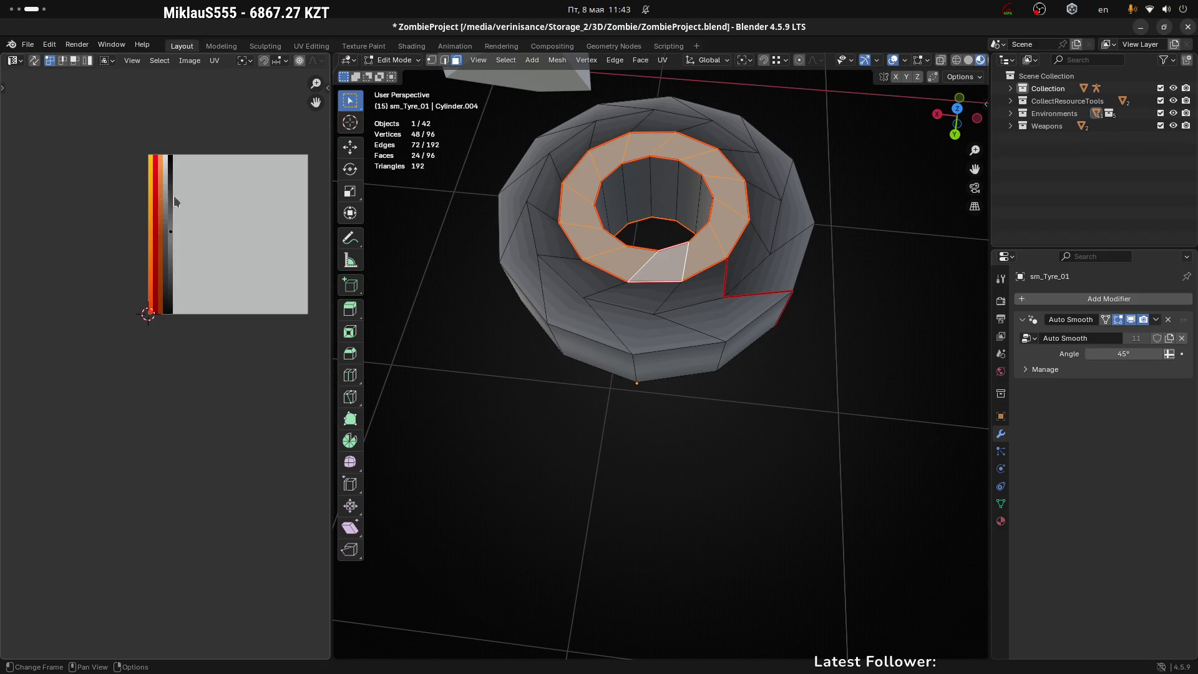
scroll(156, 194, "up", 6)
scroll(257, 216, "down", 2)
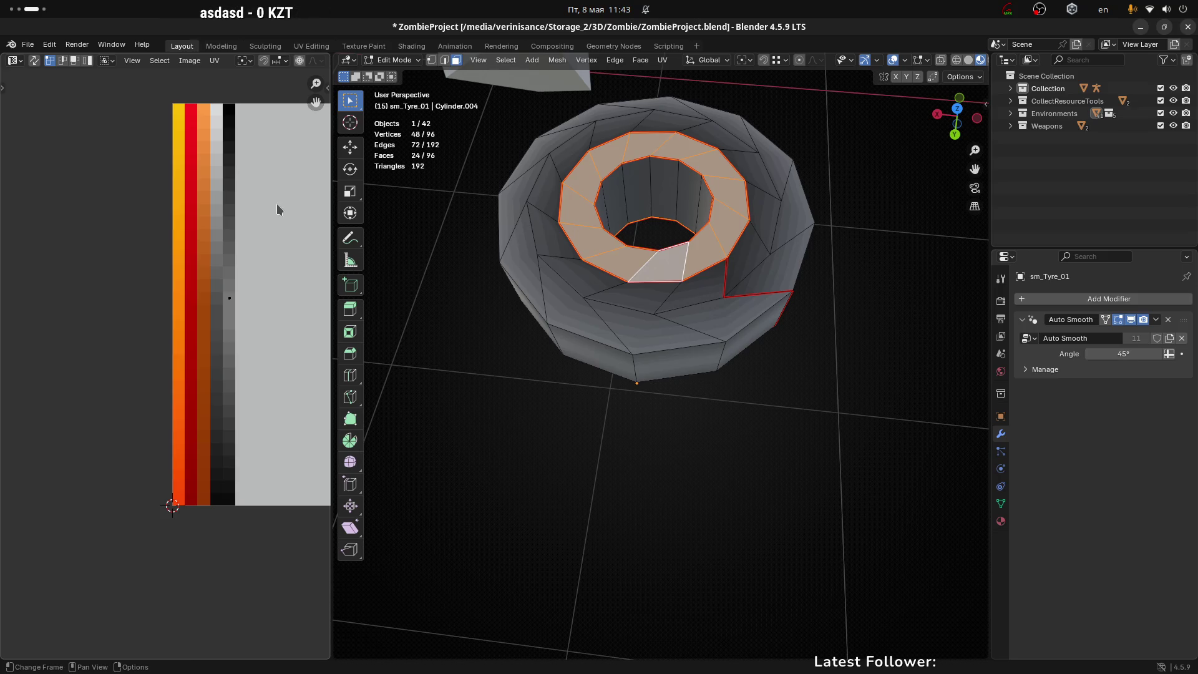
key("super+Page_Down")
key("super+Page_Up")
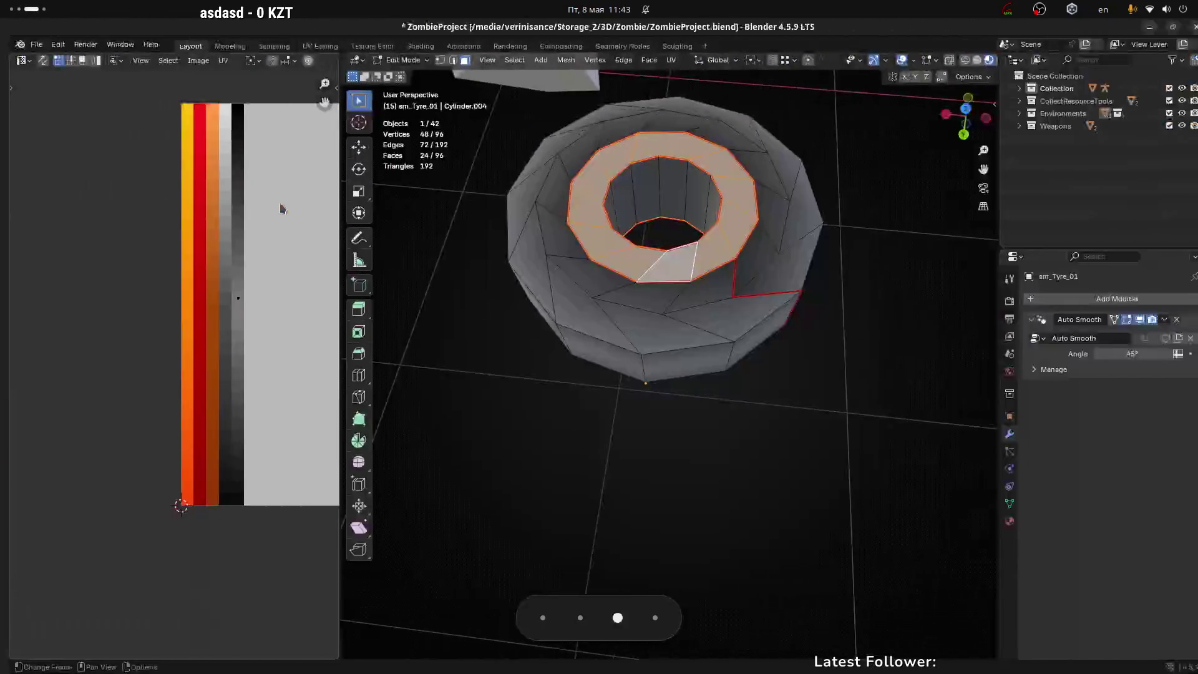
In Krita's Файл > Создать... dialog, set width and height to 64 px
key("alt+Tab")
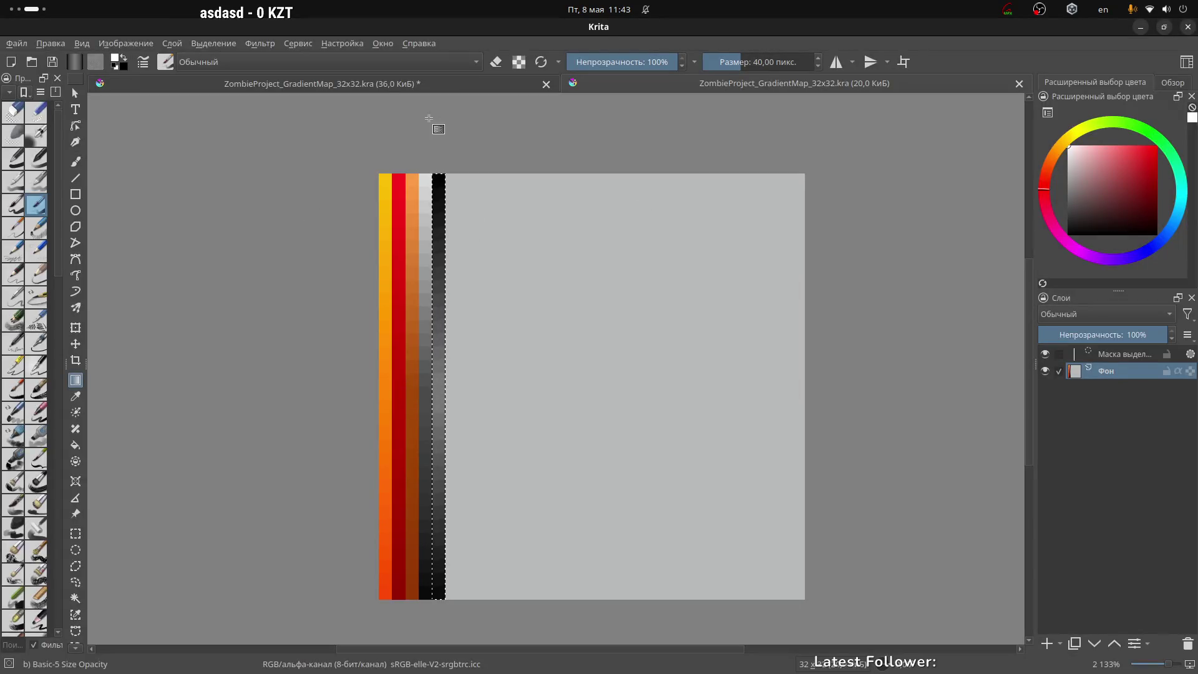
left_click(18, 43)
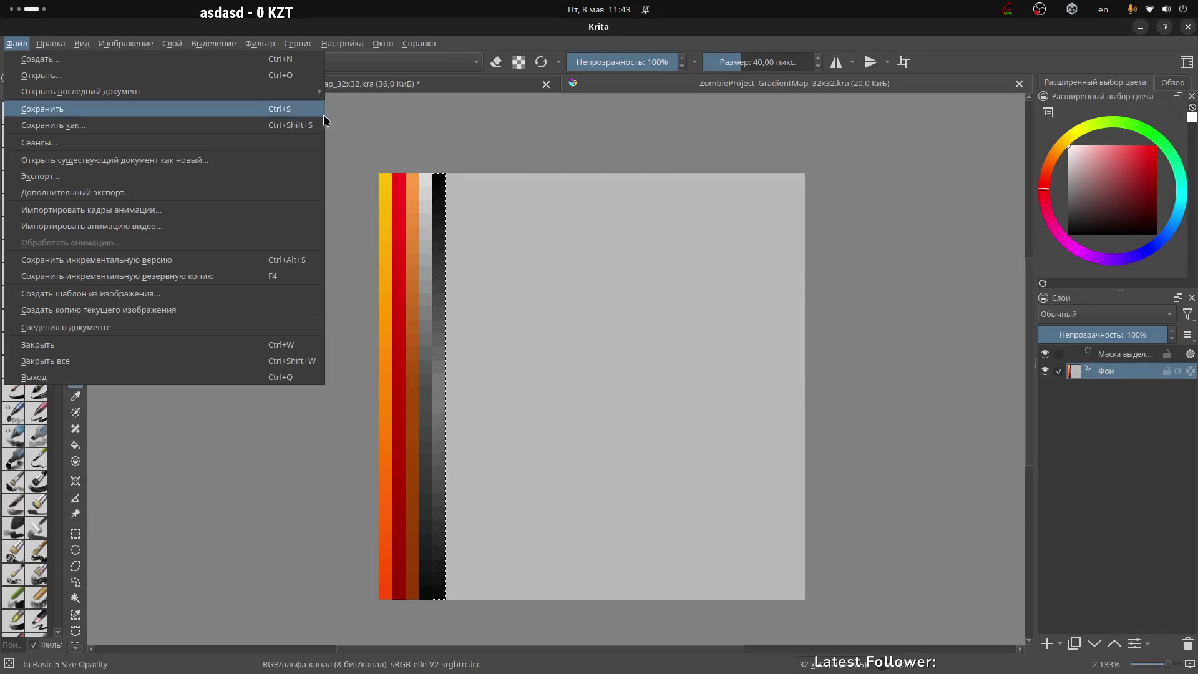
left_click(43, 59)
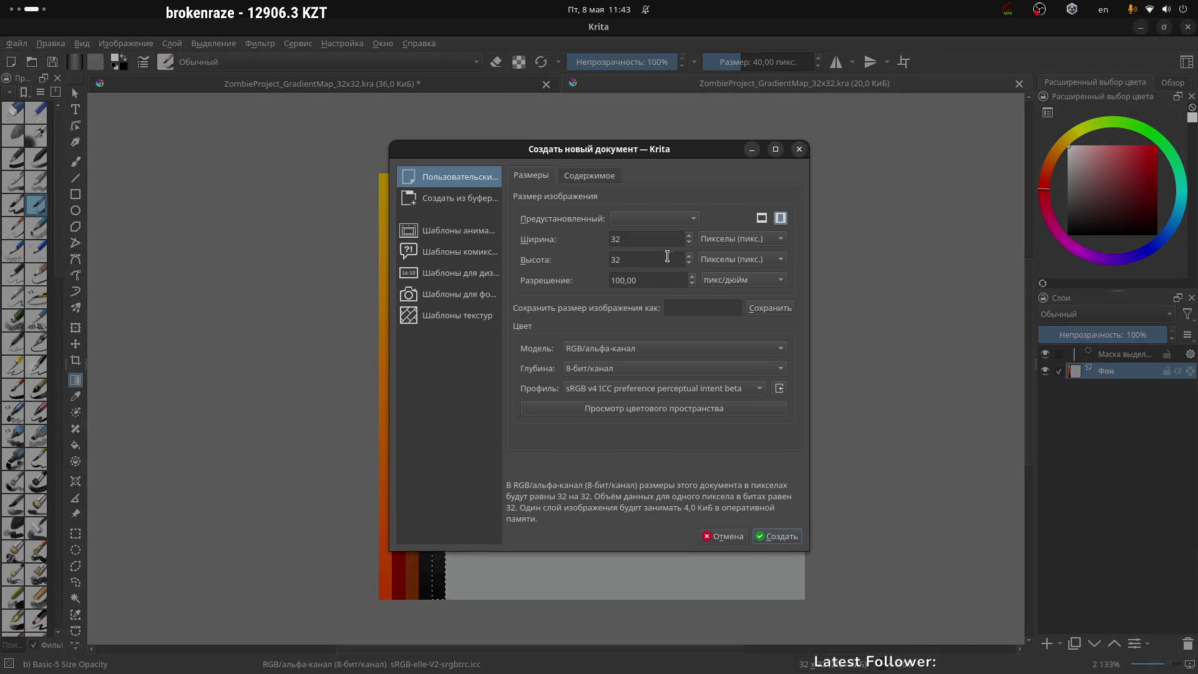
left_click(625, 239)
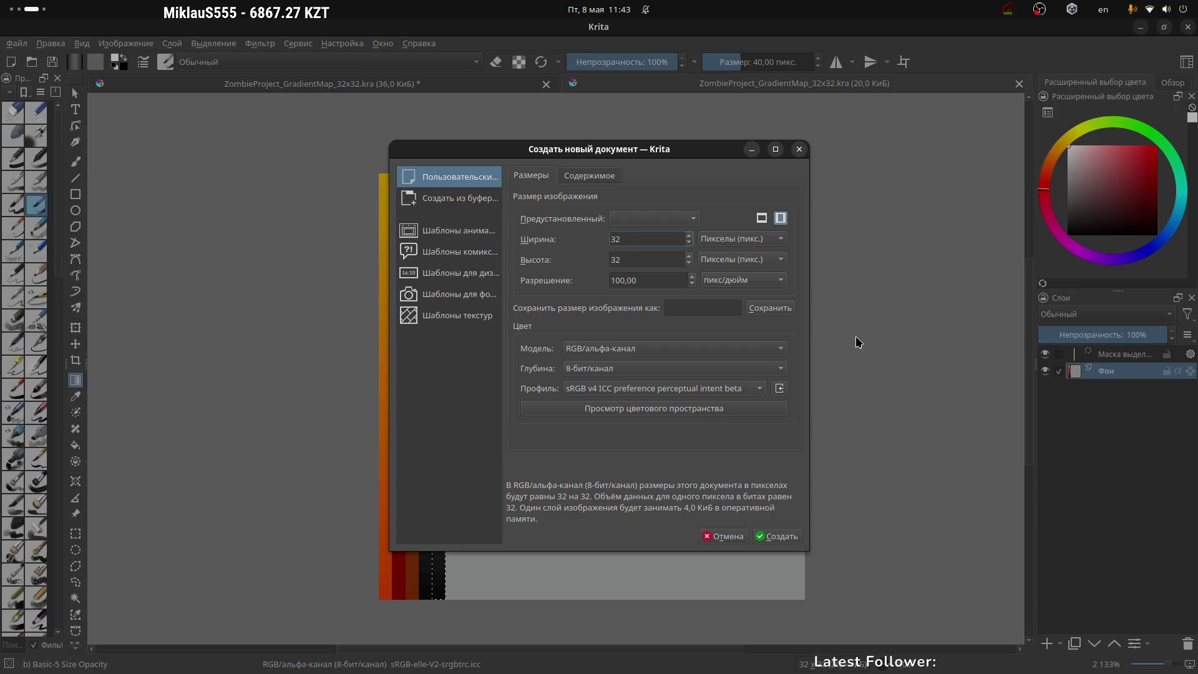
double_click(627, 240)
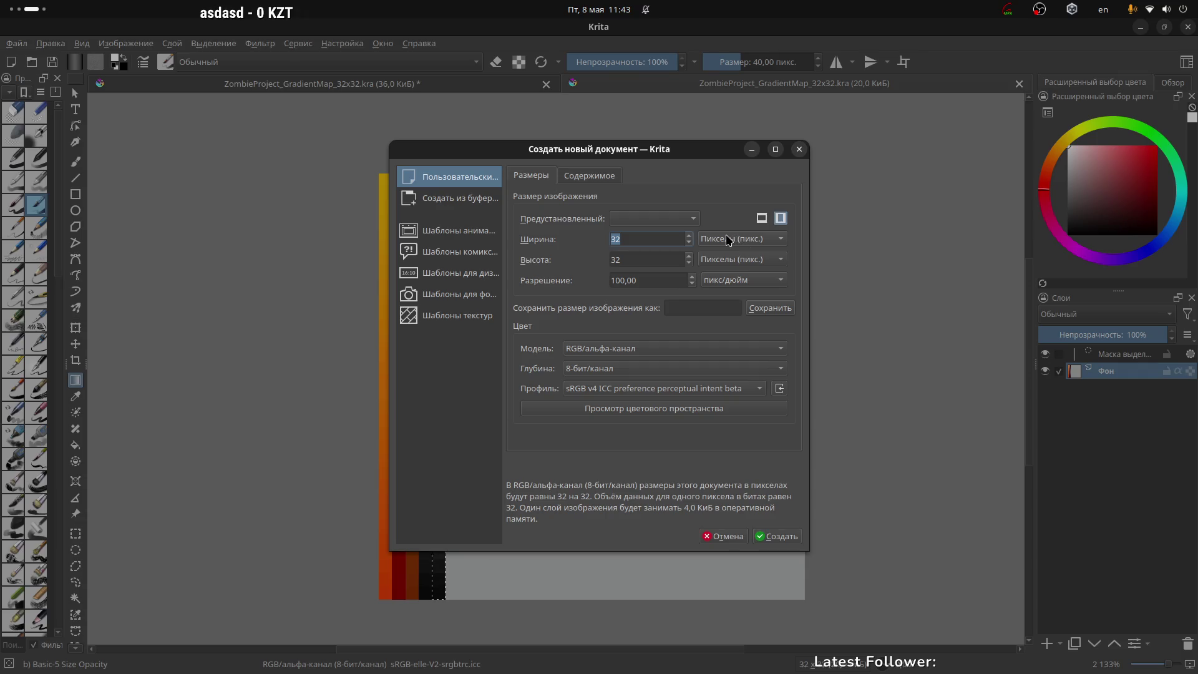
type("64")
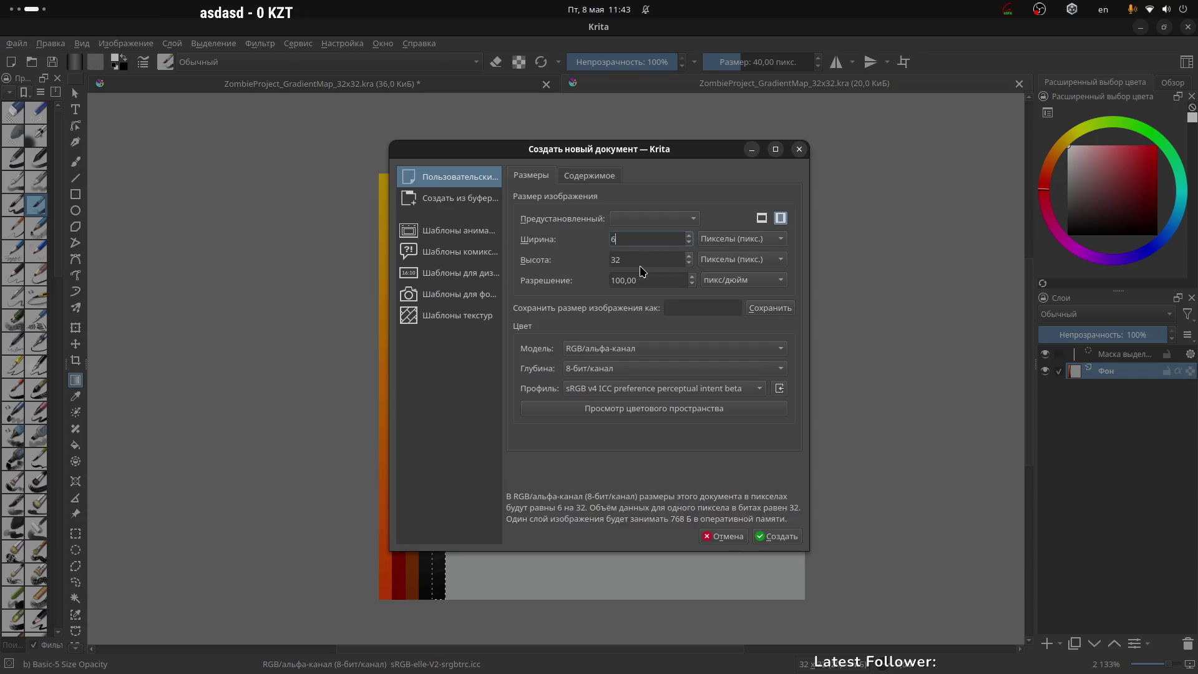
key("Tab")
type("64")
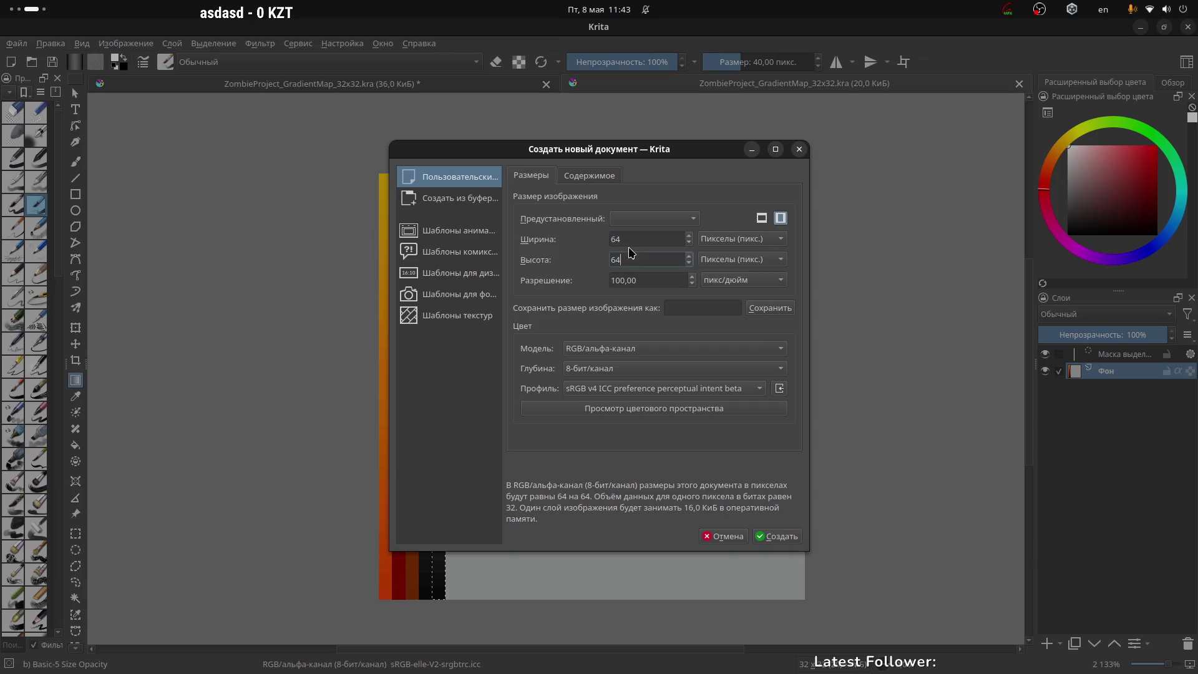
left_click(626, 237)
Create the document, set brush size to 1.9 px, and rectangle-select a 1-px left-edge column
left_click(794, 538)
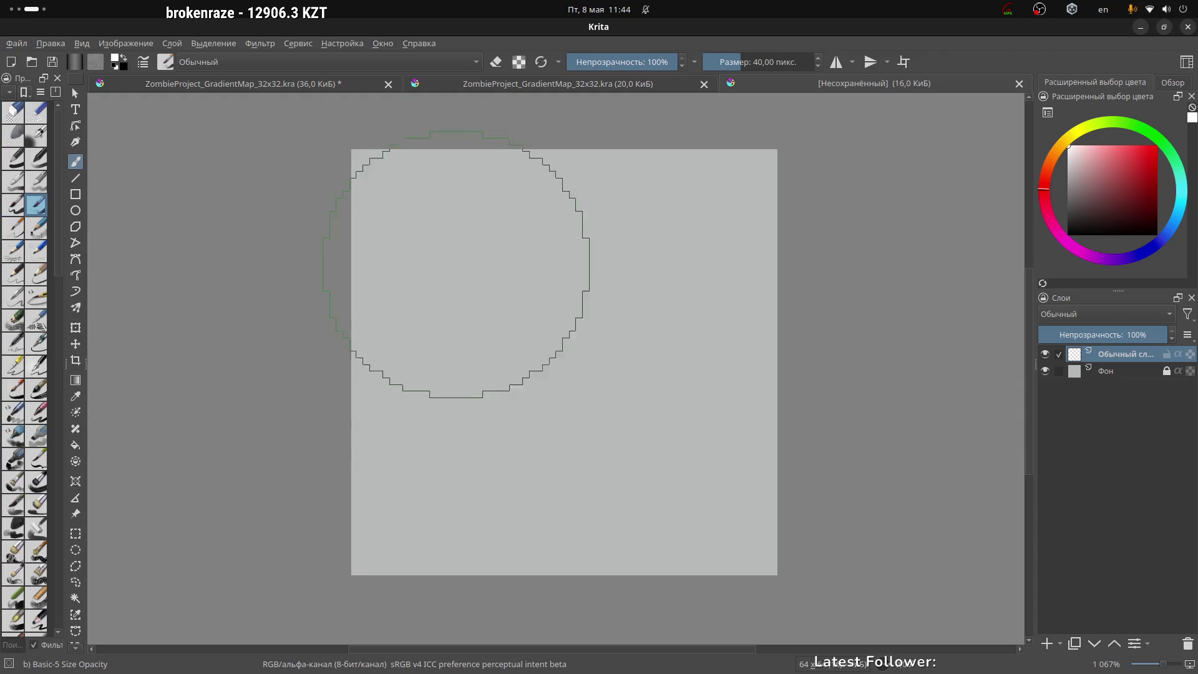
left_click_drag(720, 60, 709, 61)
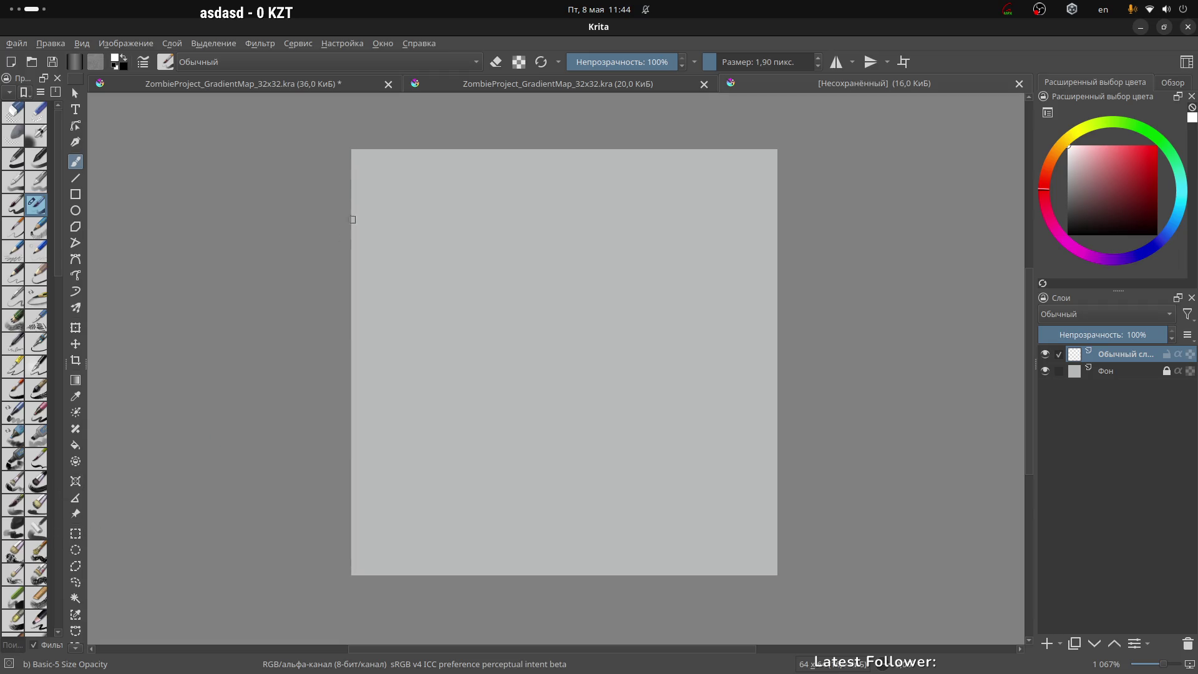
key("ctrl+r")
mouse_move(347, 151)
left_mouse_down()
mouse_move(337, 460)
mouse_move(344, 577)
mouse_move(351, 569)
left_mouse_up()
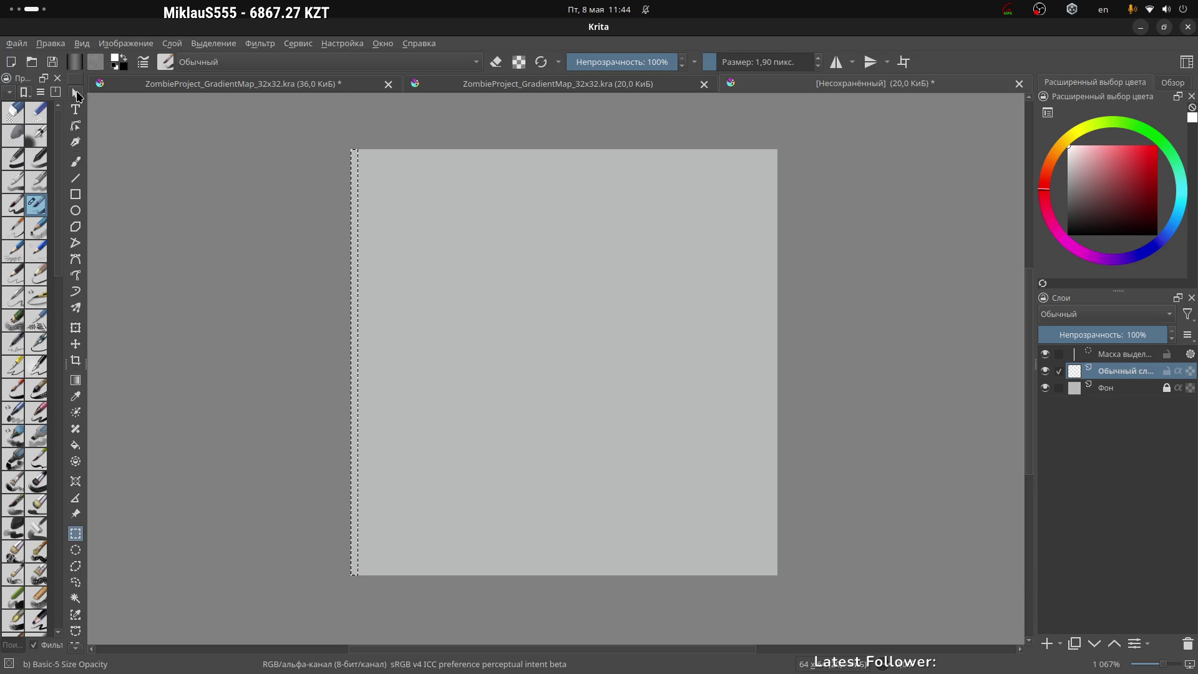
Switch to the Gradient tool (G) and browse the gradient preset list
key("g")
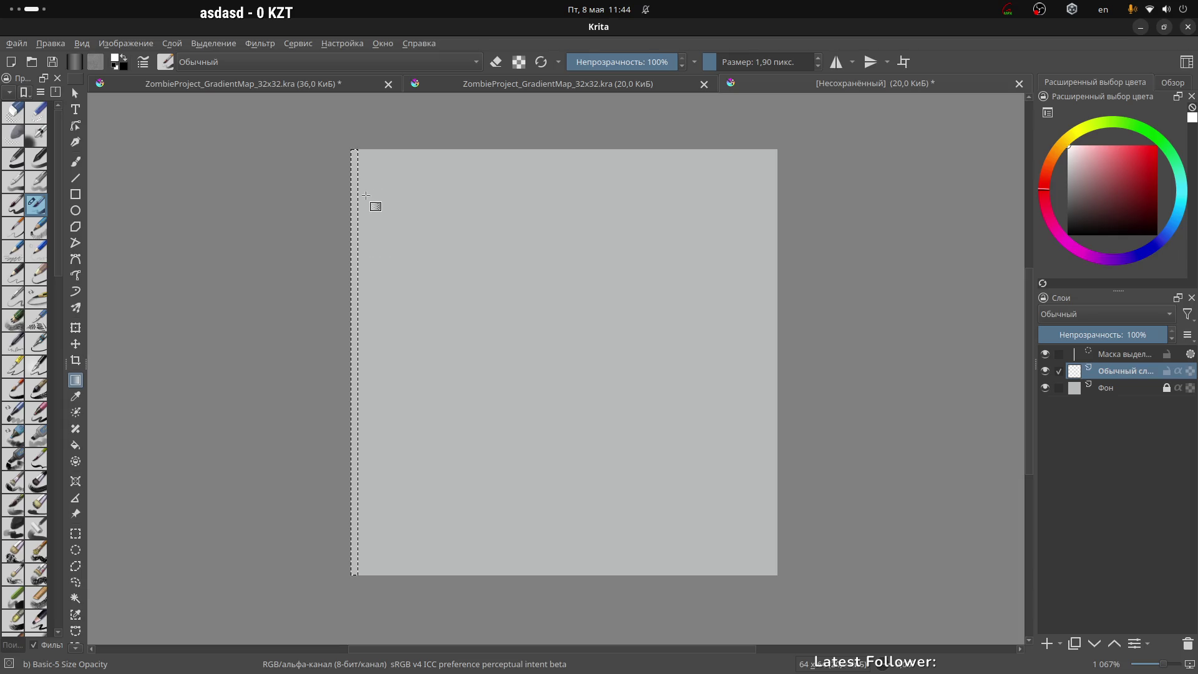
scroll(372, 219, "up", 1)
scroll(382, 206, "down", 1)
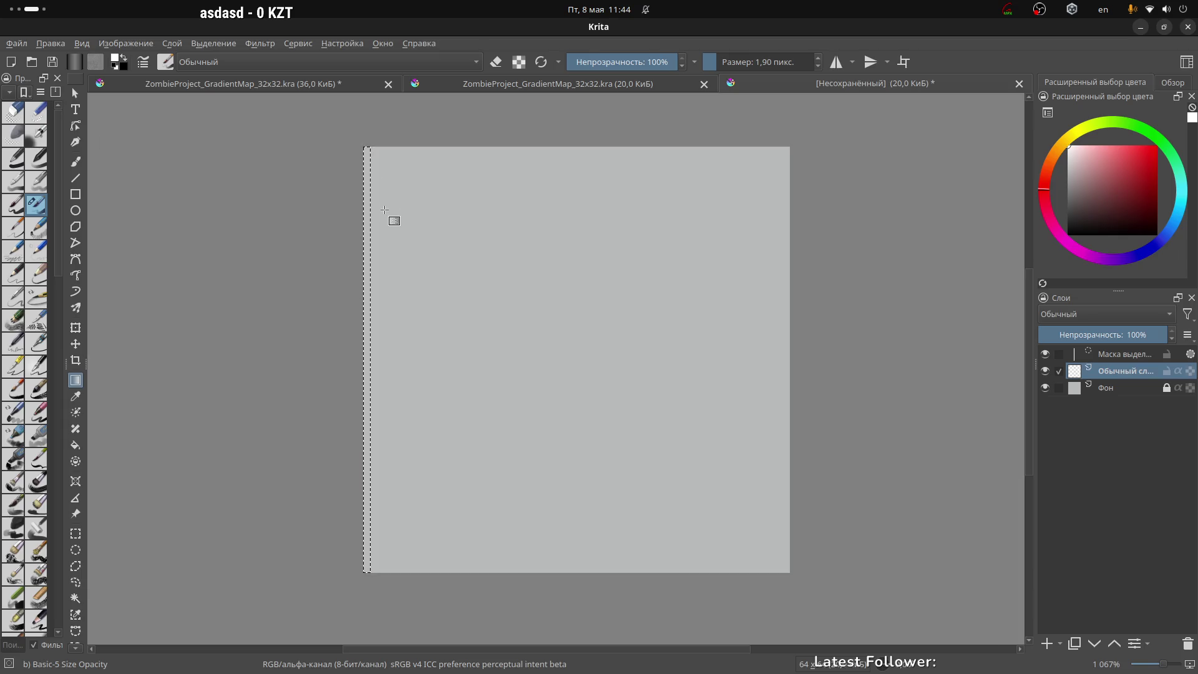
left_click(74, 61)
scroll(151, 204, "down", 1)
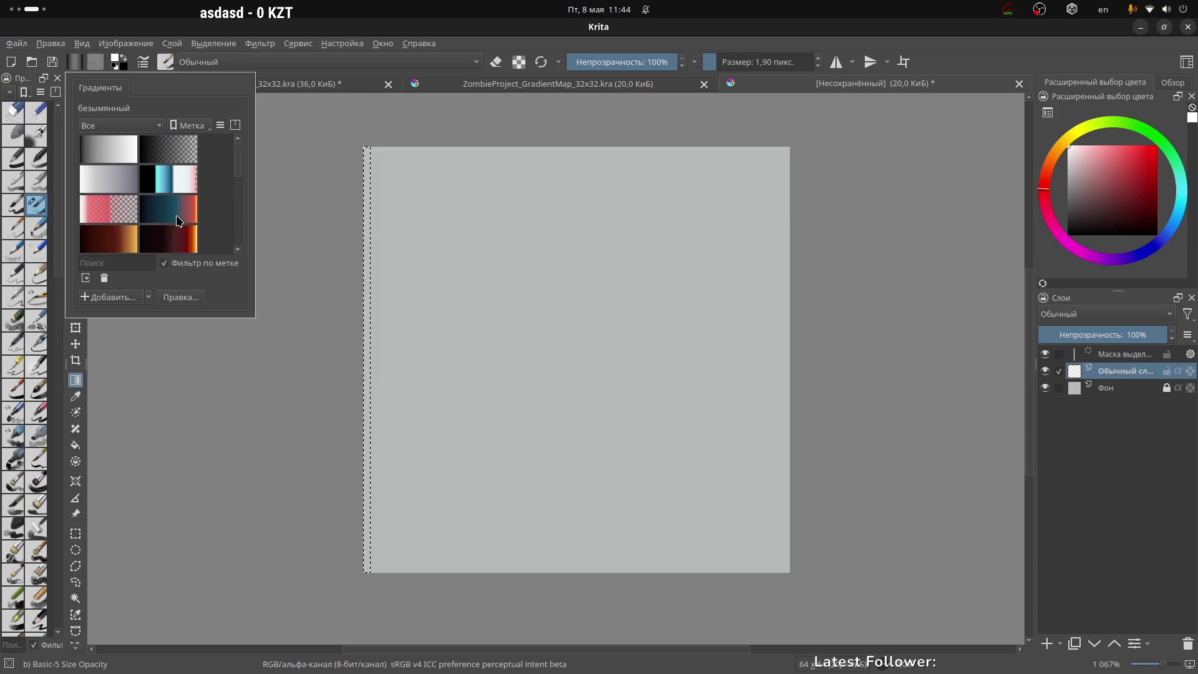
scroll(180, 217, "up", 1)
scroll(180, 217, "down", 1)
scroll(220, 201, "up", 1)
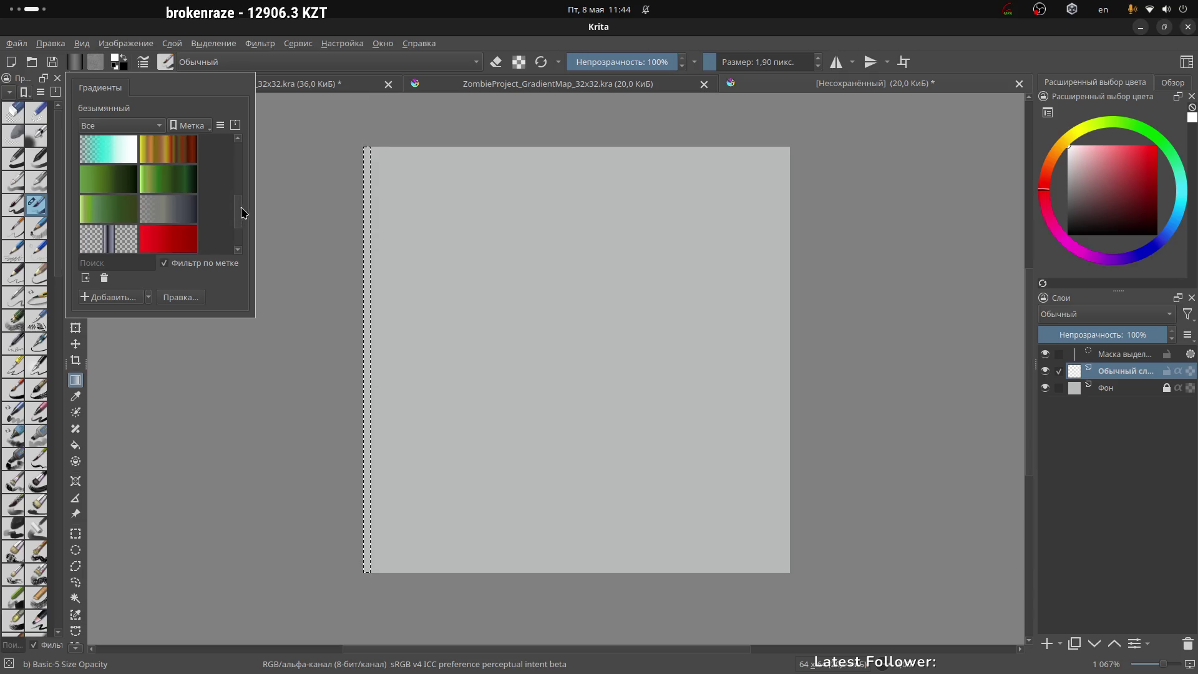
scroll(242, 228, "down", 1)
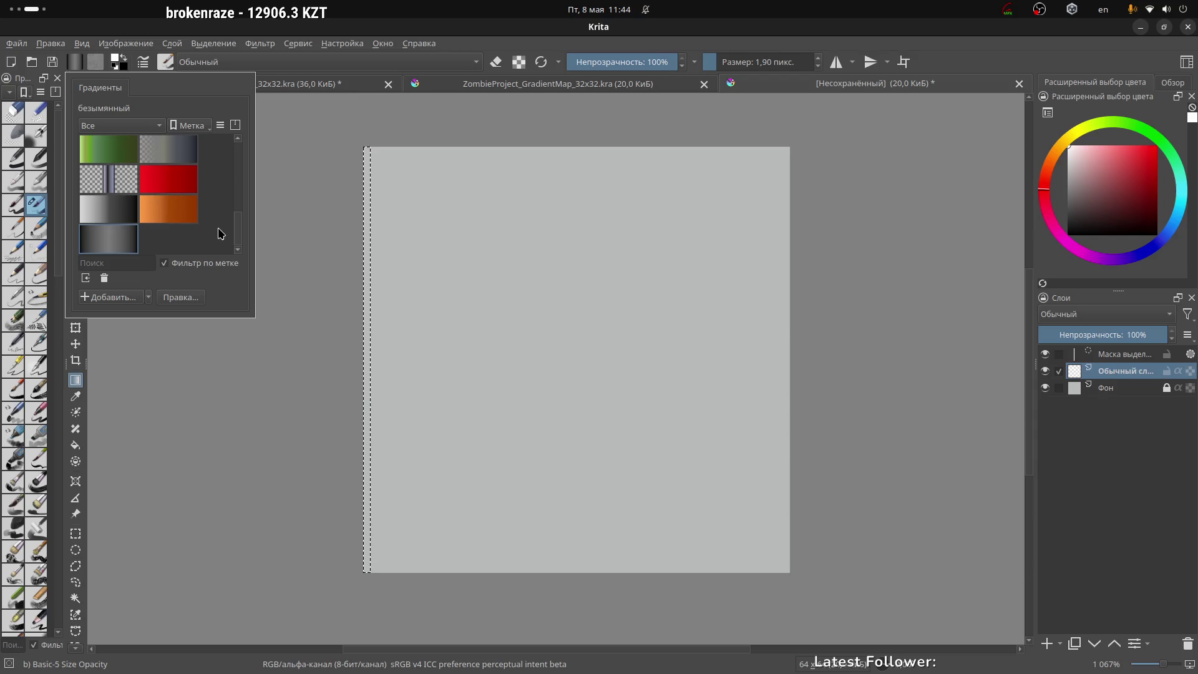
mouse_move(241, 240)
left_mouse_down()
mouse_move(256, 151)
mouse_move(251, 252)
mouse_move(258, 150)
mouse_move(239, 278)
left_mouse_up()
left_click(807, 85)
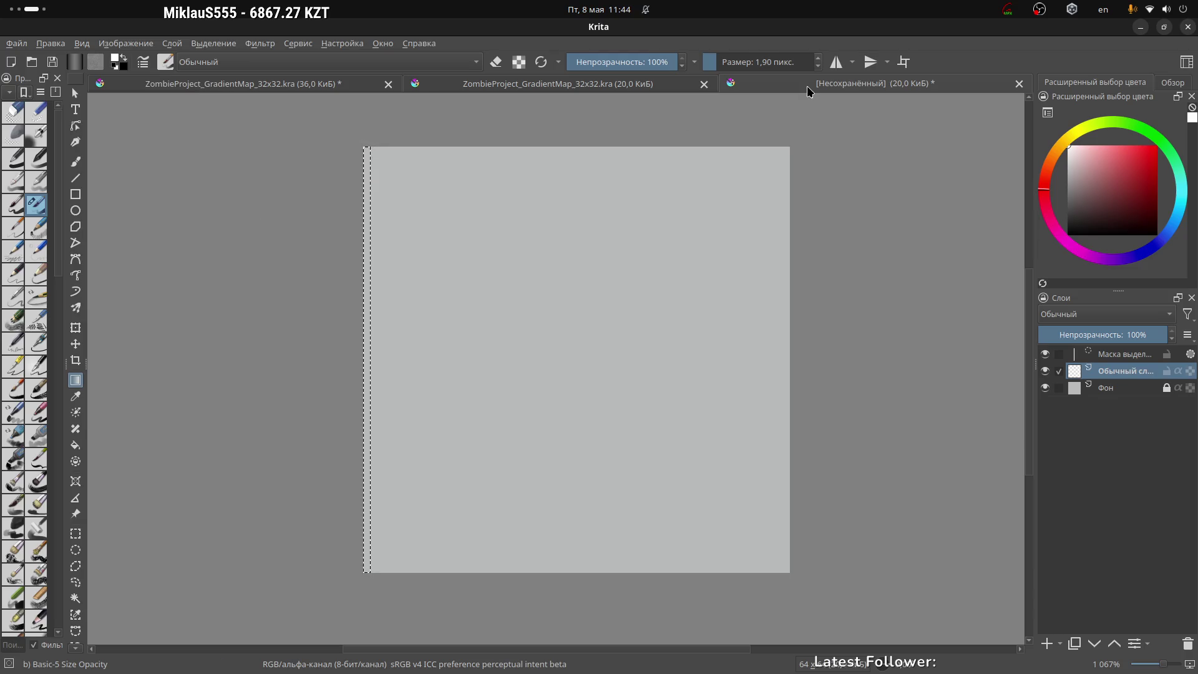
left_click(624, 83)
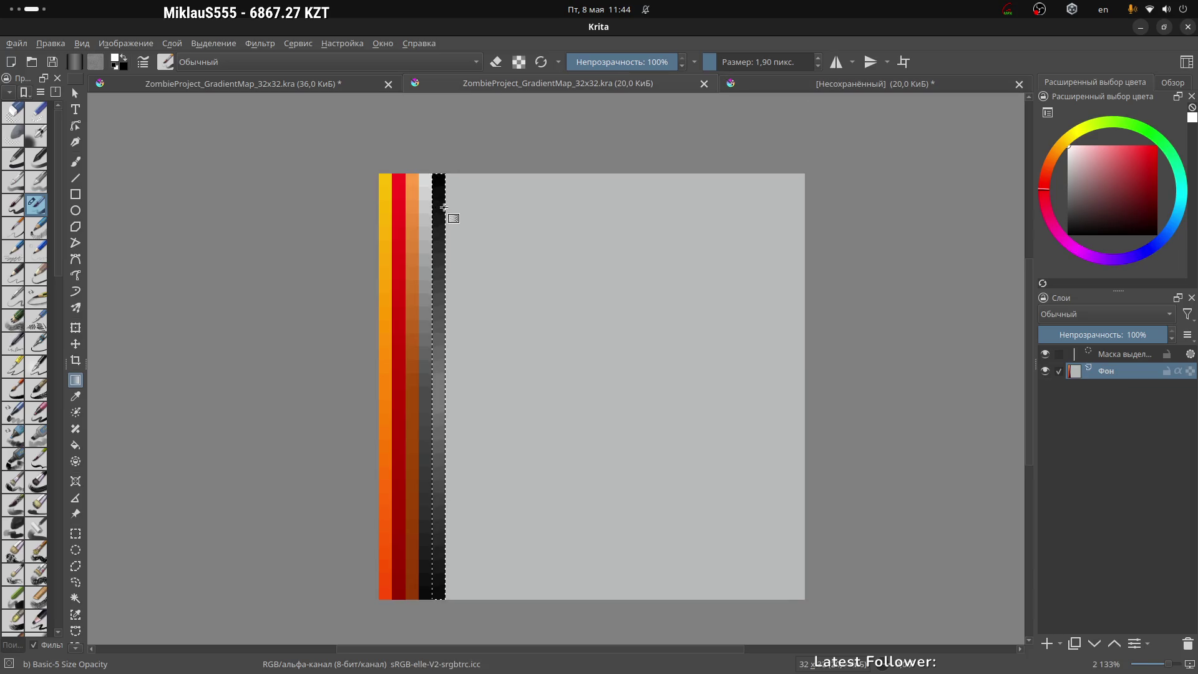
mouse_move(440, 207)
left_mouse_down()
mouse_move(397, 185)
mouse_move(458, 213)
left_mouse_up()
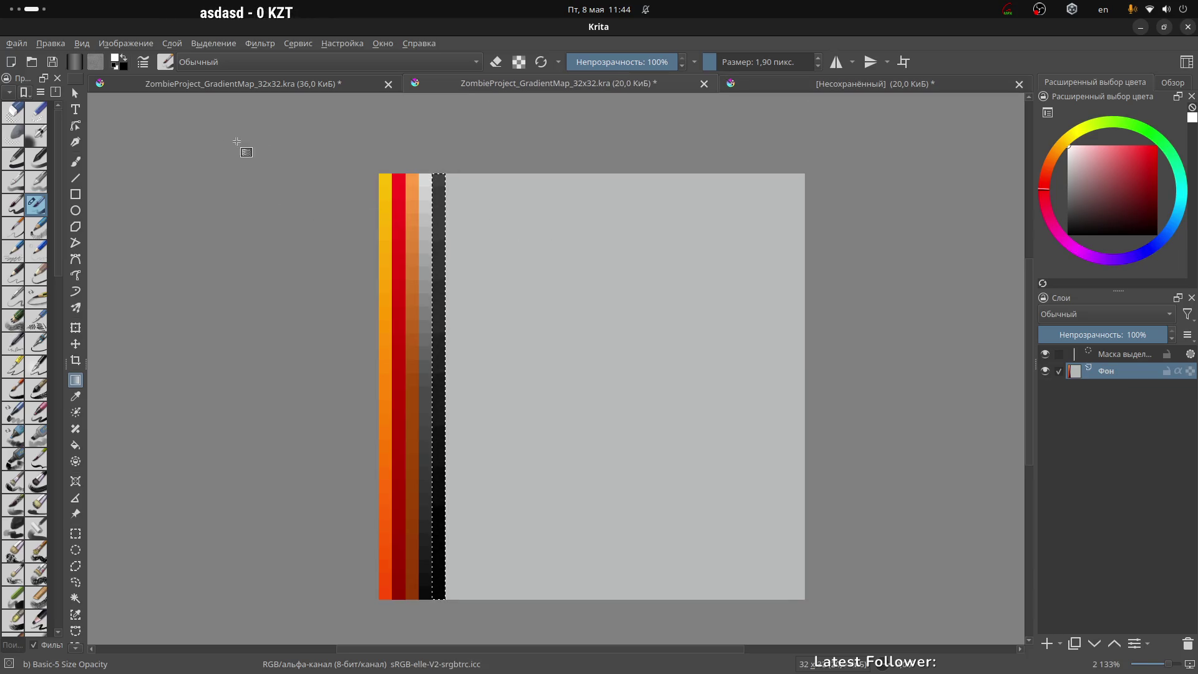
key("ctrl+z")
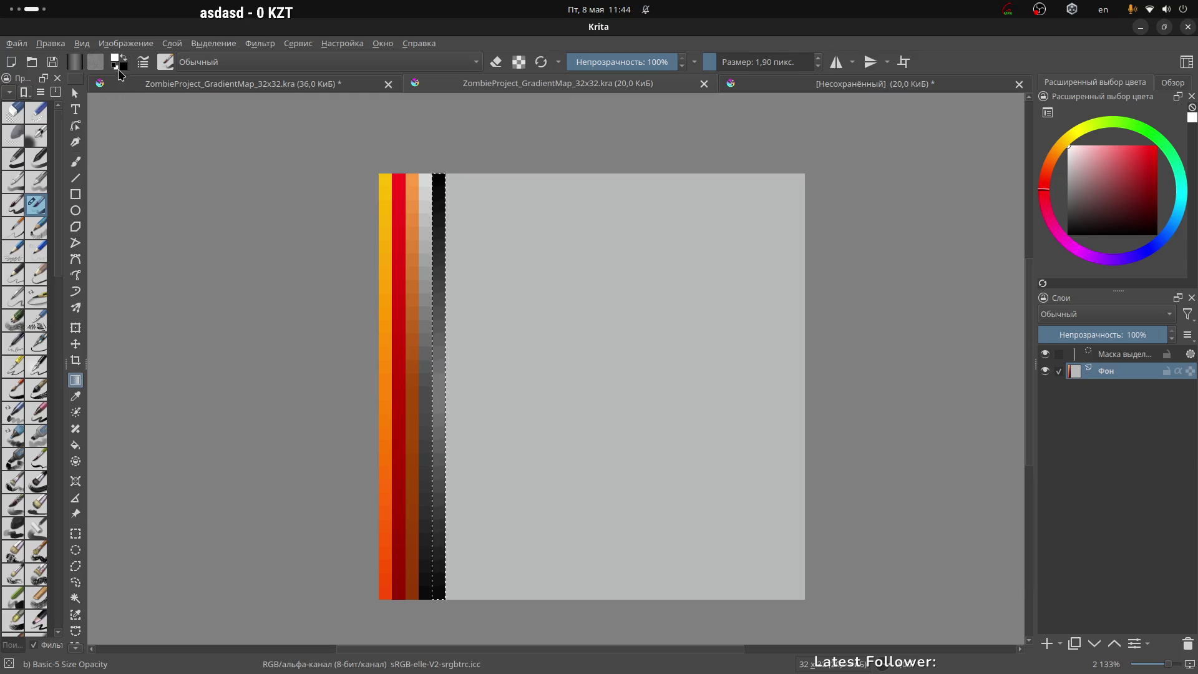
left_click(75, 61)
scroll(122, 213, "up", 2)
scroll(122, 213, "up", 3)
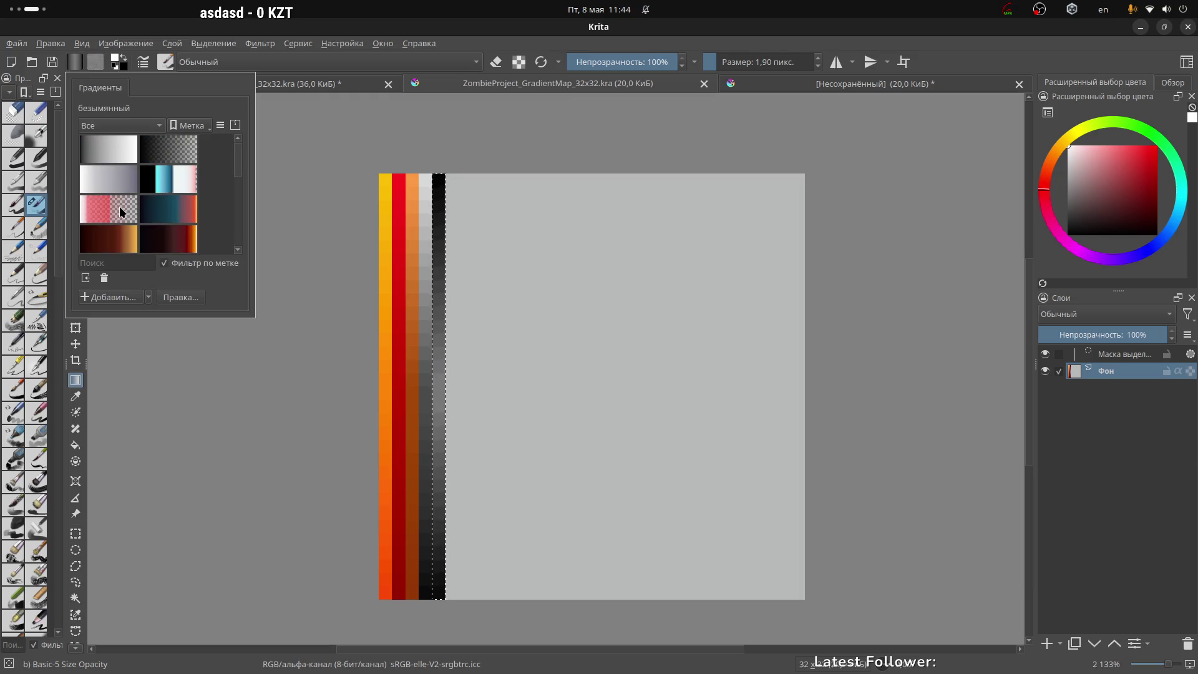
left_click(122, 125)
left_click(124, 143)
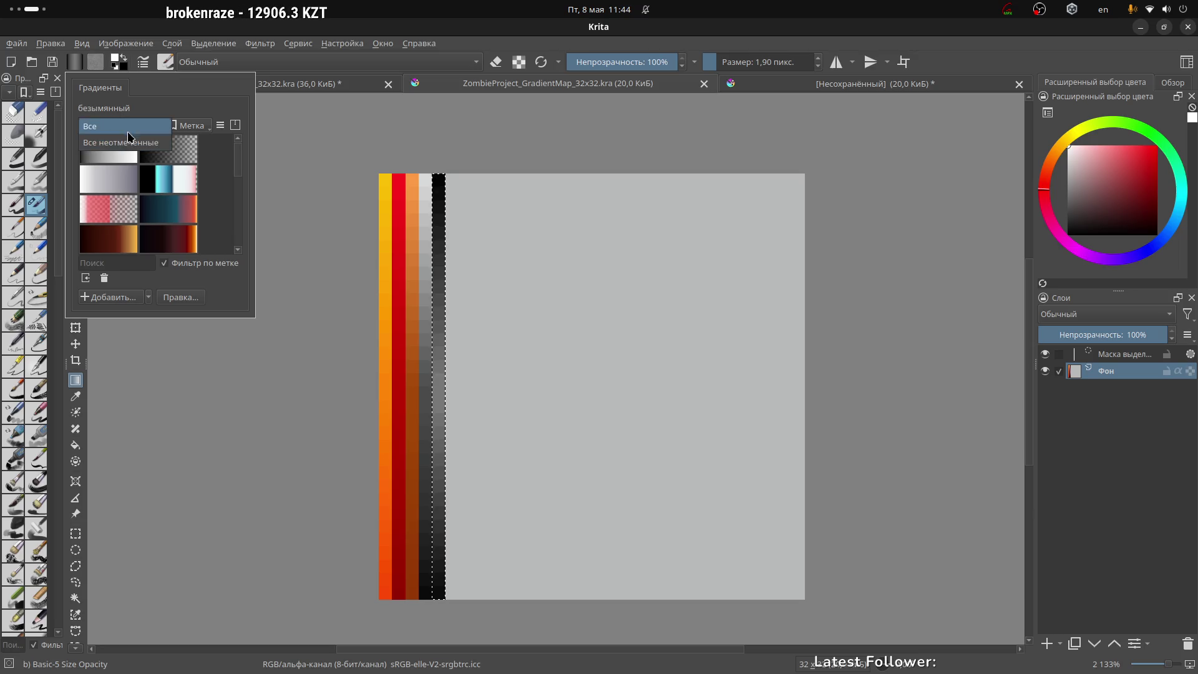
left_click(121, 128)
left_click(121, 110)
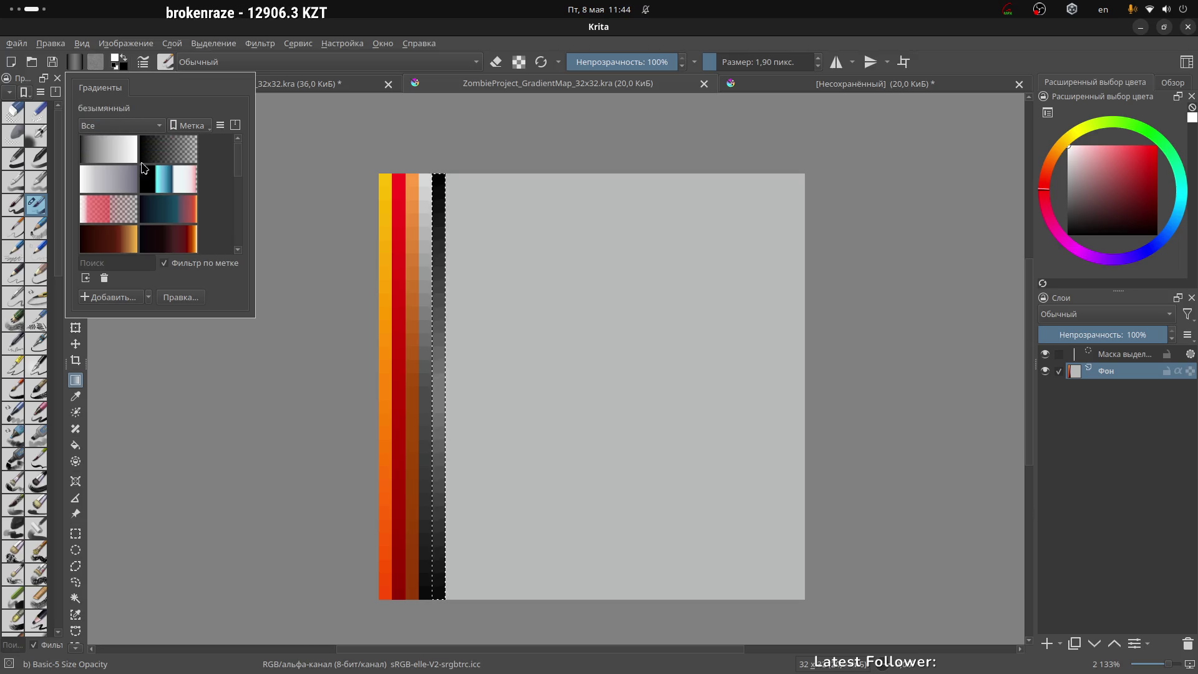
scroll(203, 185, "down", 5)
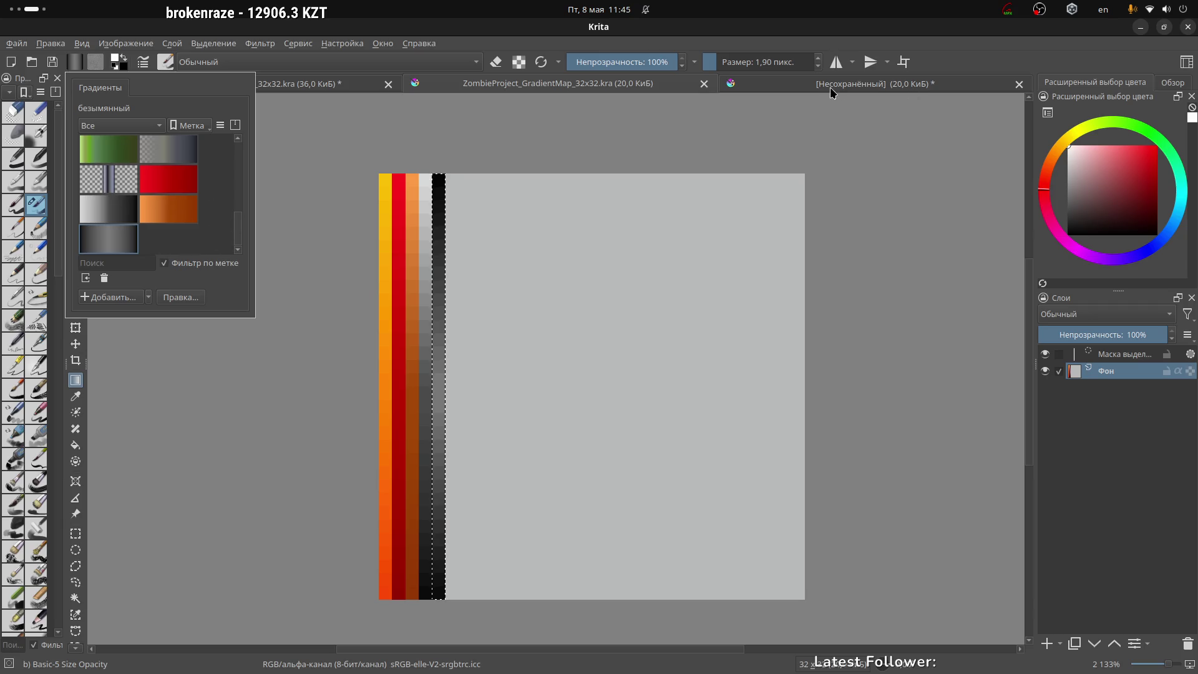
left_click(861, 84)
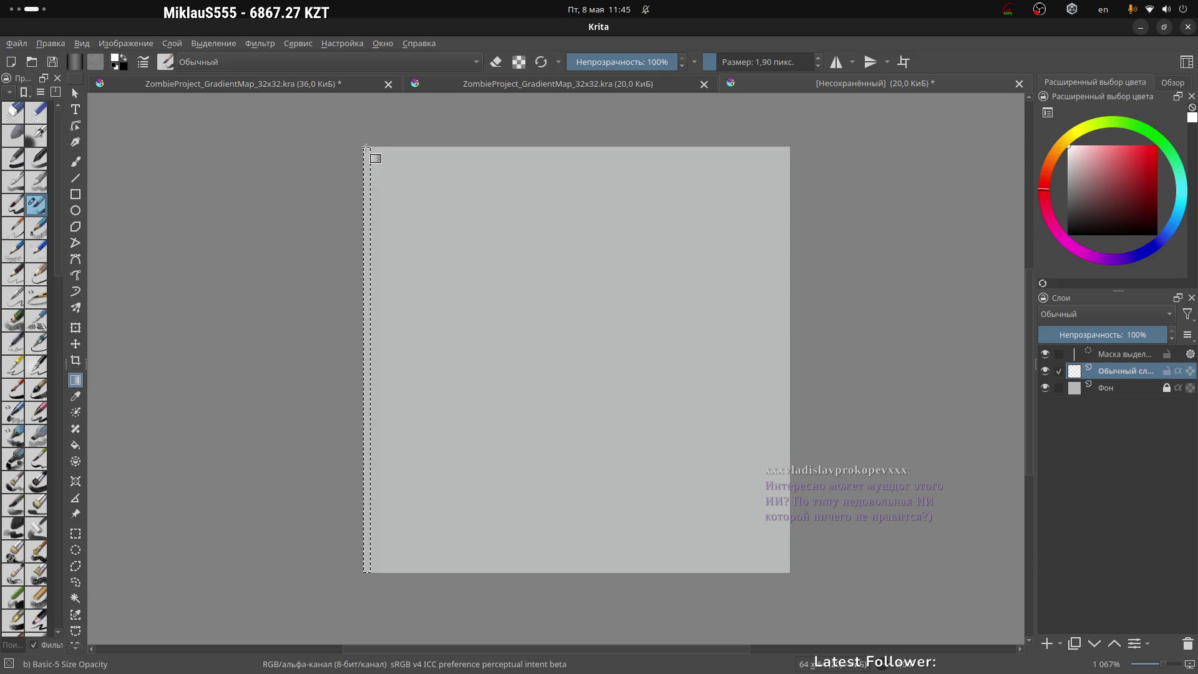
left_click_drag(368, 148, 354, 526)
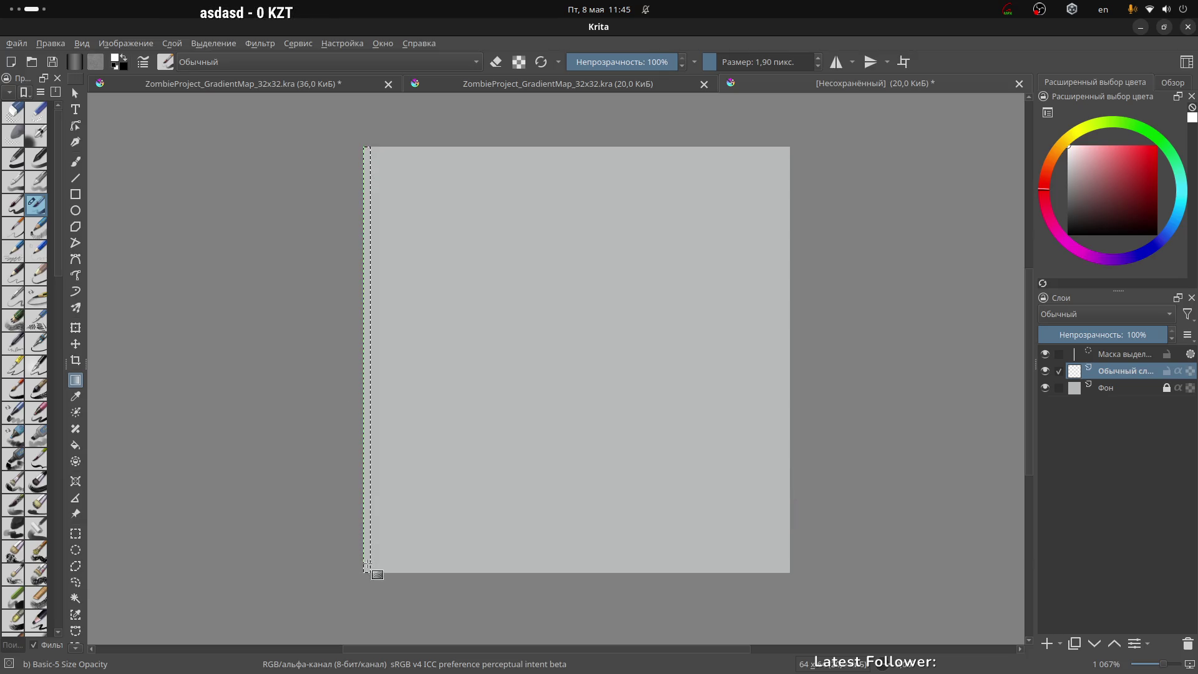
left_click_drag(366, 570, 369, 571)
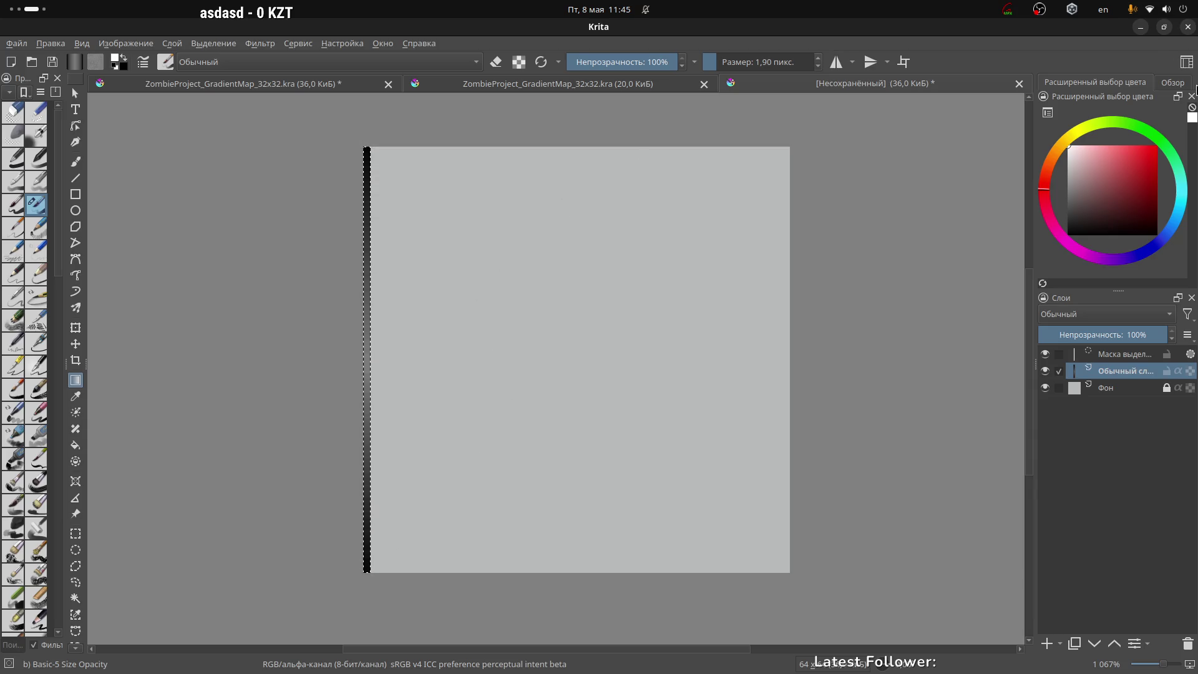
left_click(1172, 83)
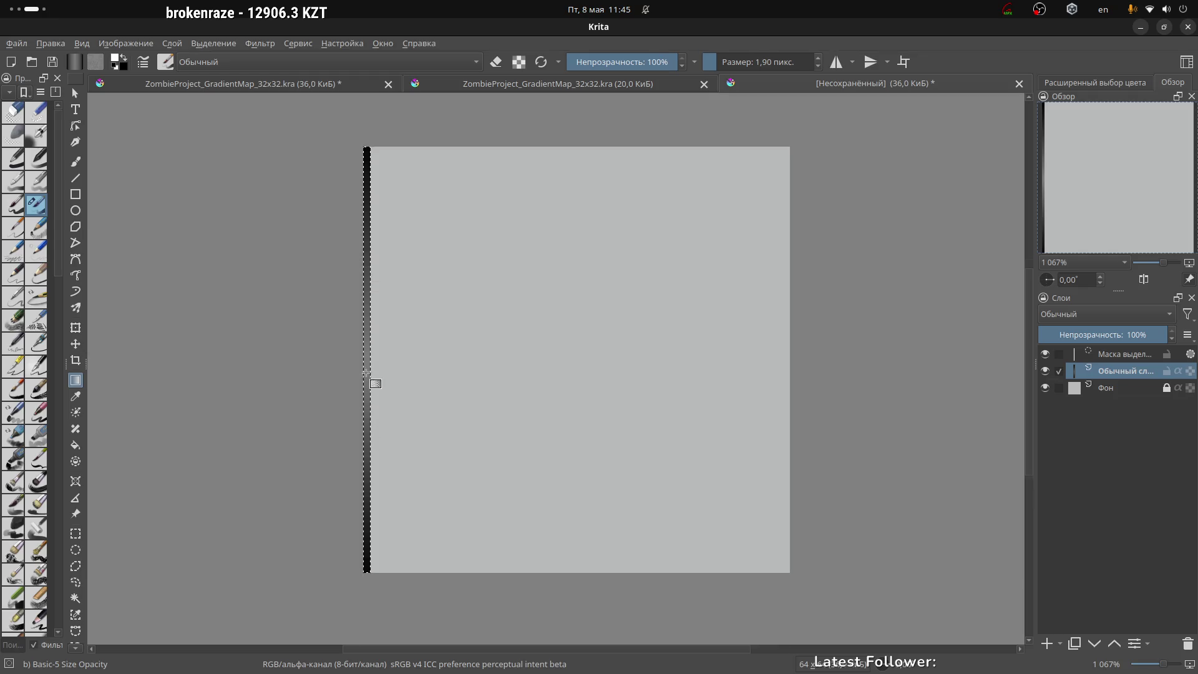
scroll(367, 373, "up", 5)
scroll(383, 219, "down", 4)
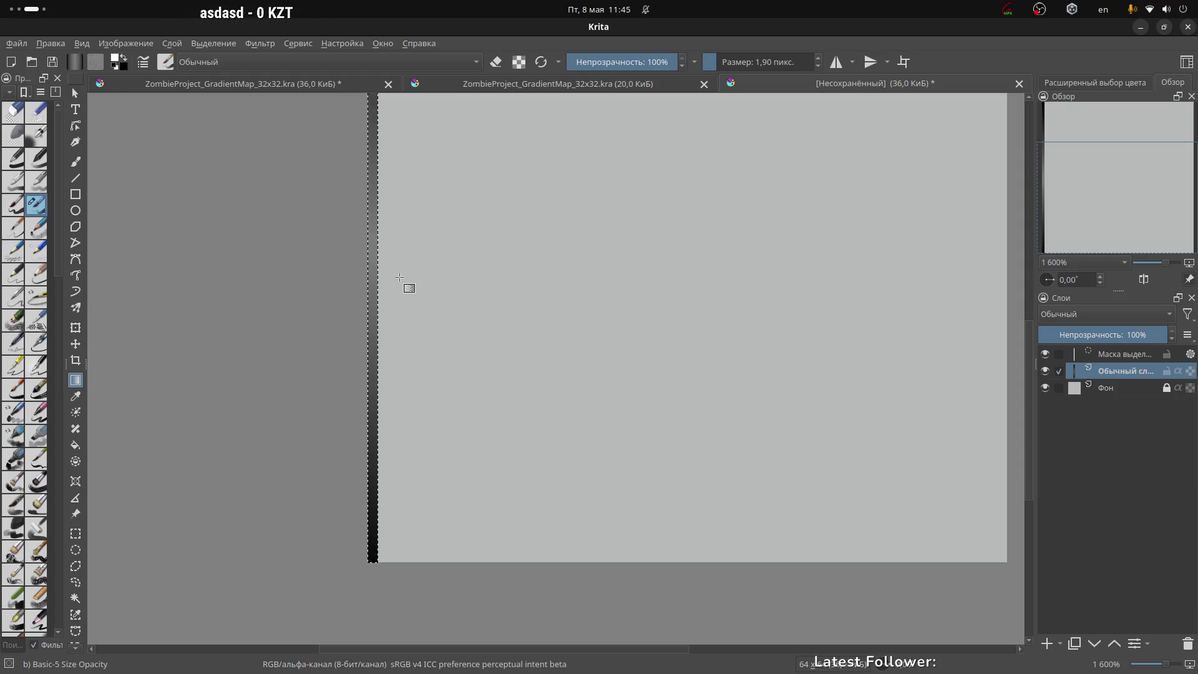
scroll(400, 276, "down", 3)
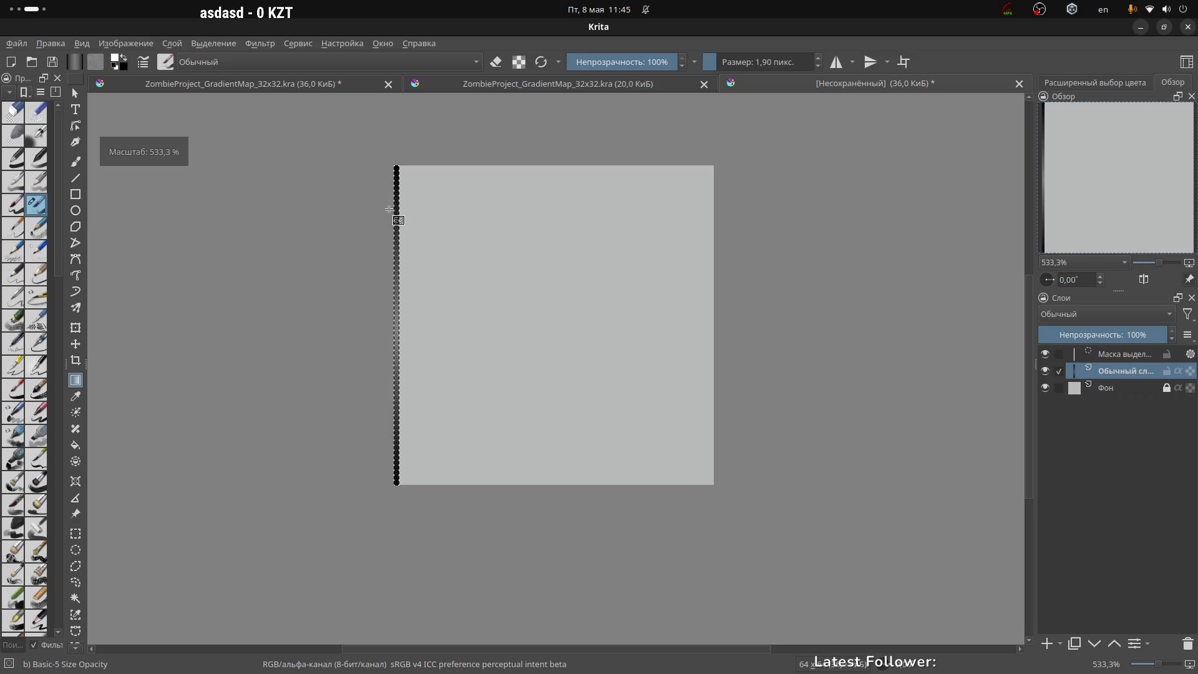
scroll(395, 204, "up", 1)
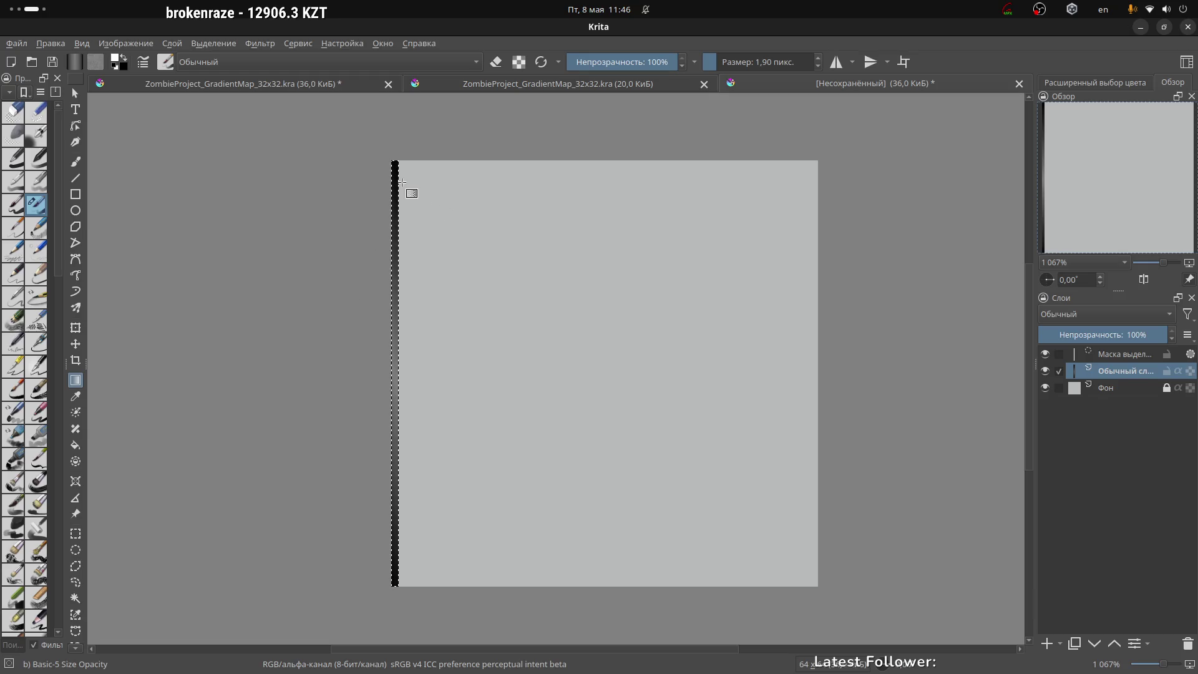
scroll(402, 182, "up", 1)
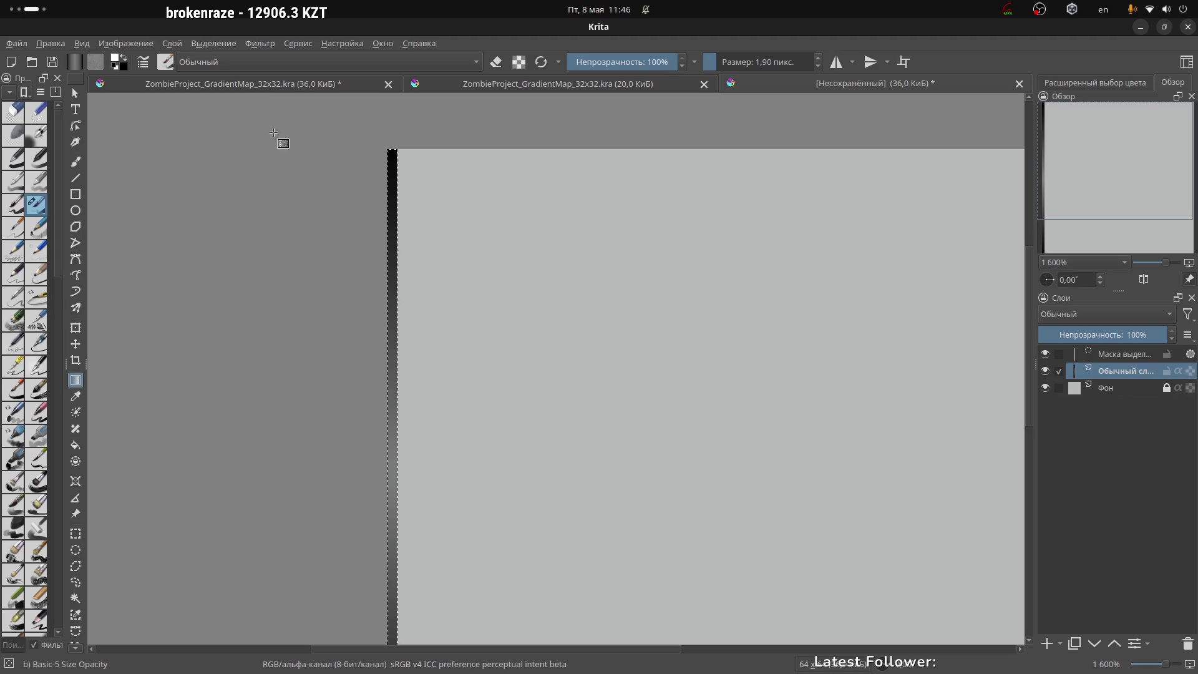
Close the modified ZombieProject_GradientMap_32x32.kra tab, answering Нет to discard its changes
left_click(599, 85)
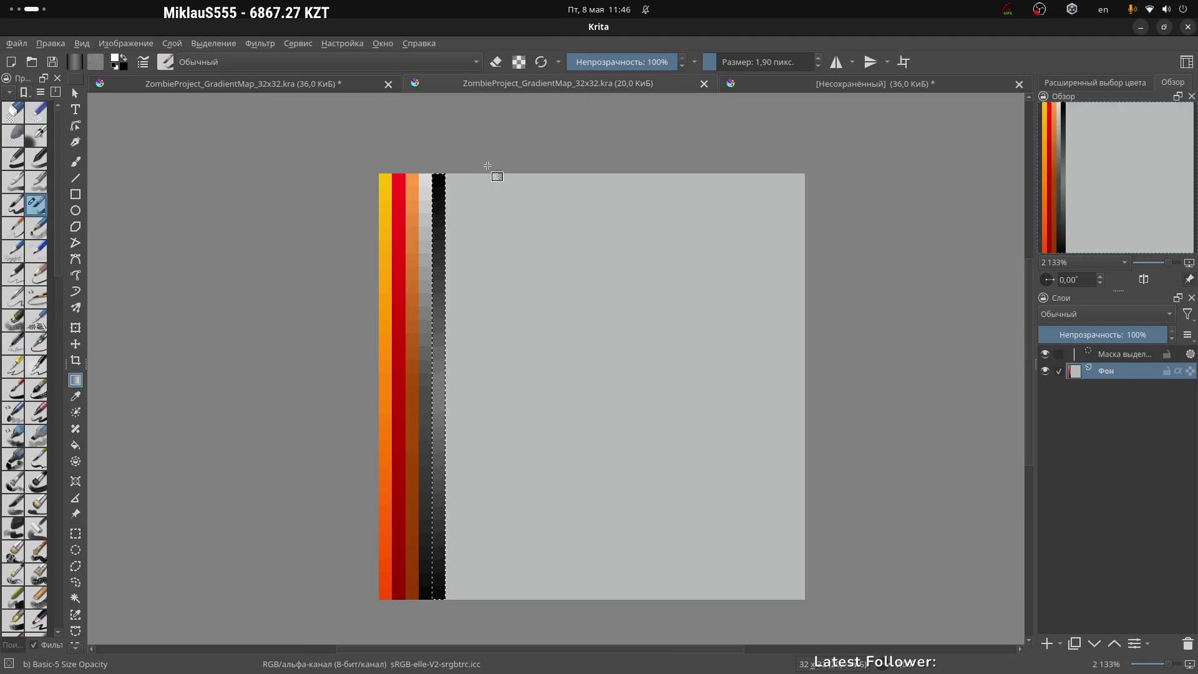
left_click(388, 84)
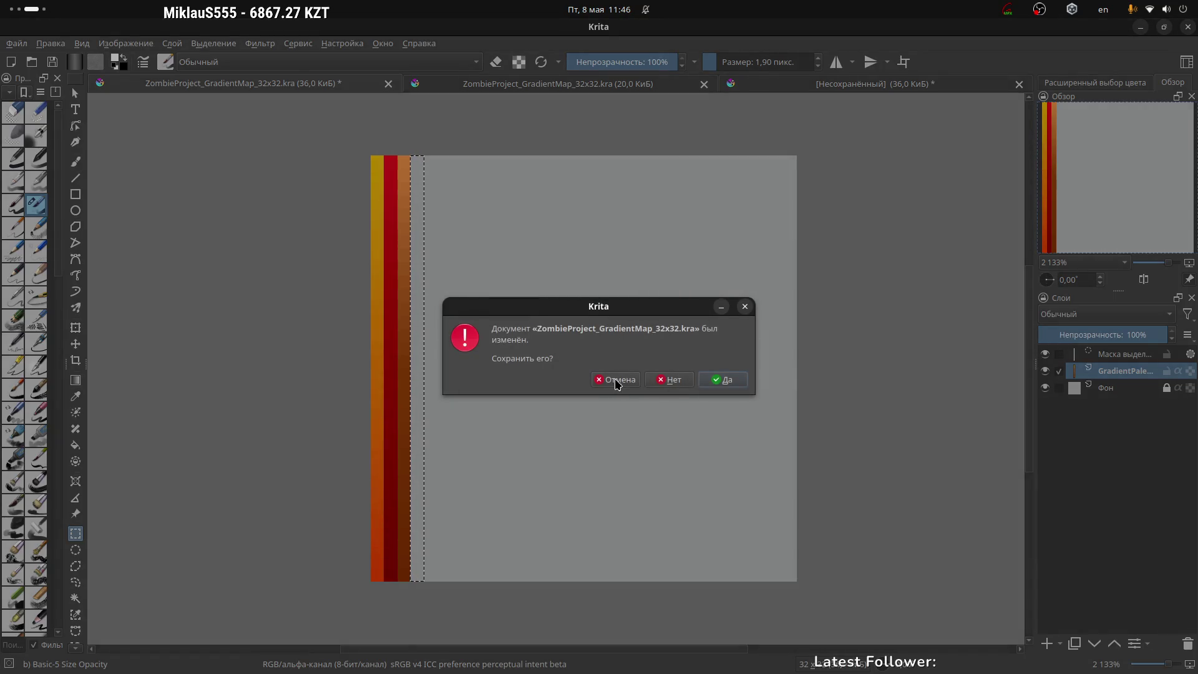
left_click(618, 380)
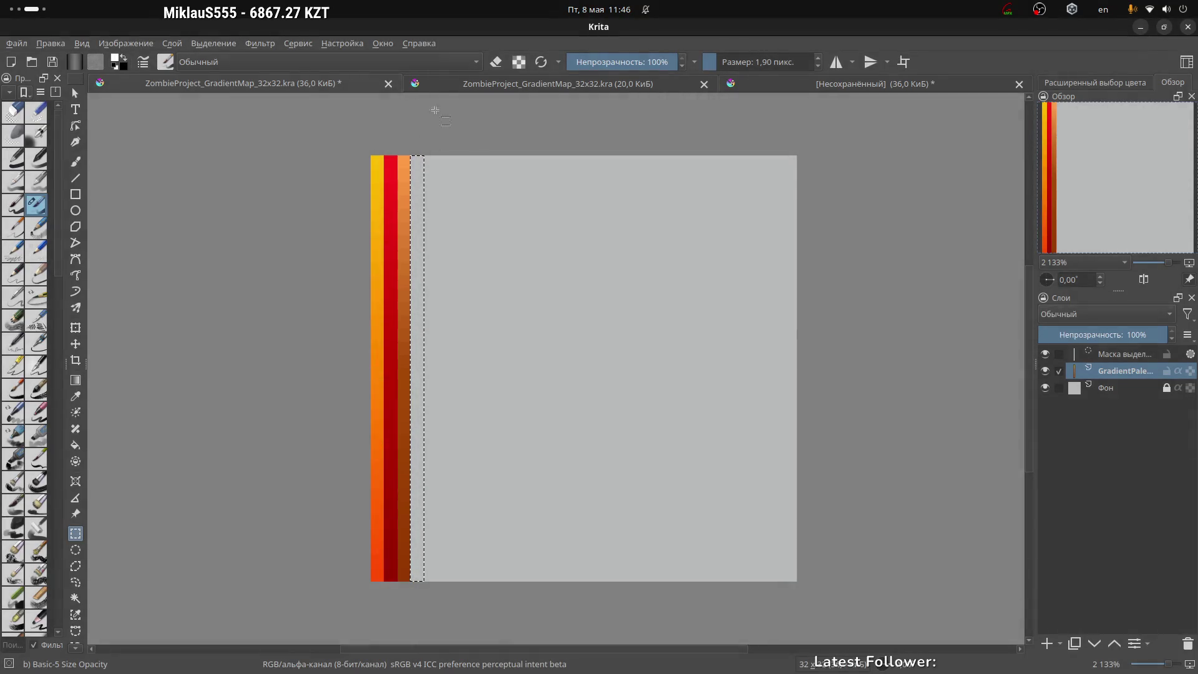
left_click(389, 84)
left_click(672, 379)
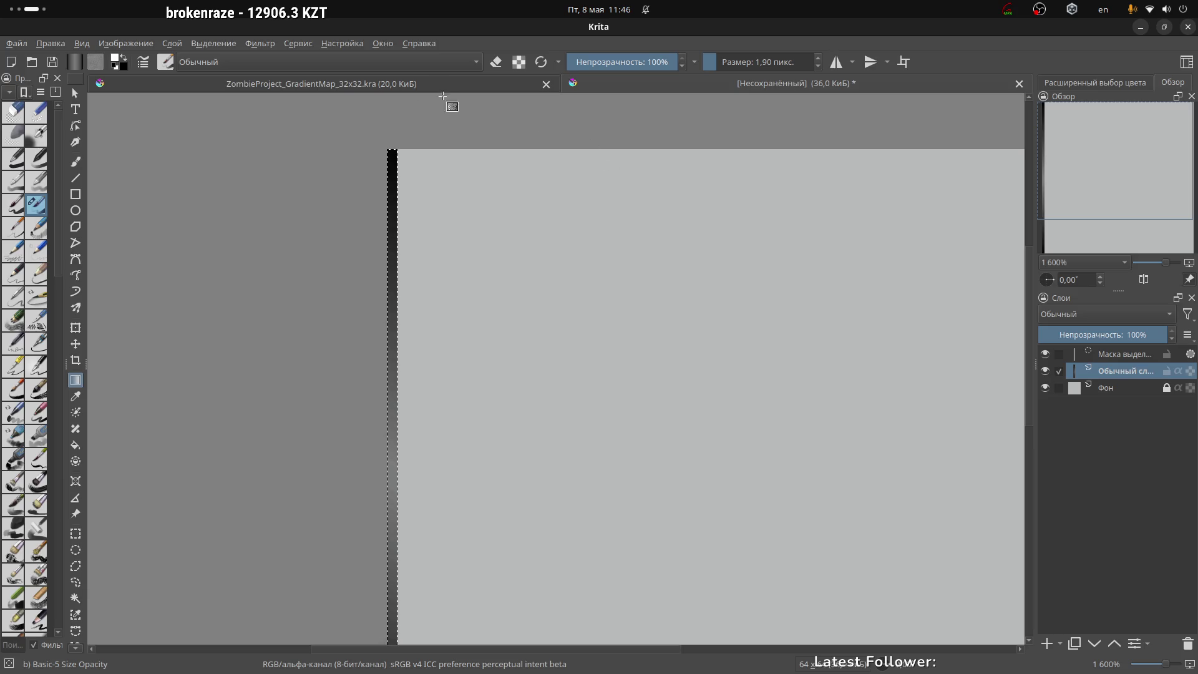
Add a new control-point gradient and shift its first stop from yellow to orange-yellow
left_click(74, 61)
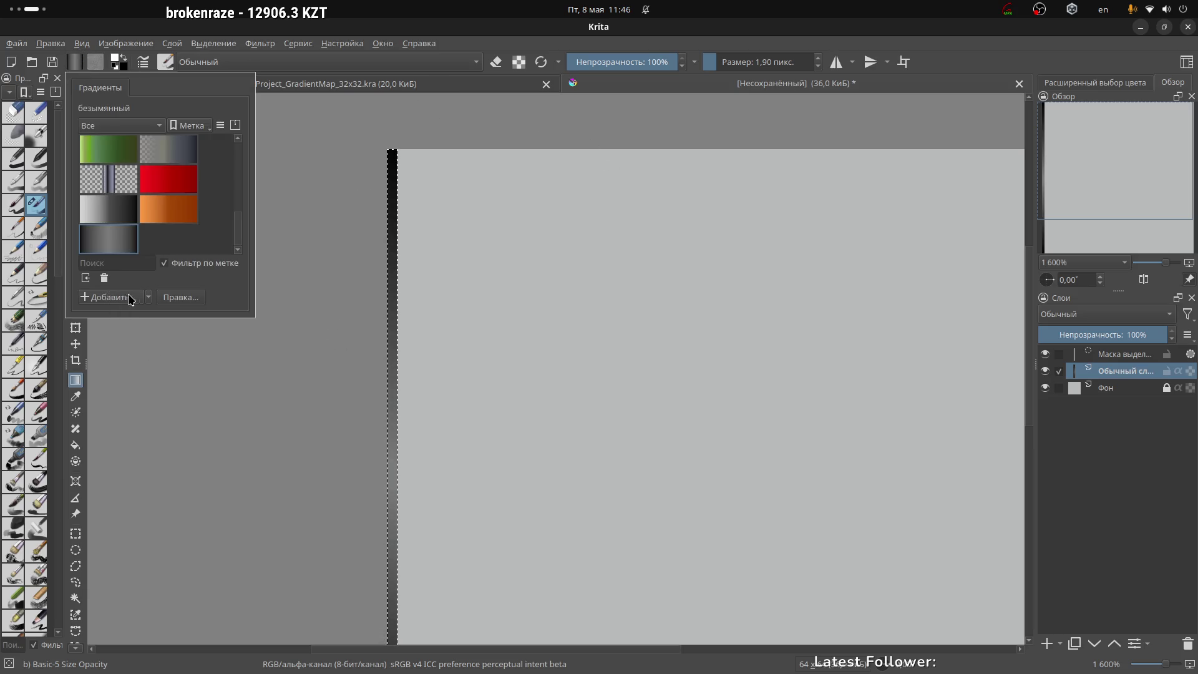
scroll(176, 210, "up", 5)
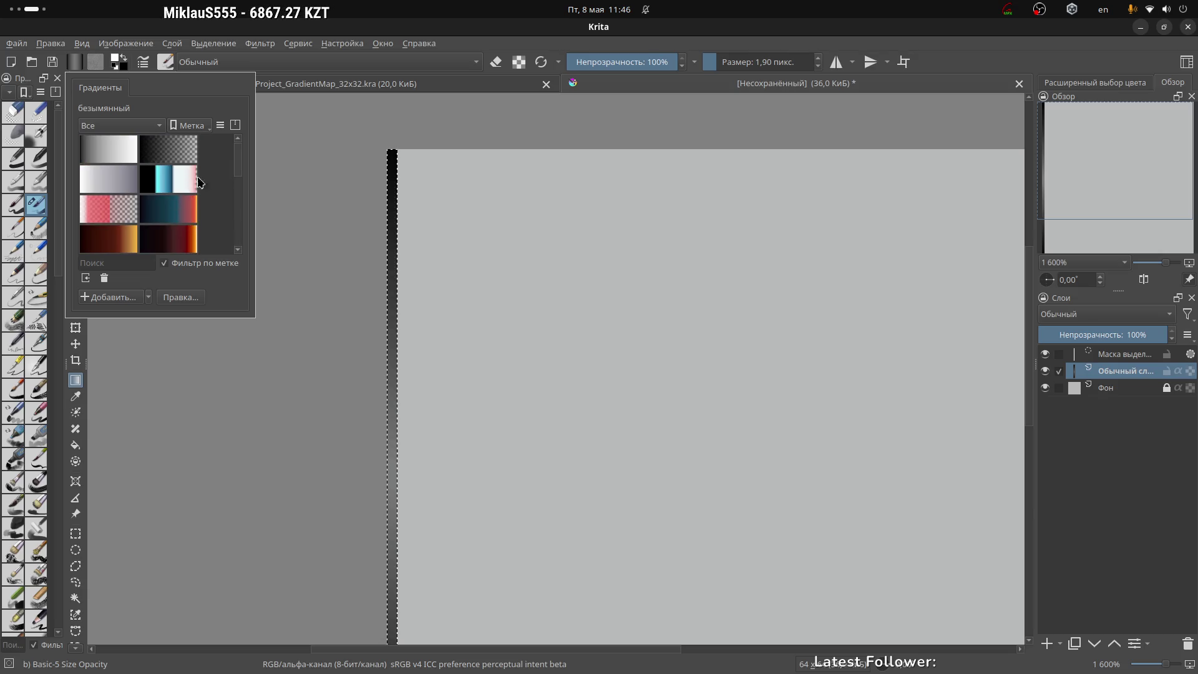
scroll(175, 208, "down", 5)
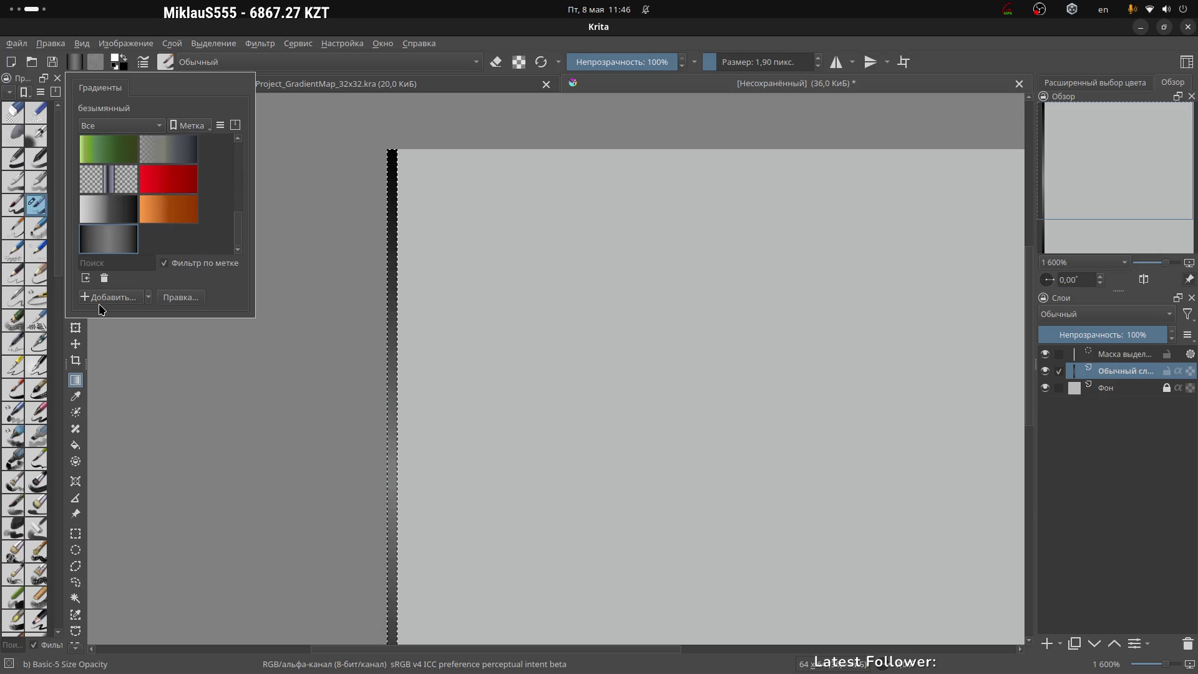
left_click(148, 297)
left_click(164, 312)
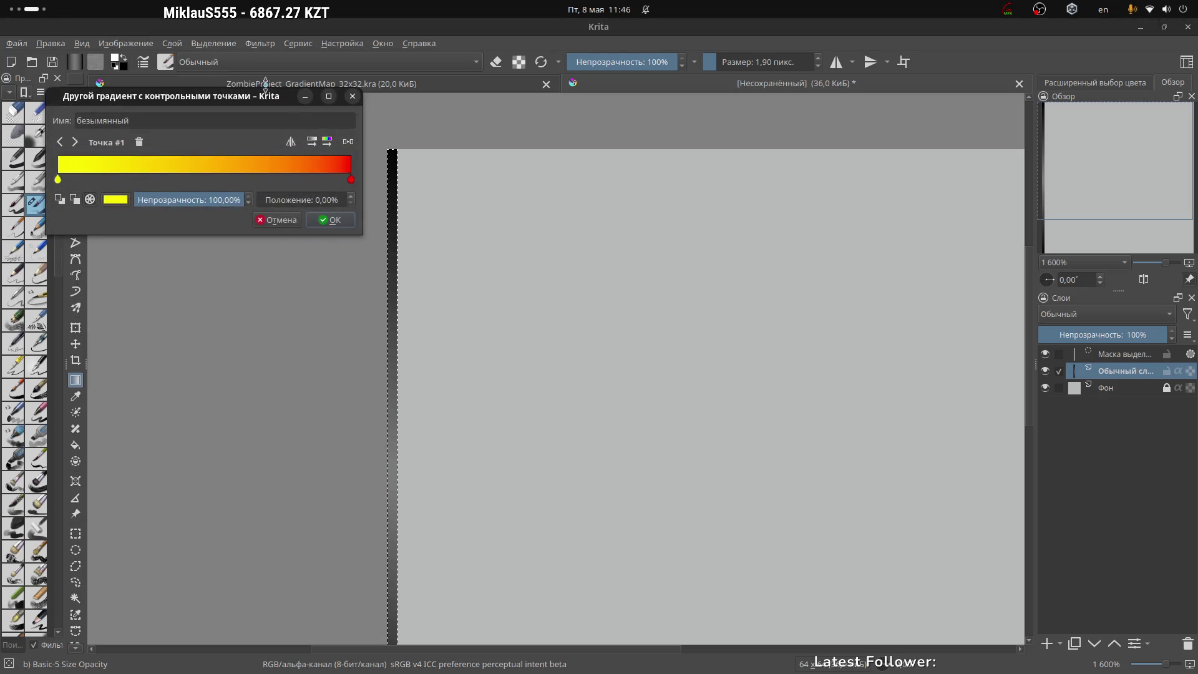
left_click_drag(229, 98, 628, 158)
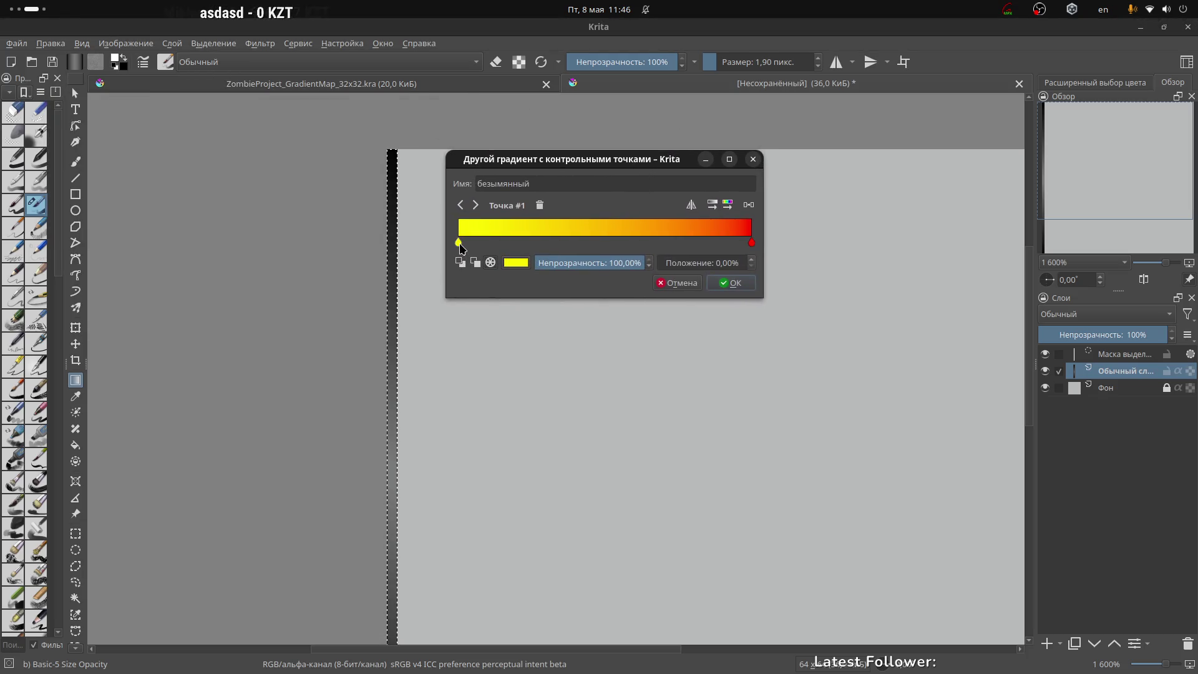
left_click(517, 263)
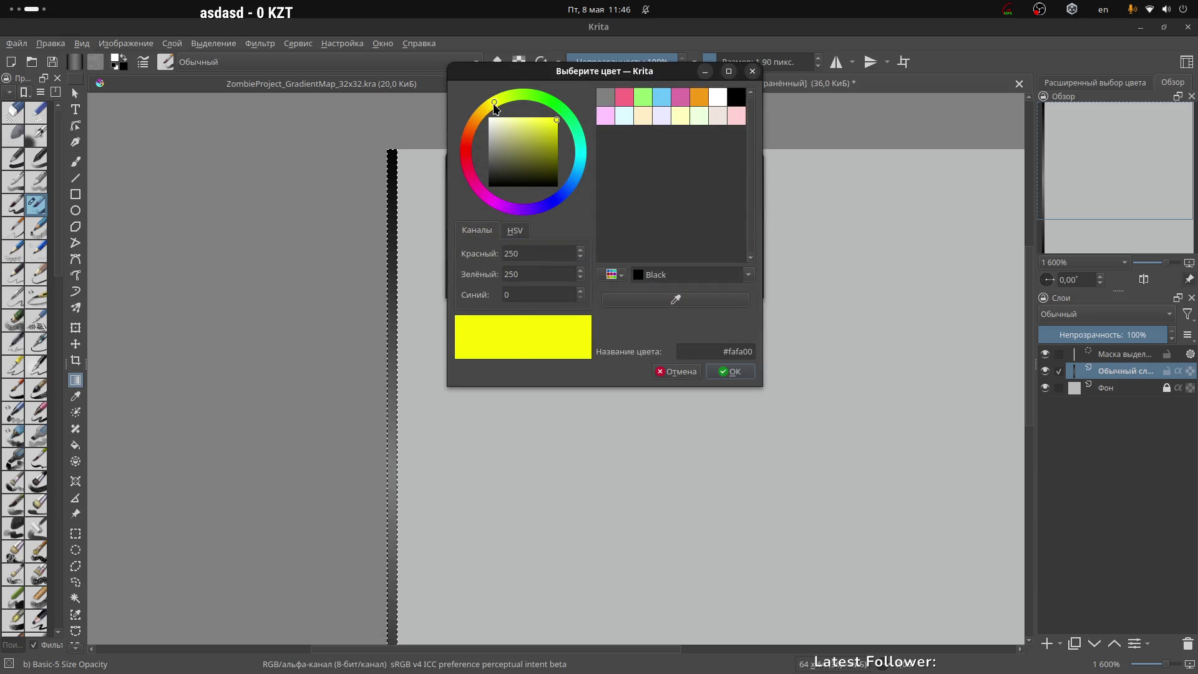
left_click_drag(494, 107, 470, 100)
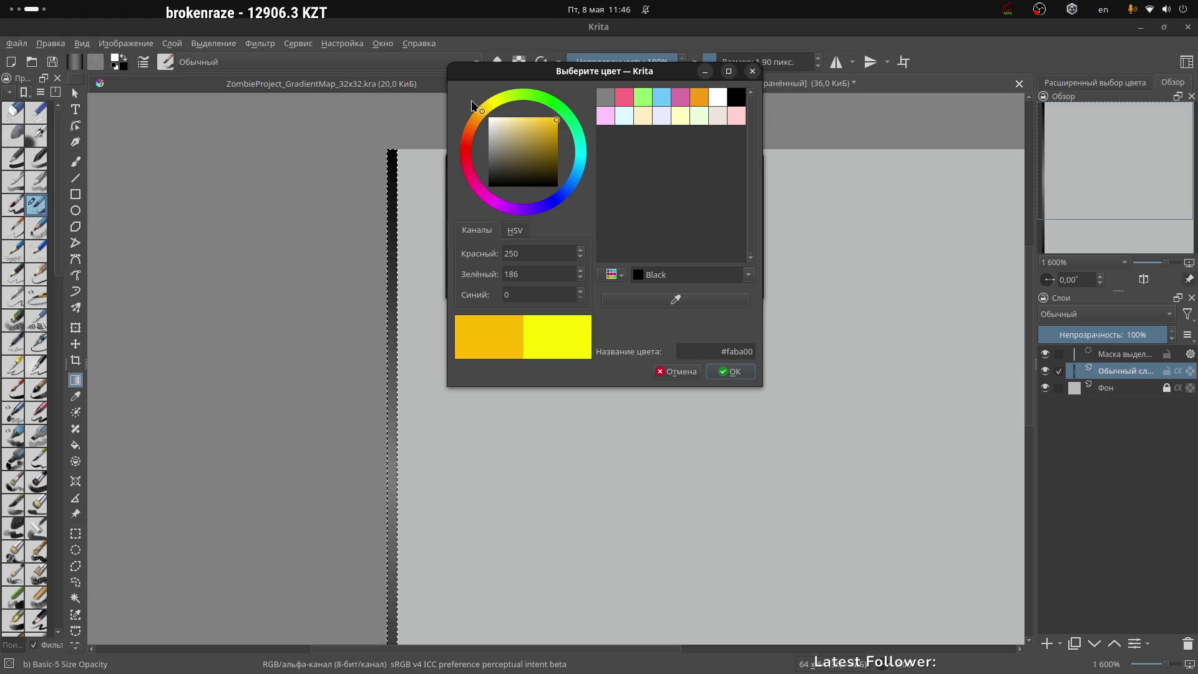
left_click(732, 371)
Recolour the second stop from red to orange #ff6b00, then save and confirm the new gradient
left_click(752, 243)
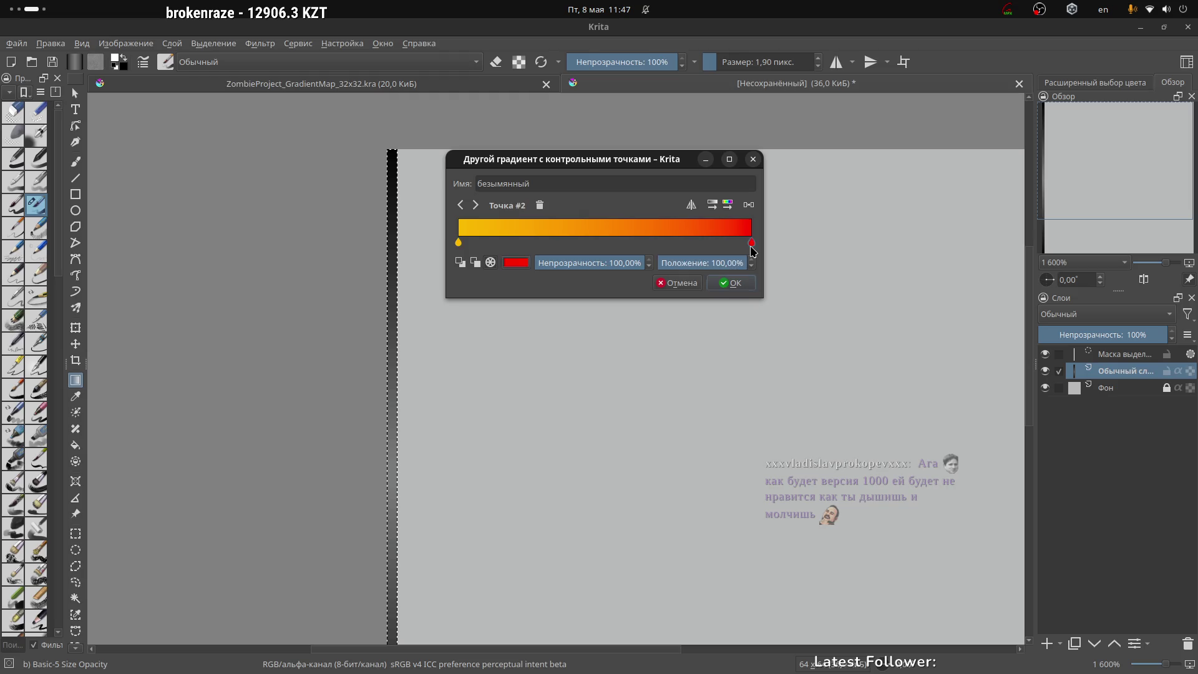
left_click(517, 262)
mouse_move(464, 152)
left_mouse_down()
mouse_move(462, 104)
mouse_move(455, 118)
left_mouse_up()
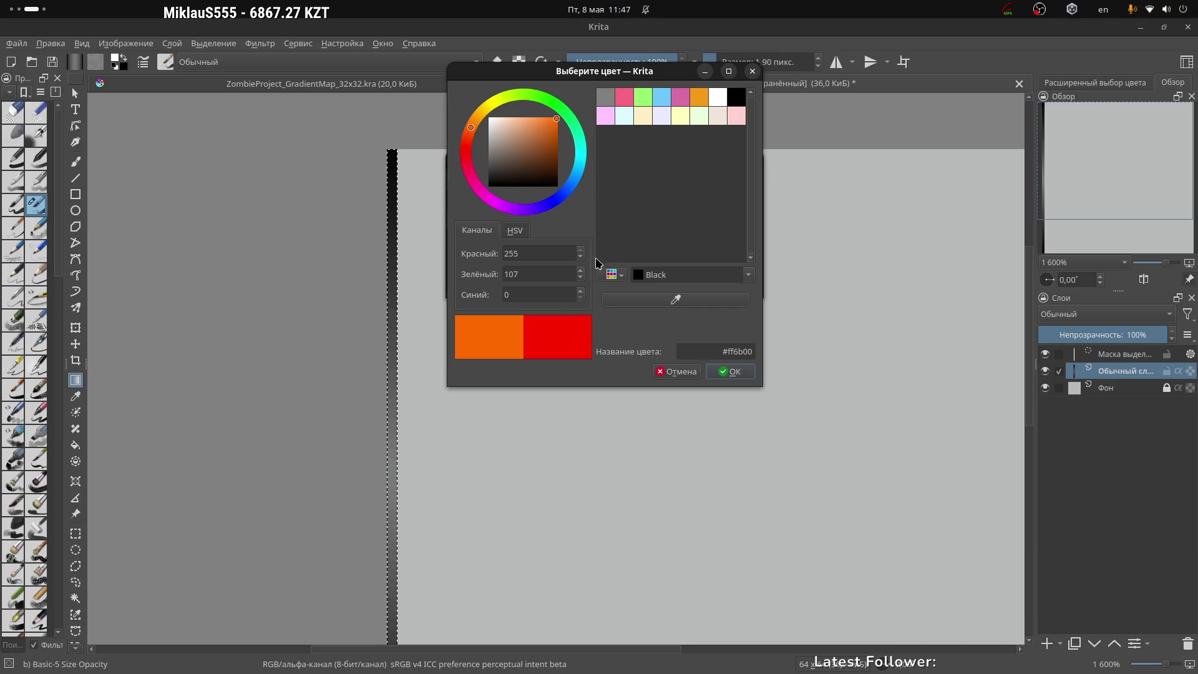
left_click(732, 371)
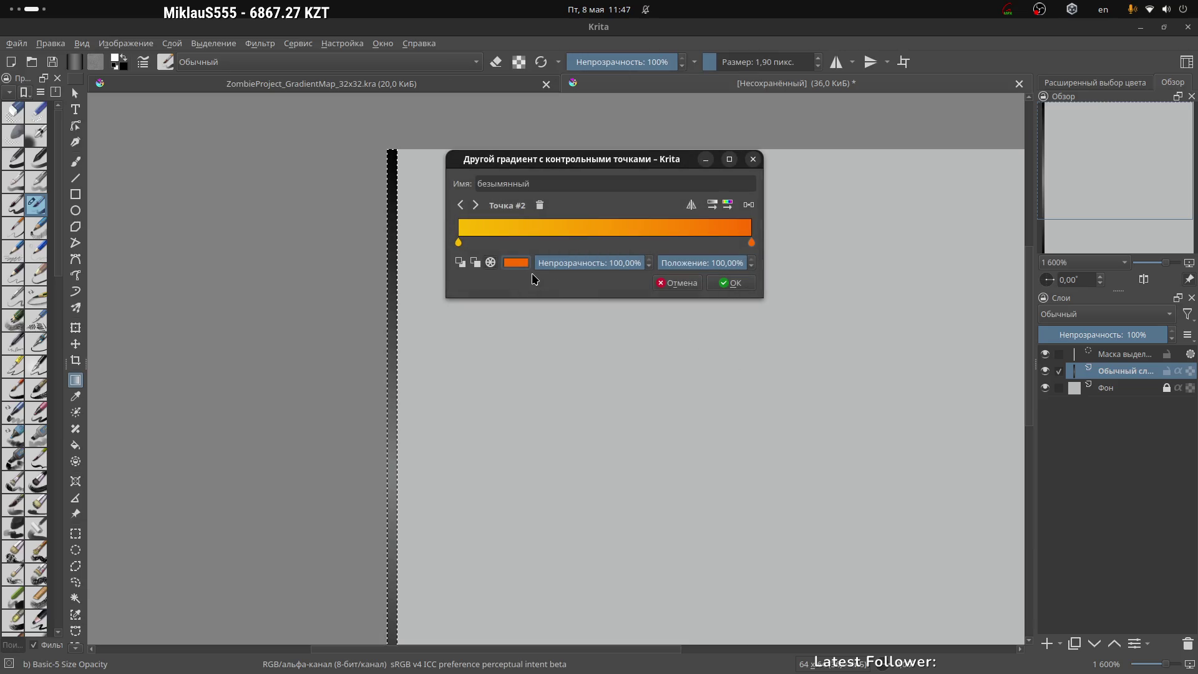
left_click(730, 284)
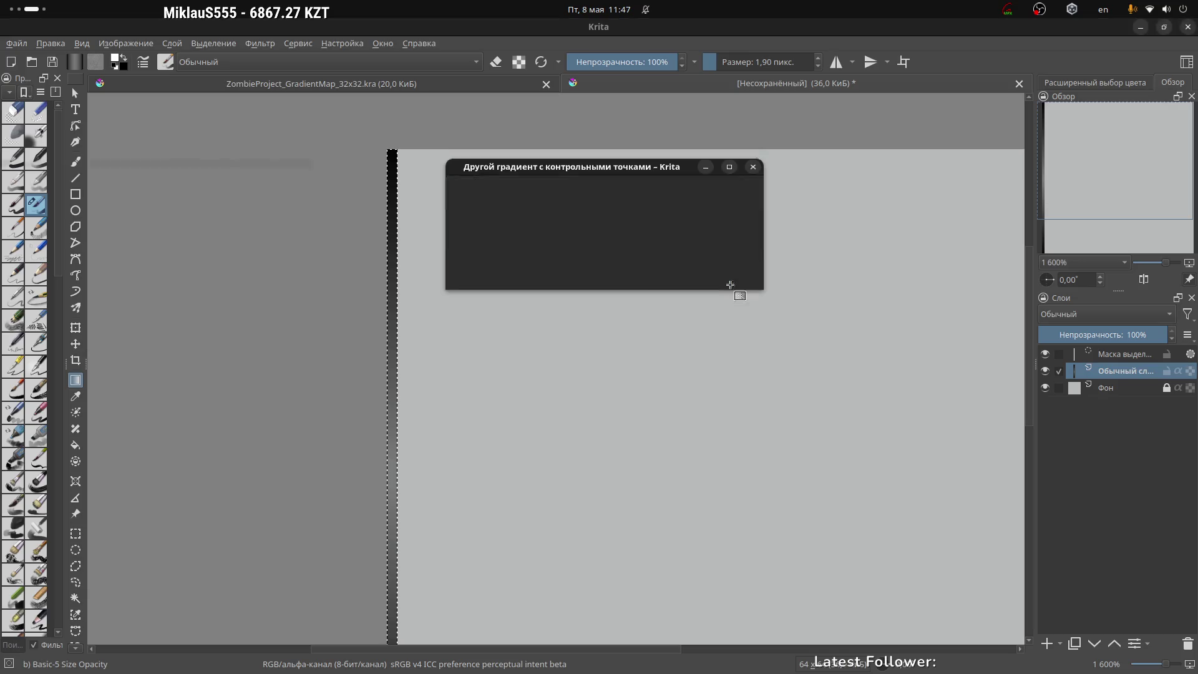
left_click_drag(226, 123, 448, 149)
left_click(502, 216)
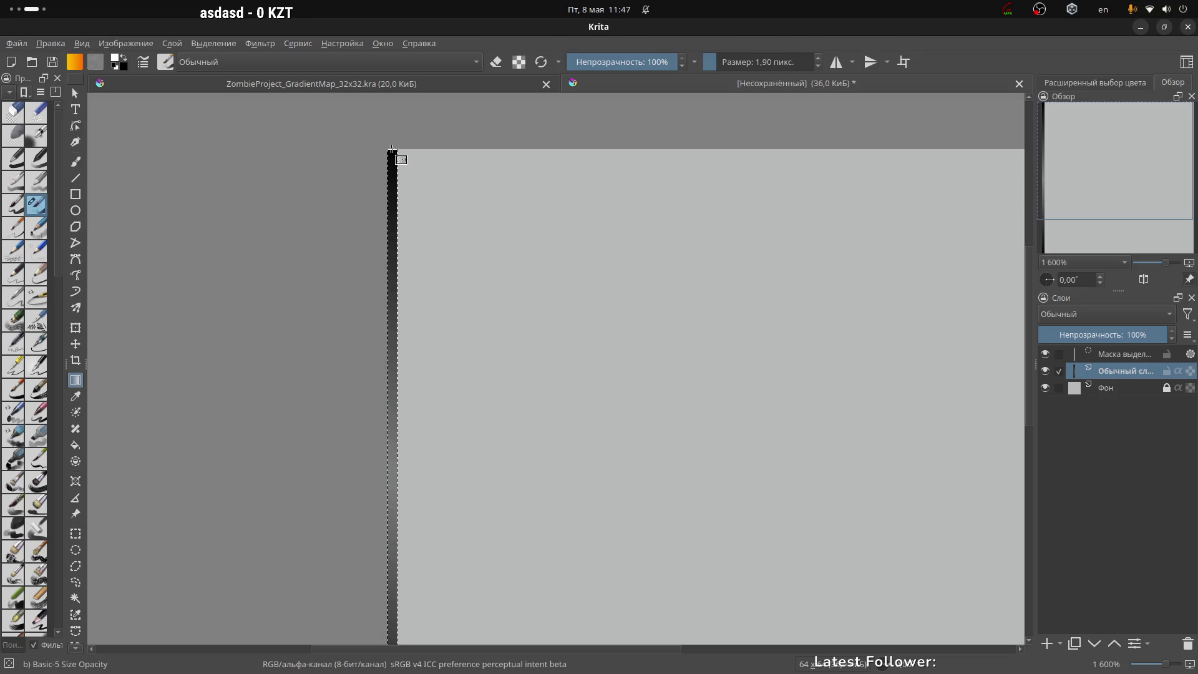
Fill the one-pixel left column top to bottom, yellow at the top fading to orange
mouse_move(392, 150)
left_mouse_down()
mouse_move(366, 642)
mouse_move(394, 556)
mouse_move(386, 618)
left_mouse_up()
scroll(465, 287, "down", 3)
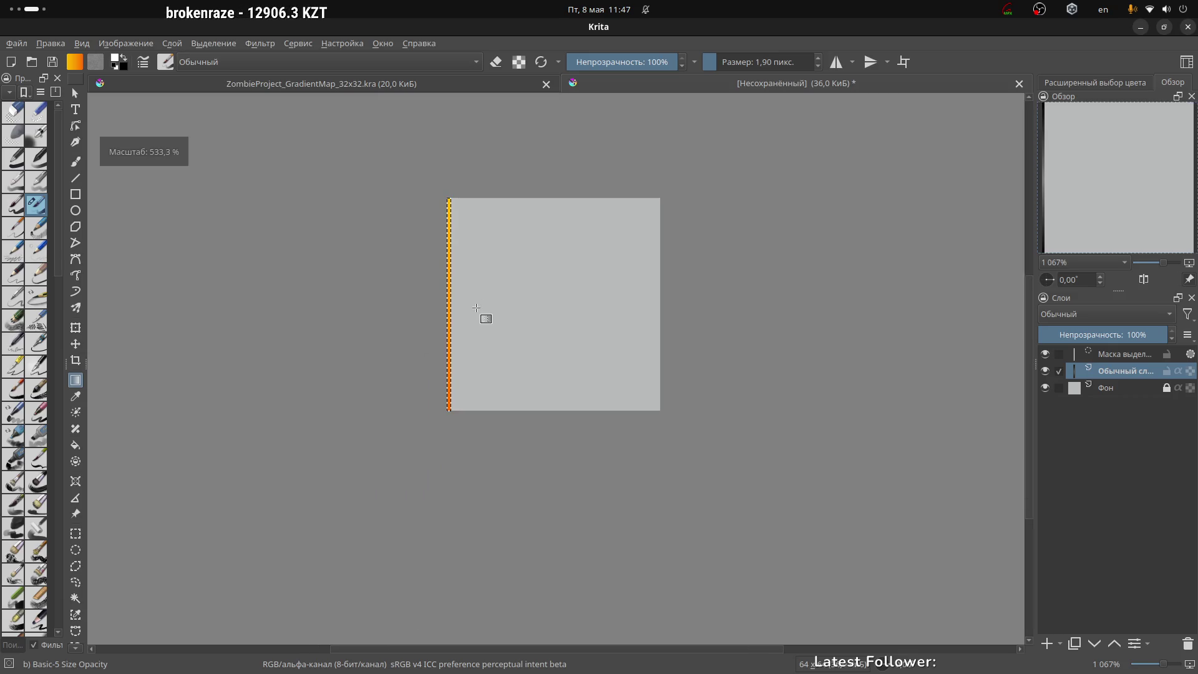
scroll(477, 293, "up", 1)
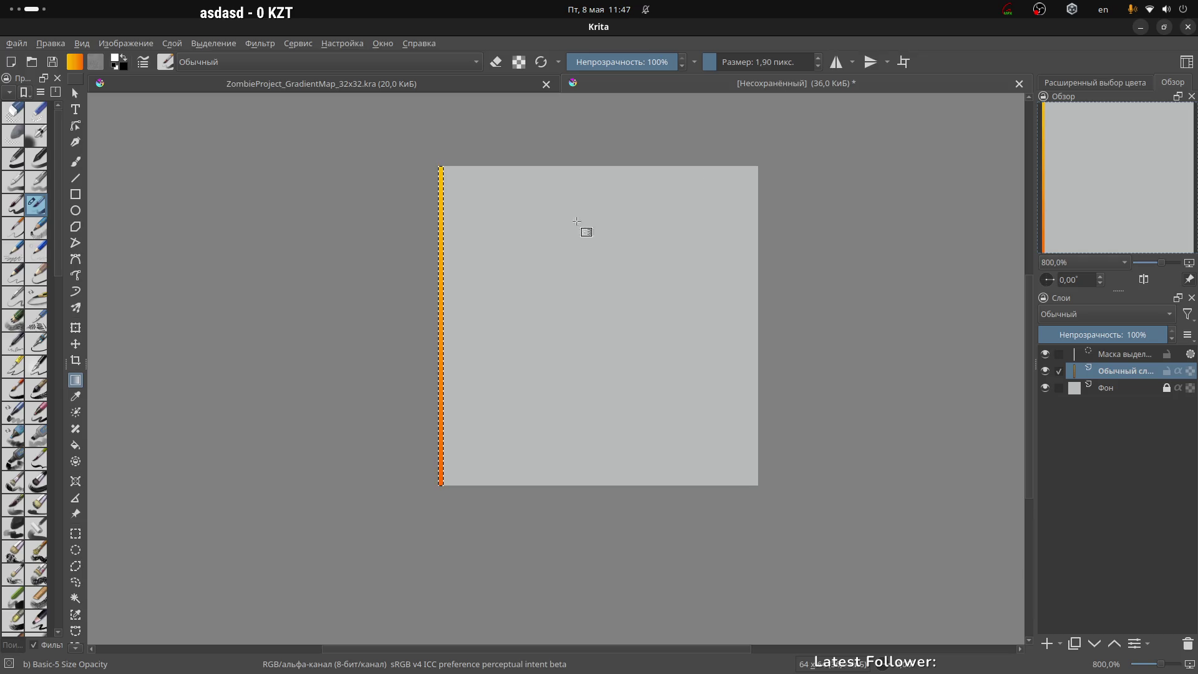
scroll(1153, 147, "down", 1)
scroll(530, 275, "up", 2)
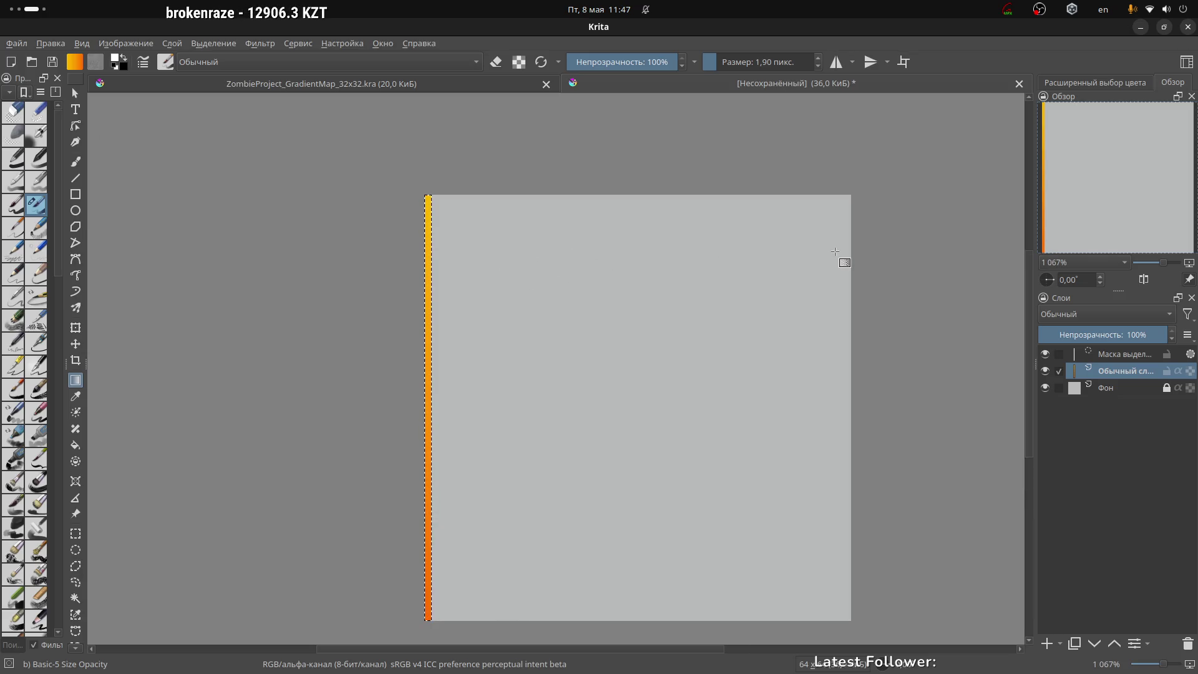
Compare against the 32x32 gradient-map document and move the rectangular selection one pixel column right
left_click(333, 84)
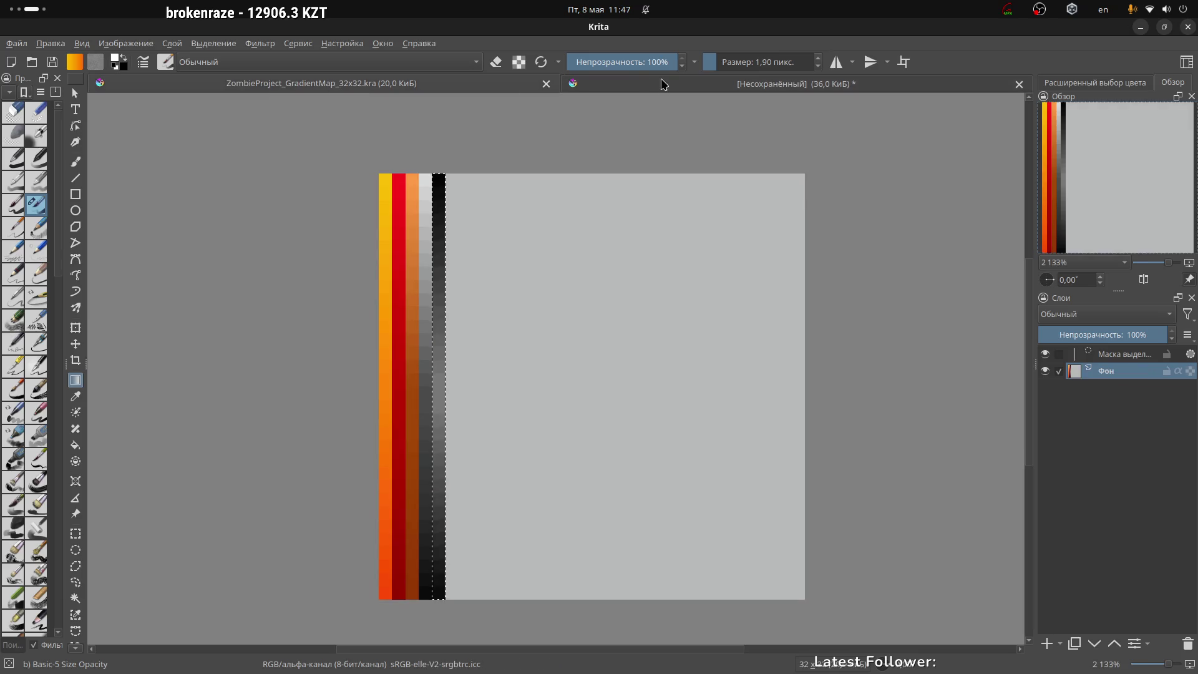
left_click(641, 85)
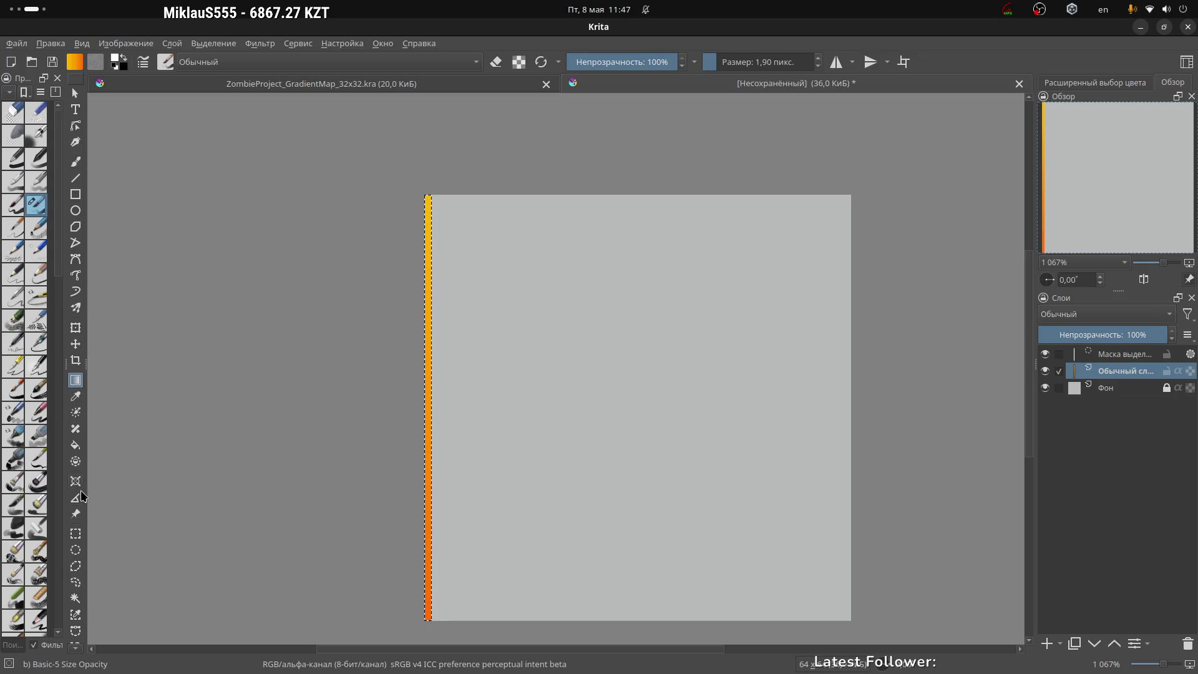
left_click(76, 534)
scroll(79, 541, "down", 1)
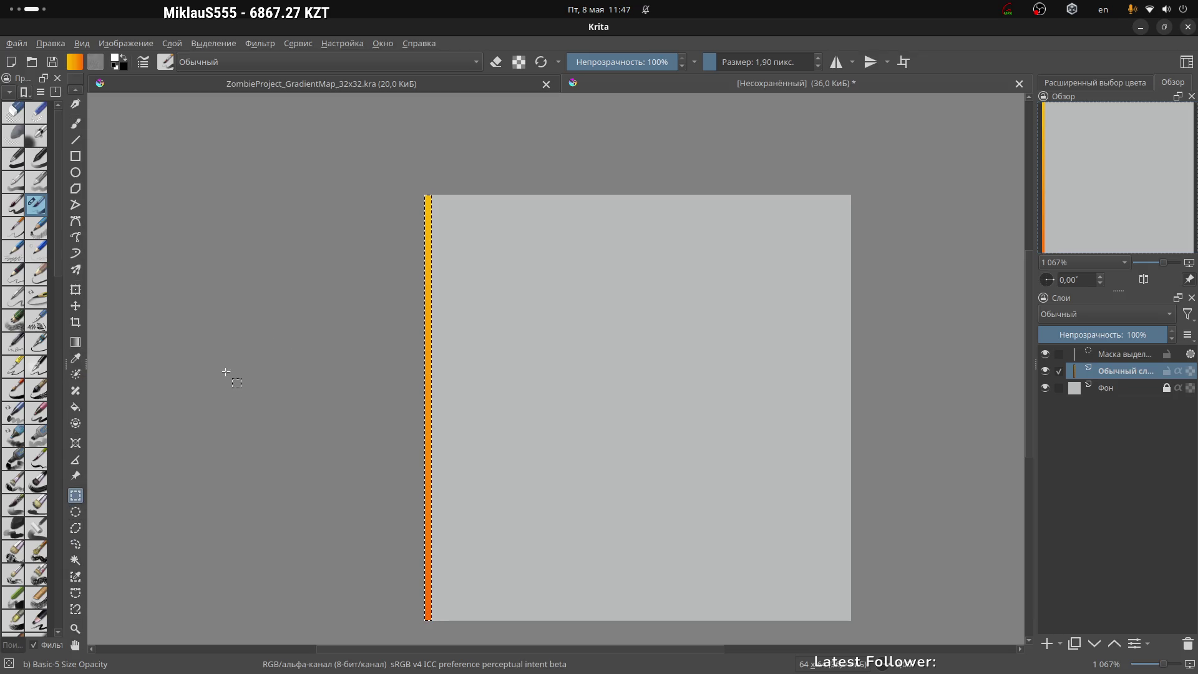
left_click(445, 87)
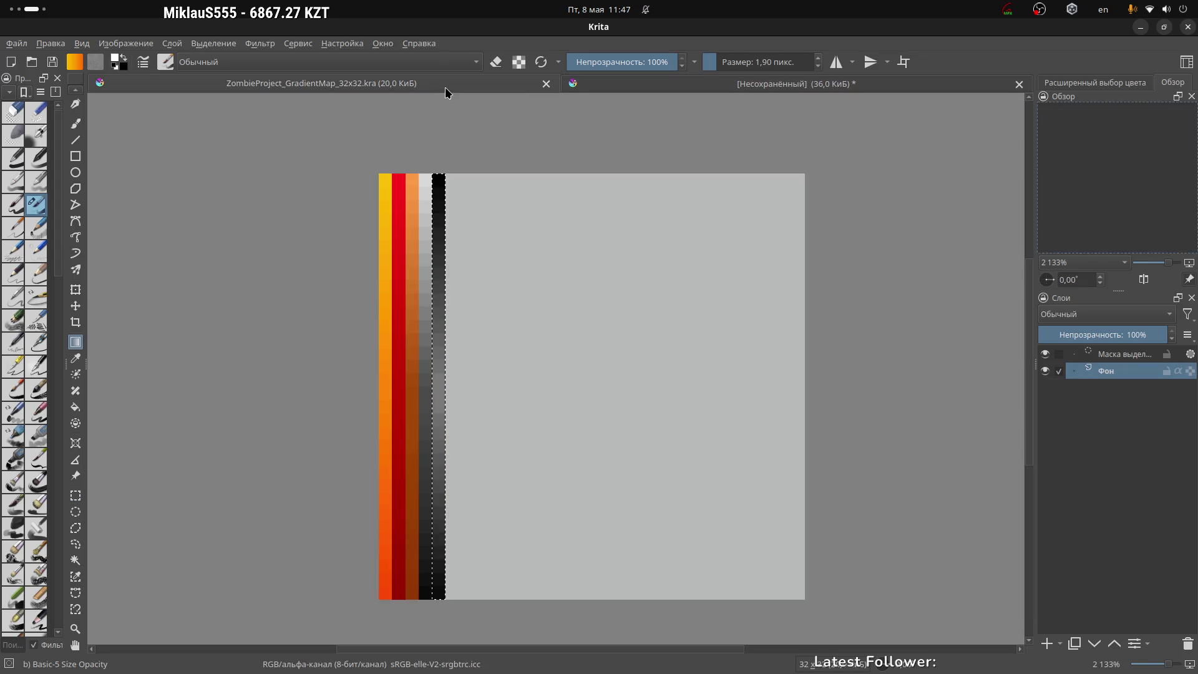
left_click(726, 83)
scroll(440, 201, "up", 3)
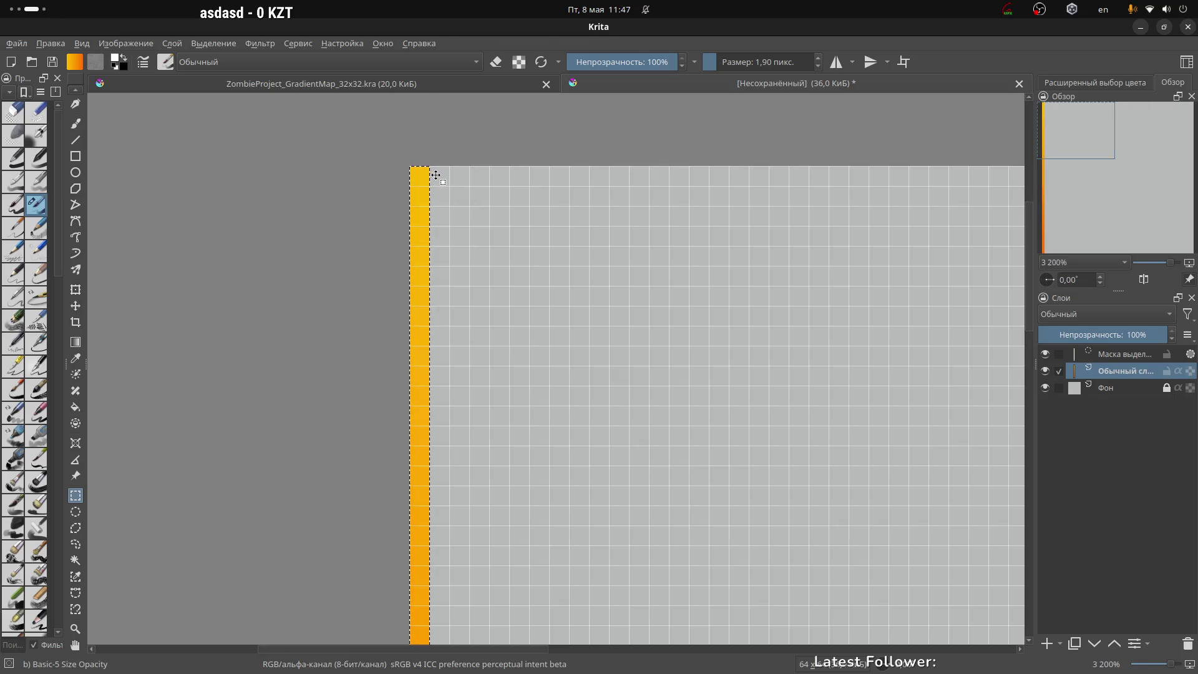
left_click_drag(436, 174, 443, 175)
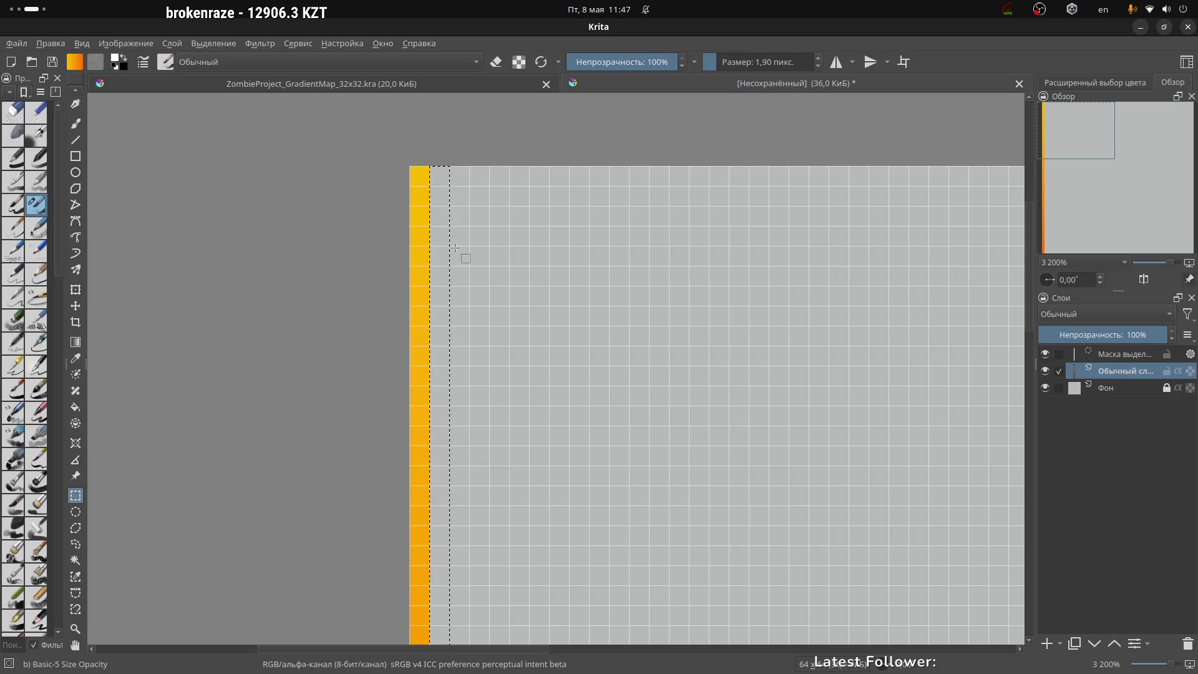
Flip between the finished gradient-map stripes and the new document again, then bring up the saved gradients
scroll(562, 259, "down", 3)
mouse_move(636, 283)
left_mouse_down()
mouse_move(601, 214)
mouse_move(580, 222)
left_mouse_up()
left_click(483, 83)
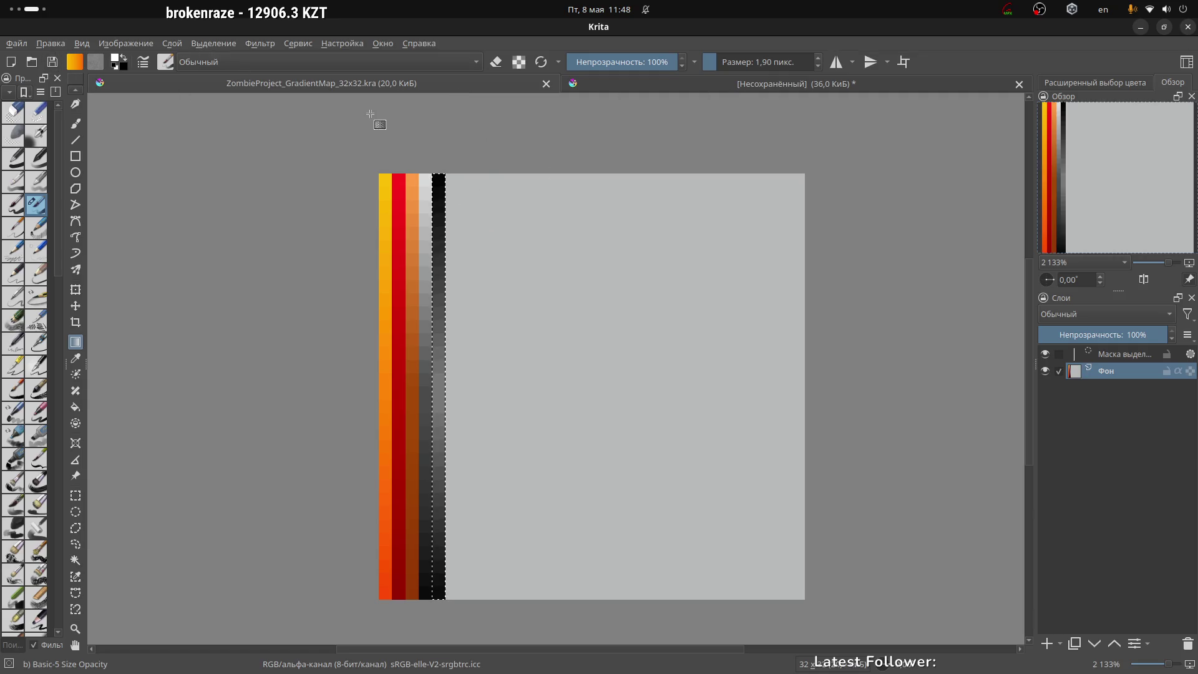
left_click(611, 83)
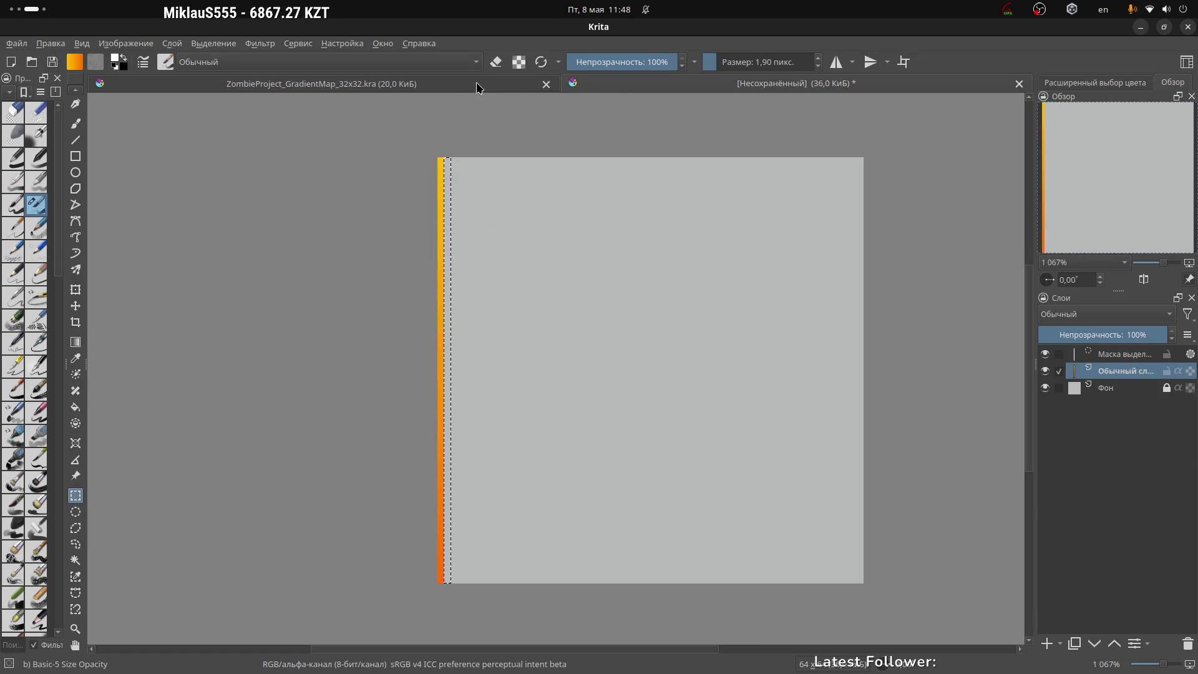
left_click(477, 83)
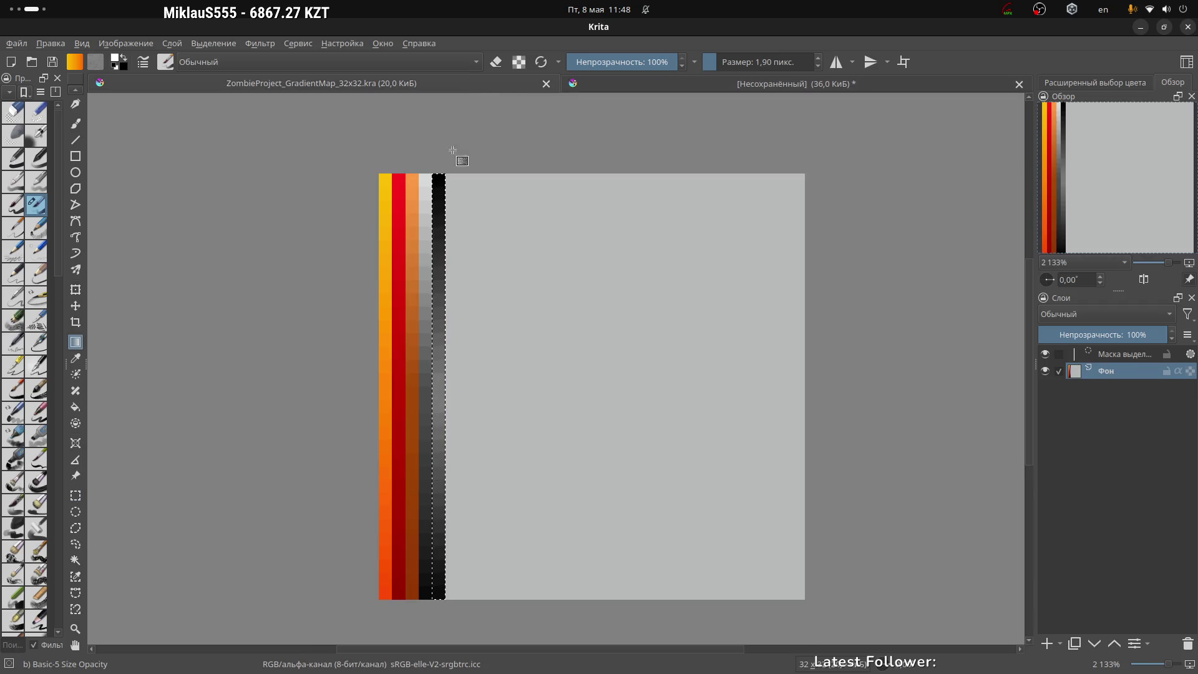
left_click(689, 84)
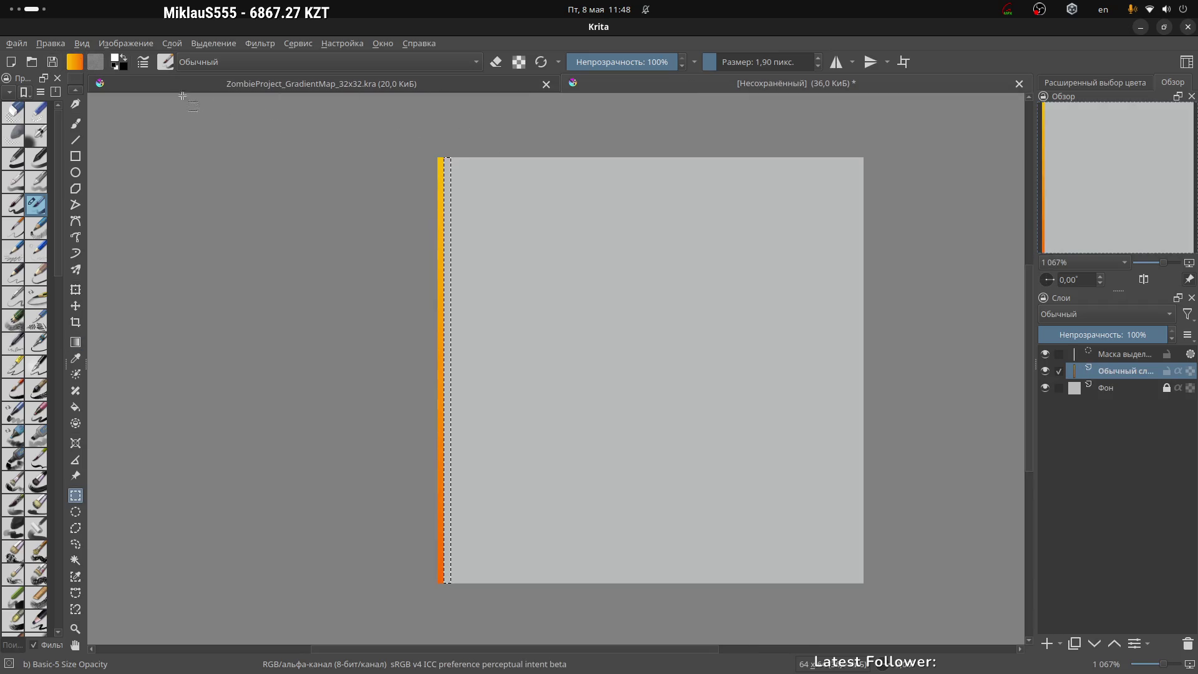
left_click(368, 85)
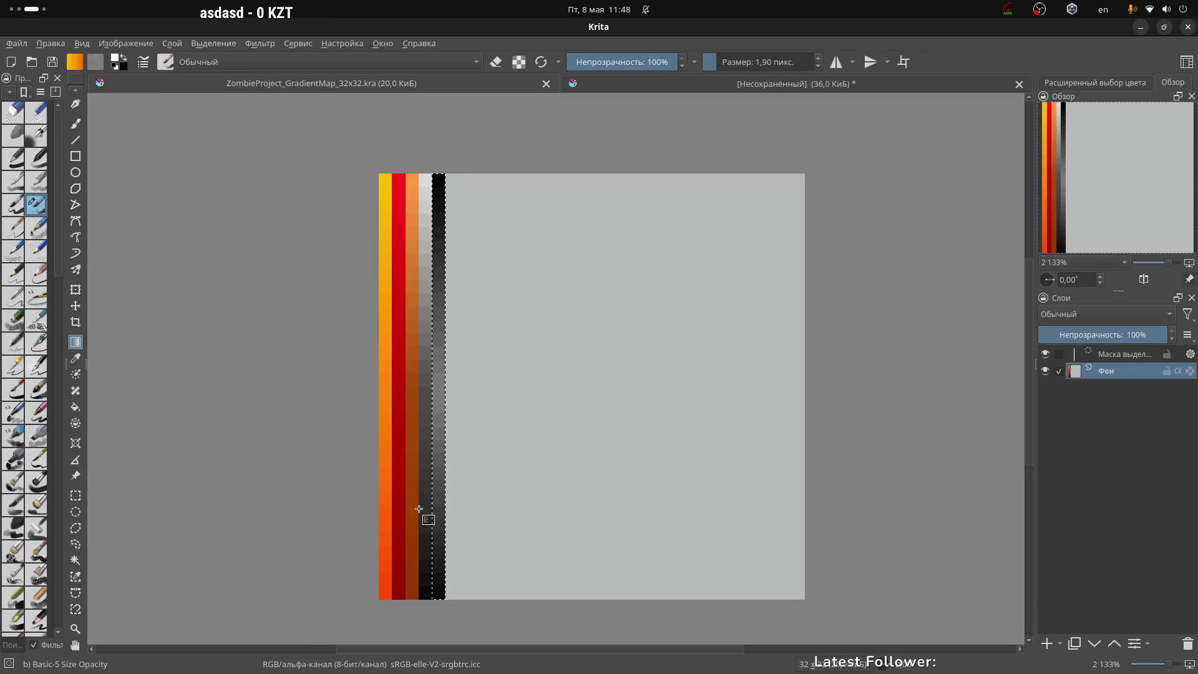
left_click(732, 81)
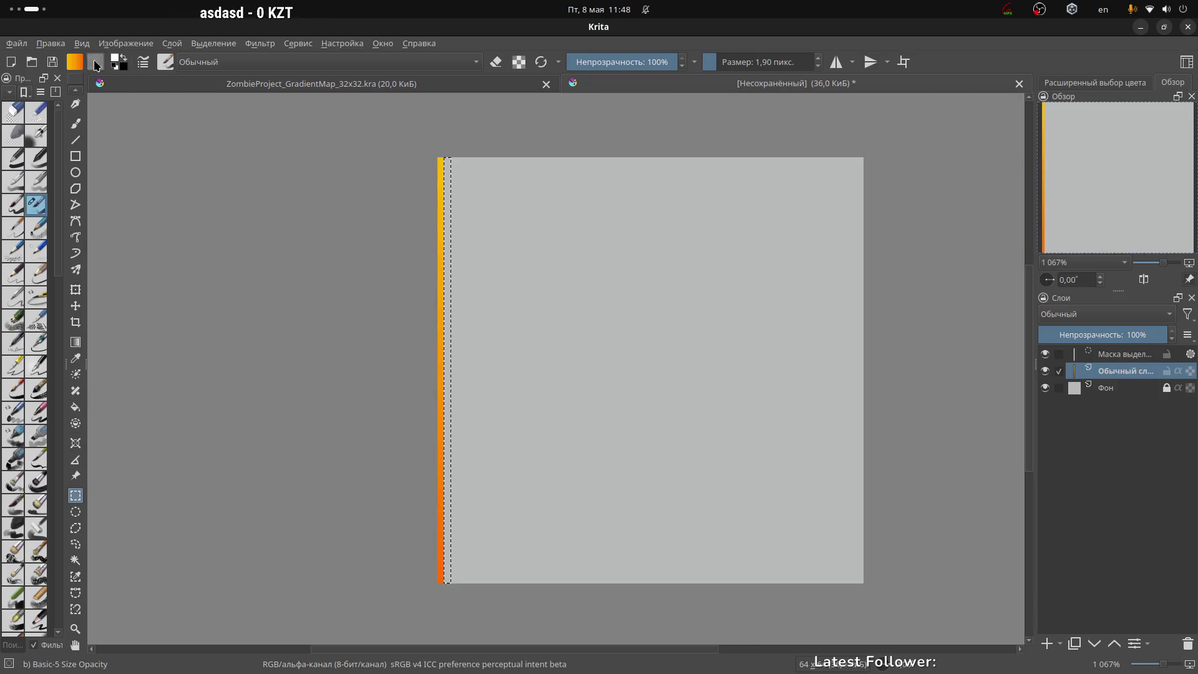
left_click(78, 61)
Edit the RedGradient preset, setting its right end stop to a dark red
left_click(164, 180)
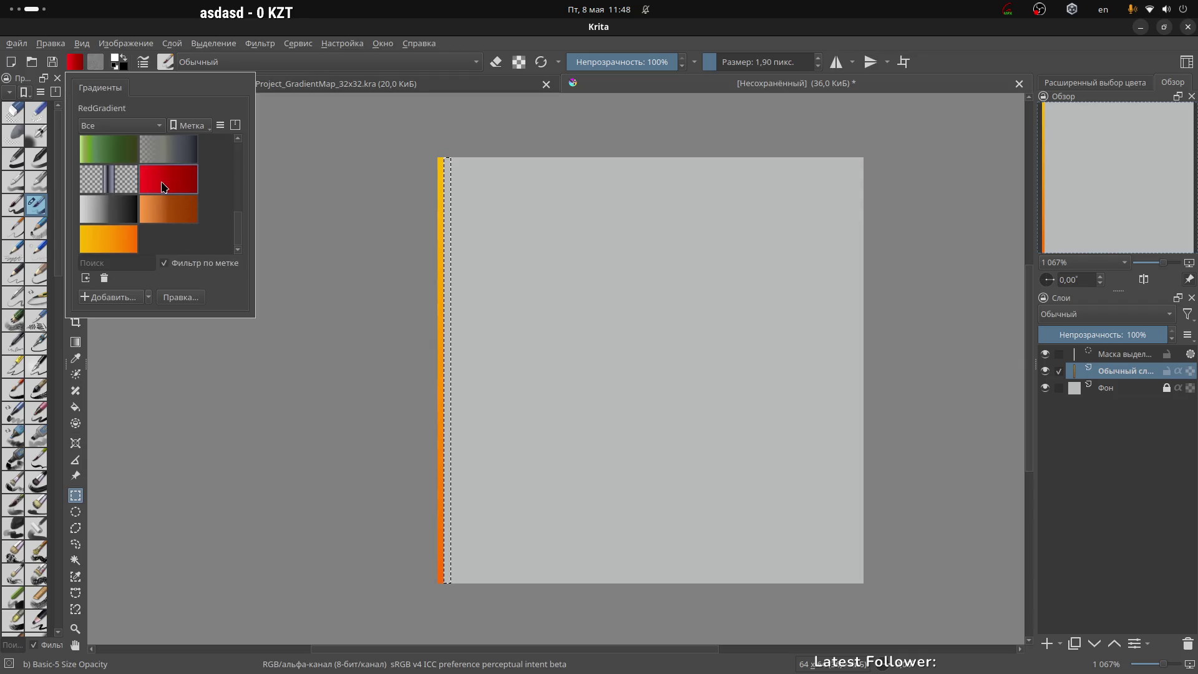
left_click(179, 298)
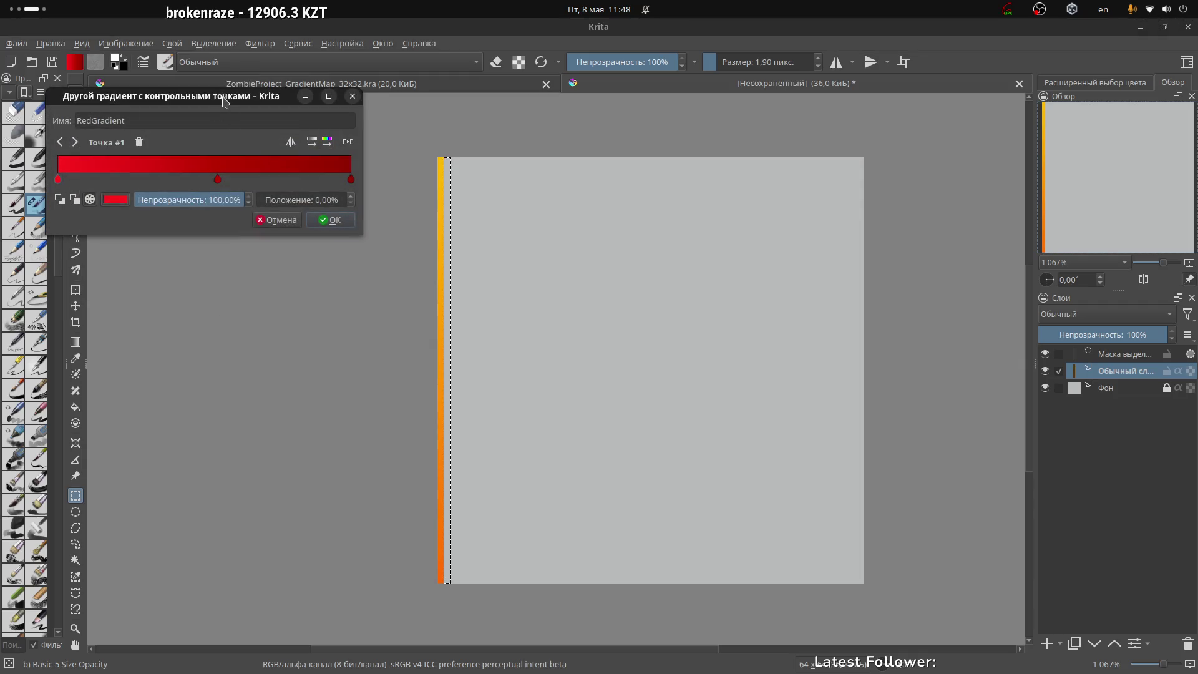
left_click_drag(236, 101, 755, 138)
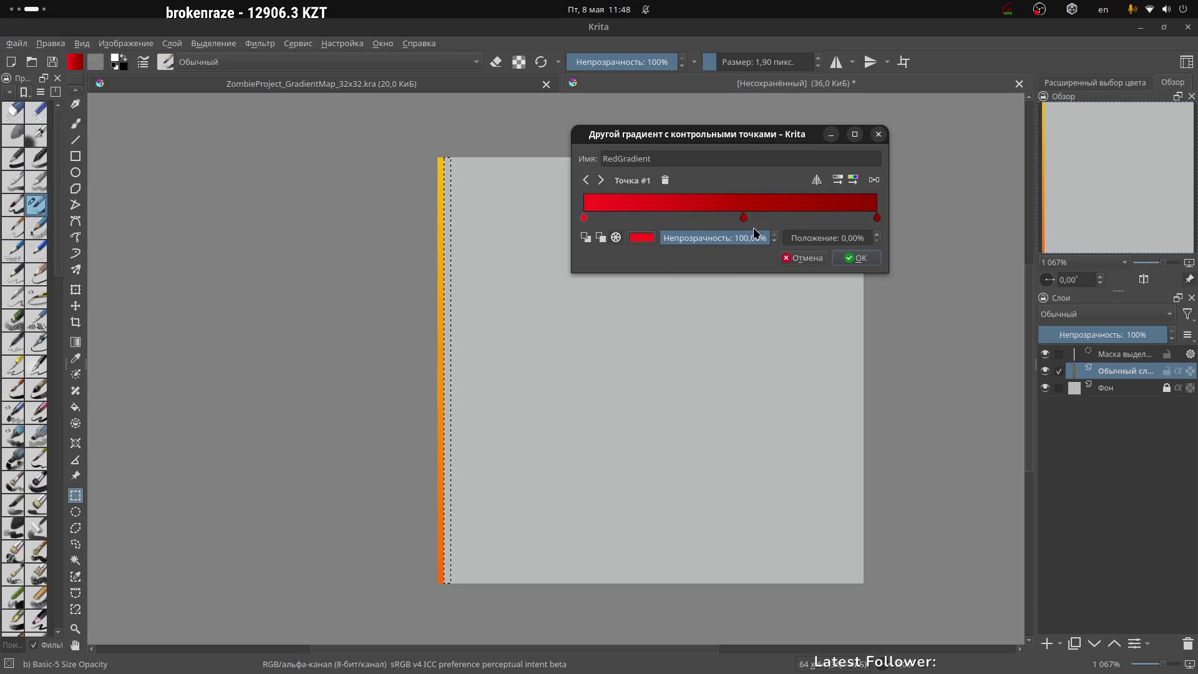
left_click(878, 218)
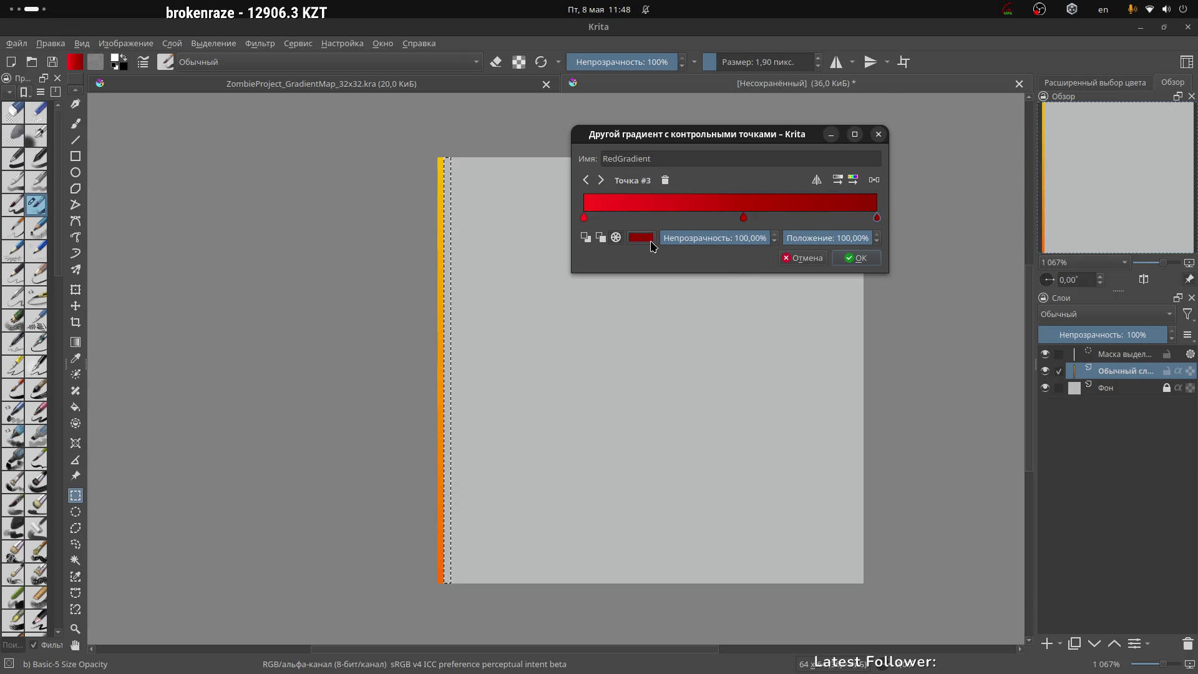
left_click(641, 238)
mouse_move(693, 42)
left_mouse_down()
mouse_move(428, 36)
mouse_move(495, 113)
mouse_move(582, 131)
left_mouse_up()
left_click(580, 213)
left_click_drag(581, 214, 583, 223)
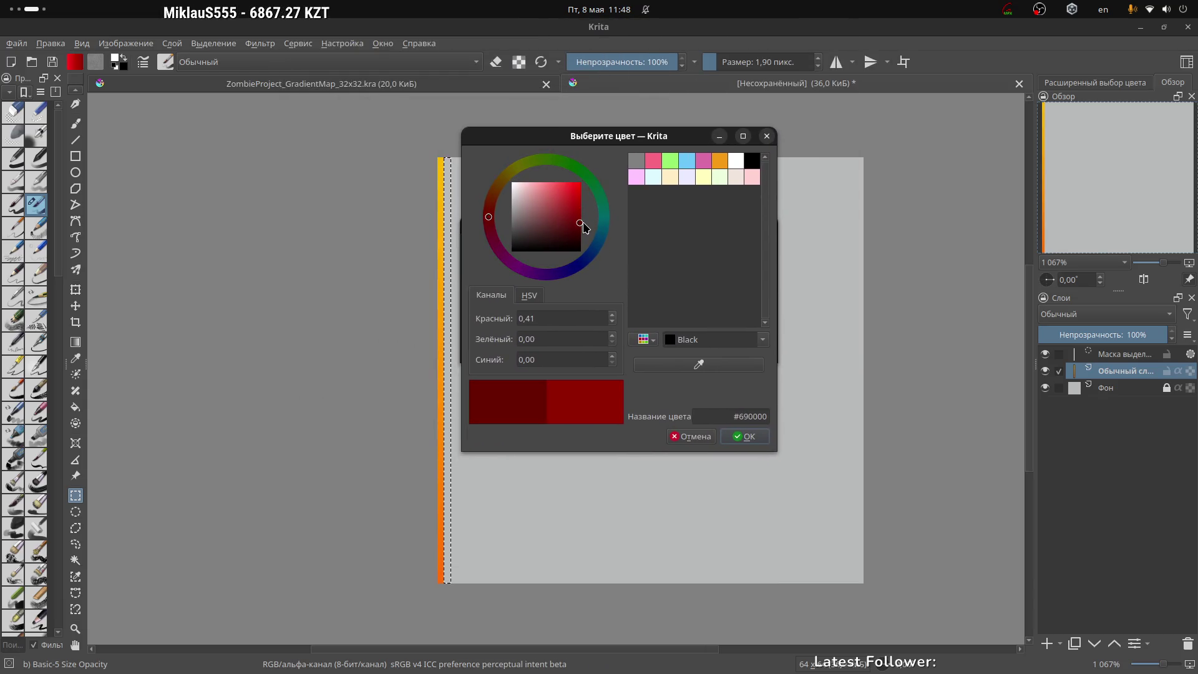
left_click(729, 440)
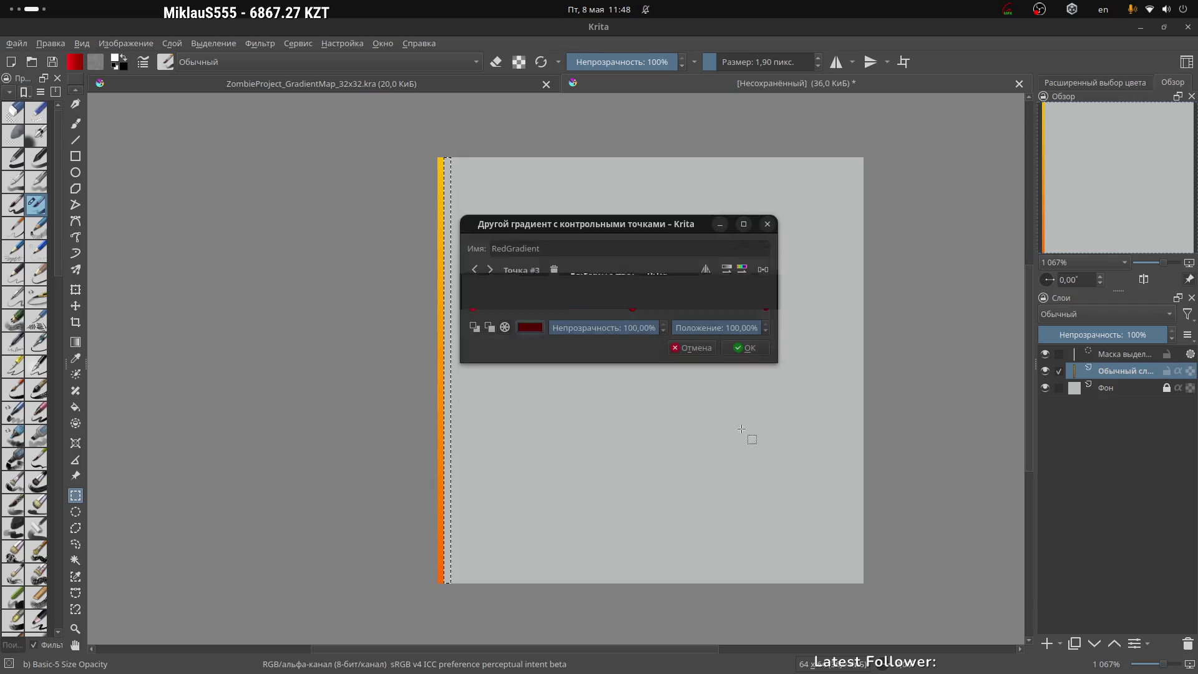
Keep the middle stop's red, lighten the left stop, and apply the edited RedGradient
double_click(633, 307)
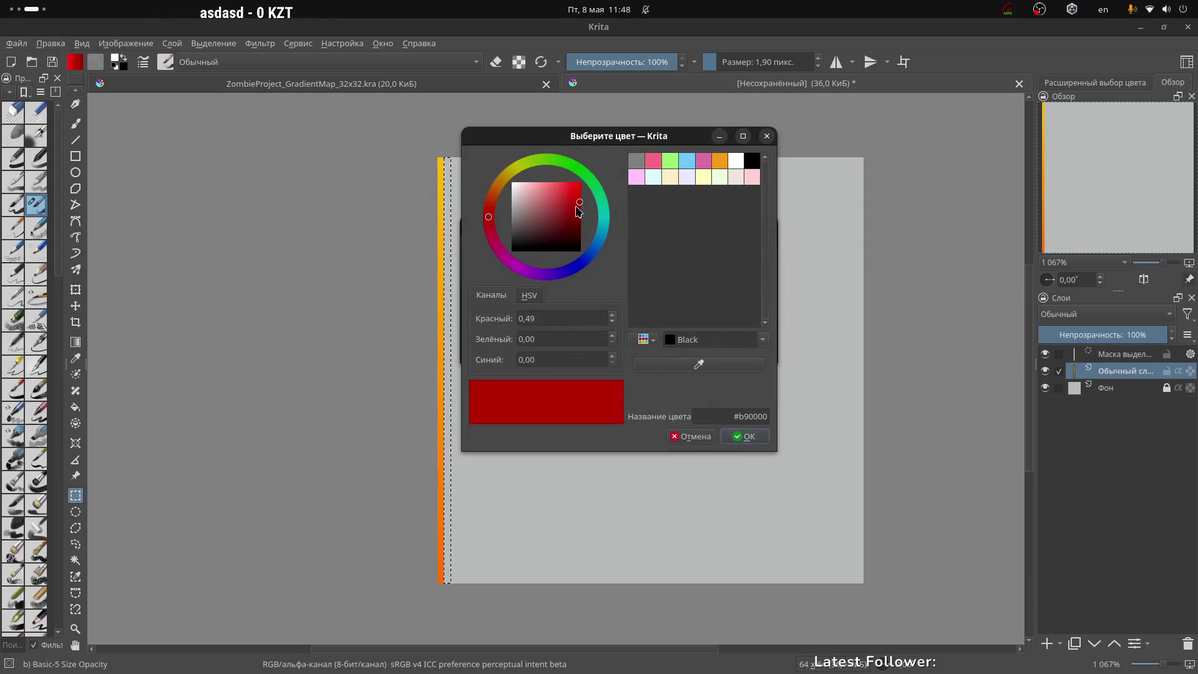
left_click(746, 436)
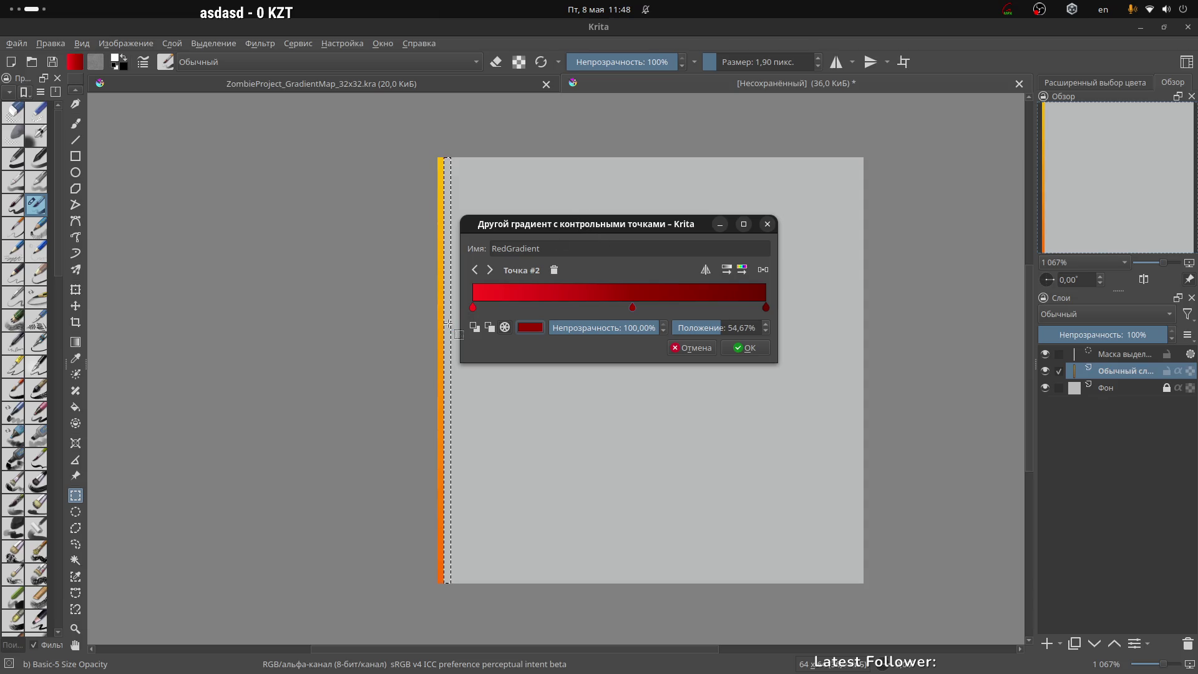
double_click(473, 308)
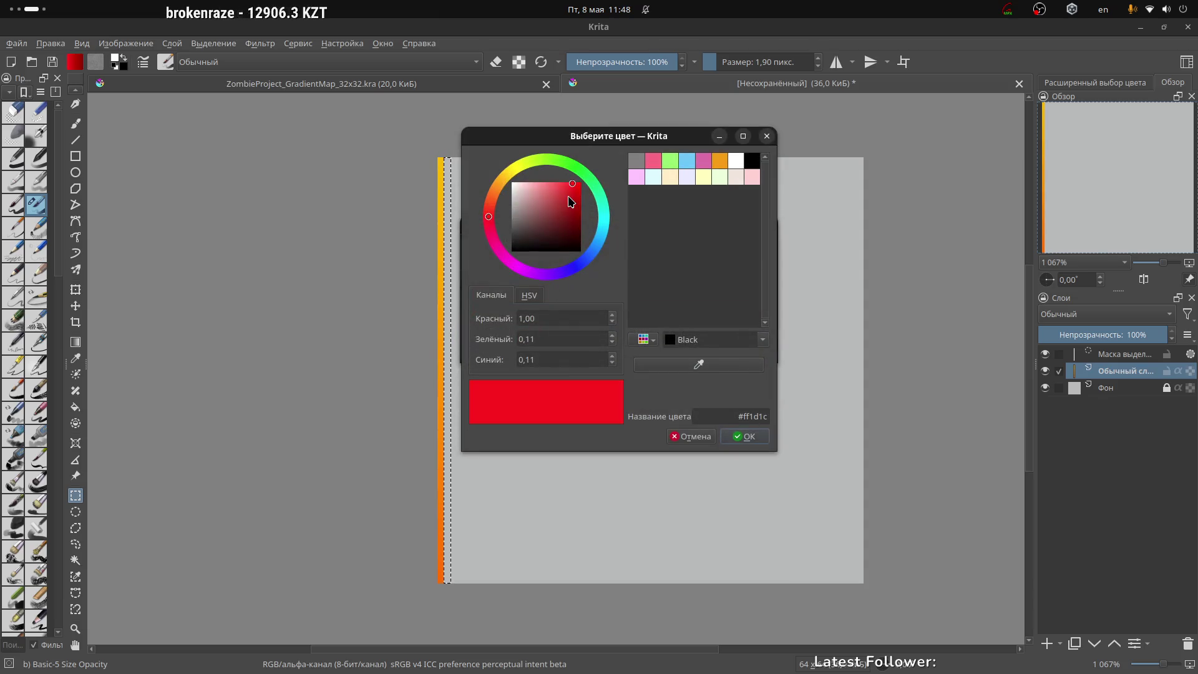
left_click_drag(570, 187, 563, 181)
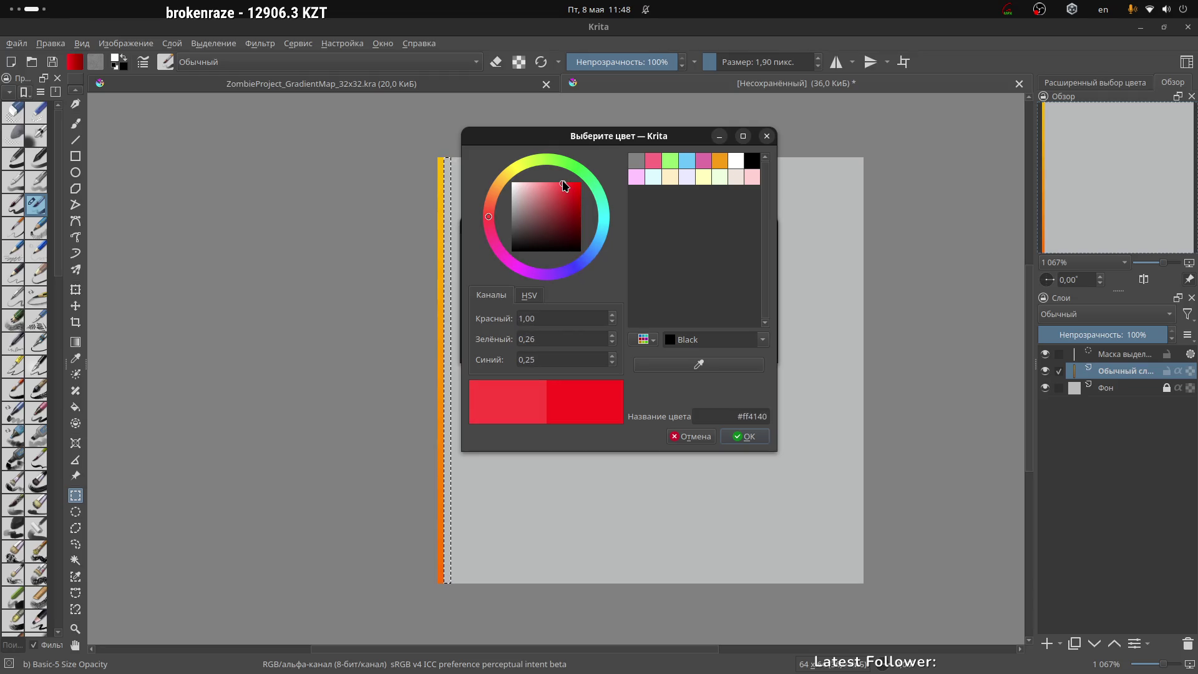
left_click(752, 435)
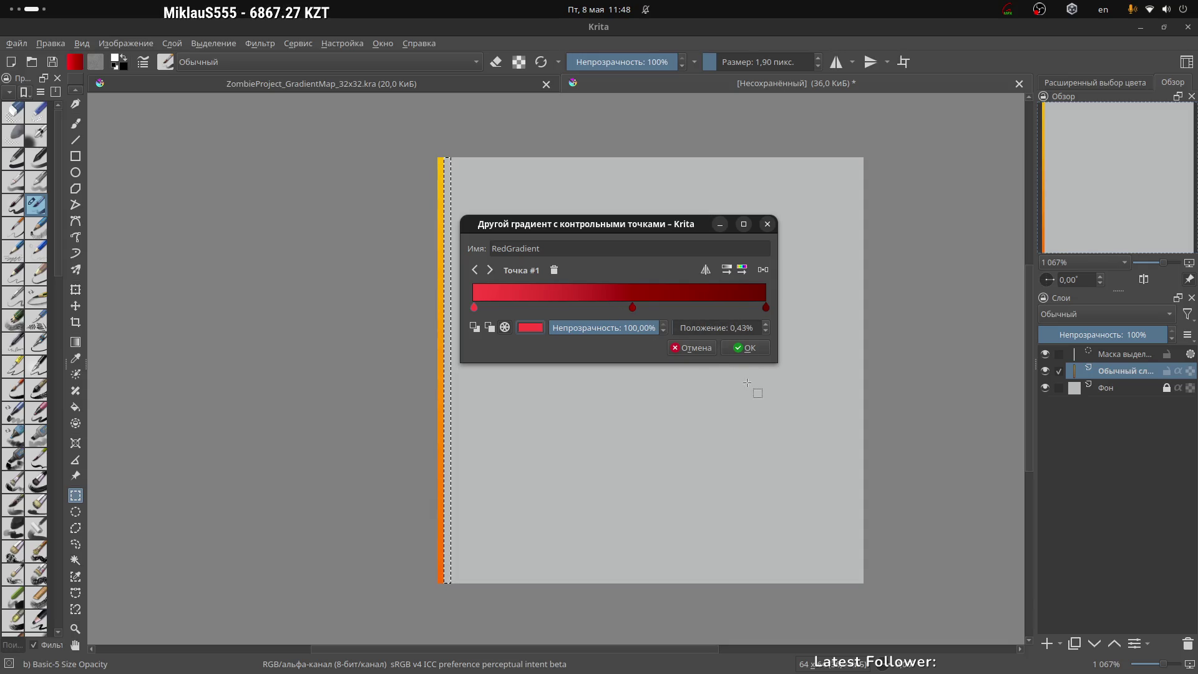
left_click(747, 348)
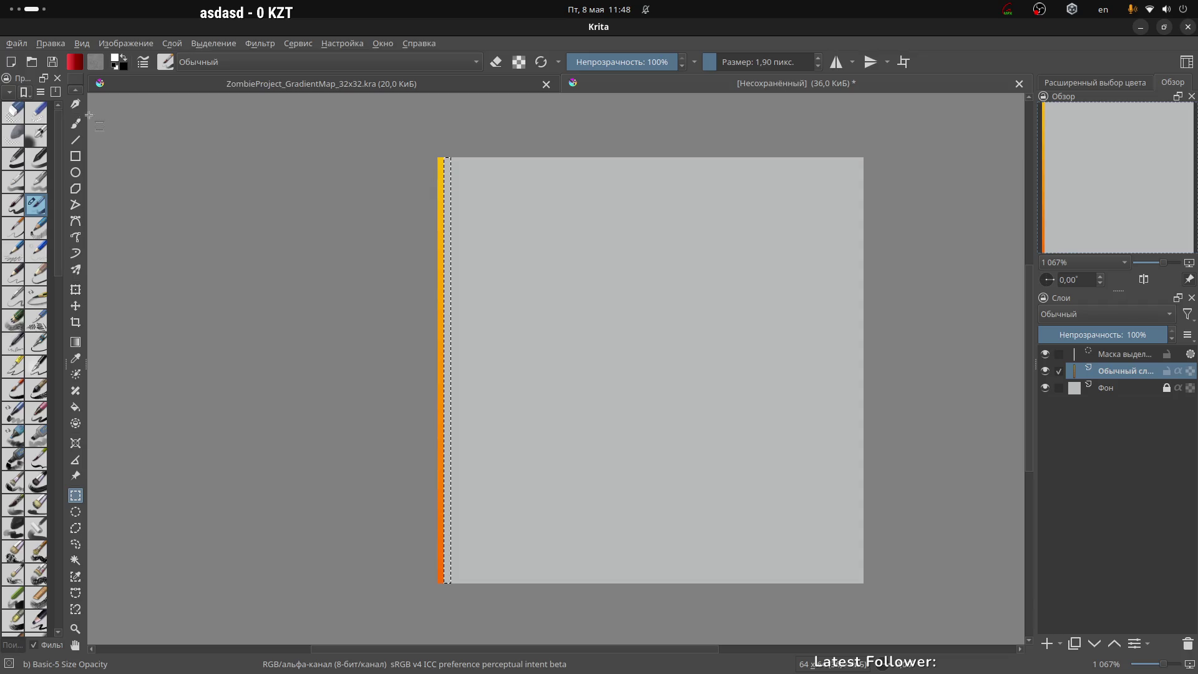
With the Gradient tool, check the red column using undo and redo, then switch to Blender
left_click(76, 342)
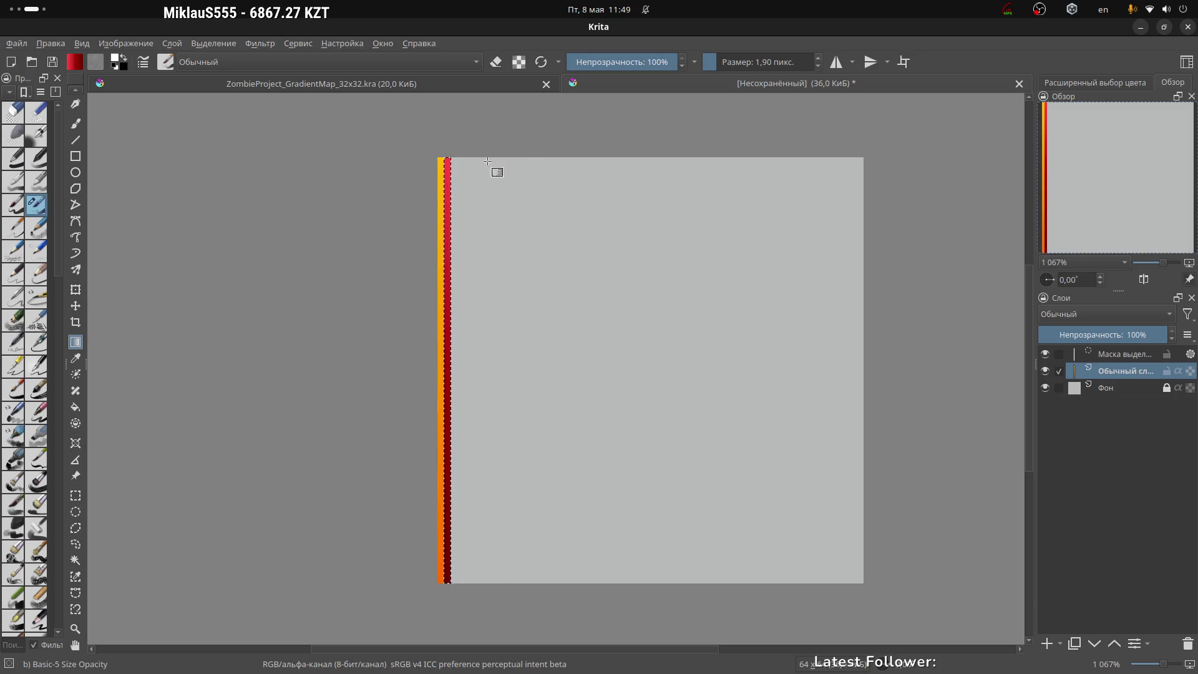
key("ctrl+z")
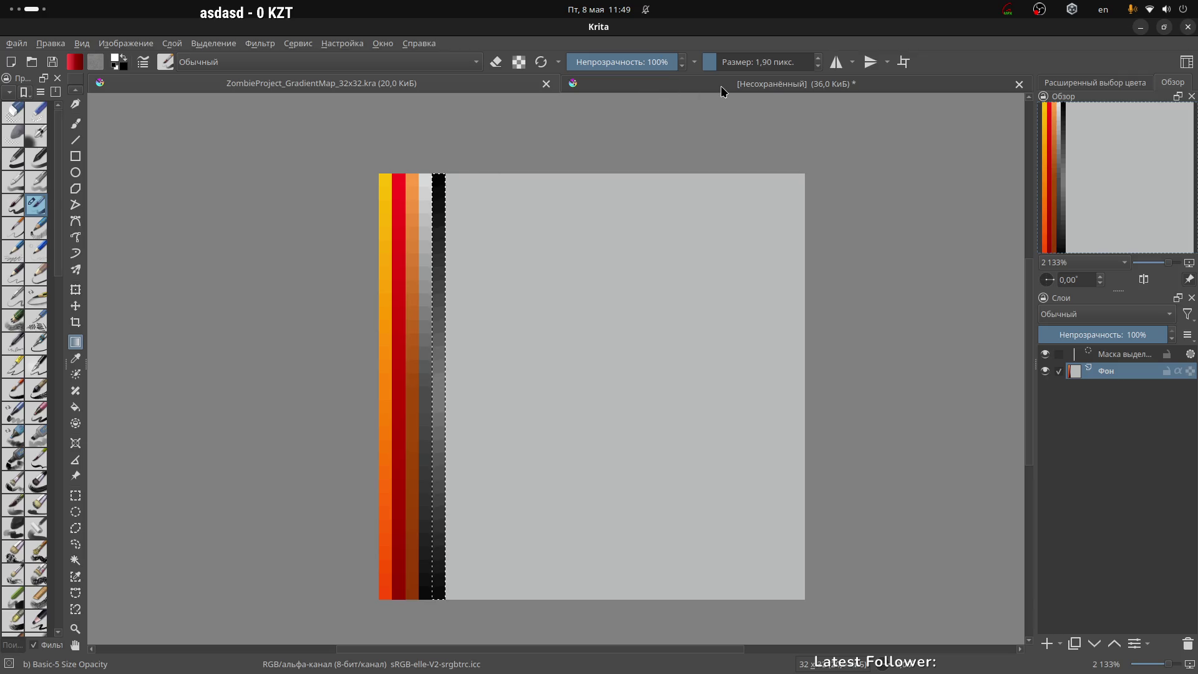
key("ctrl+shift+z")
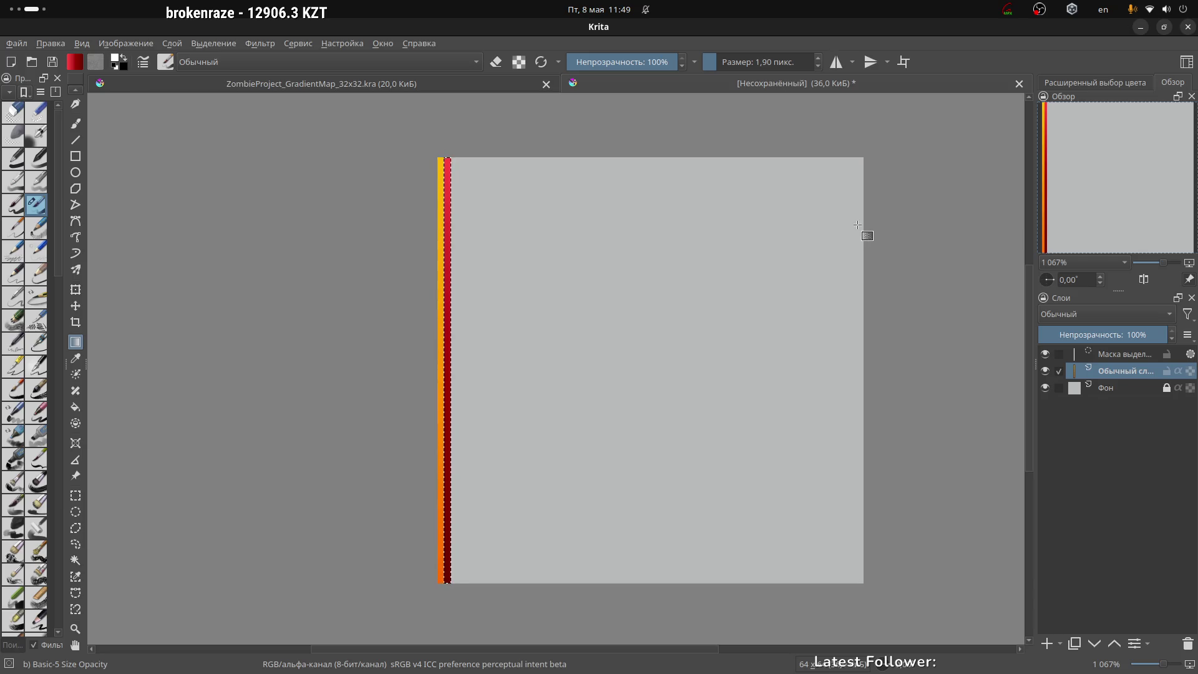
key("alt+Tab")
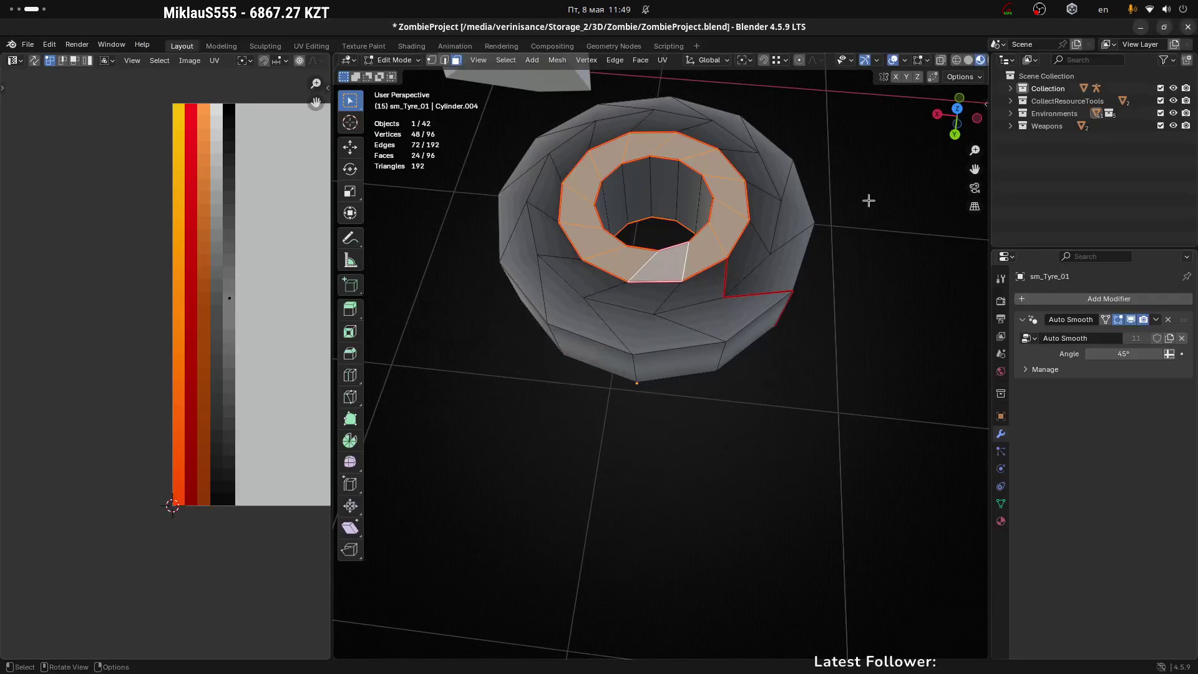
Select a single face beside the tyre's ring and zoom around the textured props
left_click(724, 279)
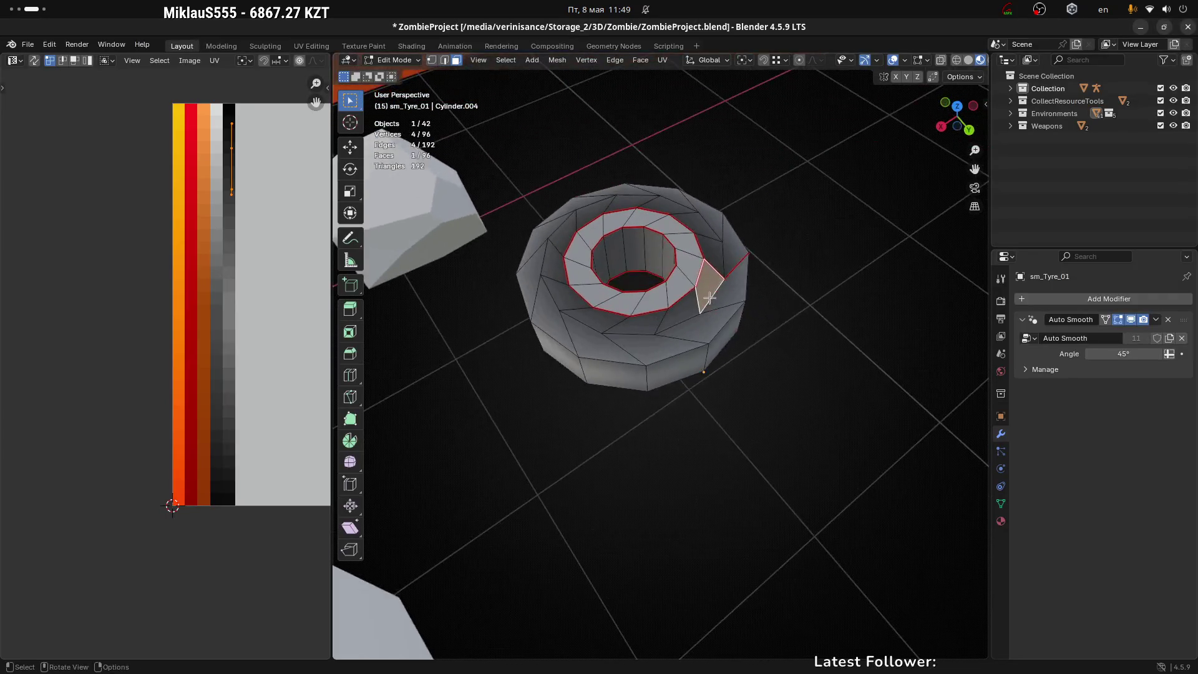
scroll(679, 245, "down", 6)
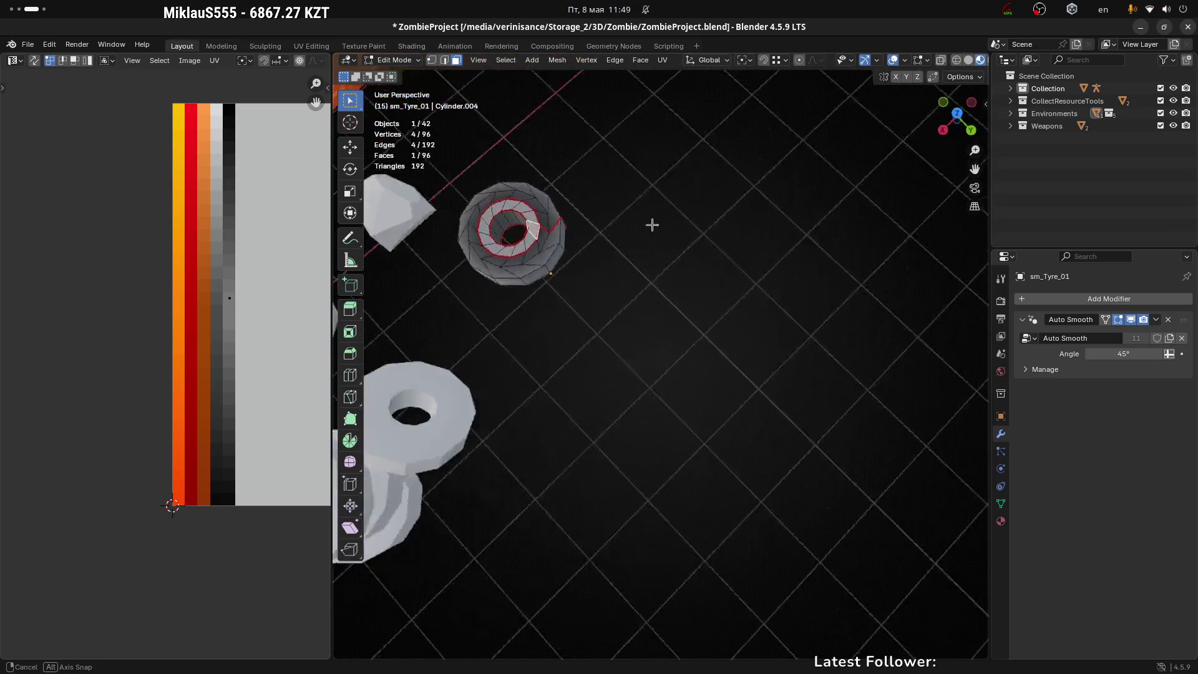
scroll(605, 212, "down", 4)
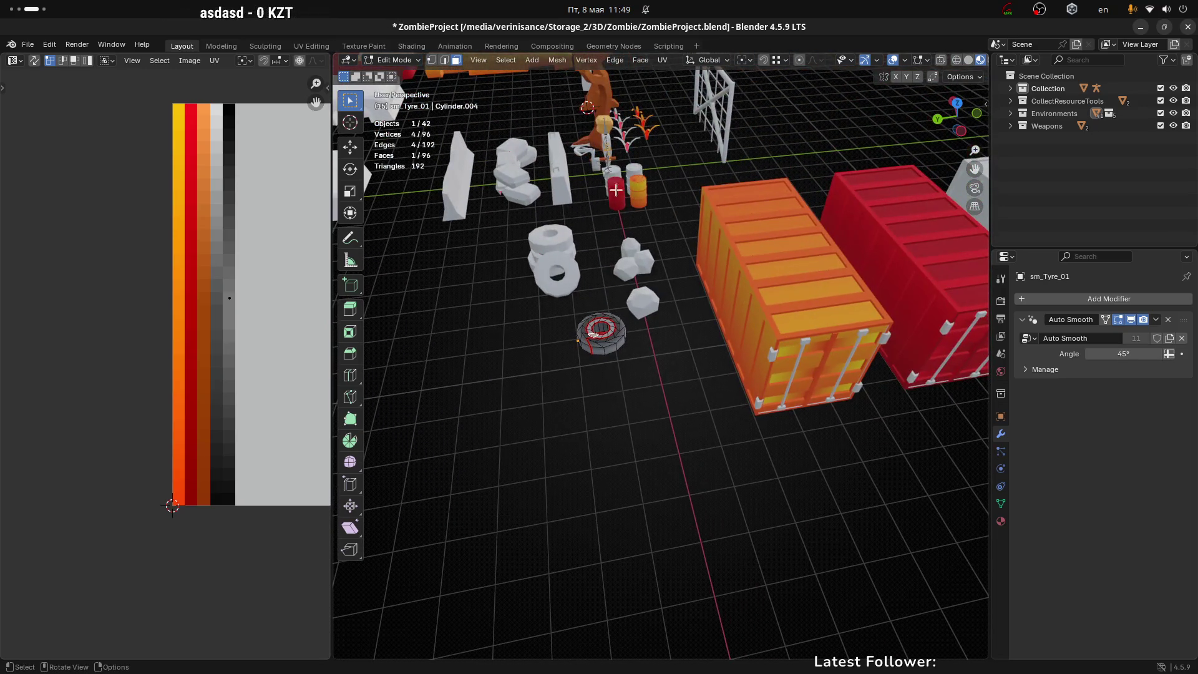
scroll(623, 200, "up", 8)
scroll(599, 171, "down", 8)
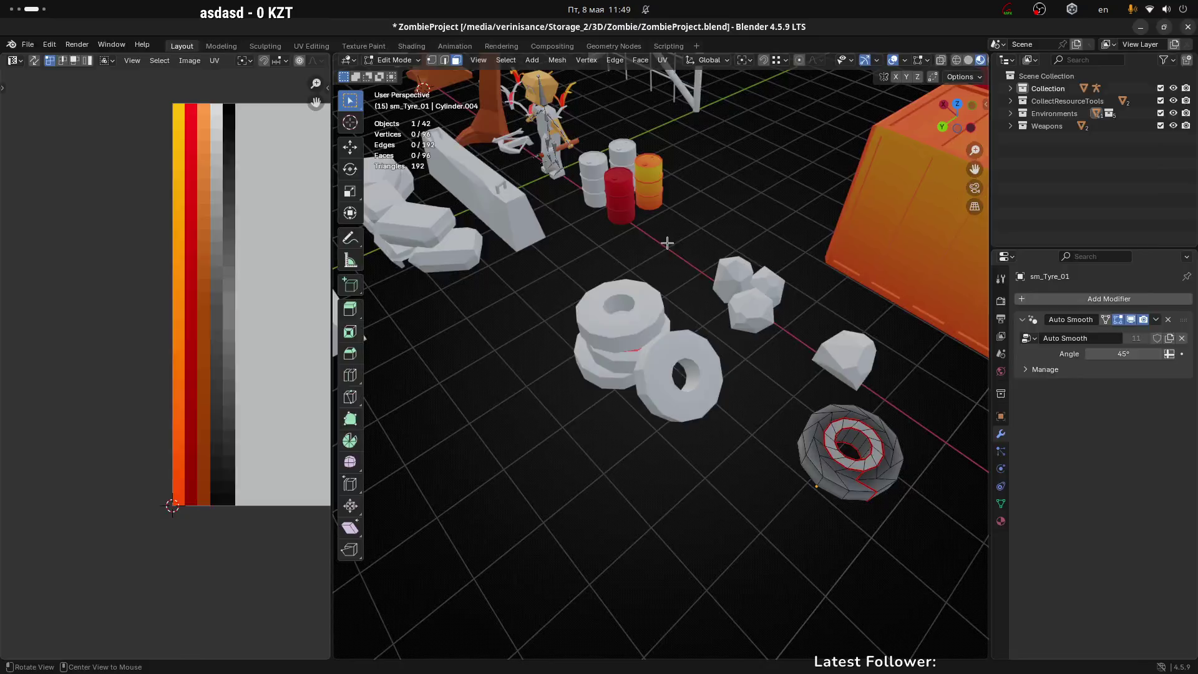
Switch to the Unity workspace and orbit and zoom the view around the scene
key("super+Page_Up")
mouse_move(672, 239)
left_mouse_down()
mouse_move(627, 223)
mouse_move(622, 181)
mouse_move(511, 202)
left_mouse_up()
scroll(619, 167, "up", 5)
scroll(653, 181, "up", 5)
scroll(653, 182, "down", 5)
Select Car_Body under CarActor › PF_Car_01 and follow its M_Car_01 material to the ImphenziaPixPal_BaseColor texture
left_click(645, 210)
scroll(1068, 561, "down", 10)
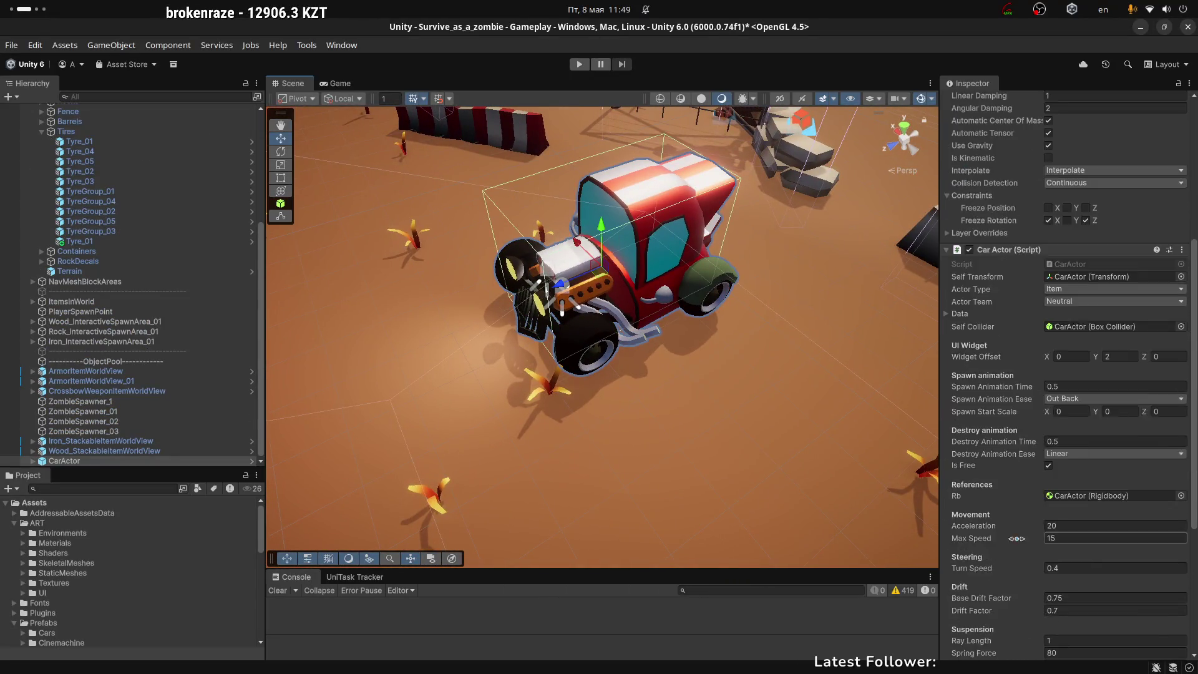
scroll(988, 342, "up", 10)
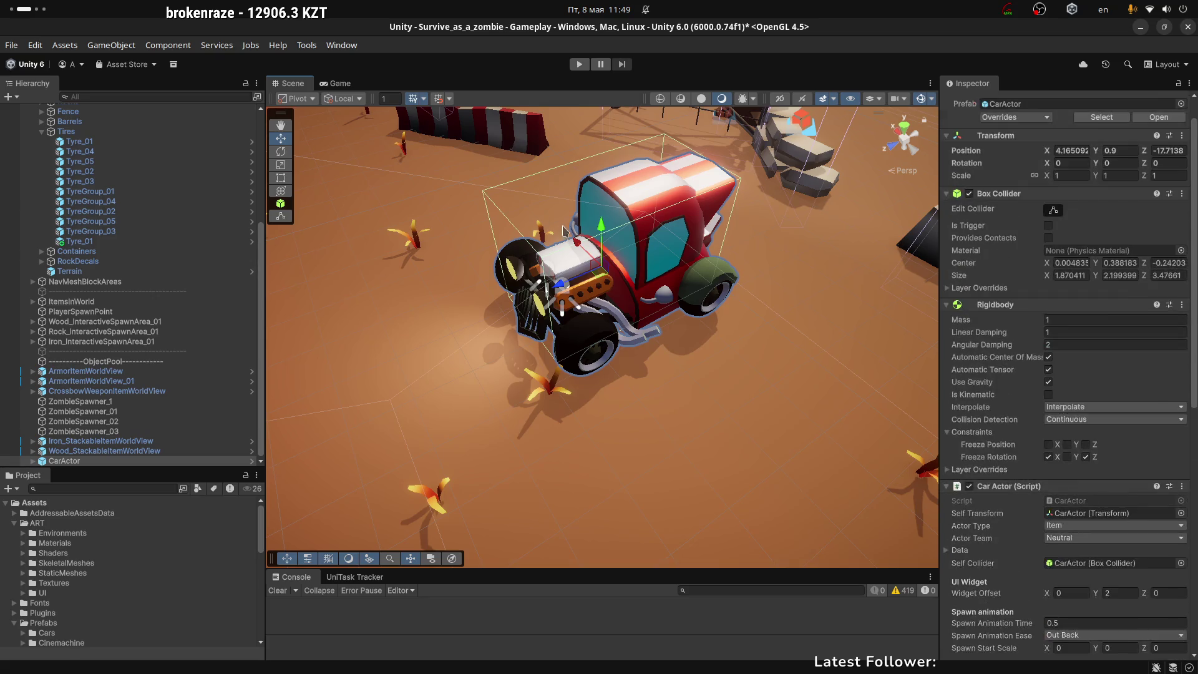
left_click(33, 461)
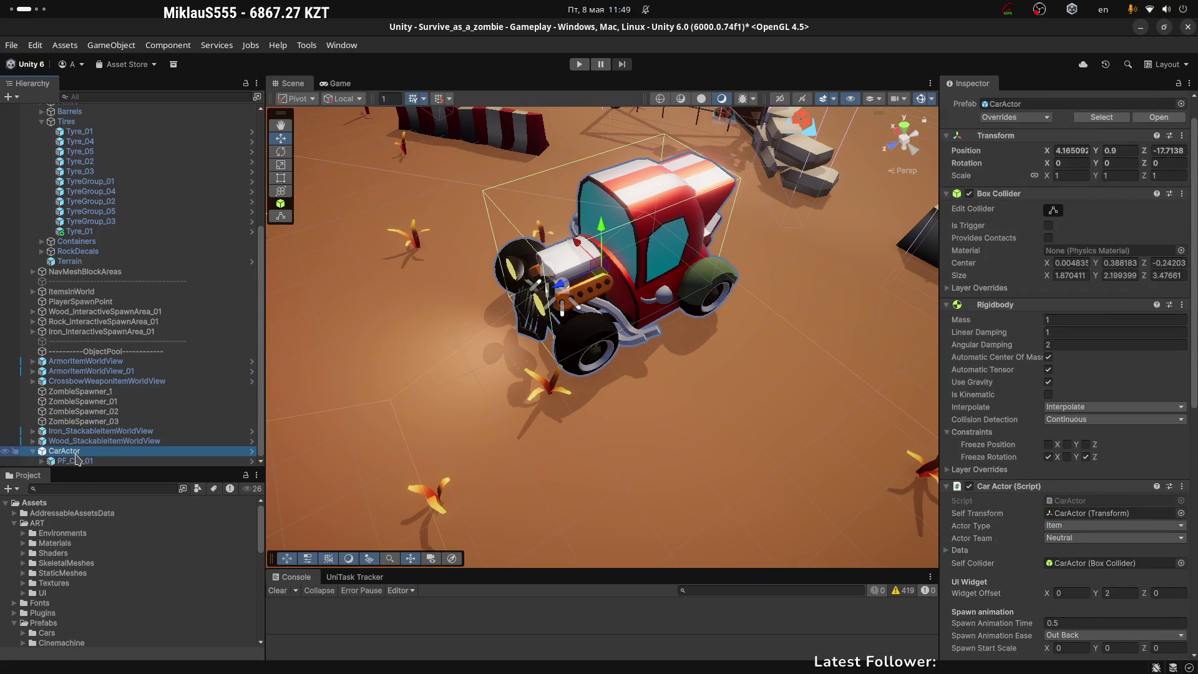
left_click(65, 462)
left_click(43, 461)
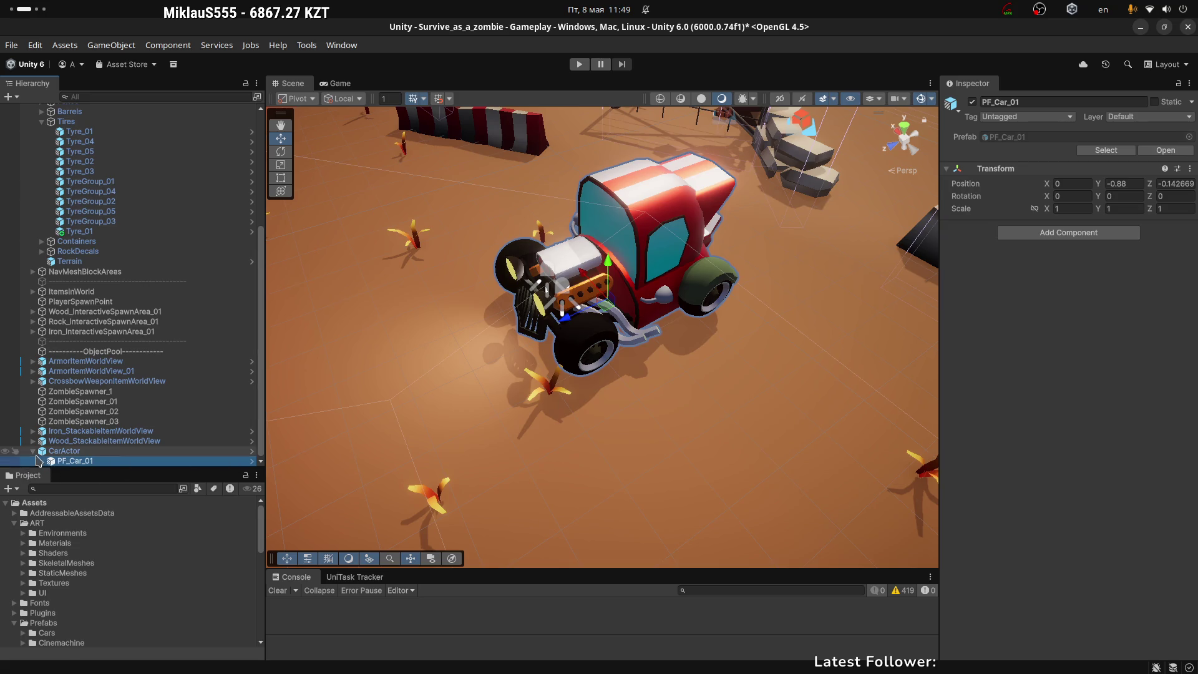
scroll(45, 468, "down", 2)
left_click(83, 410)
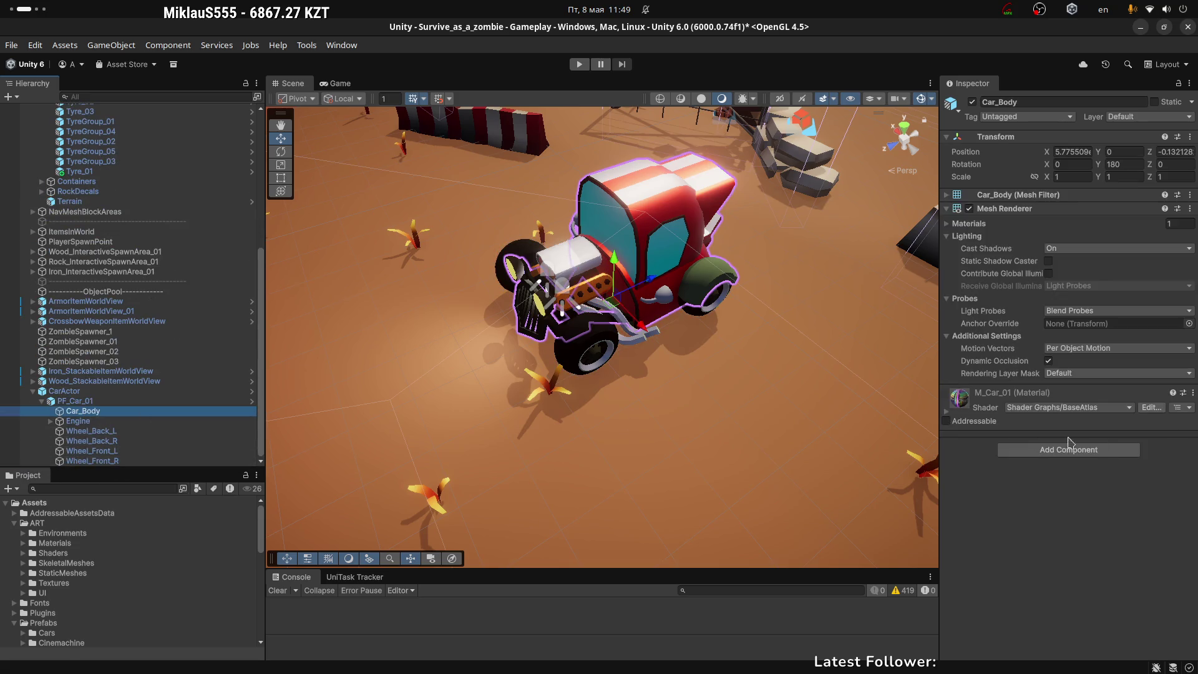
left_click(947, 412)
left_click(1178, 483)
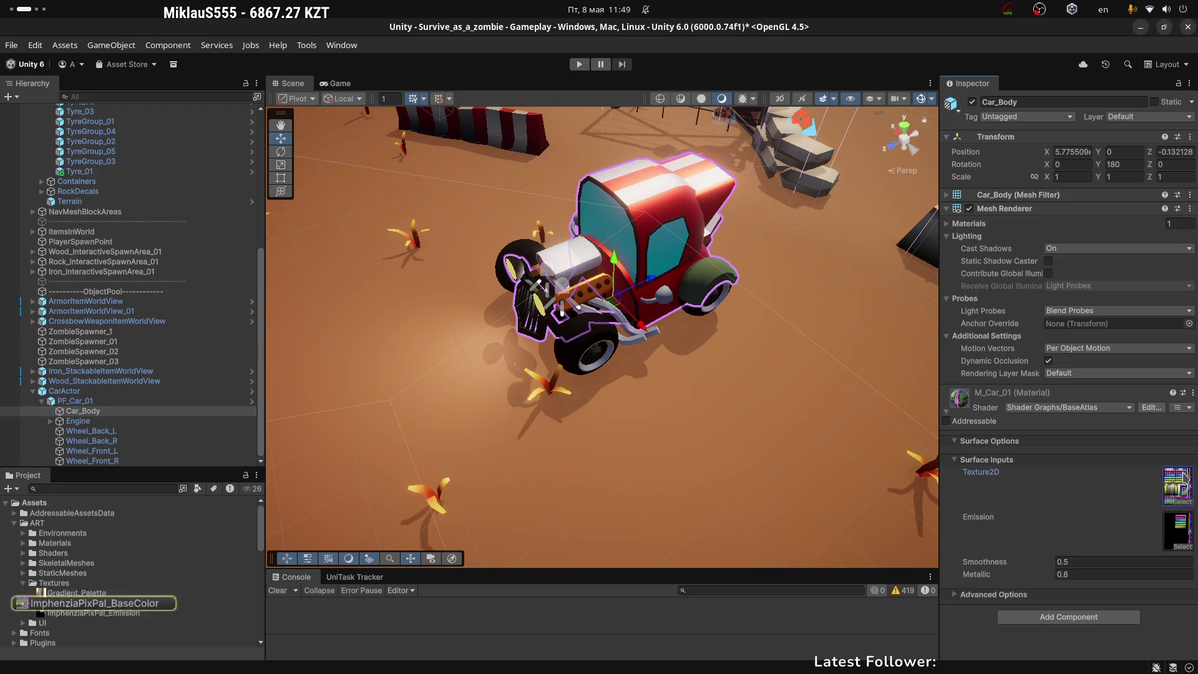
left_click(64, 603)
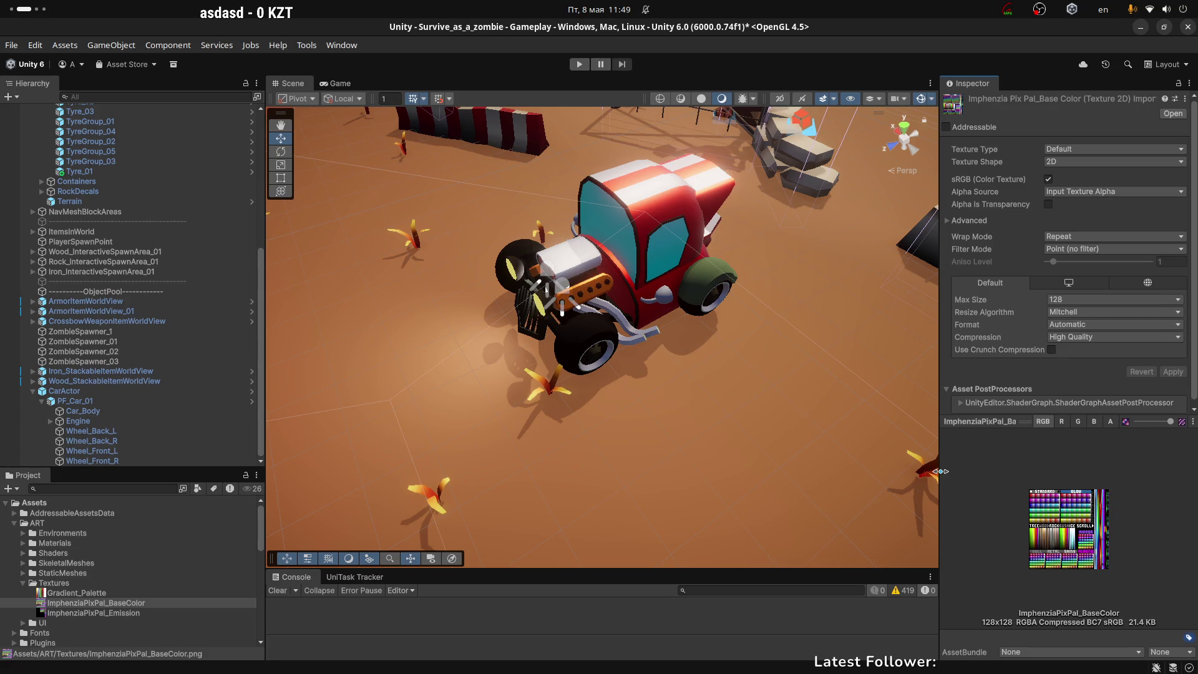
Collapse the texture preview, widen the Scene view, and zoom out to a lower oblique view of the car
left_click_drag(941, 471, 776, 466)
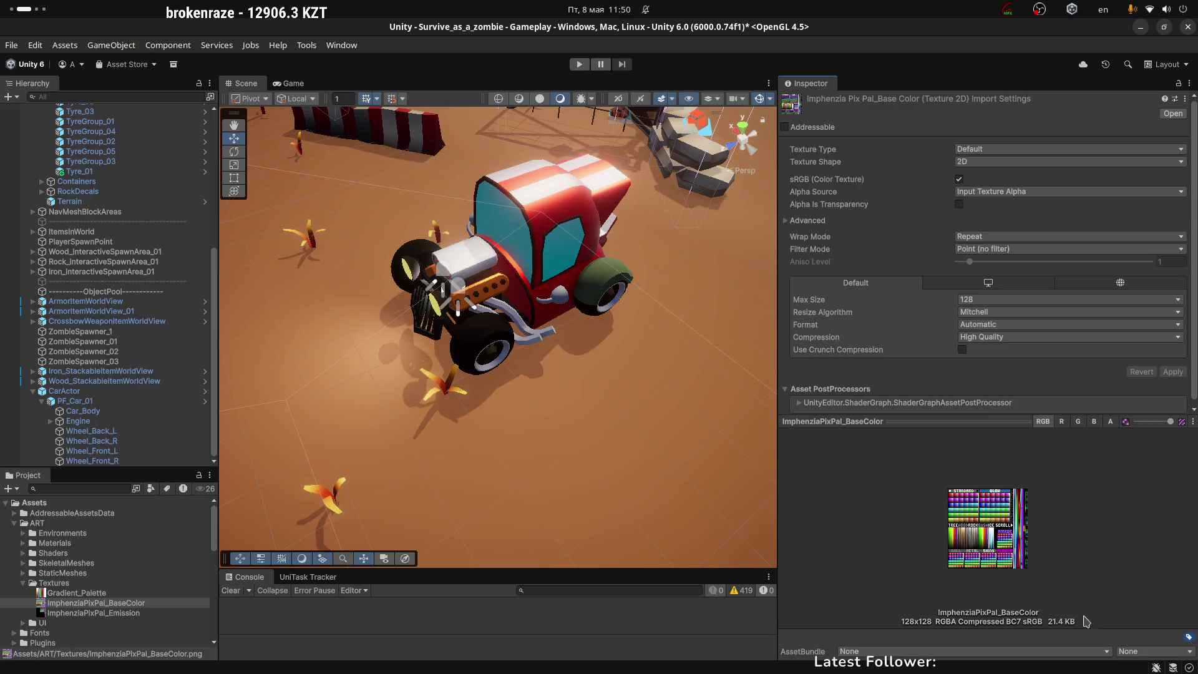
left_click(946, 422)
left_click_drag(777, 338, 980, 340)
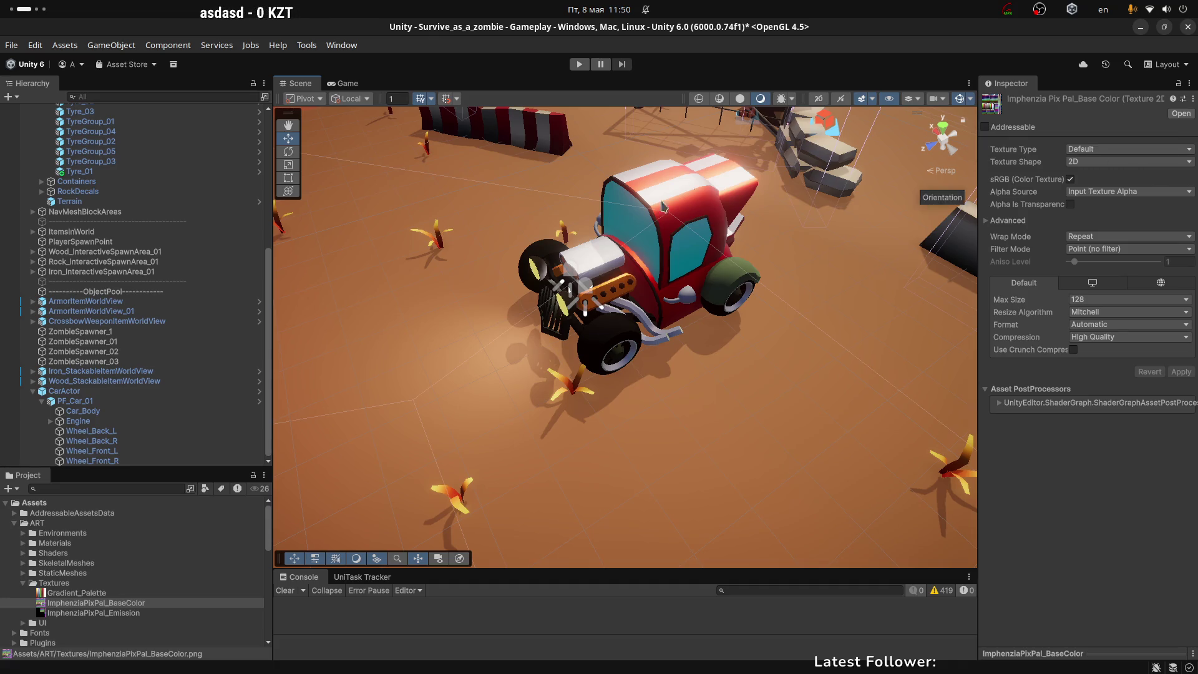
scroll(683, 307, "down", 5)
left_click_drag(684, 307, 712, 357)
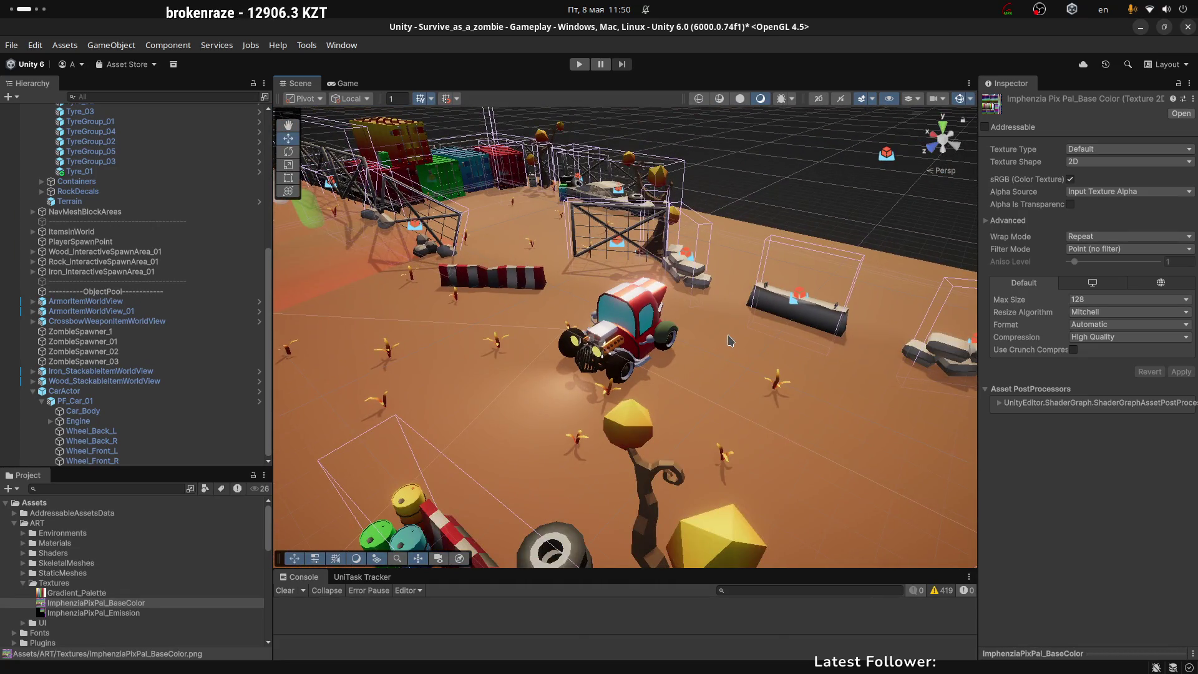
Collapse PF_Car_01, Tires, Environments and CarActor in the Hierarchy and clear the selection
left_click(42, 401)
scroll(37, 175, "up", 2)
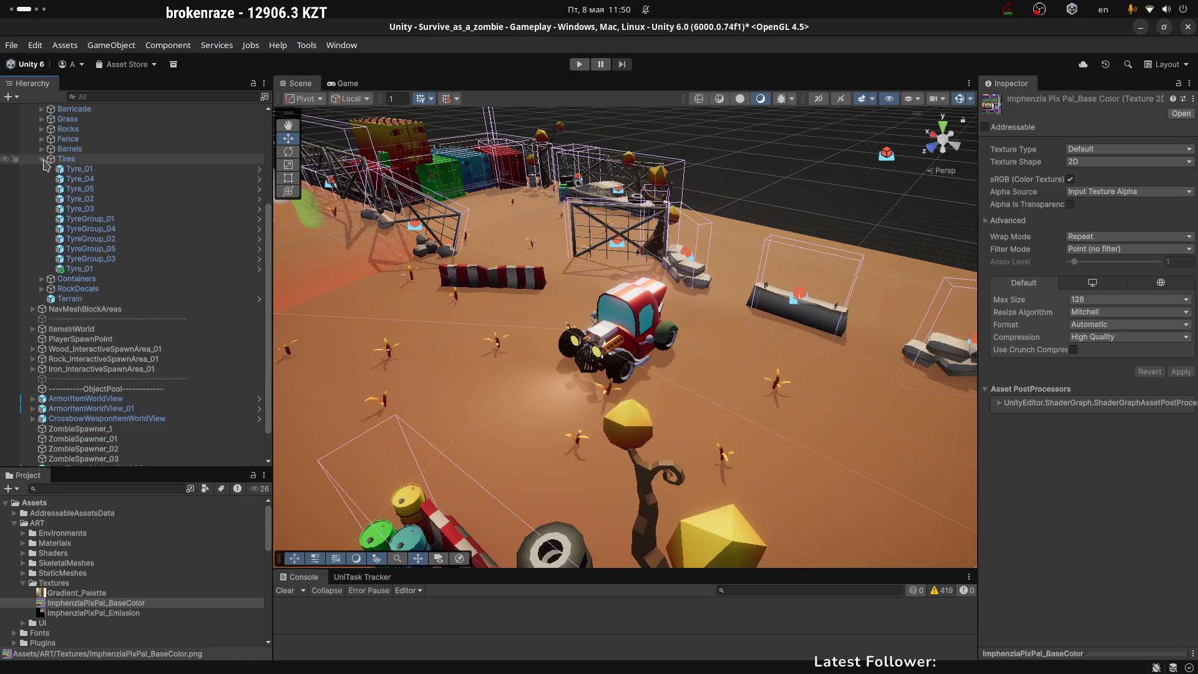
left_click(42, 159)
scroll(34, 216, "up", 2)
left_click(33, 189)
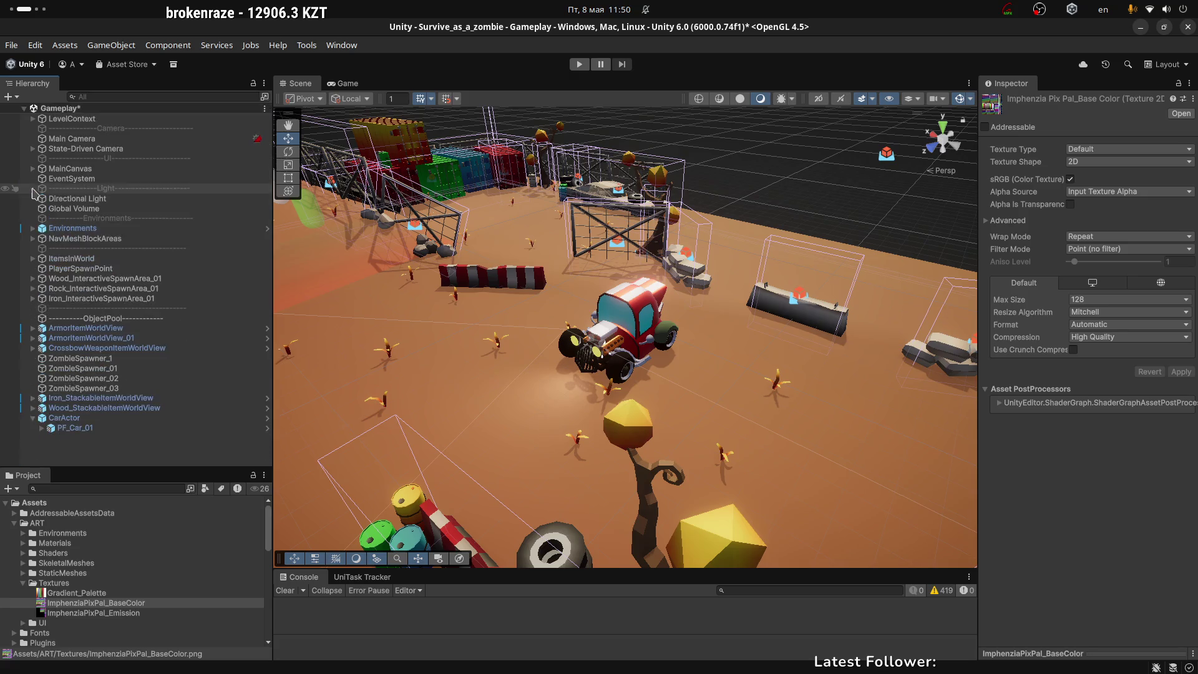
left_click(33, 418)
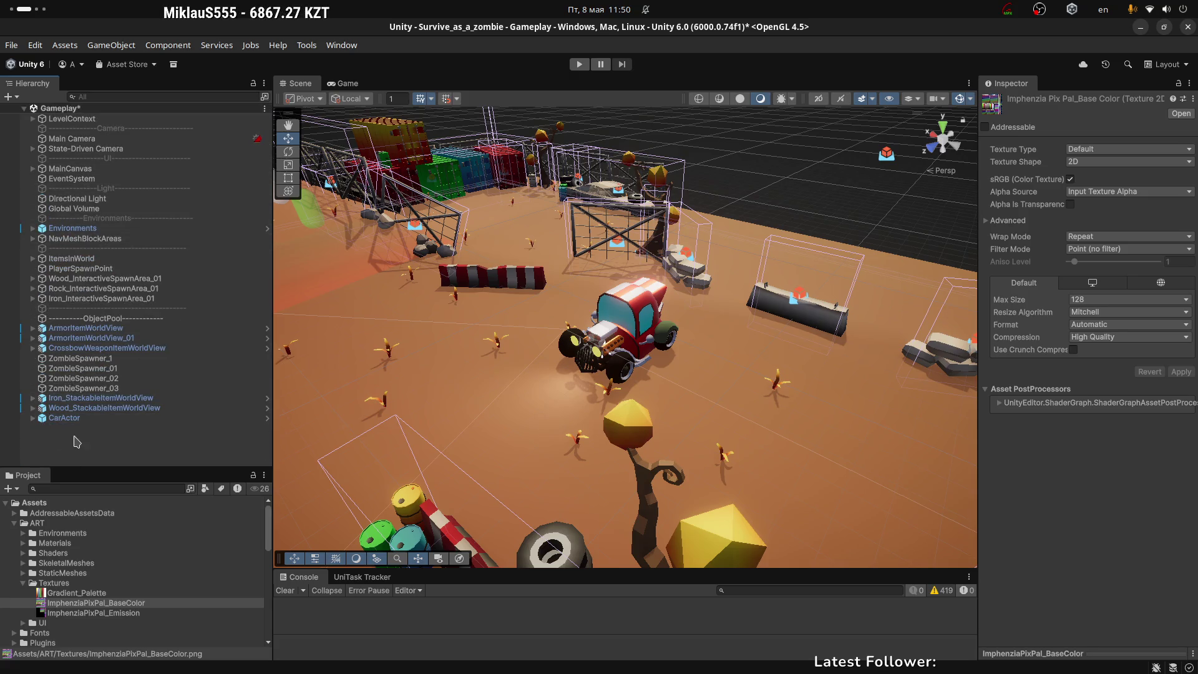
left_click(94, 452)
Save the Gameplay scene, select CarActor and switch to the Game view
key("ctrl+s")
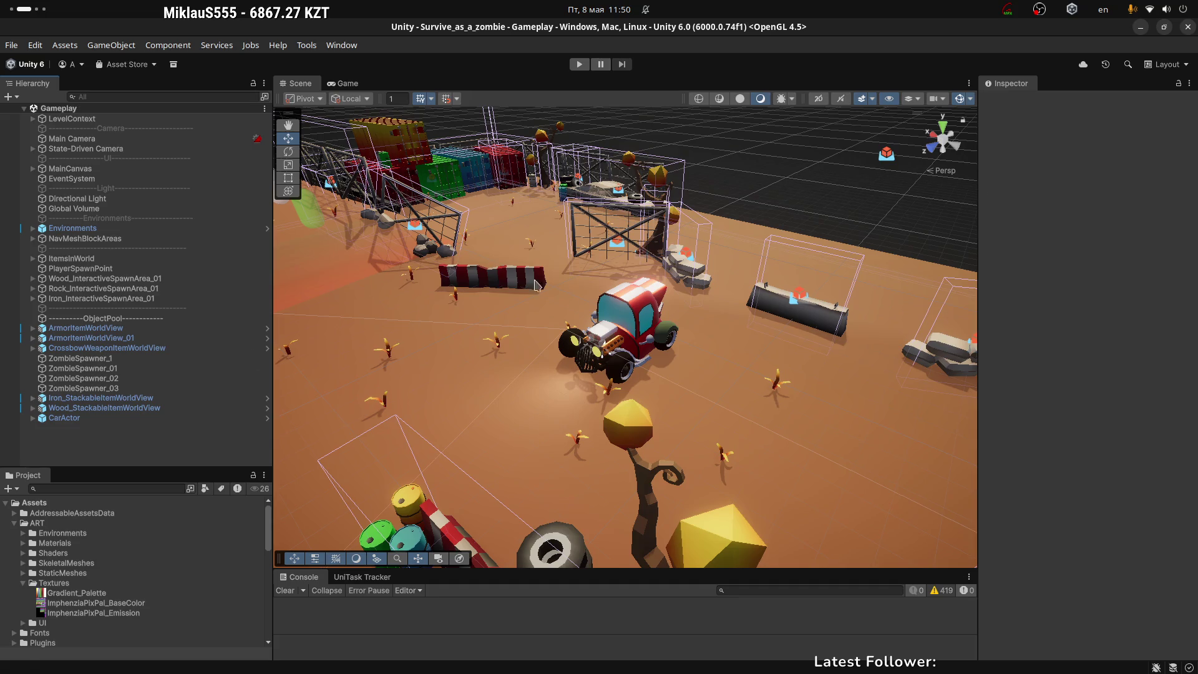
mouse_move(751, 258)
left_mouse_down()
mouse_move(788, 310)
mouse_move(647, 324)
mouse_move(540, 305)
left_mouse_up()
left_click(681, 336)
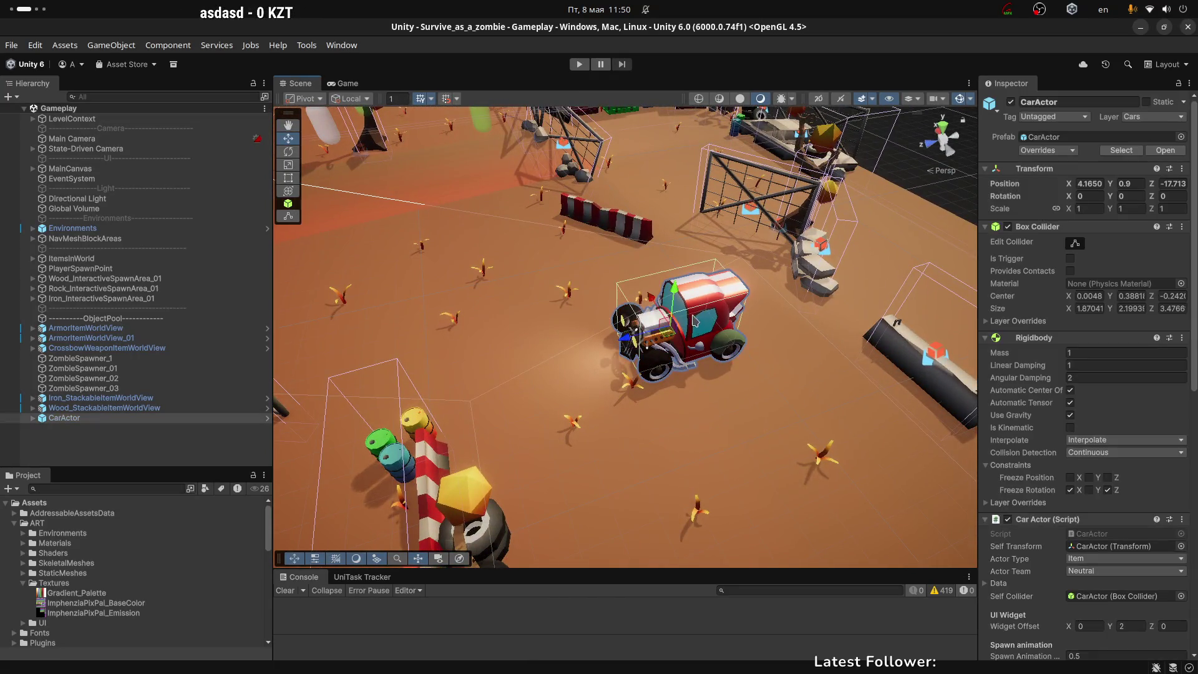
left_click(344, 84)
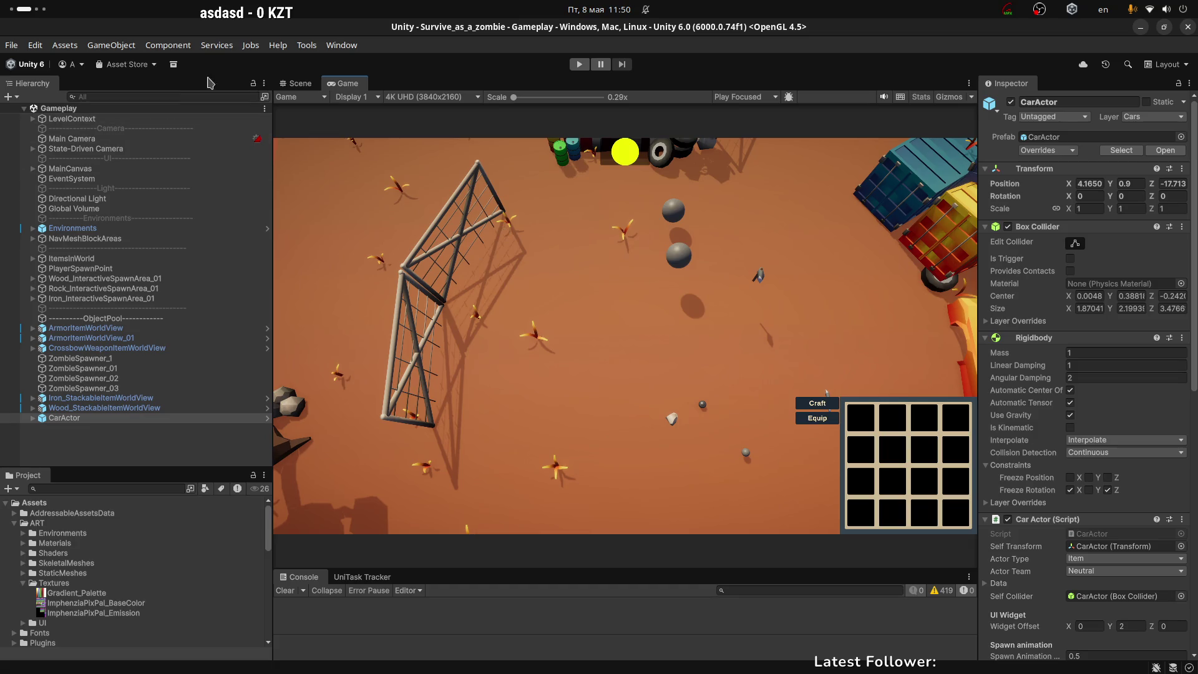
Back in the Scene view, frame CarActor with F and zoom out over the whole map
left_click(156, 71)
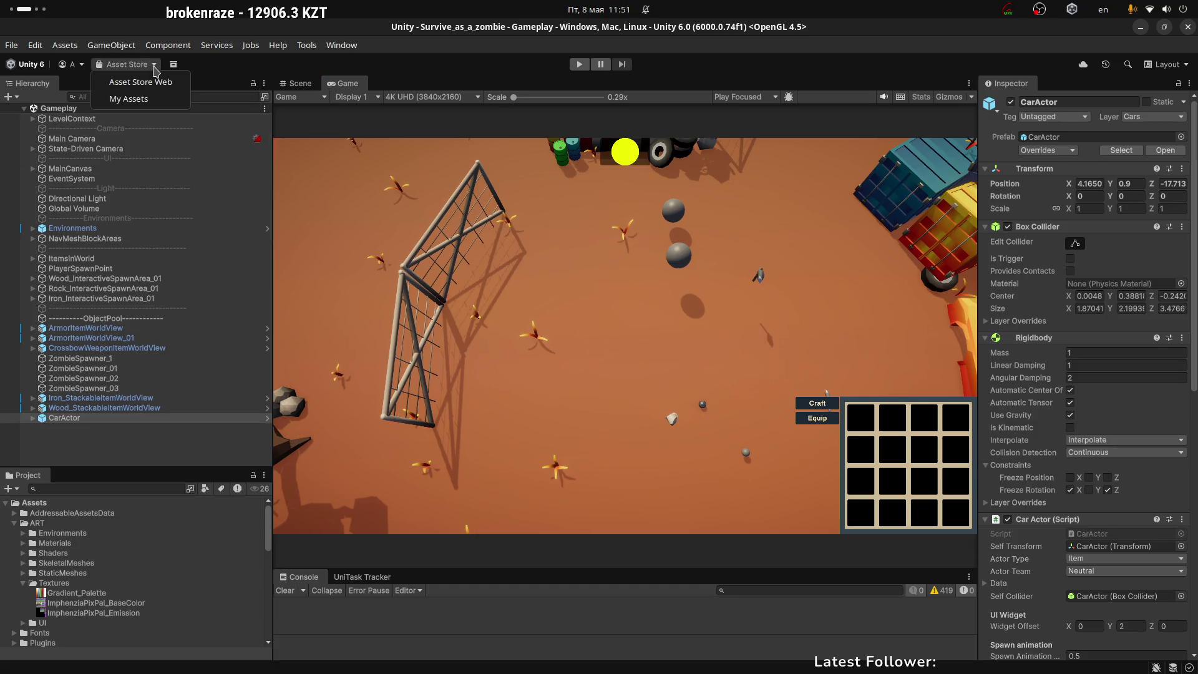
left_click(173, 77)
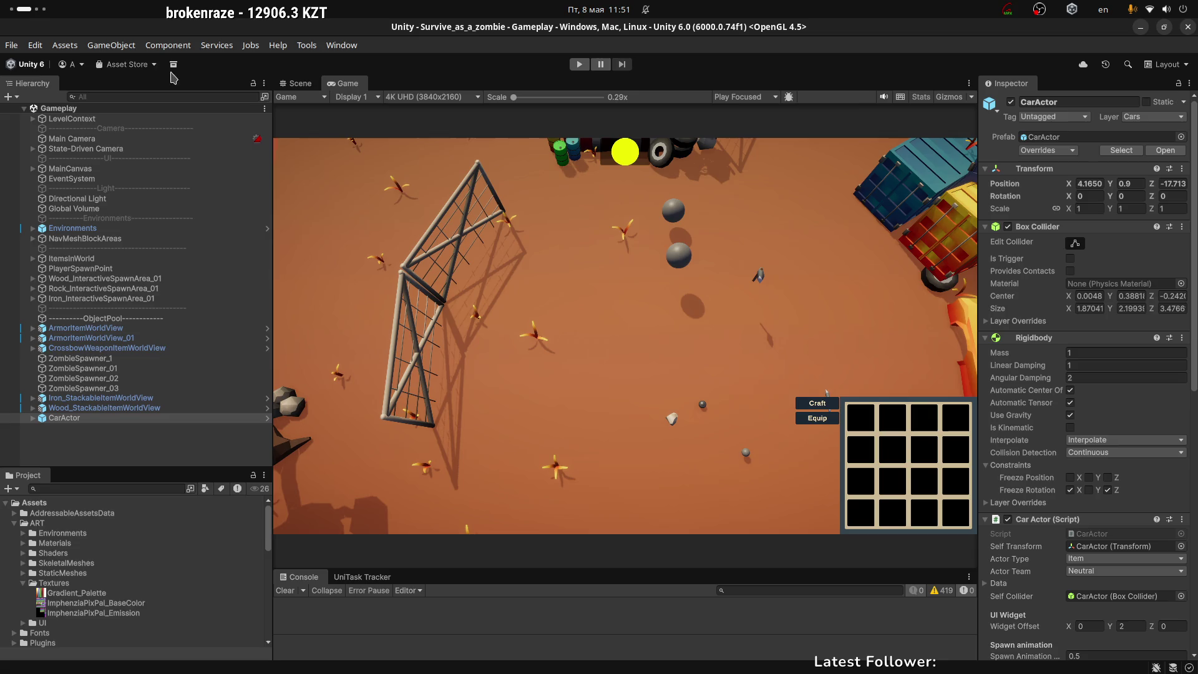
left_click(81, 64)
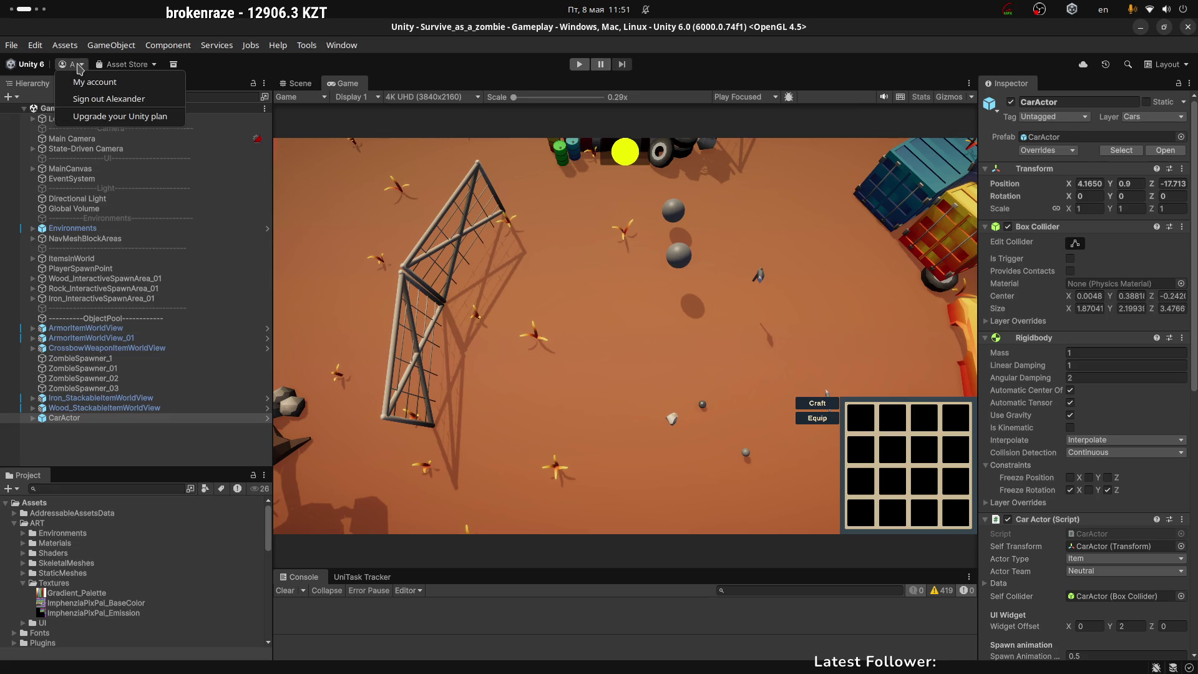
left_click(302, 84)
left_click(302, 85)
key("f")
scroll(701, 283, "down", 5)
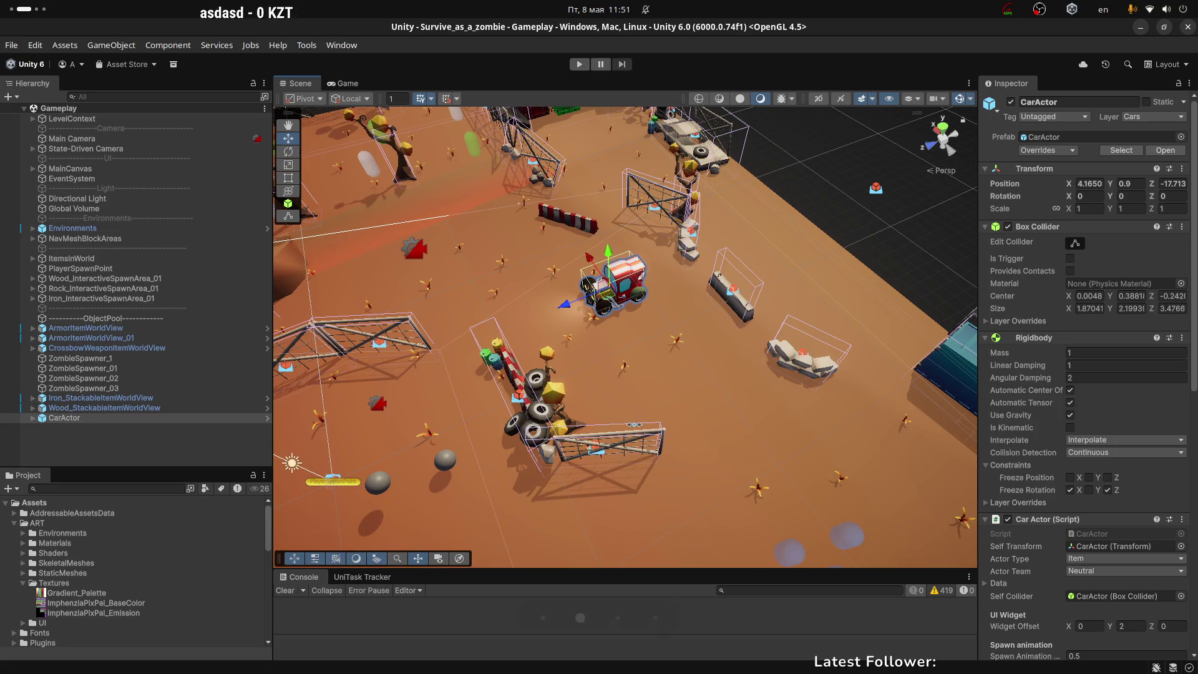
In Blender, orbit around the whole scene, leave Edit Mode for Object Mode, and bring up the File menu
key("alt+Tab")
scroll(739, 294, "down", 5)
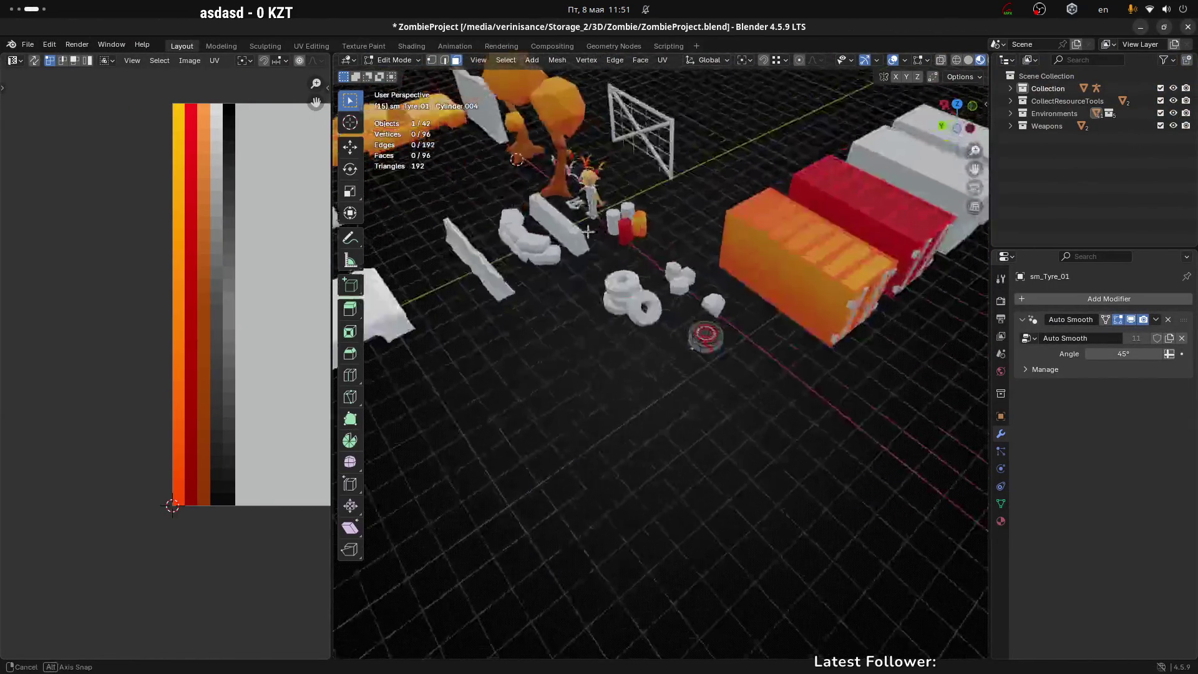
mouse_move(721, 345)
left_mouse_down()
mouse_move(661, 334)
mouse_move(647, 312)
mouse_move(804, 321)
left_mouse_up()
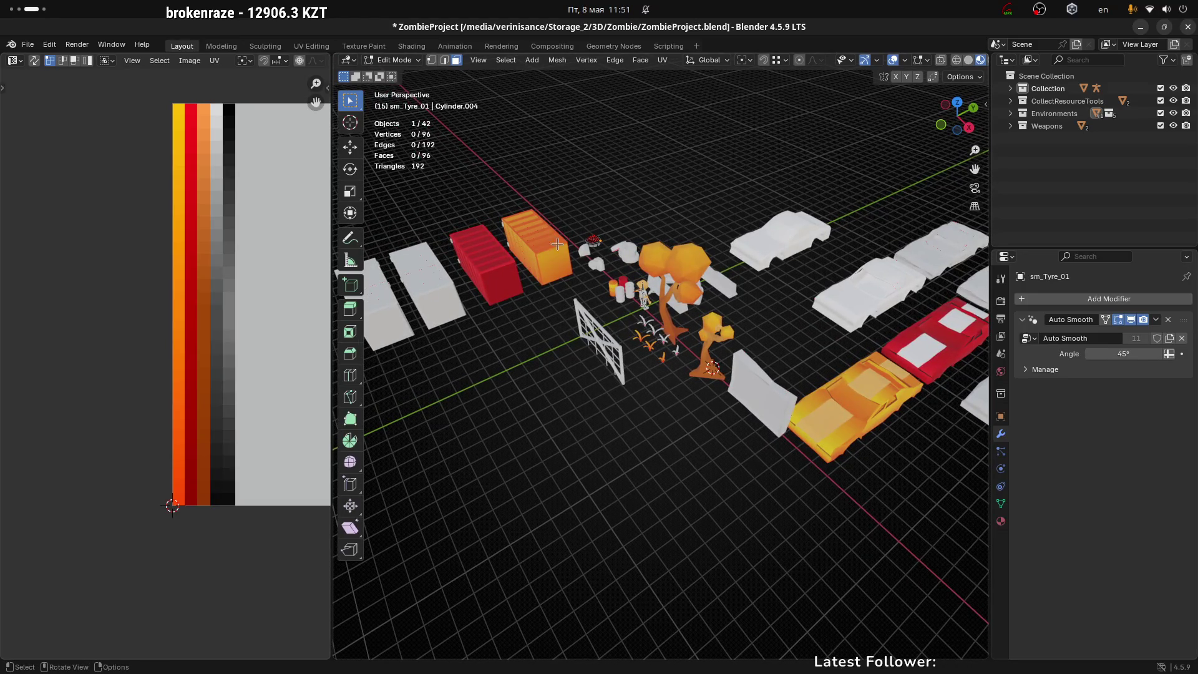
left_click(28, 44)
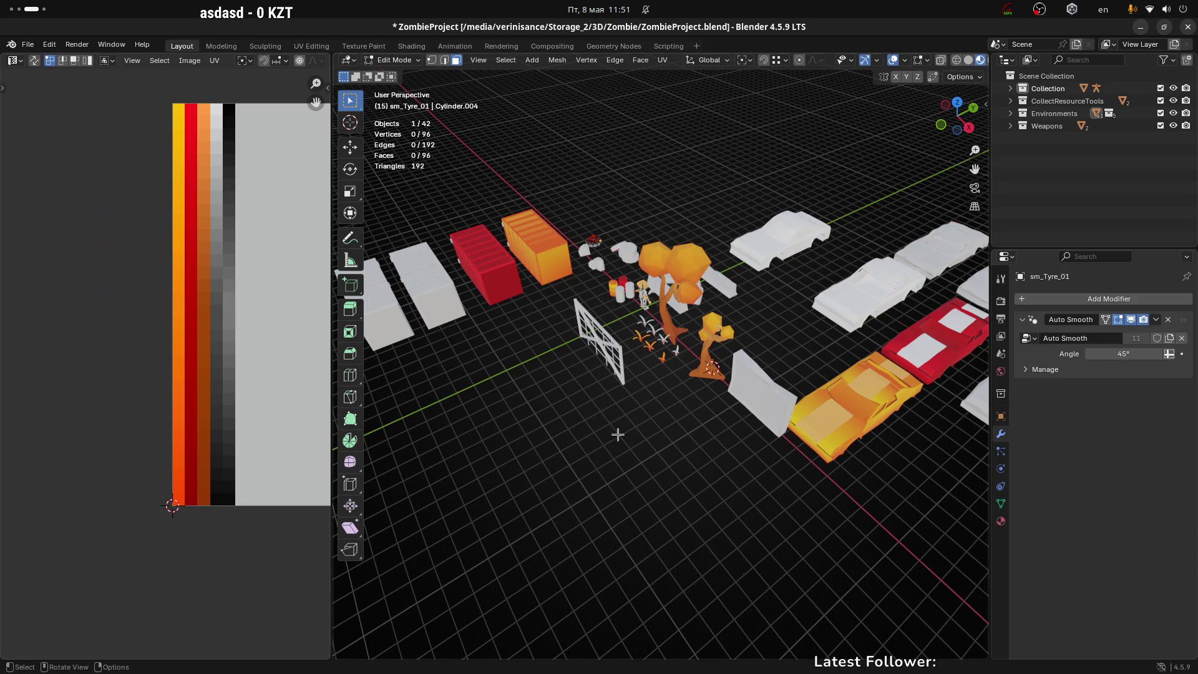
scroll(635, 440, "down", 1)
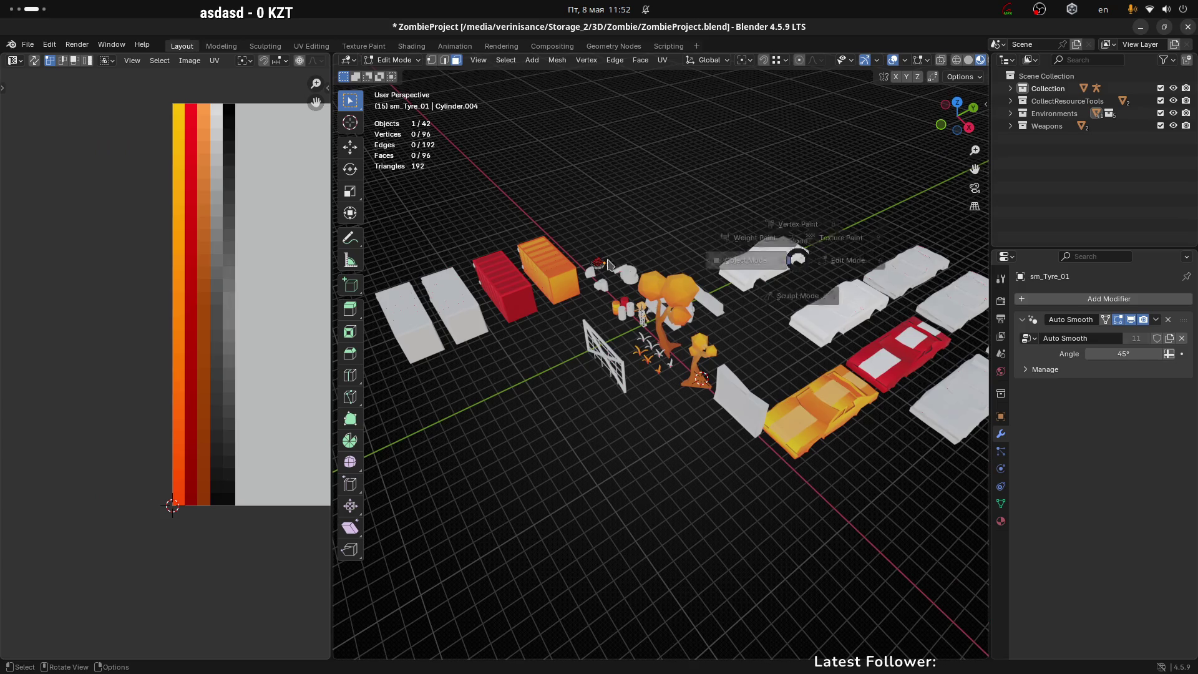
key("Tab")
left_click(29, 46)
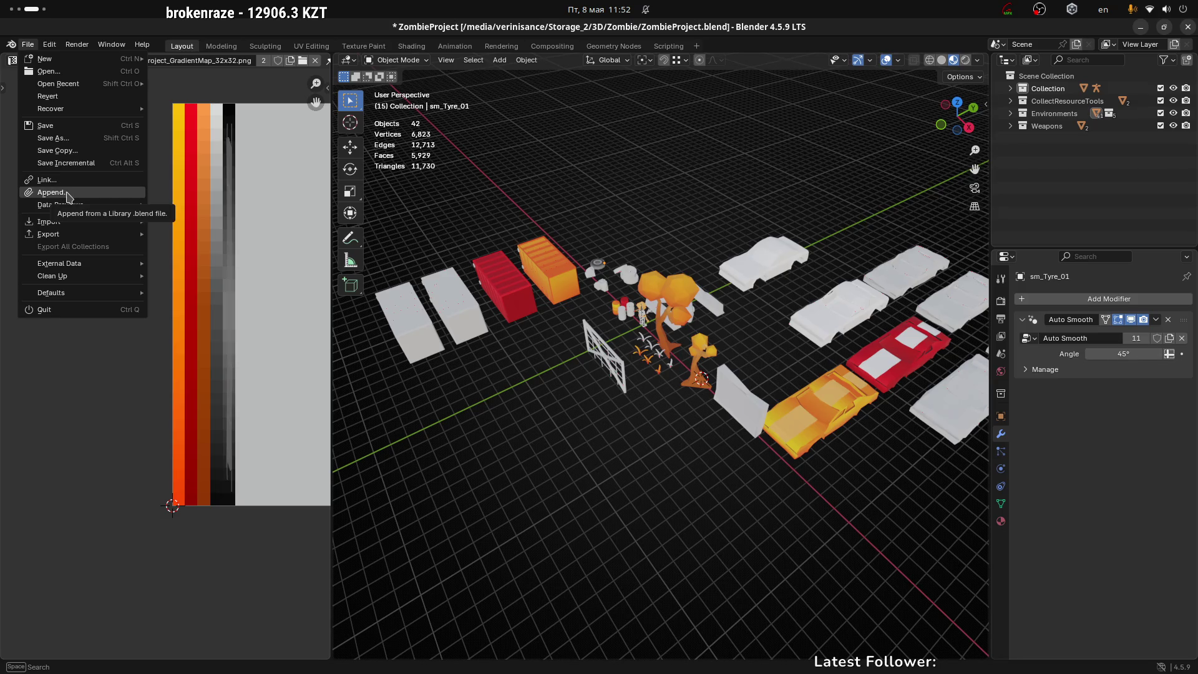
Start a File > Link from Car.blend and browse into its Collection folder to list Collection and Bus
left_click(99, 181)
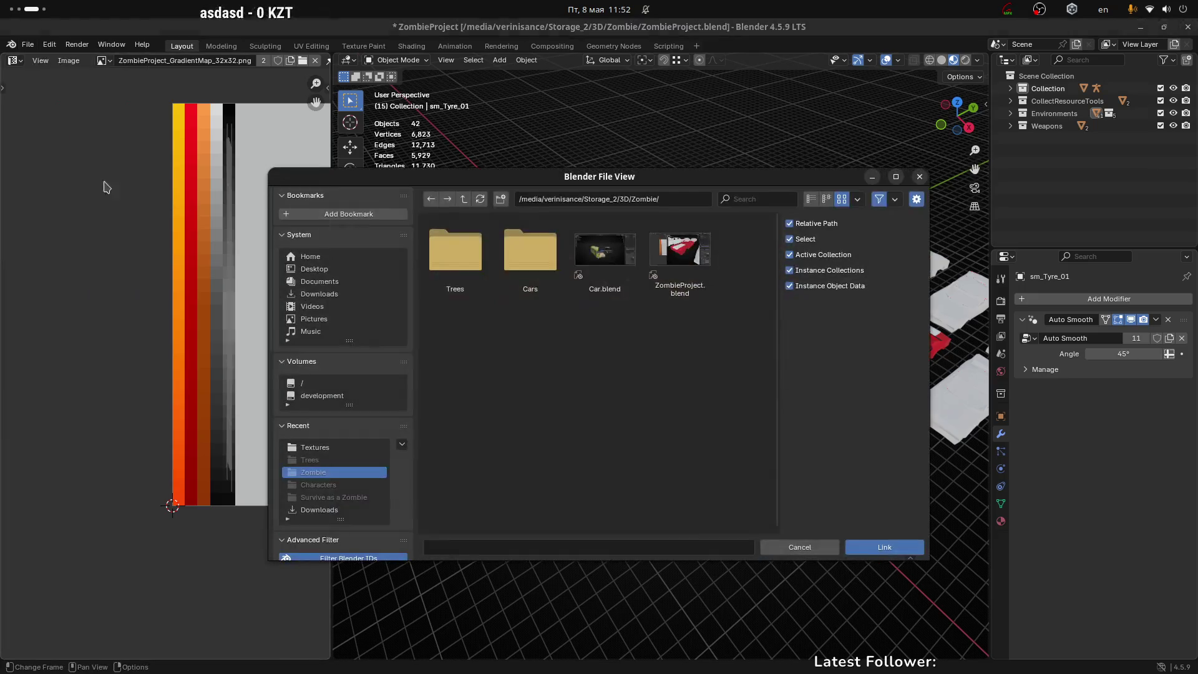
left_click_drag(653, 176, 639, 161)
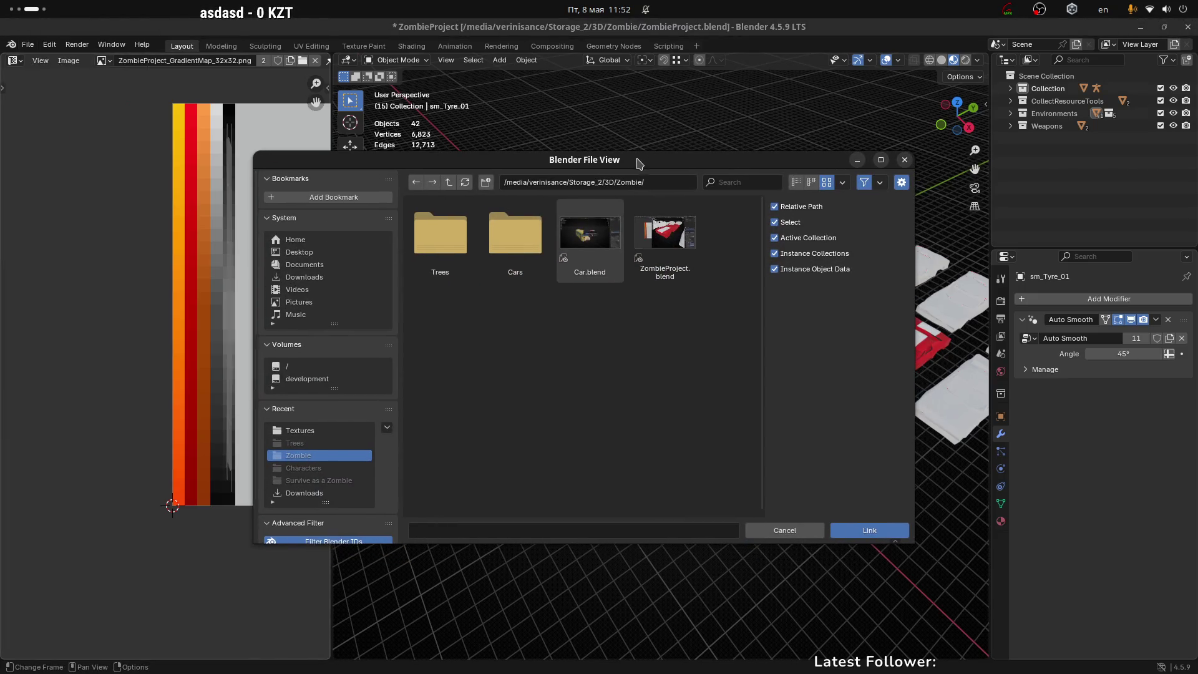
left_click(585, 242)
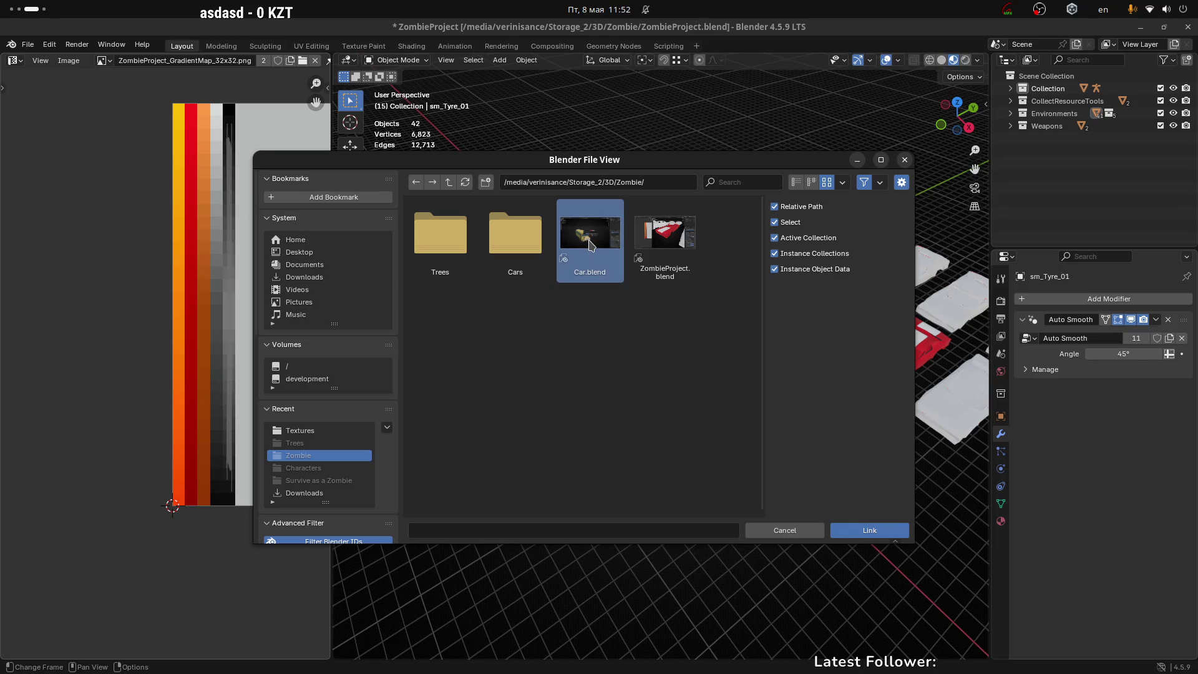
left_click(890, 535)
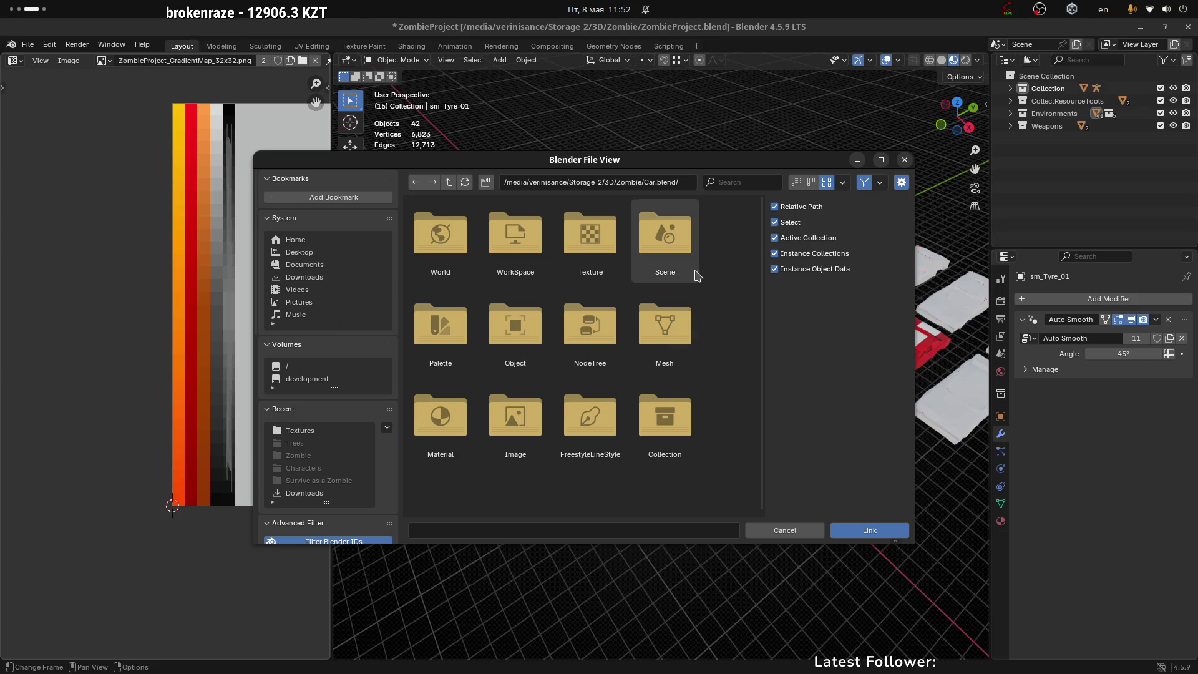
left_click(679, 250)
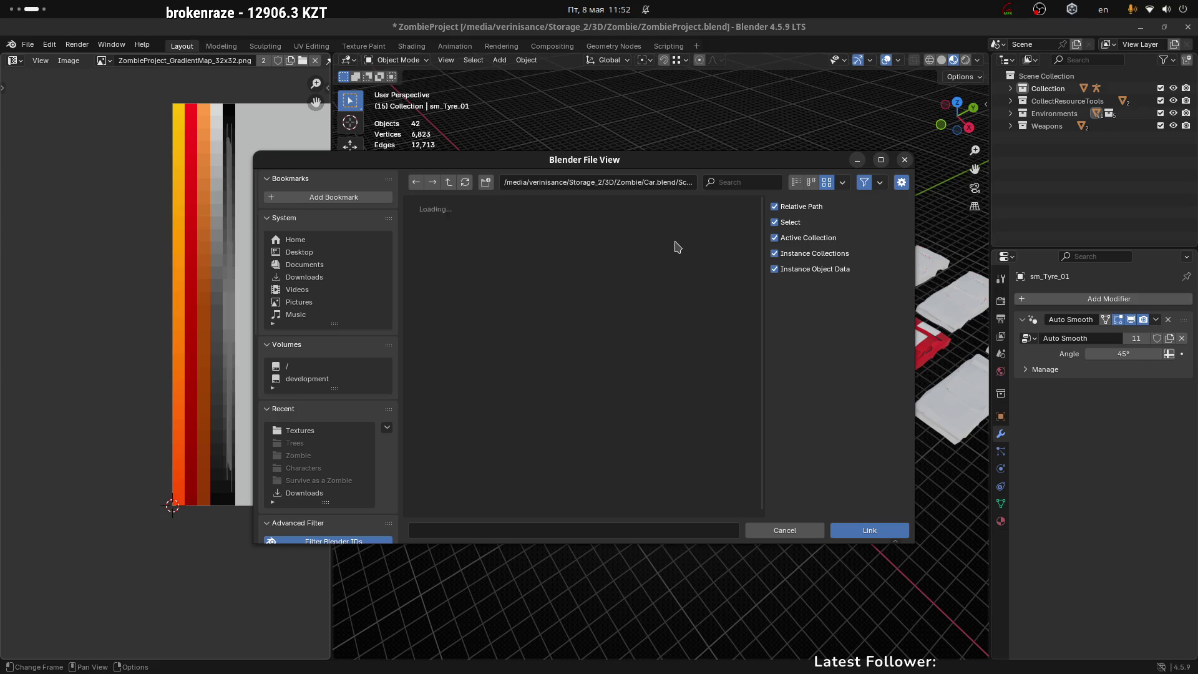
left_click(449, 181)
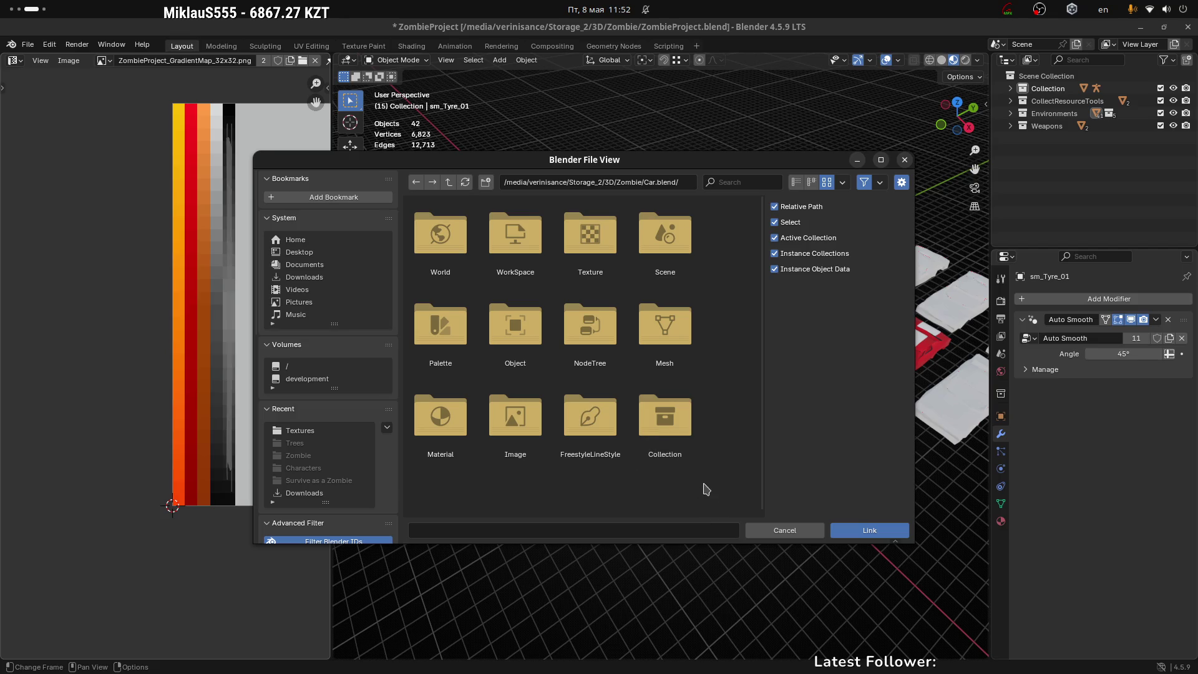
left_click(684, 434)
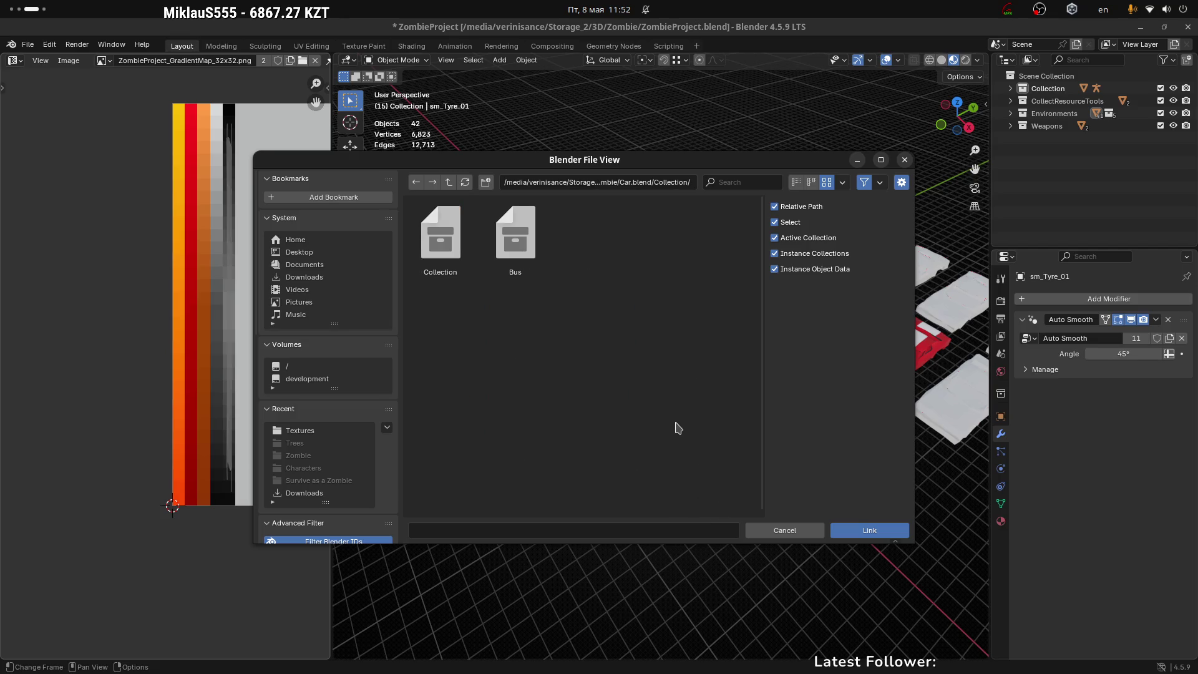